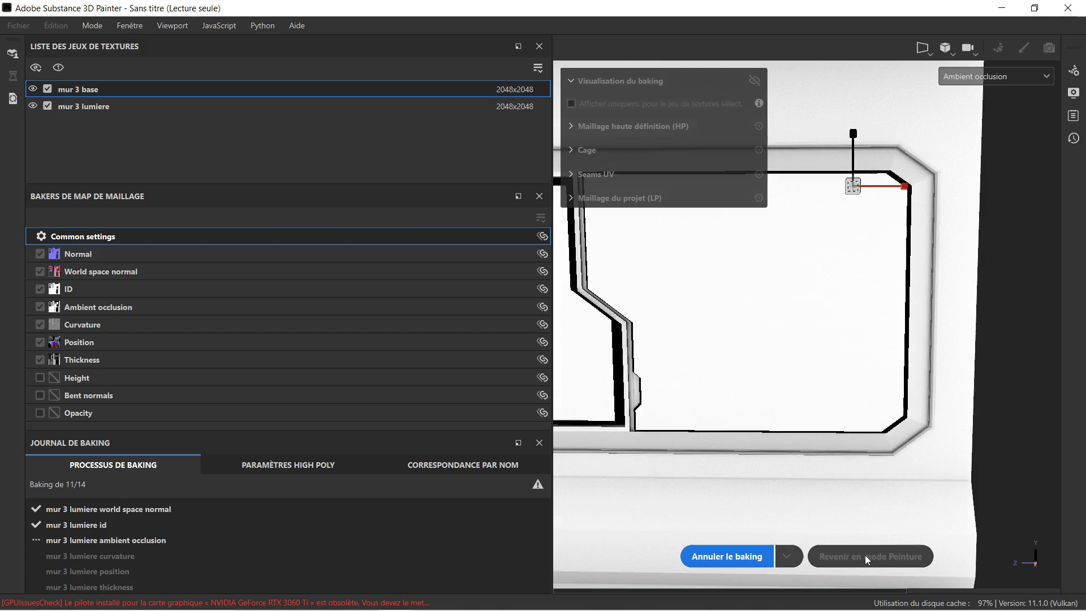
# Step: Return to painting mode and delete the Screw Slotted Round and handle_16 stamp layers
pyautogui.click(867, 560)
pyautogui.scroll(3)
pyautogui.scroll(3)
pyautogui.scroll(-3)
pyautogui.scroll(3)
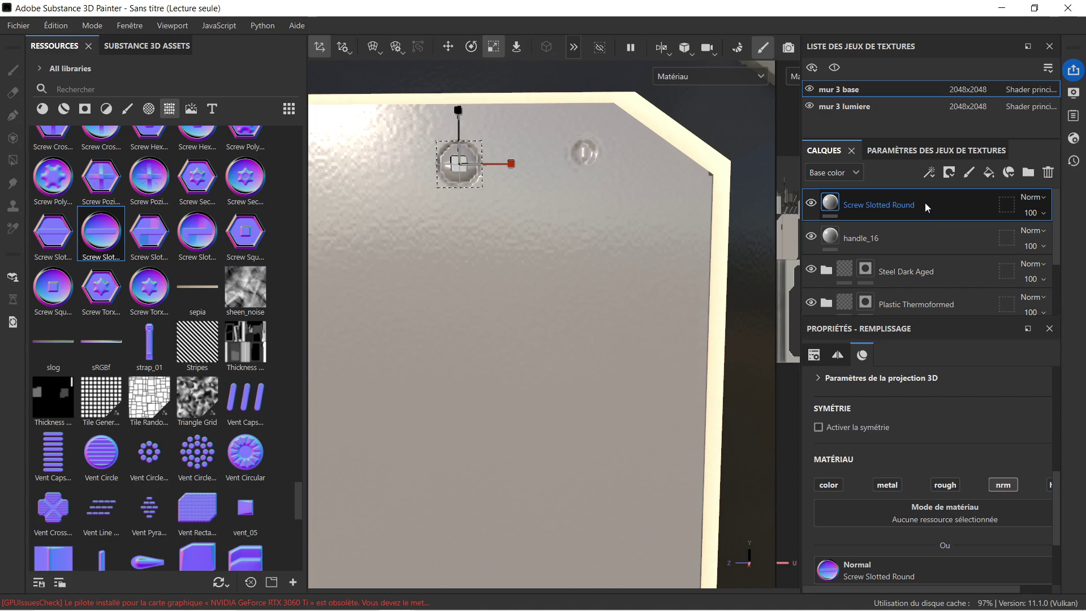
pyautogui.press('Delete')
pyautogui.press('Delete')
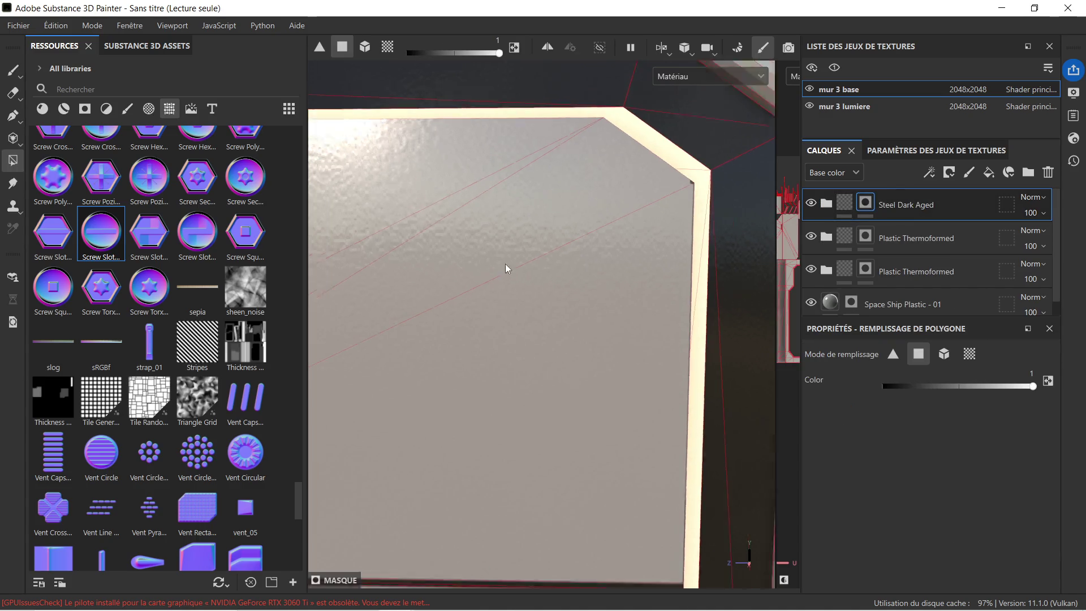
pyautogui.scroll(-3)
pyautogui.scroll(3)
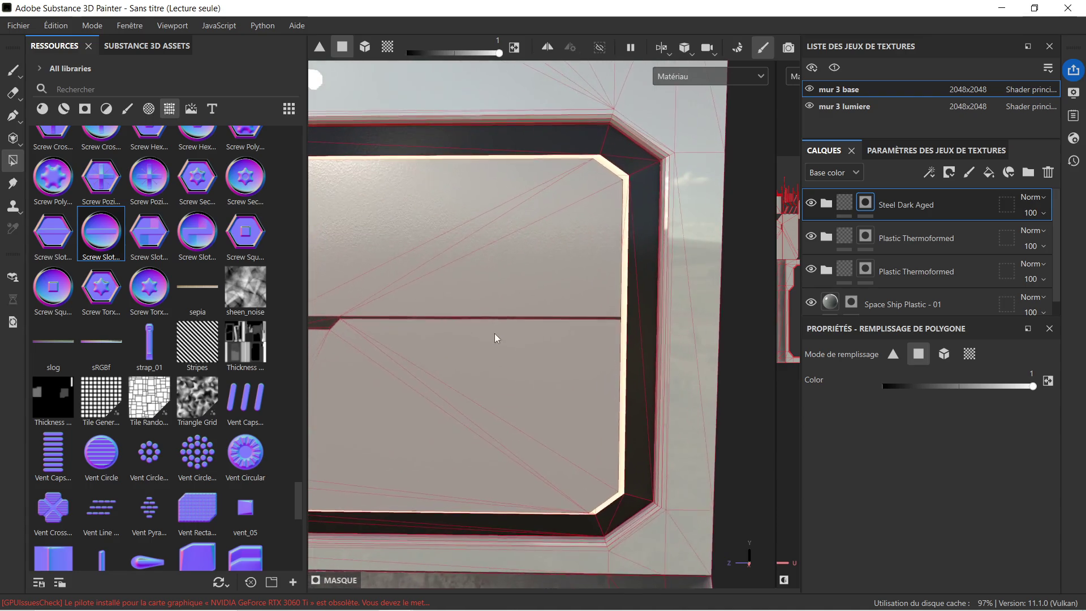
pyautogui.scroll(-3)
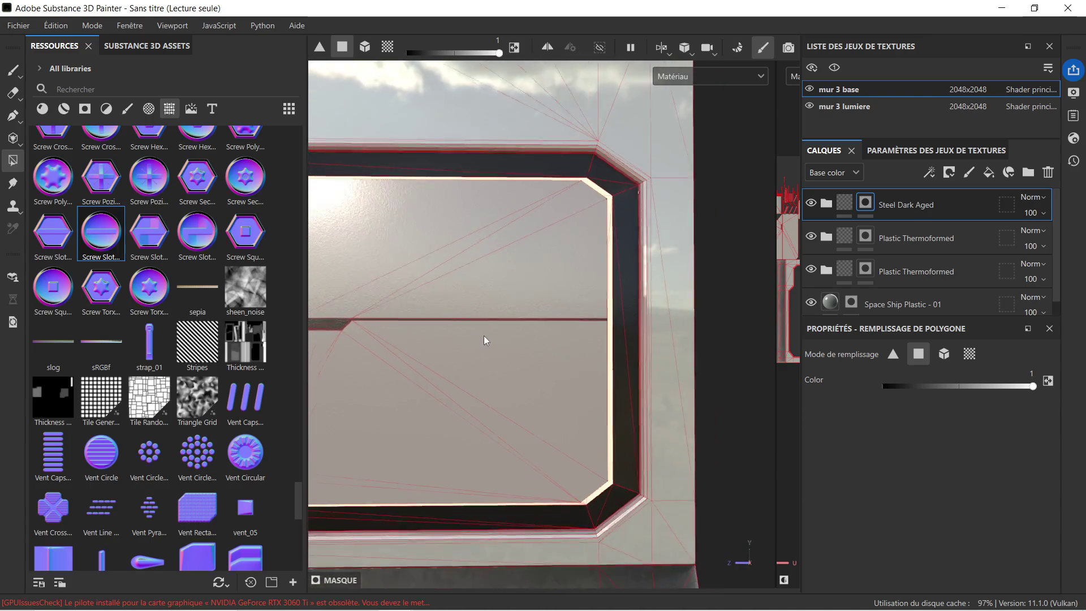
pyautogui.moveTo(442, 323); pyautogui.dragTo(570, 310)
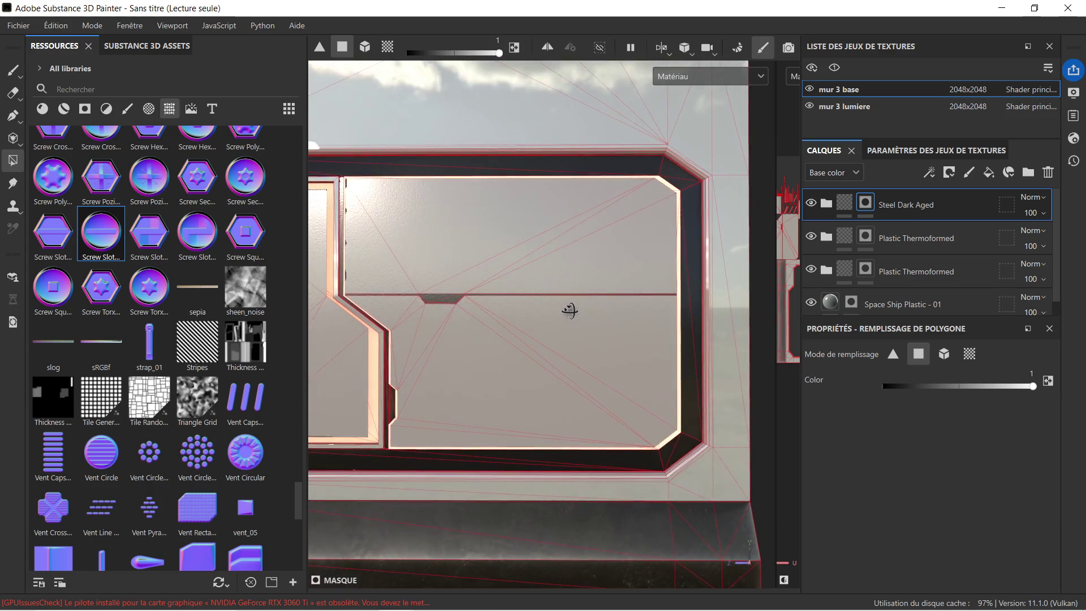
pyautogui.scroll(-3)
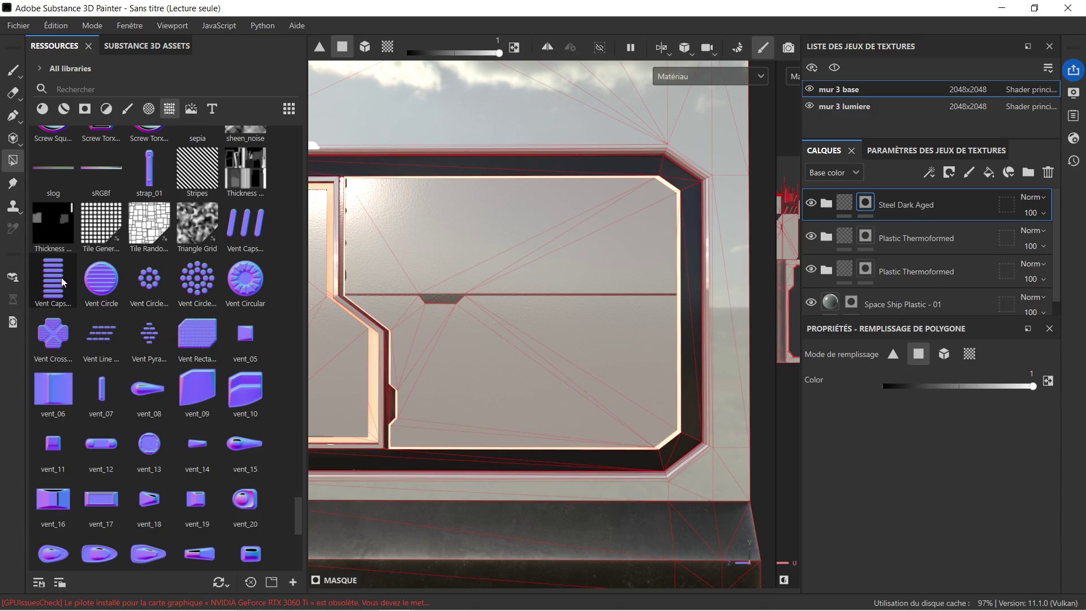
pyautogui.moveTo(61, 277)
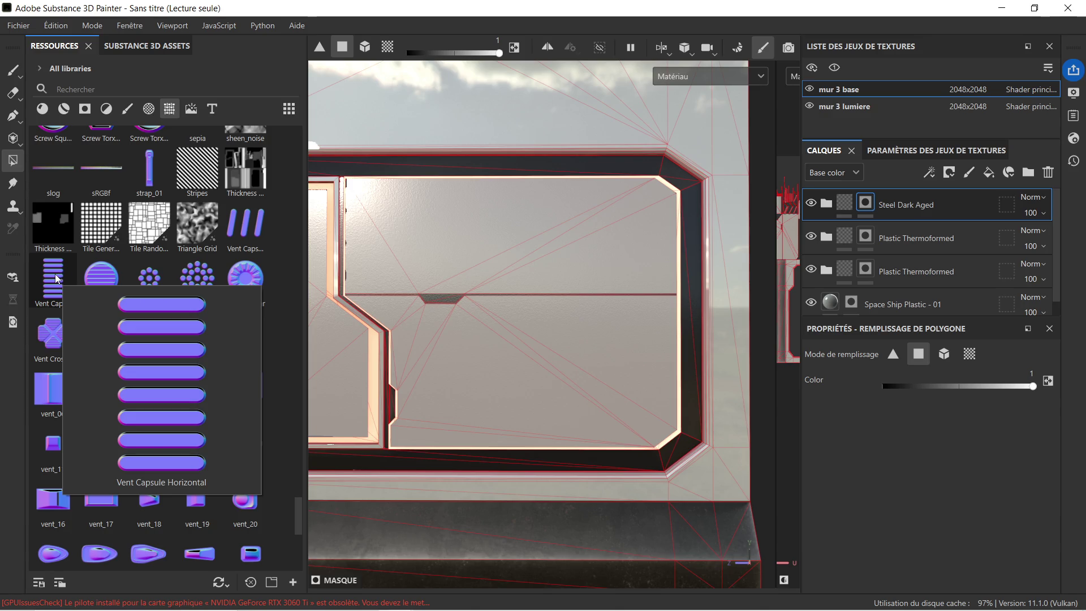
# Step: Stamp Vent Capsule Horizontal onto the wall's lower right and move it lower
pyautogui.moveTo(55, 271); pyautogui.dragTo(662, 419)
pyautogui.scroll(3)
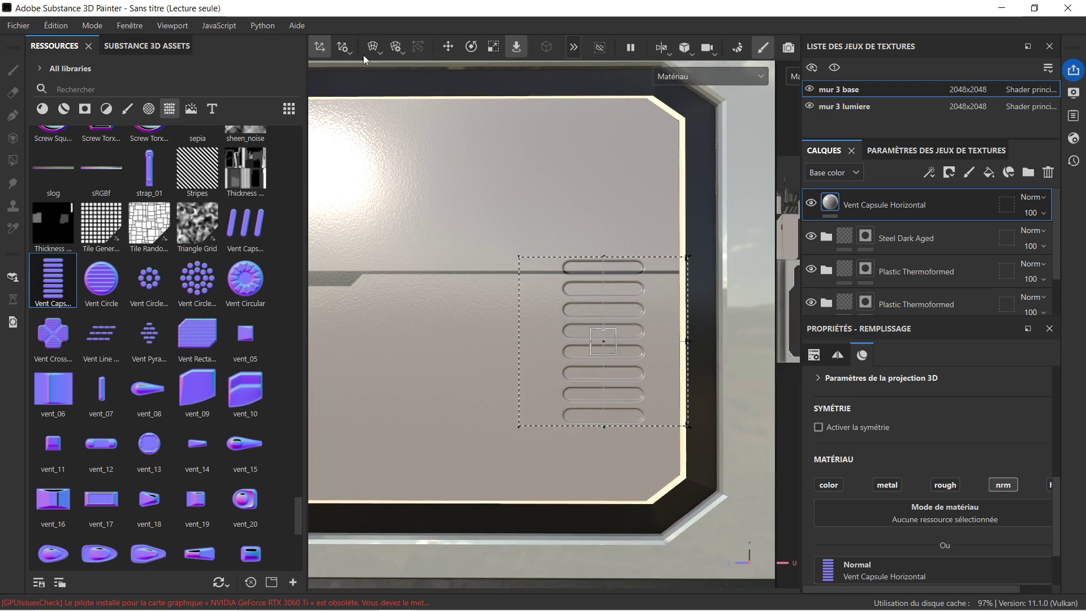
pyautogui.click(446, 41)
pyautogui.moveTo(604, 304); pyautogui.dragTo(614, 348)
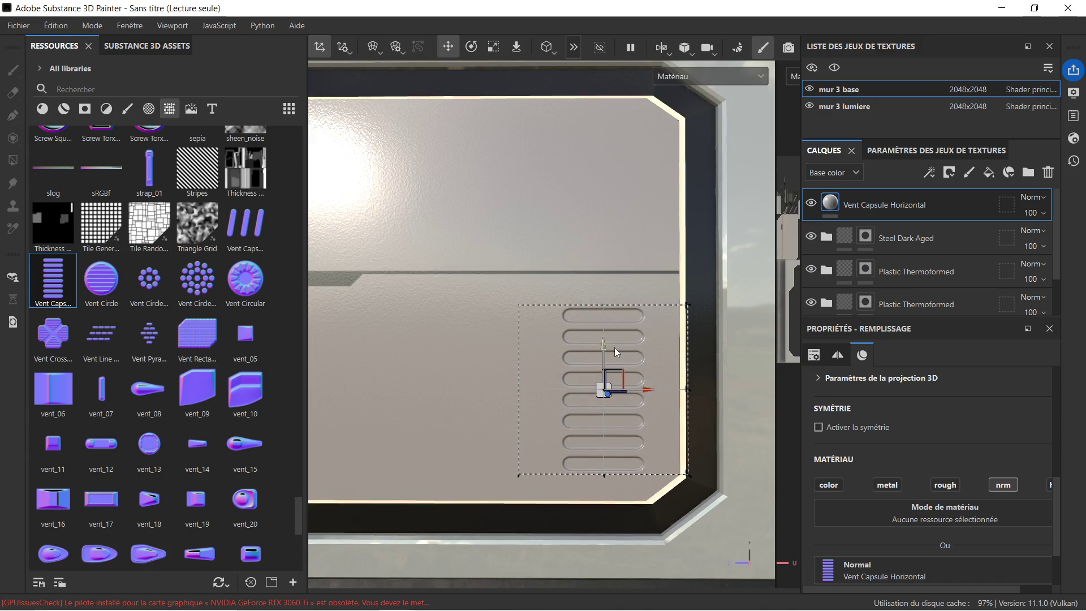
# Step: Zoom and pan the view to inspect the capsule vent on the lower panel
pyautogui.scroll(-3)
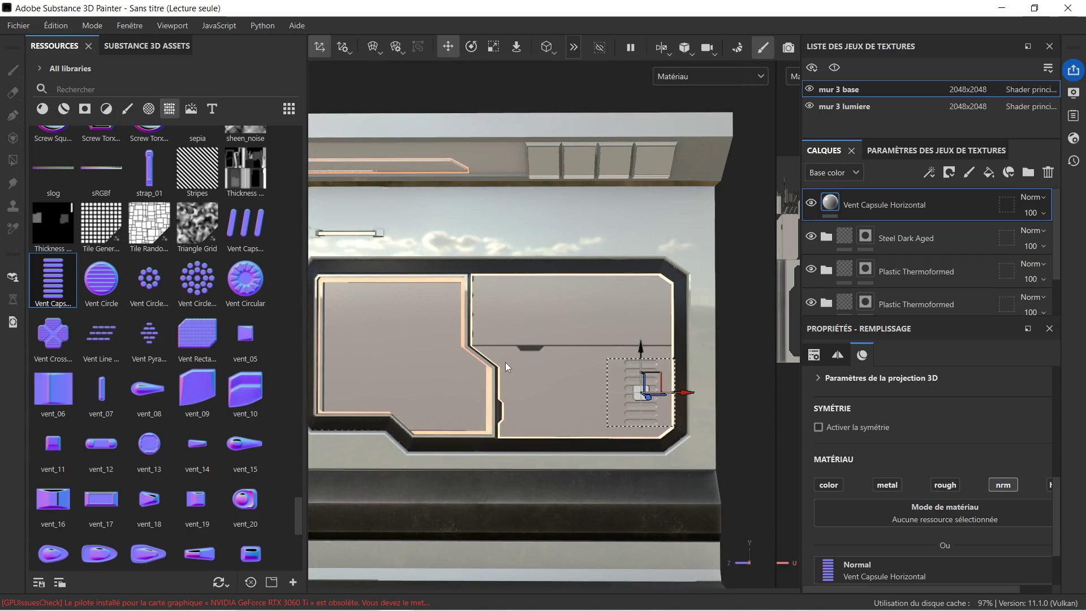
pyautogui.scroll(3)
pyautogui.scroll(-3)
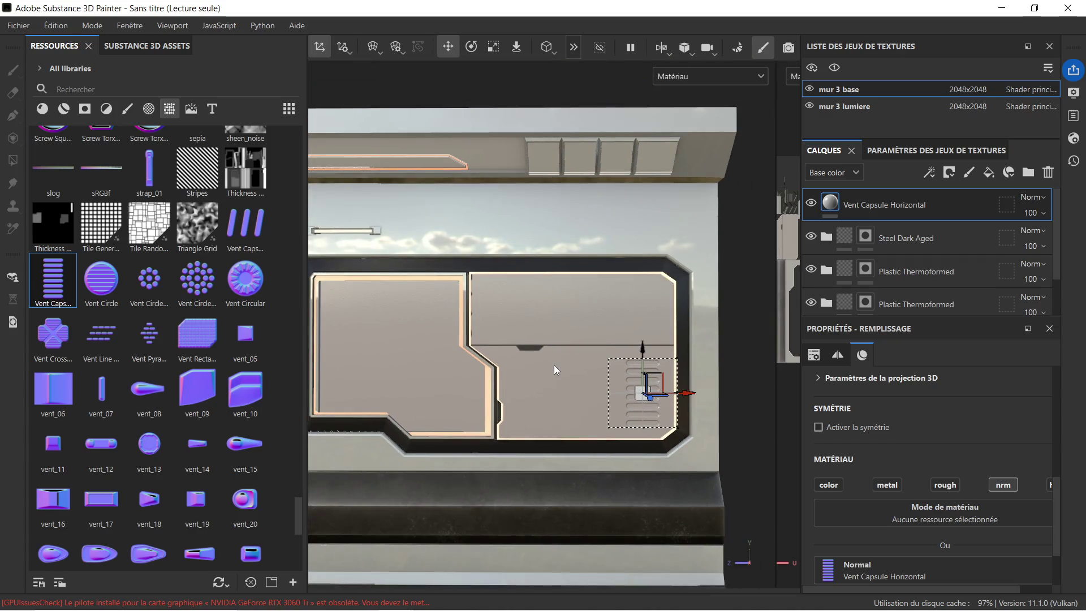
pyautogui.scroll(3)
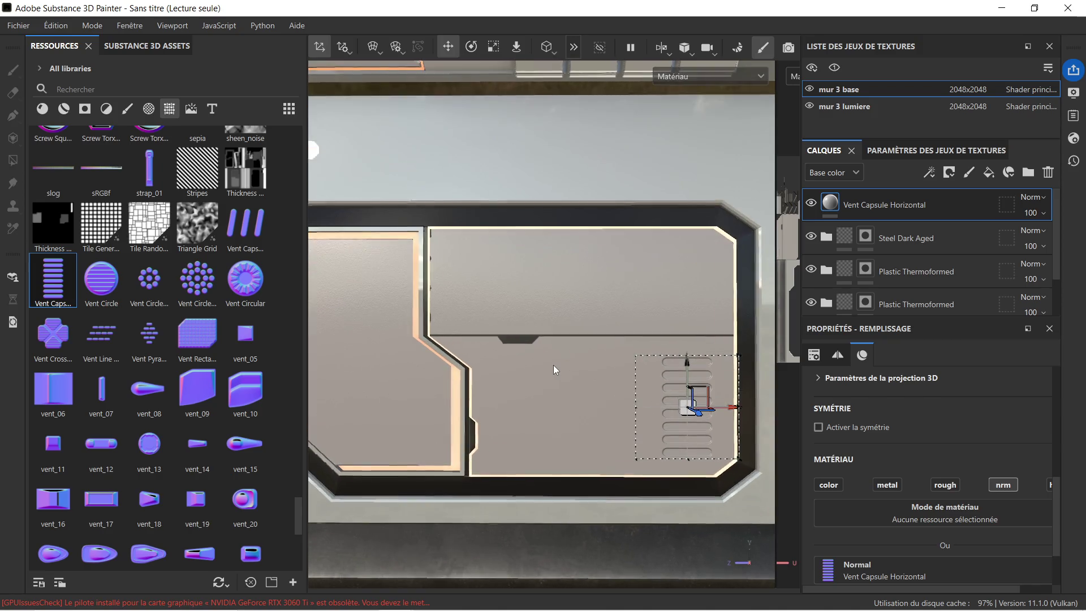
pyautogui.scroll(-3)
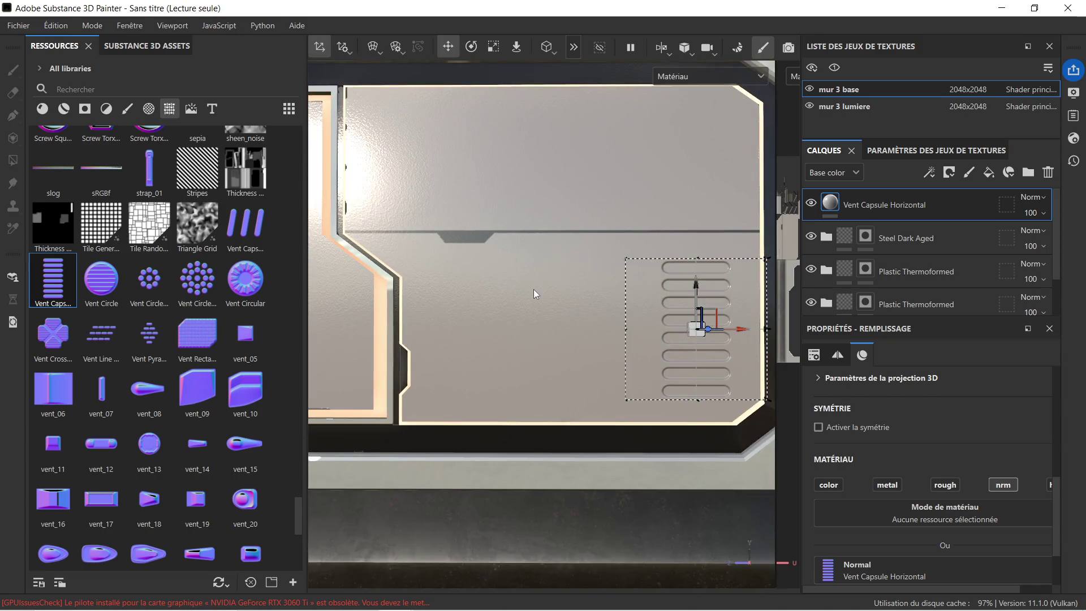
pyautogui.moveTo(473, 284); pyautogui.dragTo(456, 270)
pyautogui.moveTo(456, 270); pyautogui.dragTo(485, 308)
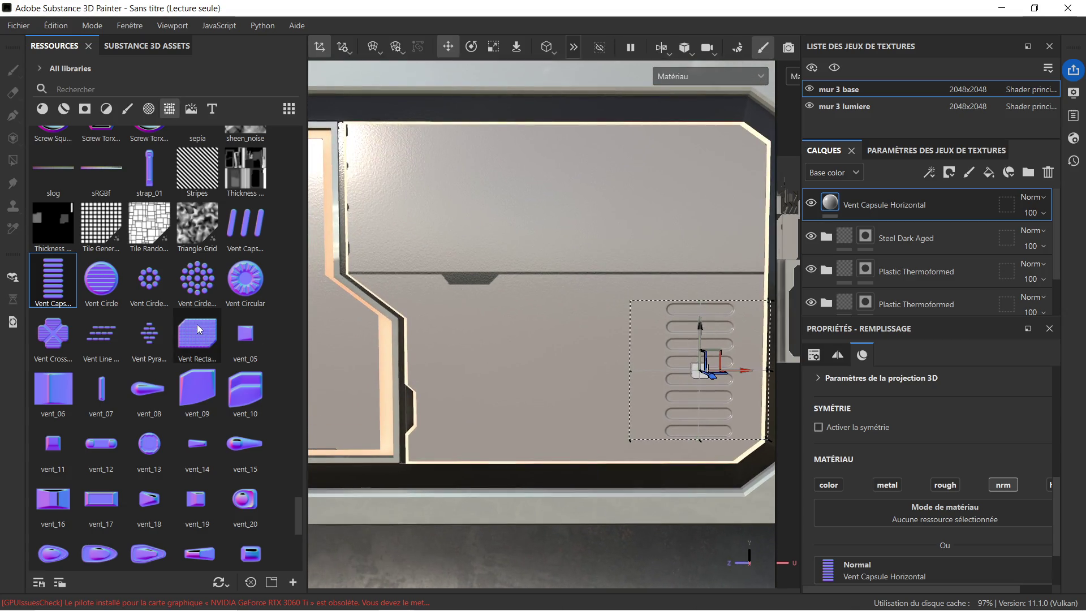
pyautogui.scroll(-3)
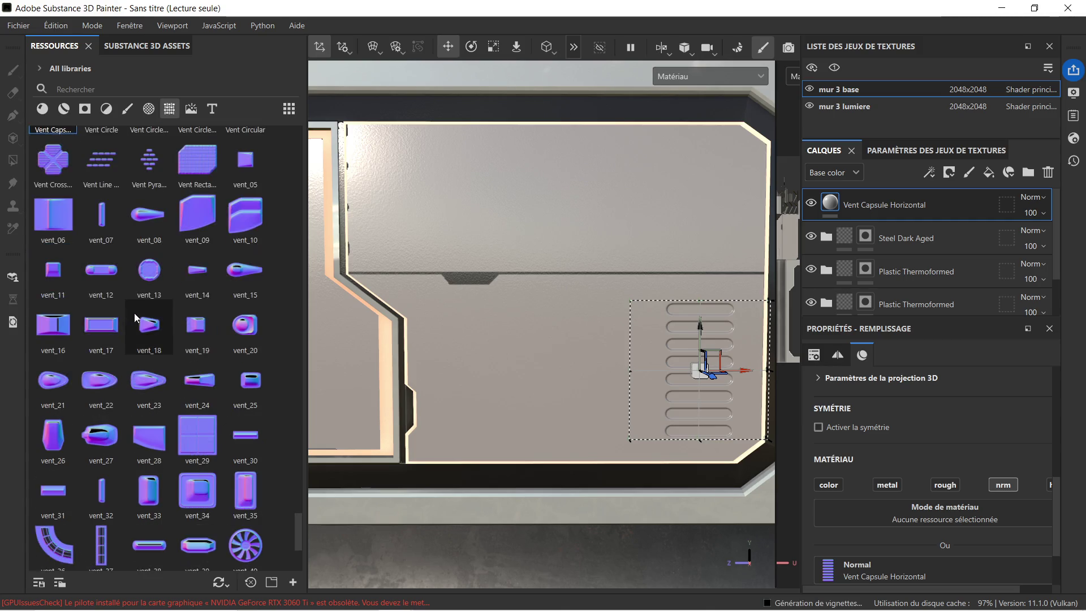
# Step: Stamp vent_40 as Normal detail, replacing a mistaken metallic-channel stamp
pyautogui.moveTo(245, 328); pyautogui.dragTo(412, 218)
pyautogui.click(431, 243)
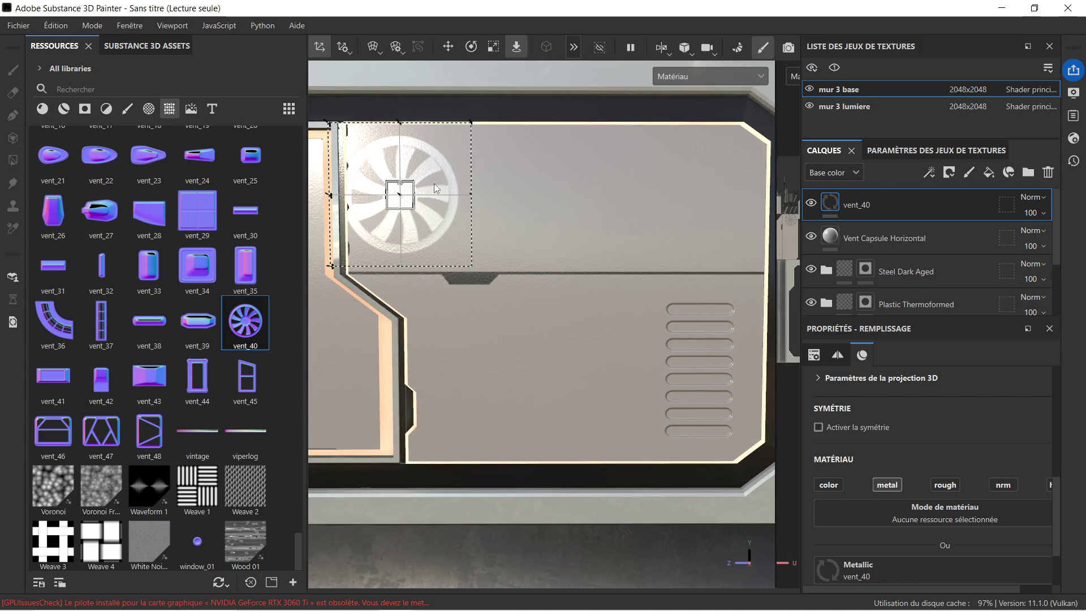
pyautogui.click(887, 207)
pyautogui.press('Delete')
pyautogui.moveTo(239, 324); pyautogui.dragTo(419, 184)
pyautogui.click(454, 259)
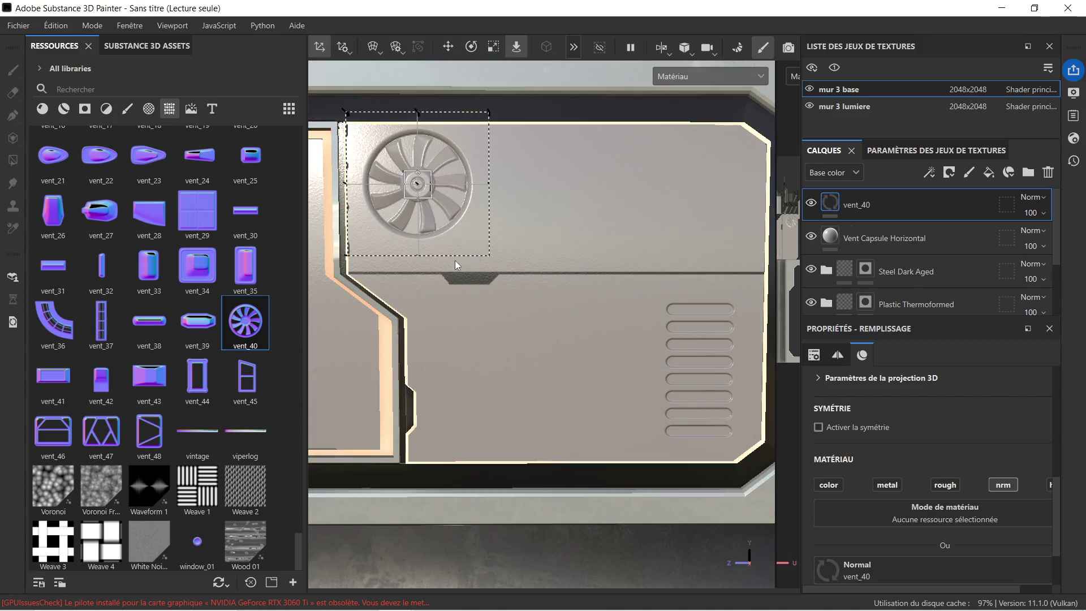
# Step: Shrink the vent_40 fan and move it to the upper section's top-left corner
pyautogui.click(491, 47)
pyautogui.moveTo(418, 184); pyautogui.dragTo(286, 222)
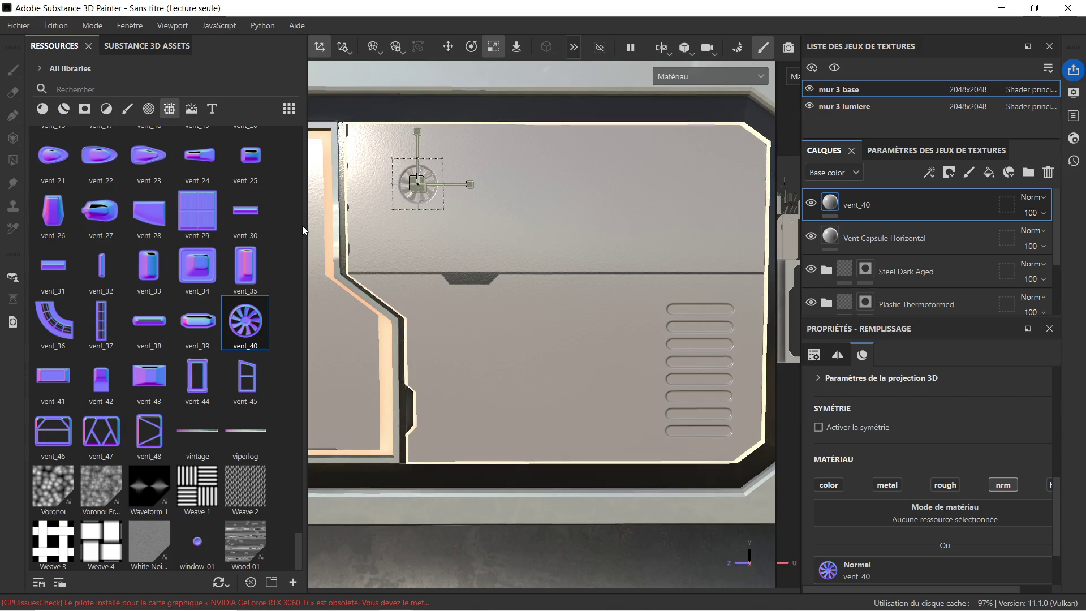
pyautogui.click(448, 47)
pyautogui.moveTo(419, 128); pyautogui.dragTo(421, 182)
pyautogui.moveTo(469, 237); pyautogui.dragTo(437, 238)
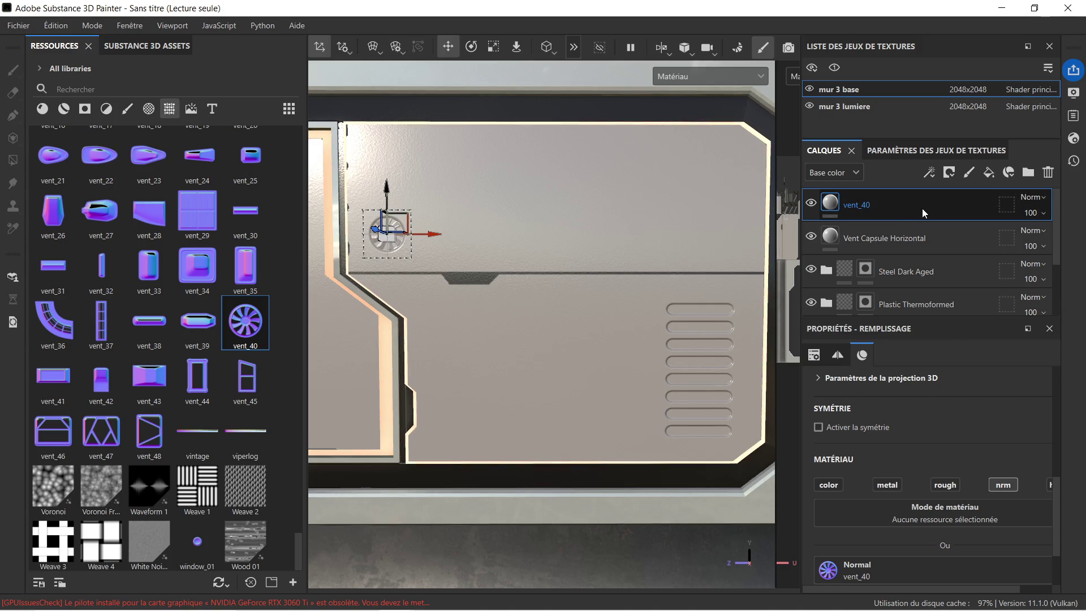
# Step: Duplicate the fan, place the copy beside the original, and drag vent_41 onto the wall
pyautogui.hotkey('ctrl', 'd')
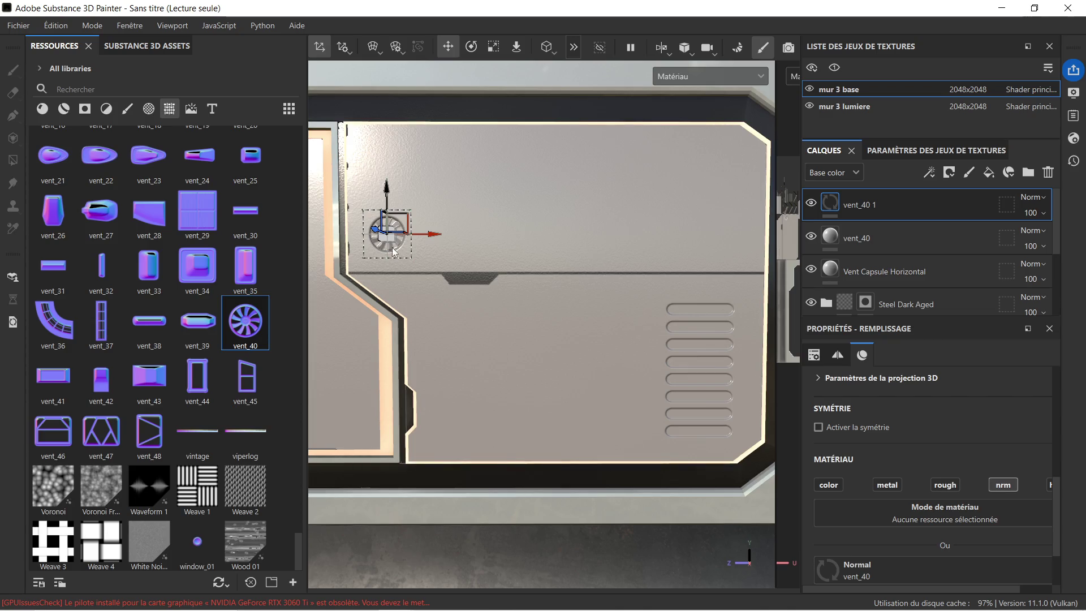
pyautogui.scroll(3)
pyautogui.moveTo(453, 249); pyautogui.dragTo(544, 254)
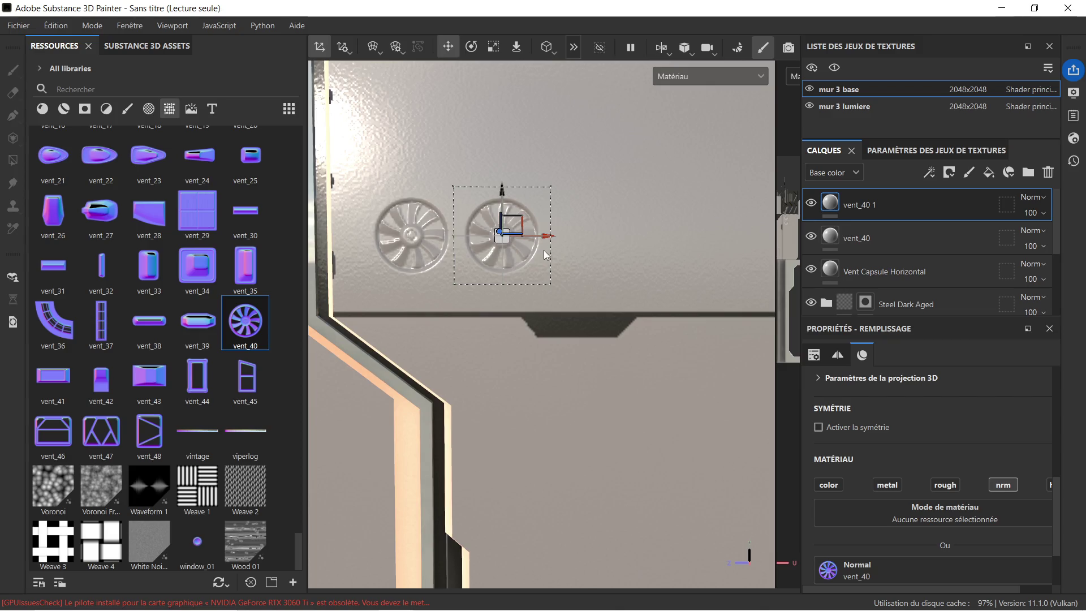
pyautogui.scroll(-3)
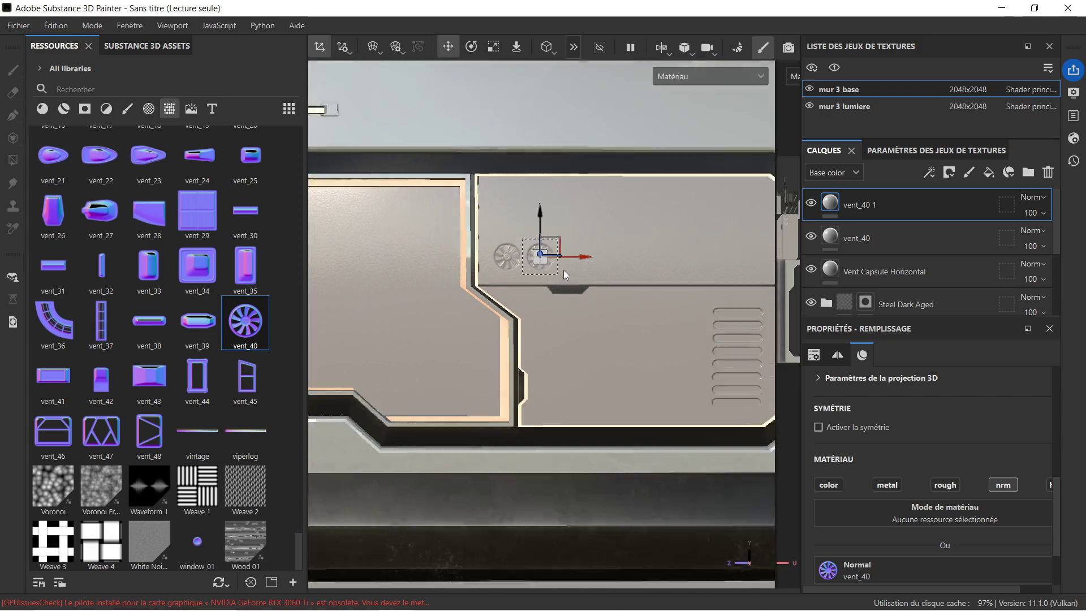
pyautogui.moveTo(593, 284); pyautogui.dragTo(527, 254)
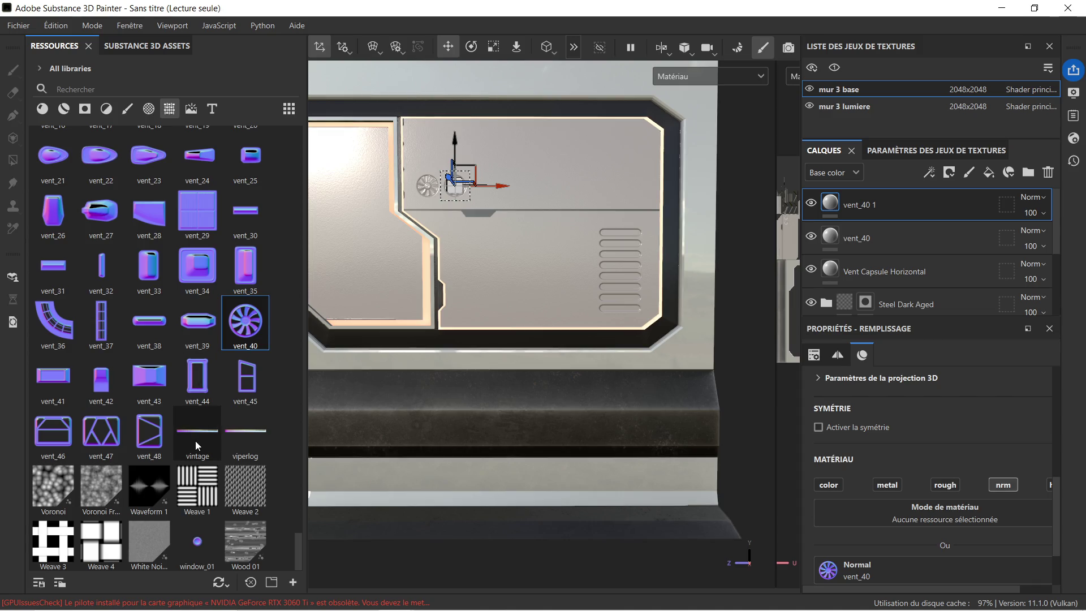
pyautogui.moveTo(63, 385); pyautogui.dragTo(448, 136)
# Step: Apply the vent_41 stamp to a channel and move it down above the fans
pyautogui.click(473, 205)
pyautogui.scroll(3)
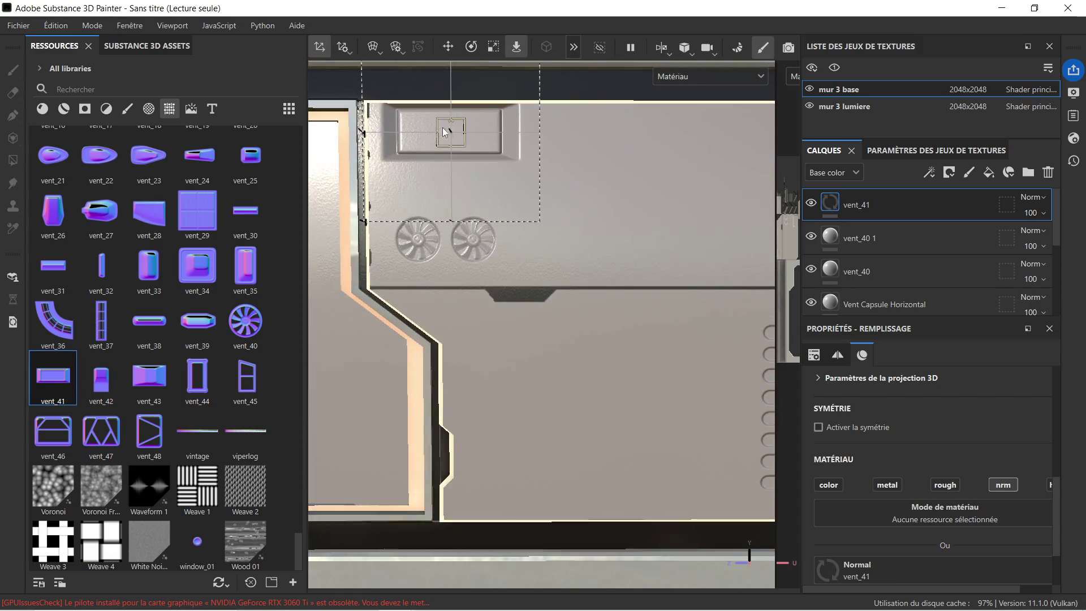
pyautogui.click(444, 40)
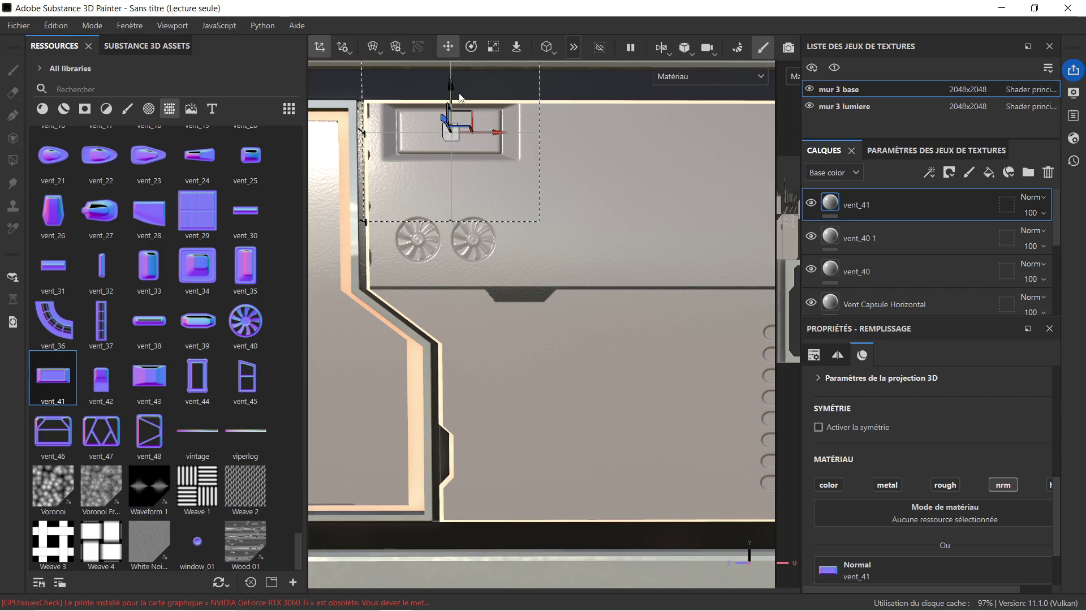
pyautogui.moveTo(451, 90); pyautogui.dragTo(451, 130)
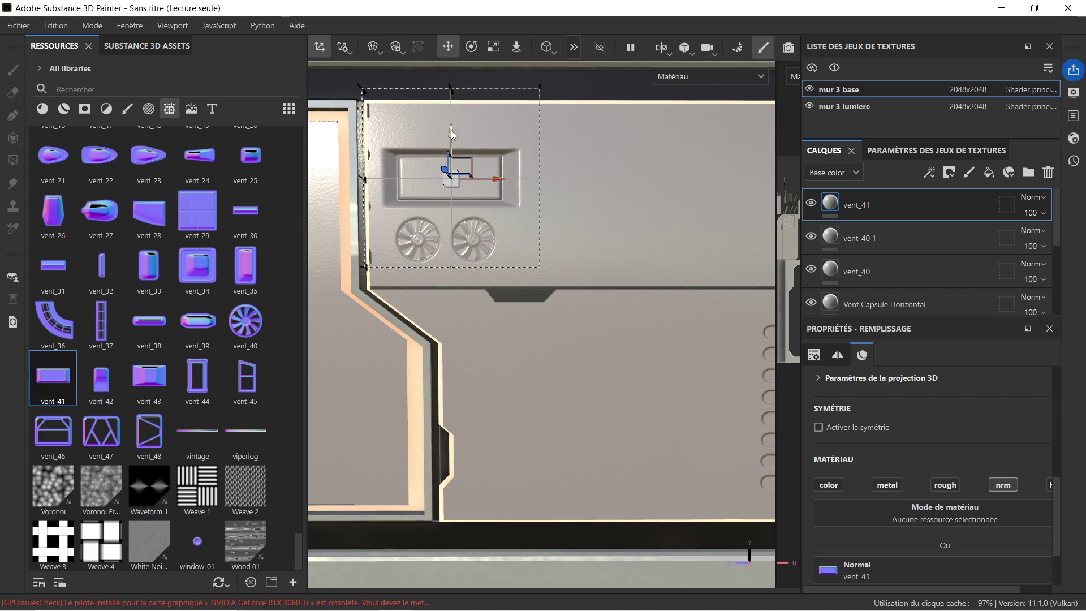
# Step: Pan to the panel's right half and carry vent_39 over its upper right
pyautogui.scroll(-3)
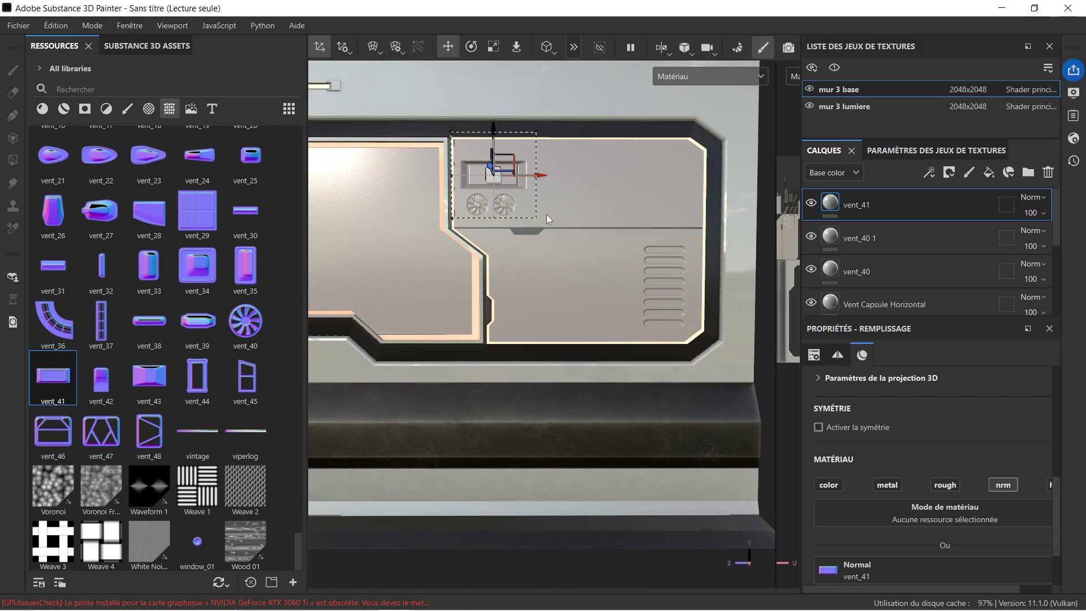
pyautogui.scroll(3)
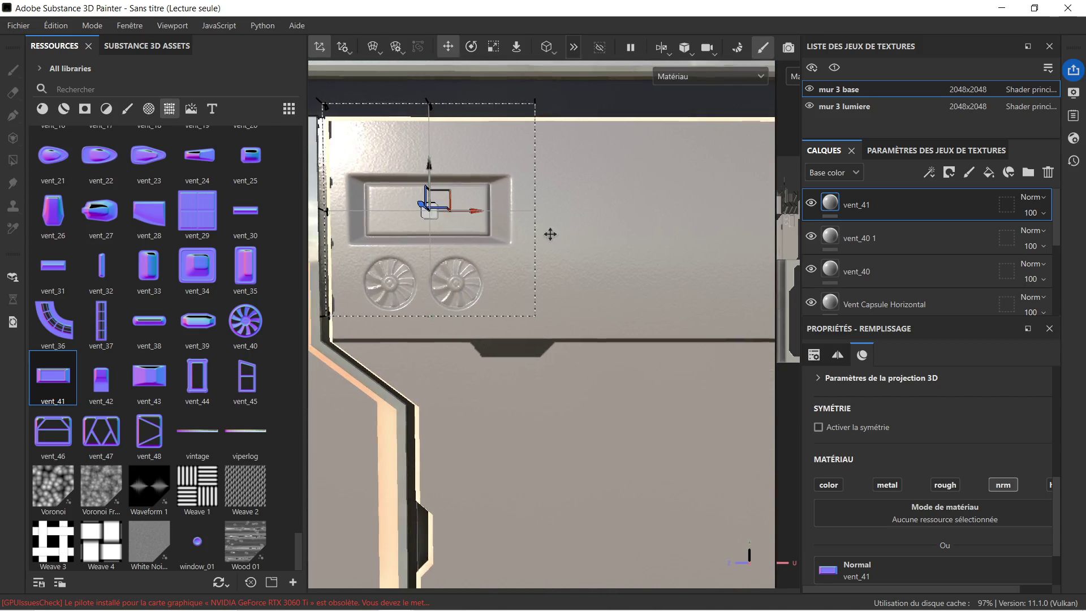
pyautogui.scroll(-3)
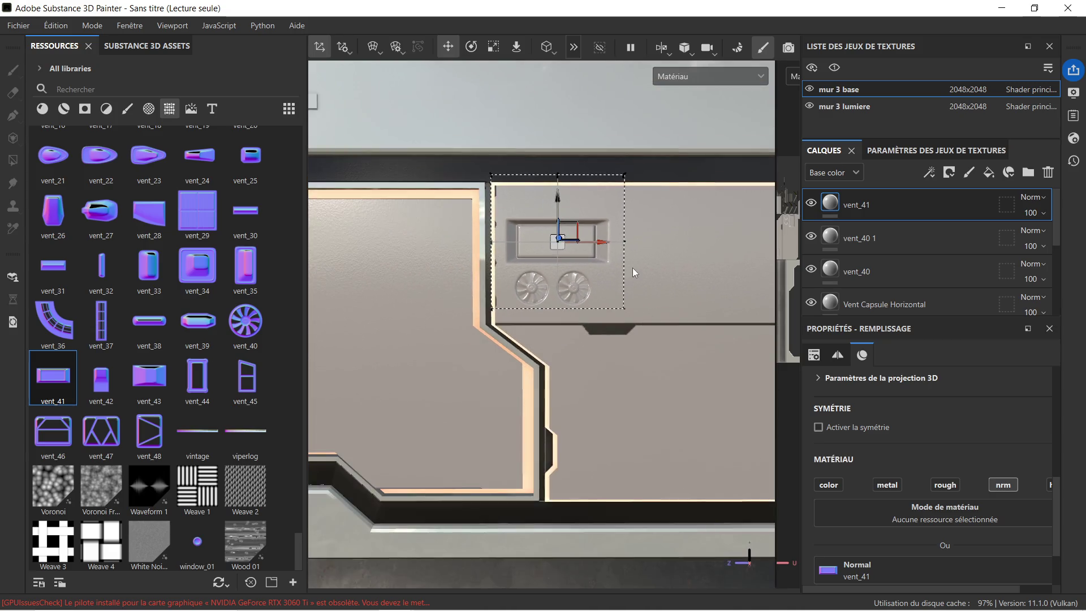
pyautogui.scroll(-3)
pyautogui.moveTo(654, 310); pyautogui.dragTo(504, 252)
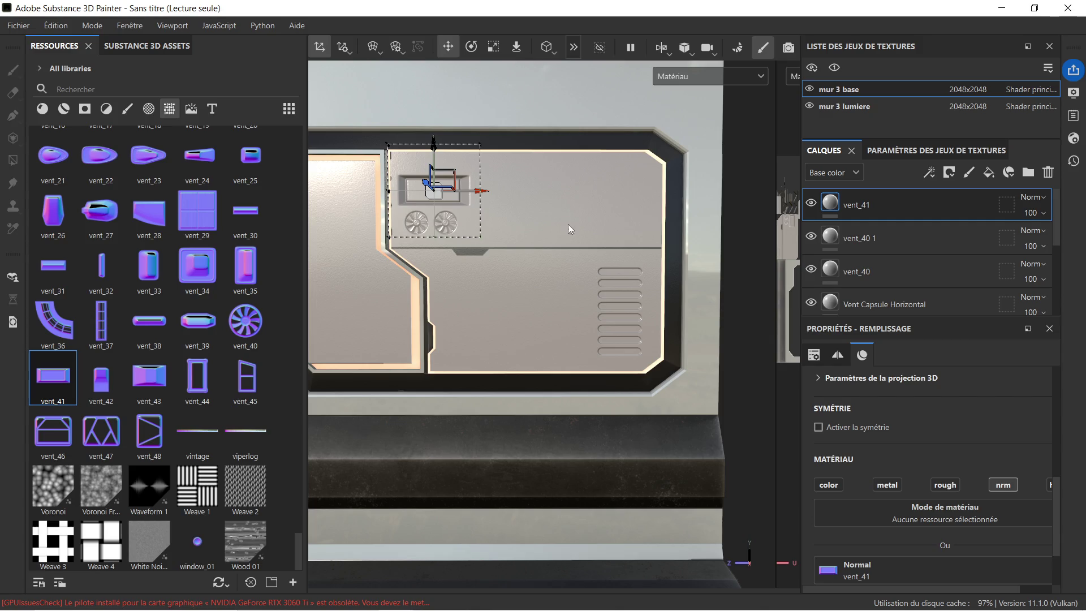
pyautogui.moveTo(540, 276); pyautogui.dragTo(516, 240)
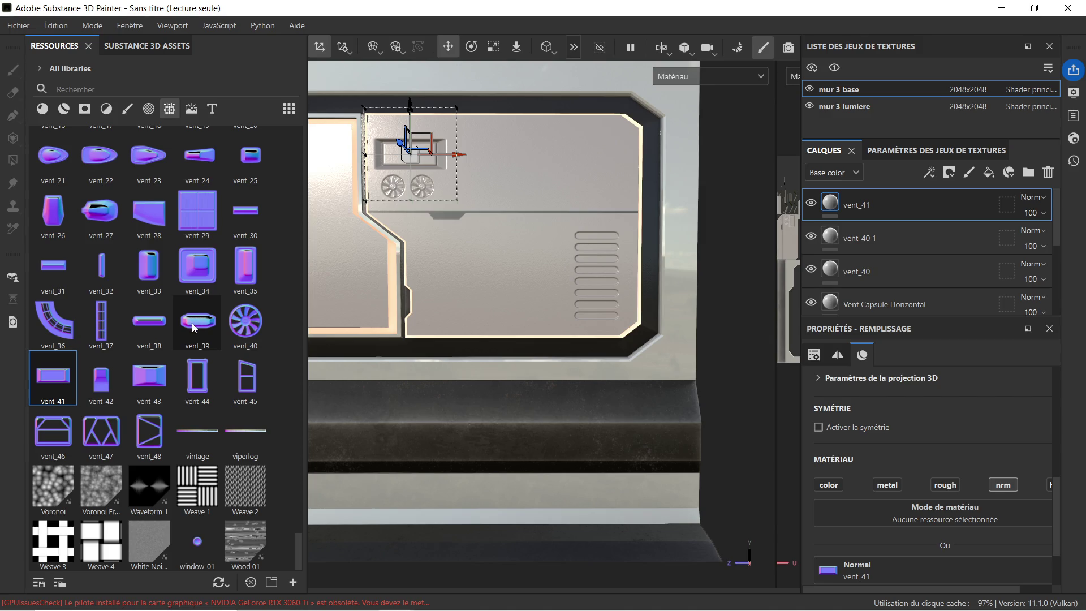
pyautogui.moveTo(485, 323); pyautogui.dragTo(555, 320)
pyautogui.moveTo(458, 282); pyautogui.dragTo(437, 281)
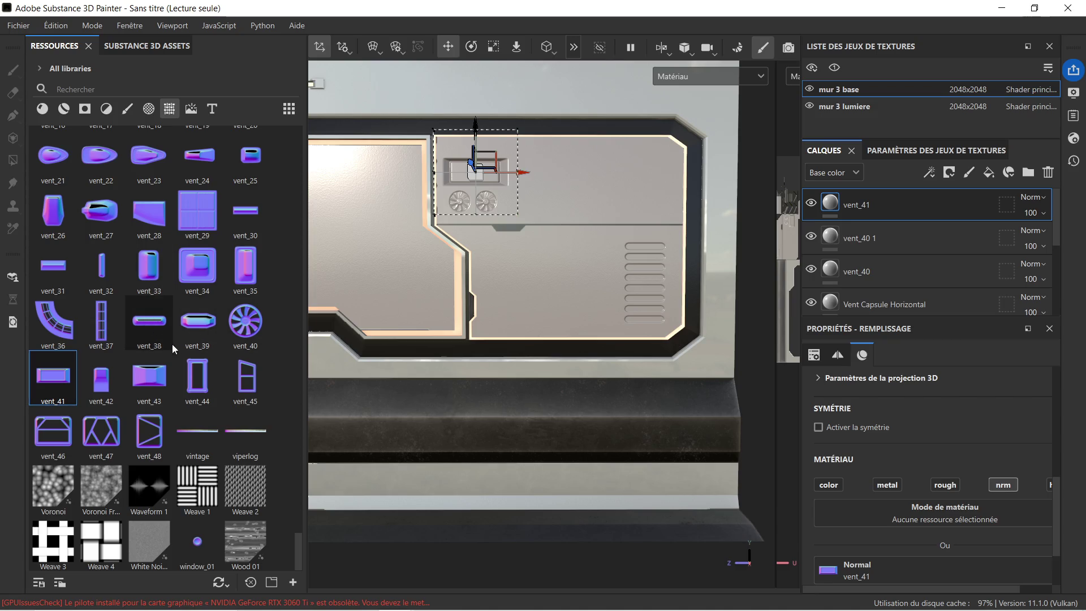
pyautogui.moveTo(198, 324); pyautogui.dragTo(617, 206)
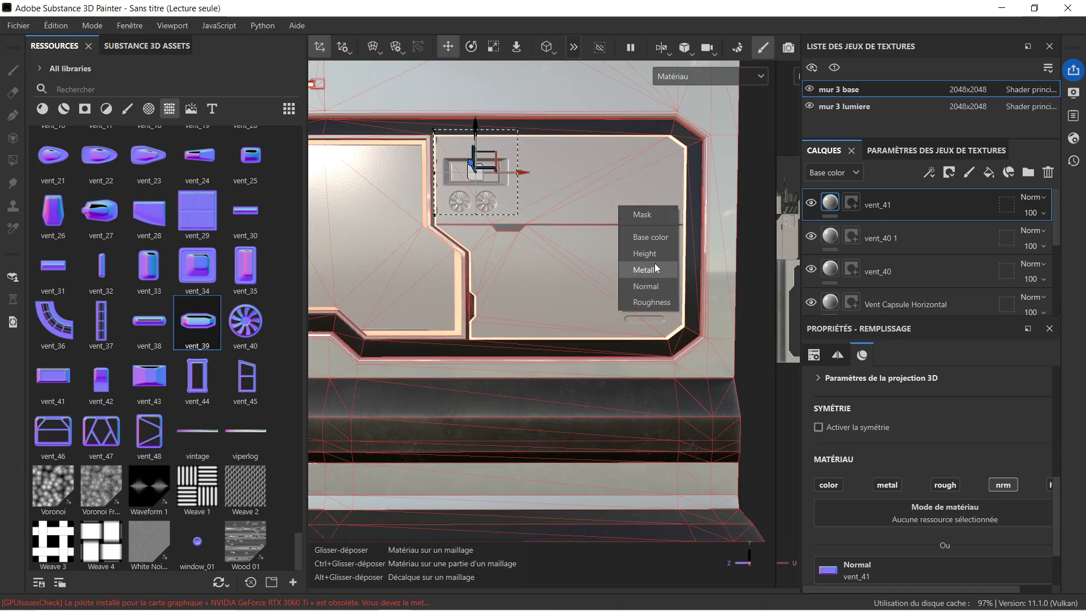
# Step: Drop vent_39 as Normal detail, shrink it, and shift it down and right to the panel edge
pyautogui.click(649, 285)
pyautogui.scroll(3)
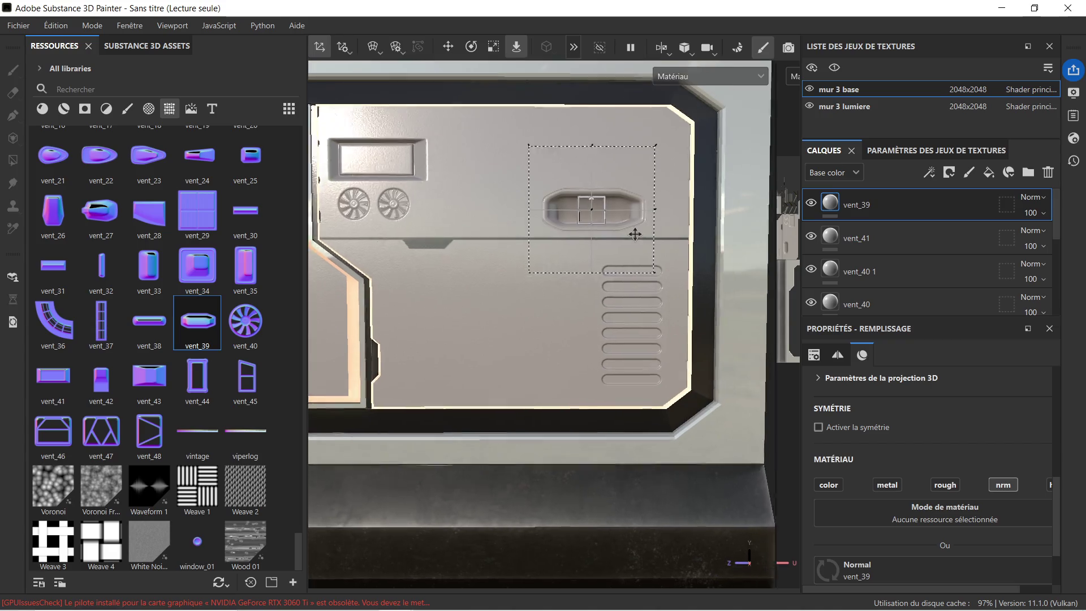
pyautogui.click(493, 46)
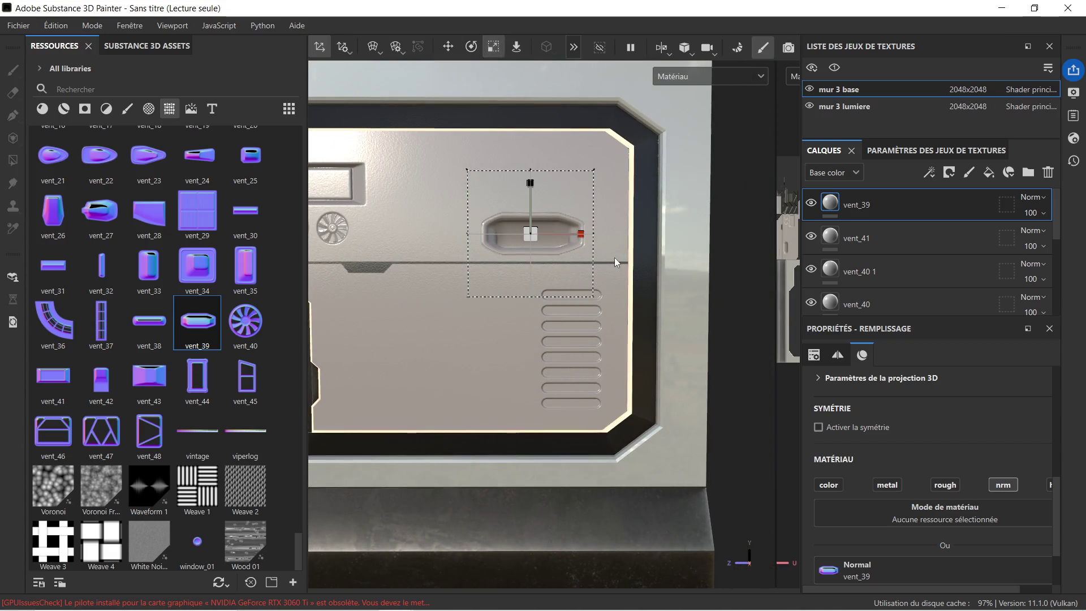
pyautogui.moveTo(533, 229); pyautogui.dragTo(450, 237)
pyautogui.scroll(3)
pyautogui.click(446, 44)
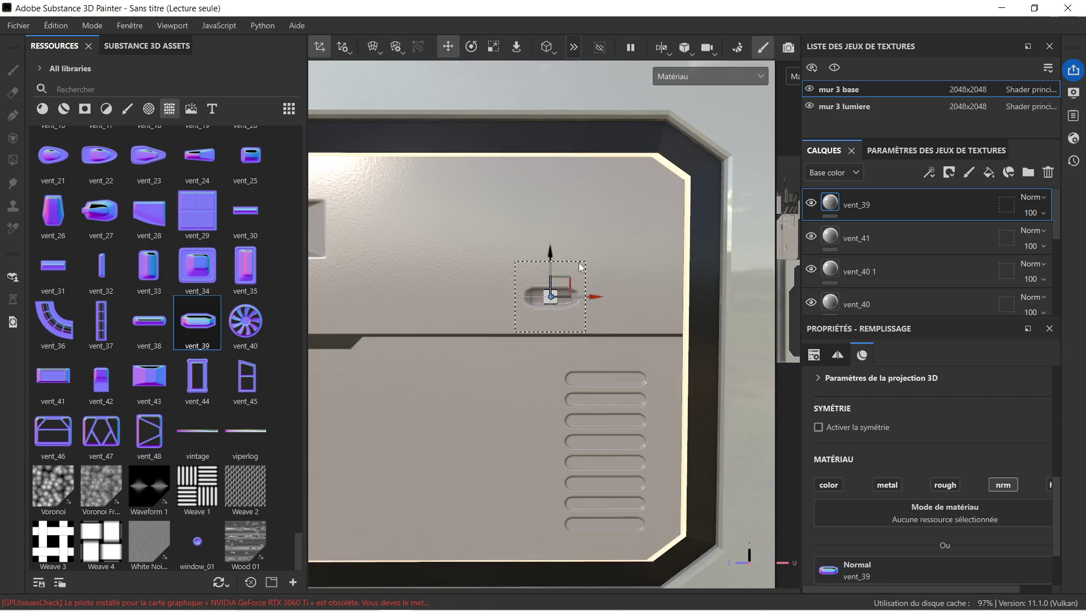
pyautogui.moveTo(548, 253); pyautogui.dragTo(548, 266)
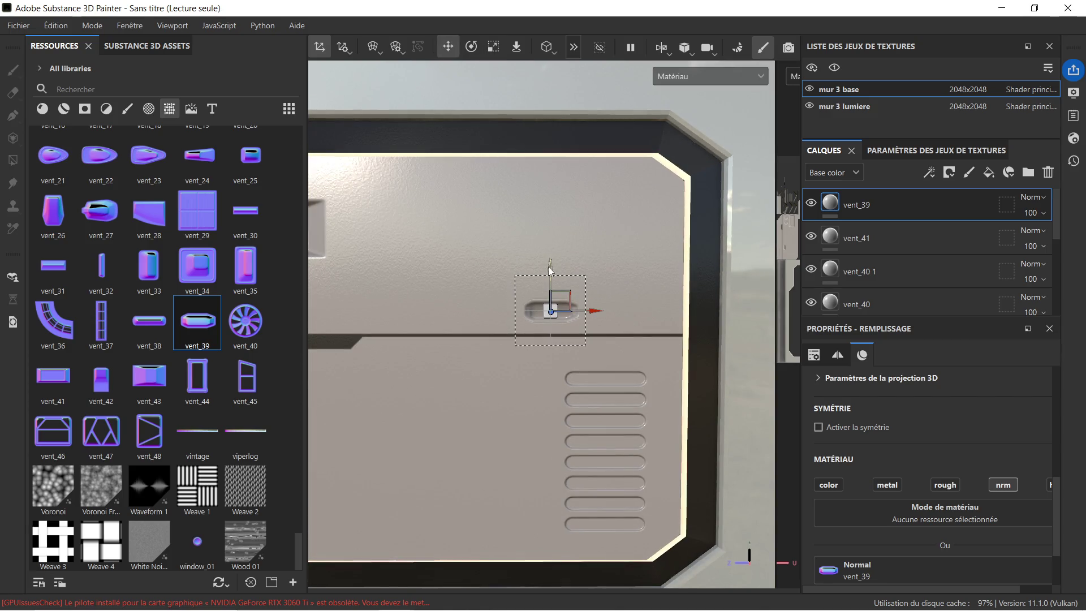
pyautogui.moveTo(592, 311); pyautogui.dragTo(651, 315)
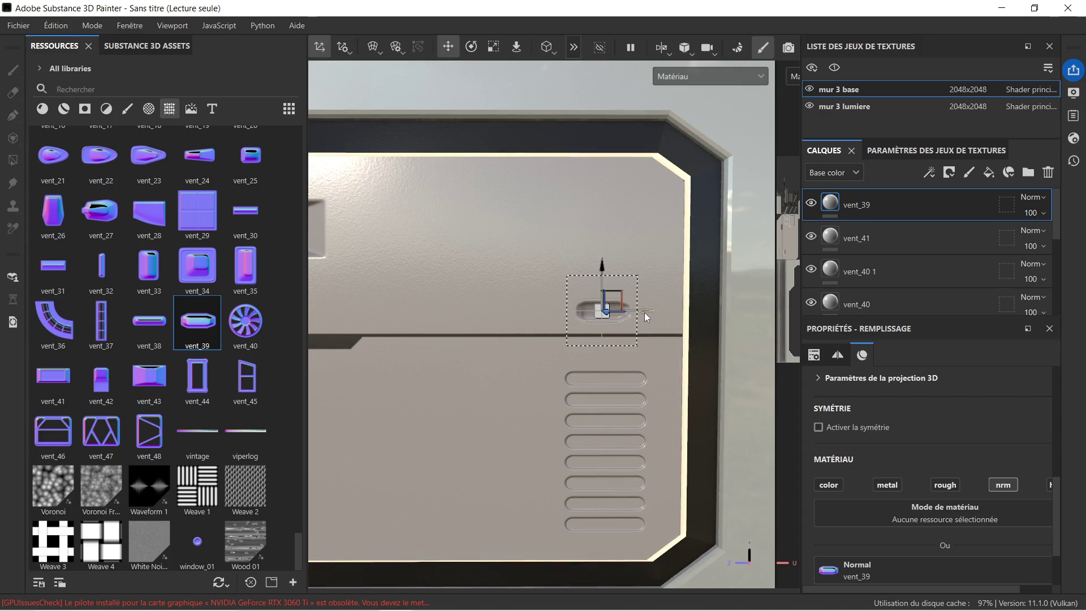
pyautogui.scroll(-3)
pyautogui.scroll(3)
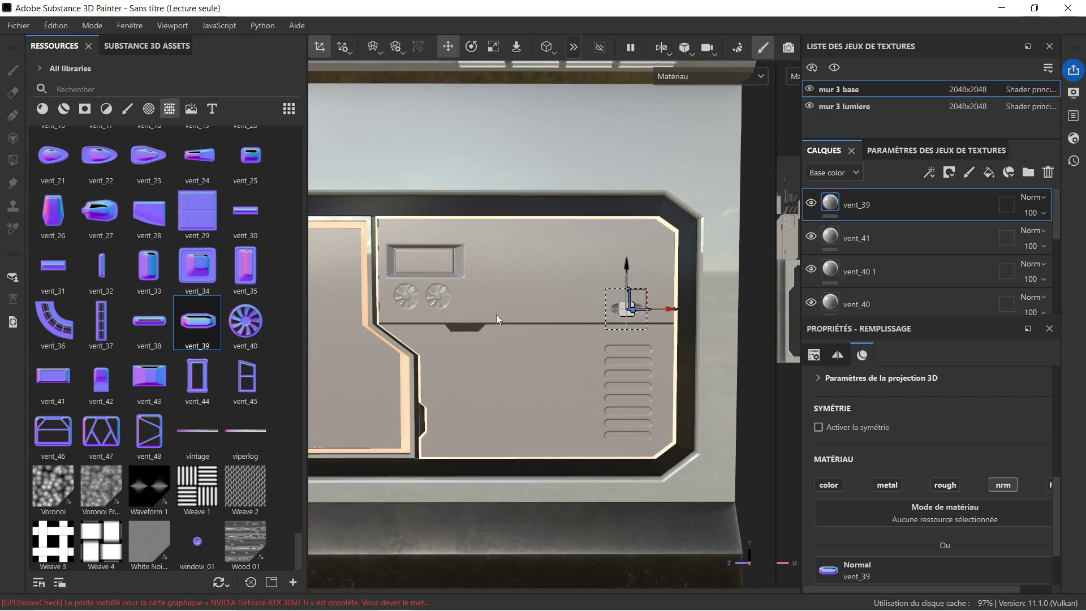
# Step: Move the vent_40 1 and vent_40 fans down below the divider into the lower panel
pyautogui.click(928, 235)
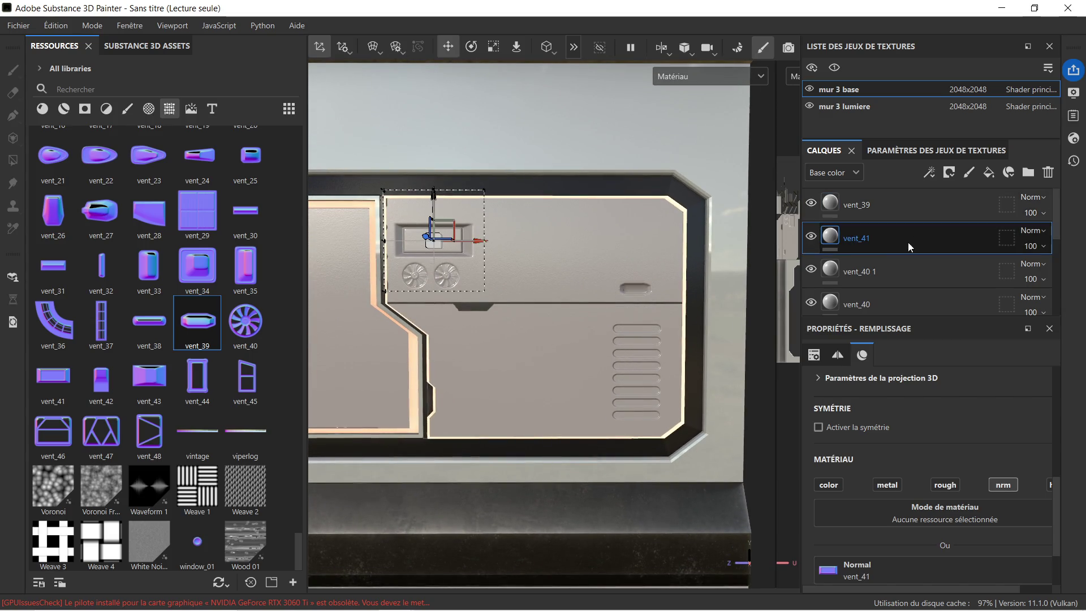
pyautogui.click(883, 270)
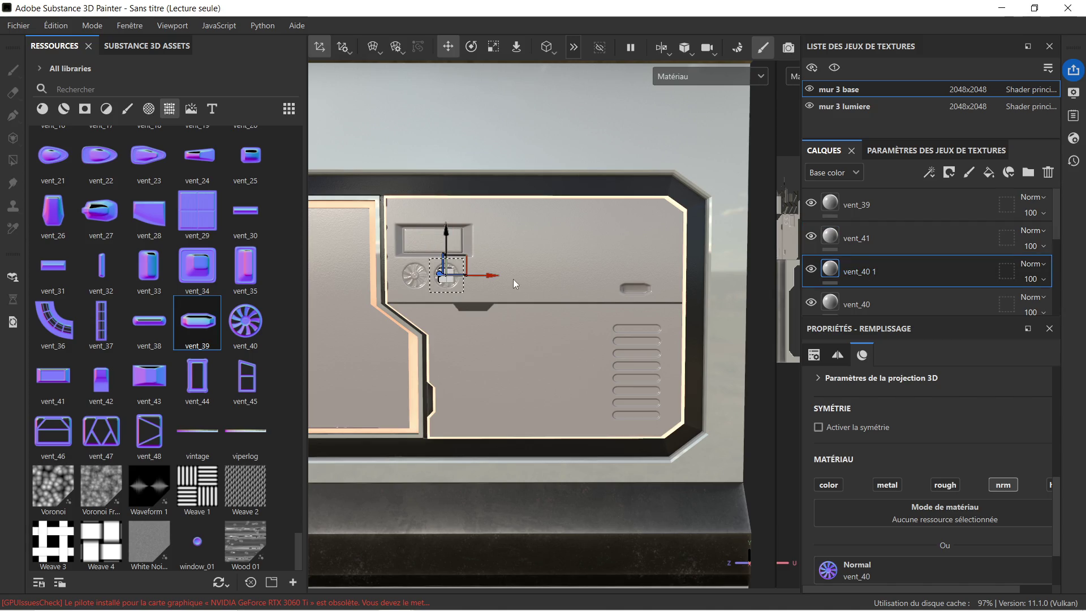
pyautogui.moveTo(448, 233); pyautogui.dragTo(504, 351)
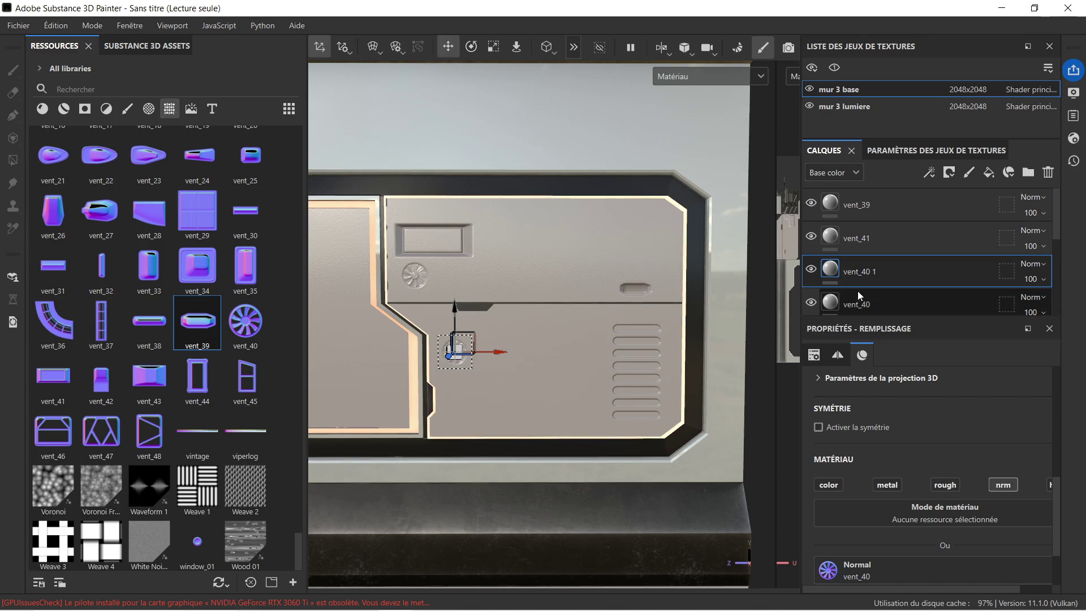
pyautogui.click(858, 300)
pyautogui.moveTo(450, 277); pyautogui.dragTo(541, 284)
pyautogui.moveTo(507, 229); pyautogui.dragTo(495, 311)
pyautogui.moveTo(551, 355); pyautogui.dragTo(470, 347)
# Step: Fine-tune the second fan so it sits to the right of the first fan
pyautogui.scroll(3)
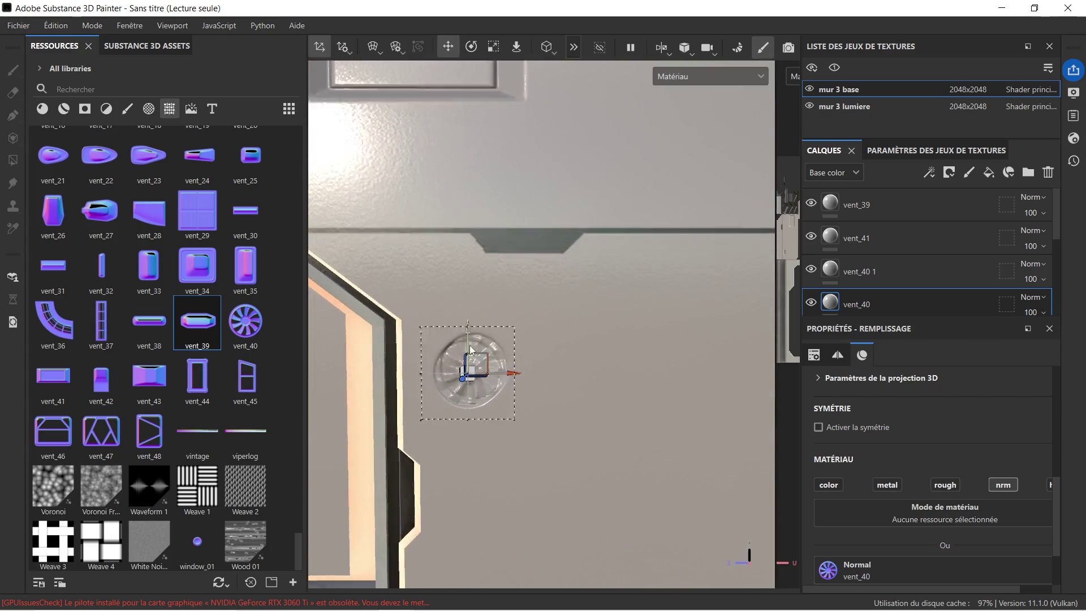
pyautogui.scroll(3)
pyautogui.moveTo(512, 382); pyautogui.dragTo(520, 378)
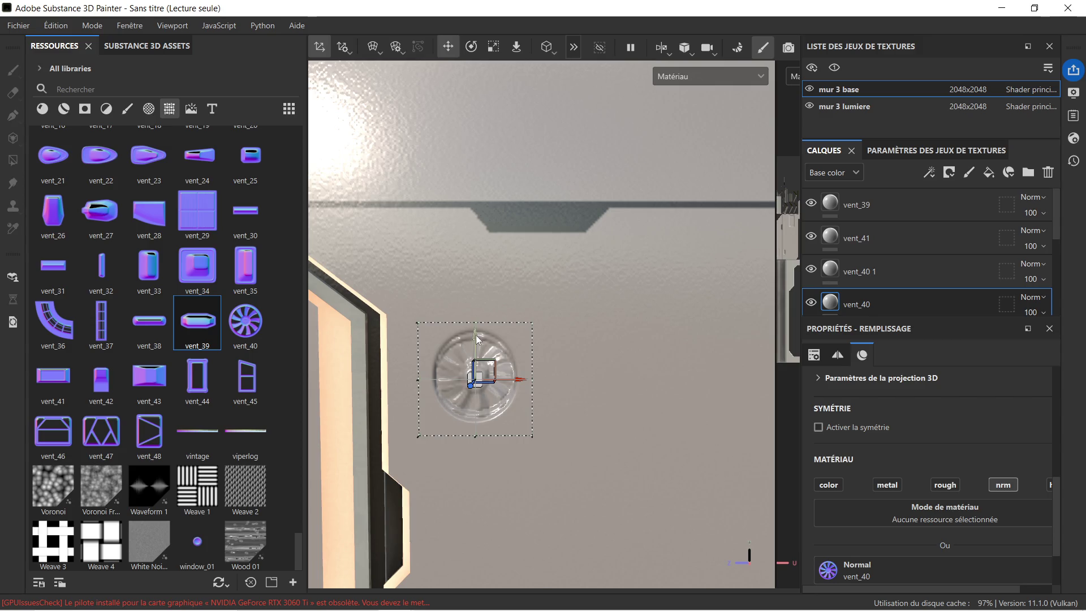
pyautogui.moveTo(476, 338); pyautogui.dragTo(479, 333)
pyautogui.scroll(-3)
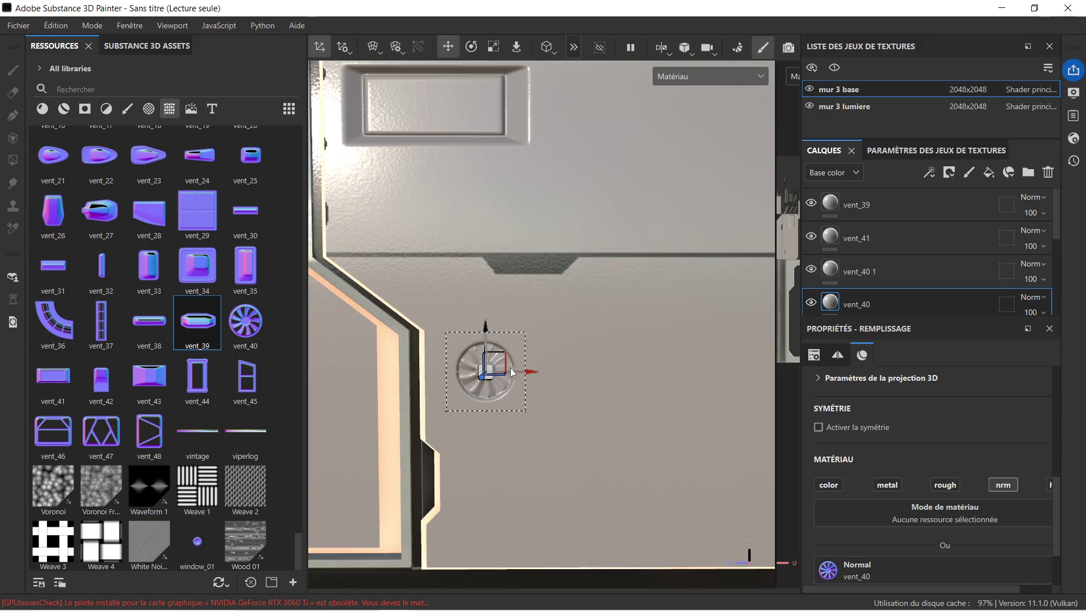
pyautogui.moveTo(523, 374); pyautogui.dragTo(607, 377)
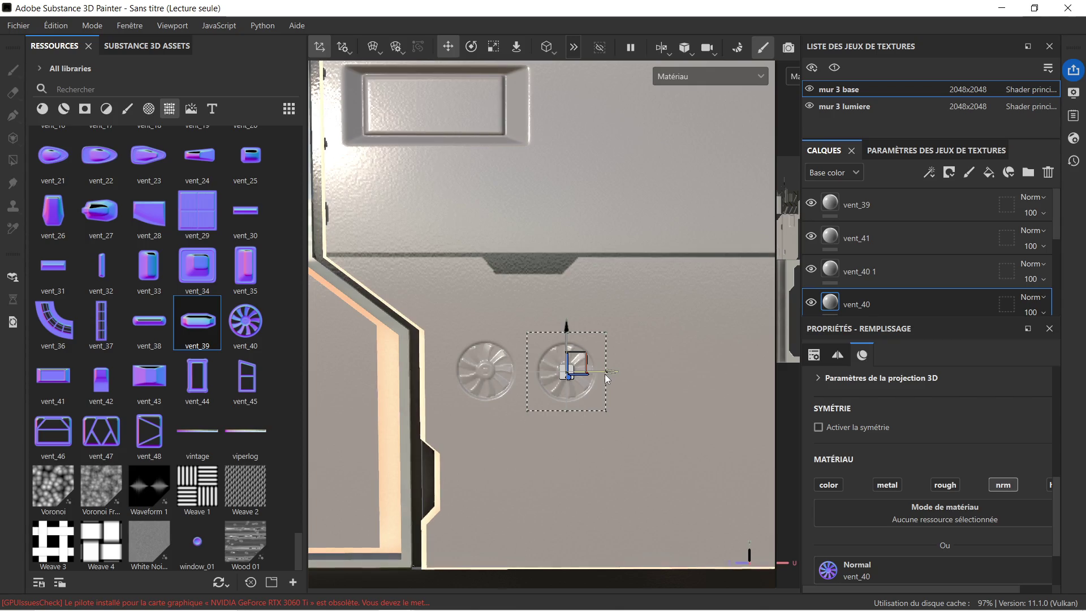
pyautogui.scroll(-3)
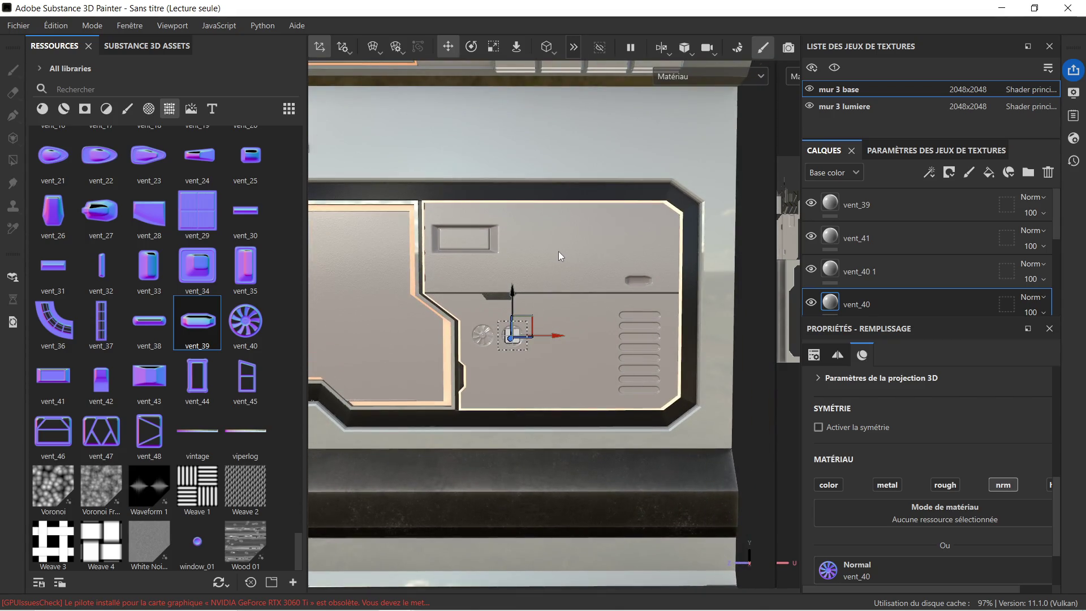
pyautogui.scroll(3)
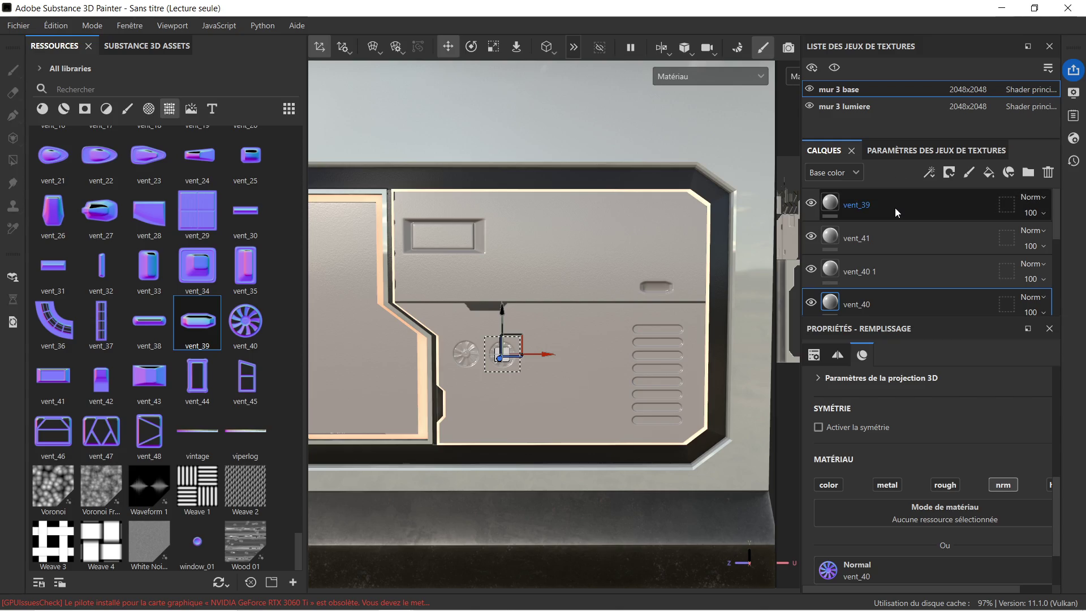
# Step: Duplicate the vent_39 capsule and move the copy to the upper panel's left end
pyautogui.click(895, 208)
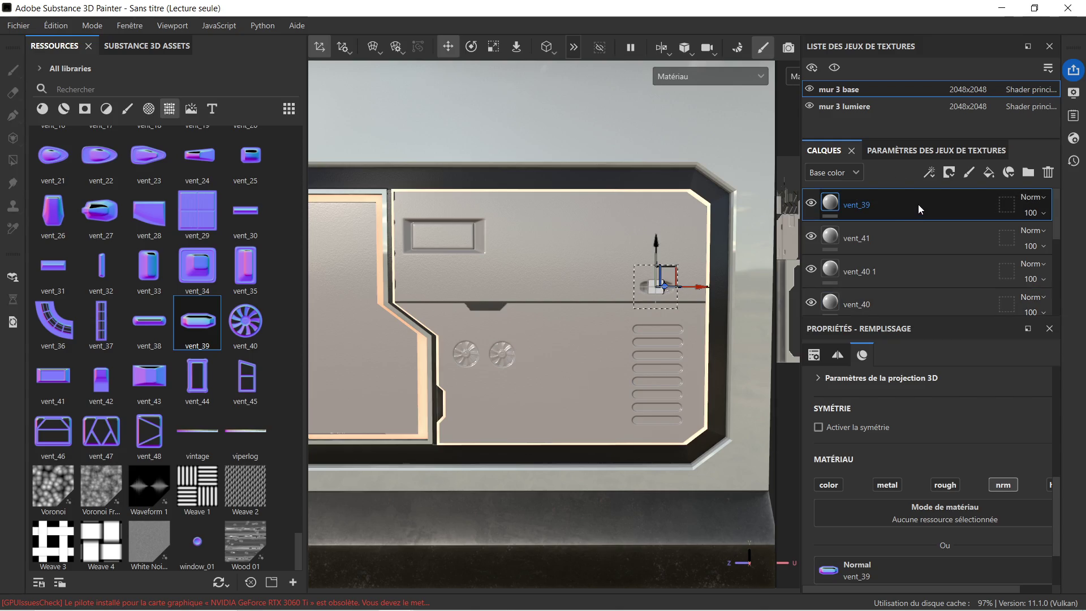
pyautogui.hotkey('ctrl', 'd')
pyautogui.moveTo(699, 290); pyautogui.dragTo(462, 296)
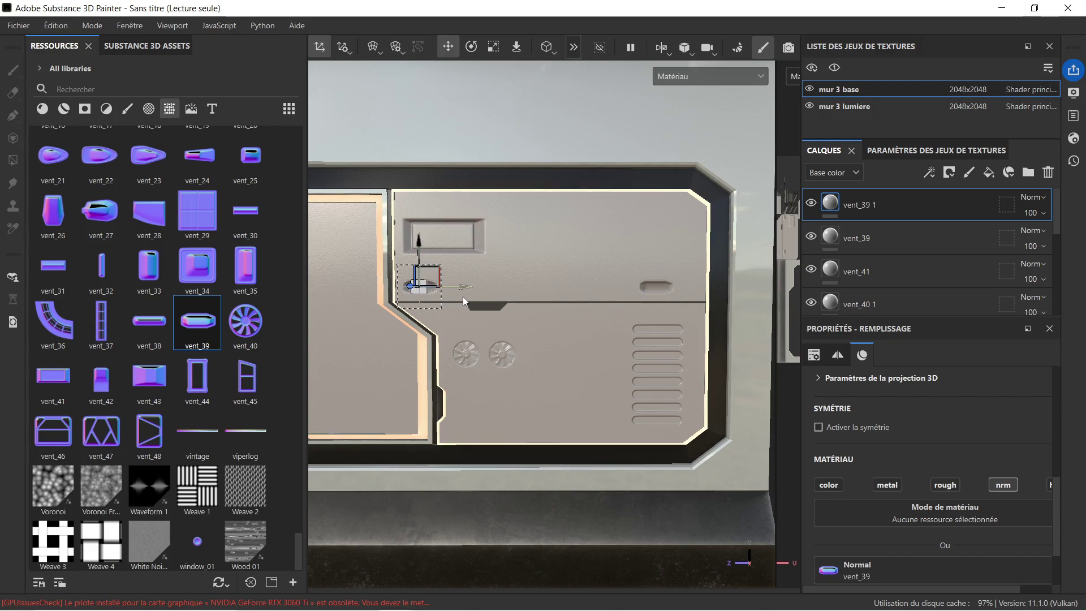
# Step: Move the rectangular vent_41 down into the lower panel below the fans
pyautogui.click(941, 238)
pyautogui.click(931, 269)
pyautogui.moveTo(443, 190); pyautogui.dragTo(536, 396)
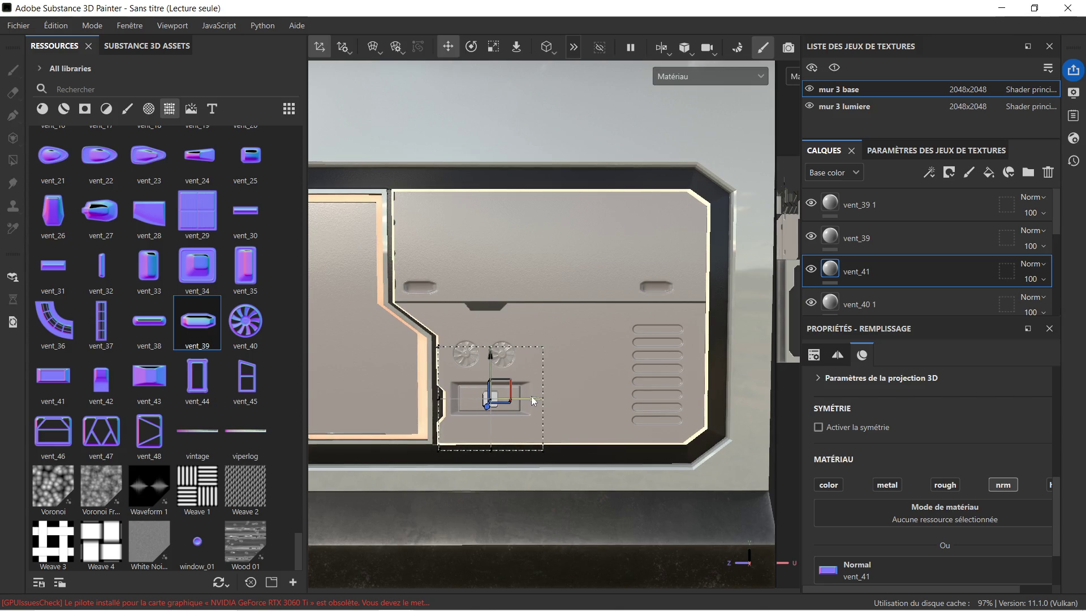
pyautogui.scroll(3)
pyautogui.scroll(-3)
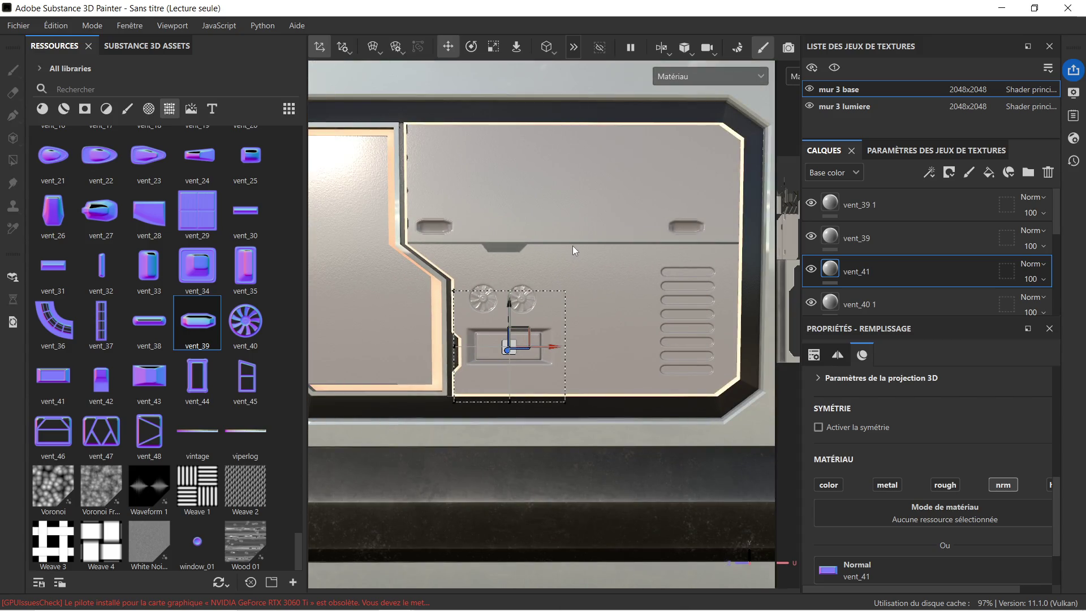
pyautogui.scroll(3)
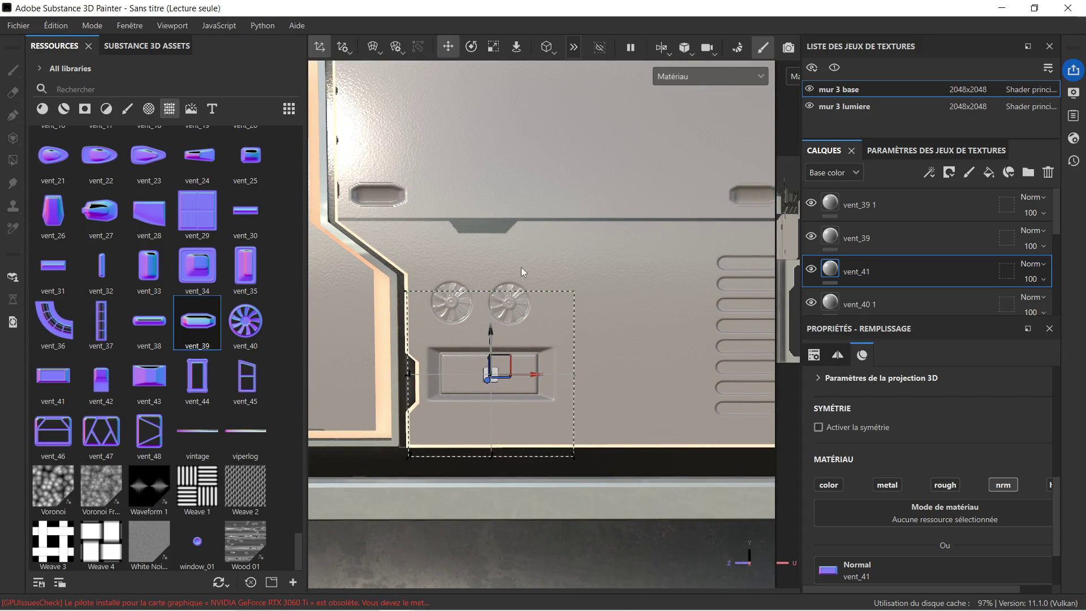
pyautogui.scroll(-3)
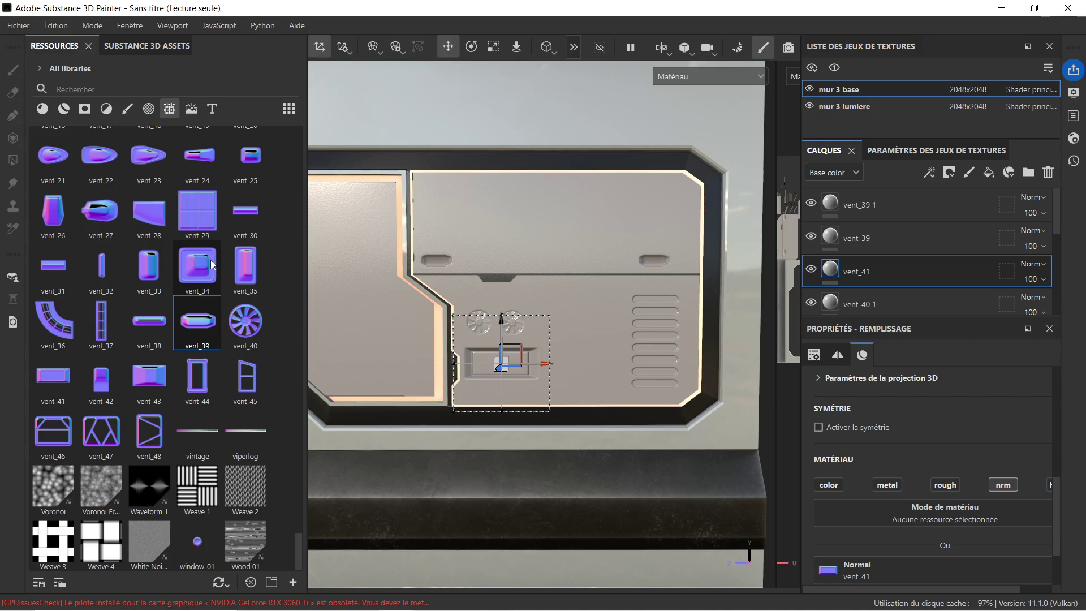
pyautogui.scroll(3)
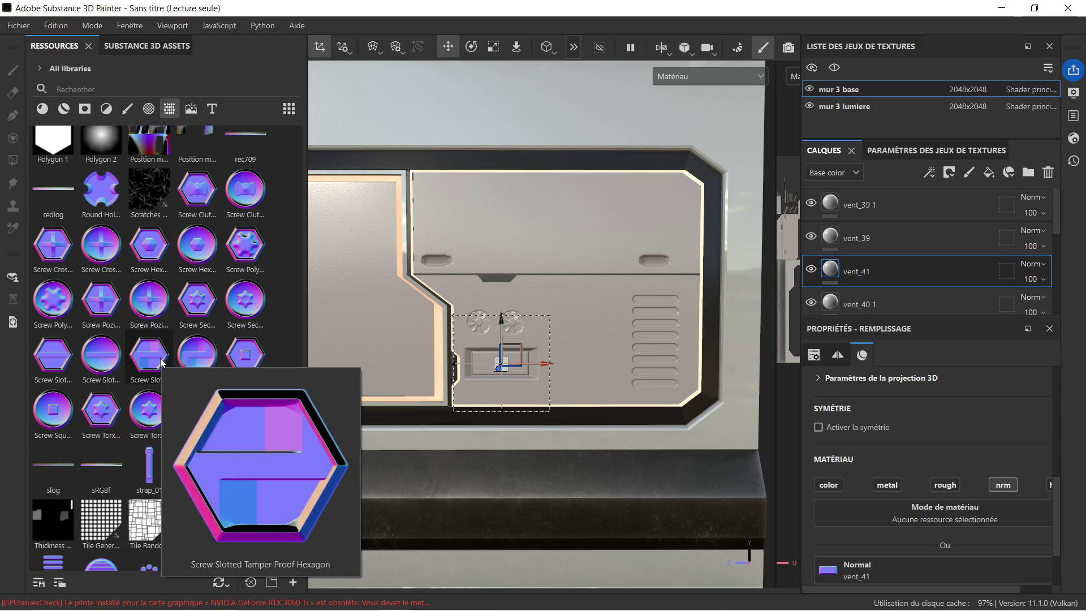
pyautogui.scroll(3)
pyautogui.scroll(3)
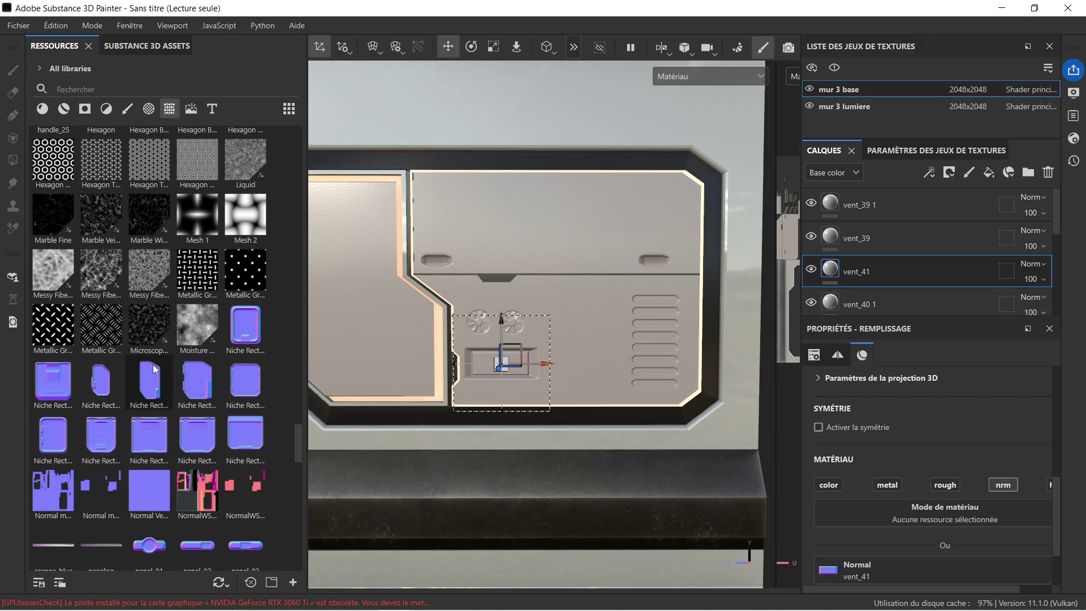
pyautogui.scroll(3)
pyautogui.scroll(3)
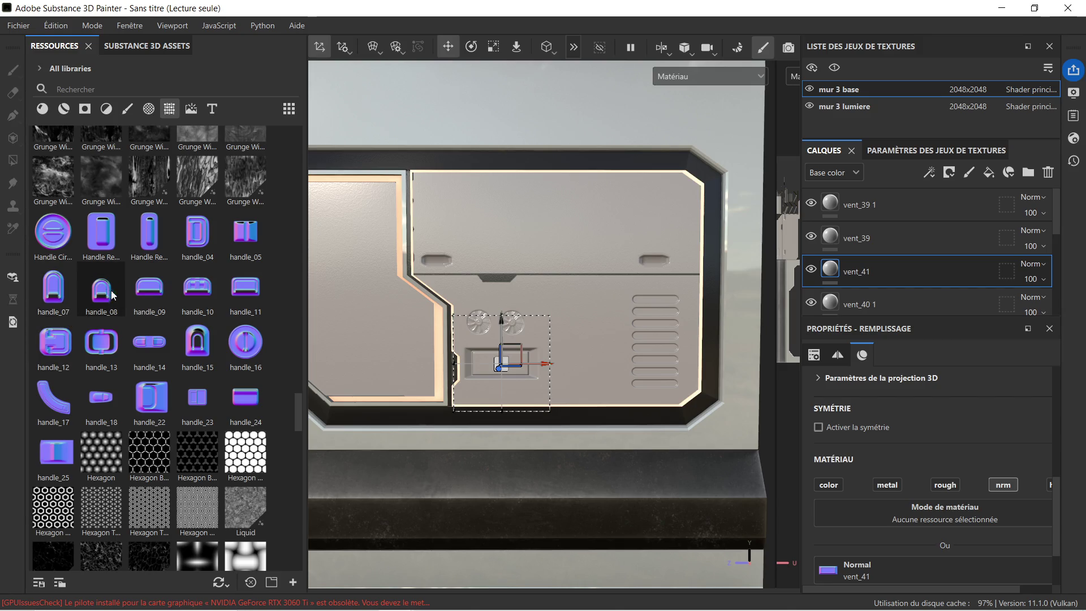
pyautogui.scroll(3)
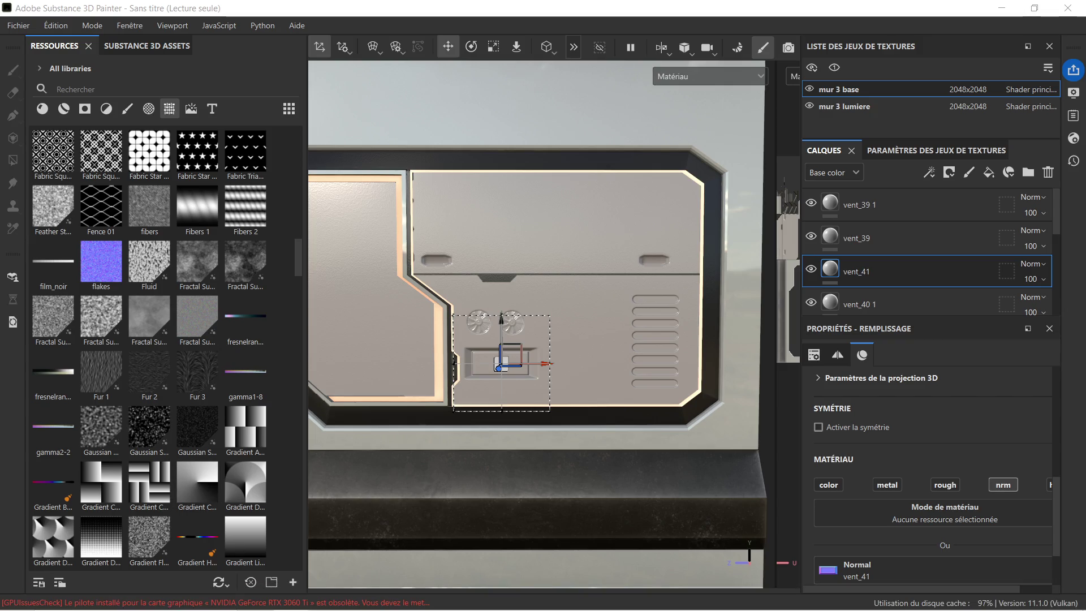
pyautogui.scroll(3)
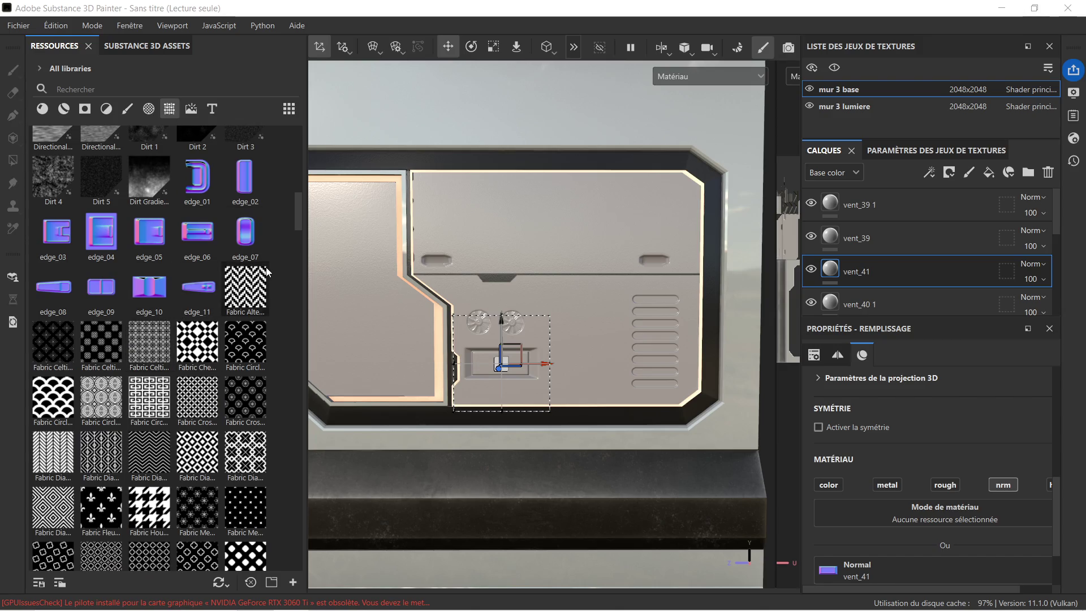
pyautogui.scroll(3)
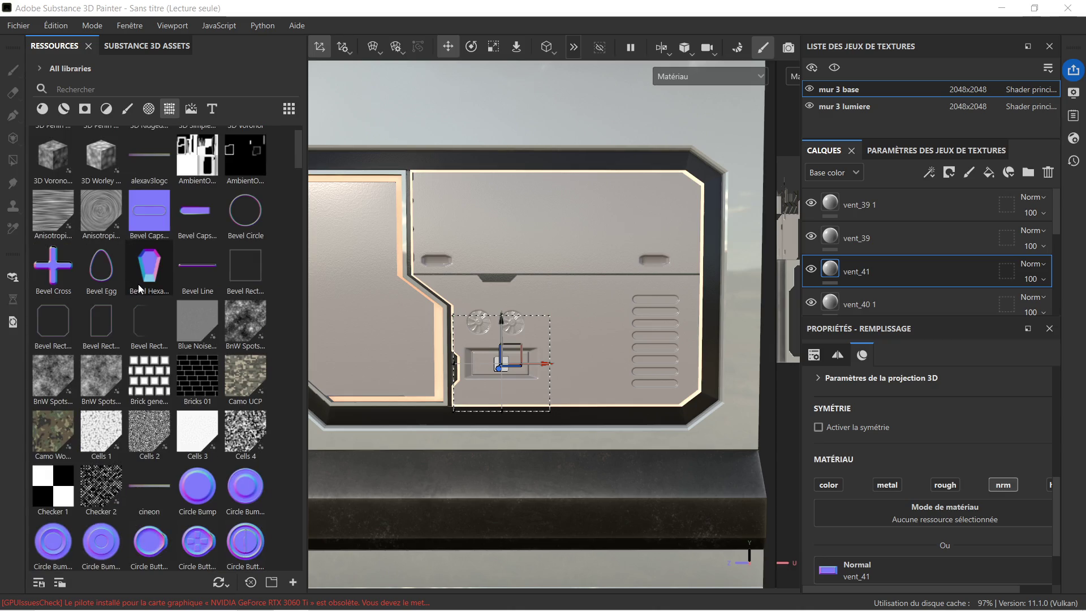
pyautogui.scroll(-3)
pyautogui.scroll(3)
pyautogui.scroll(-3)
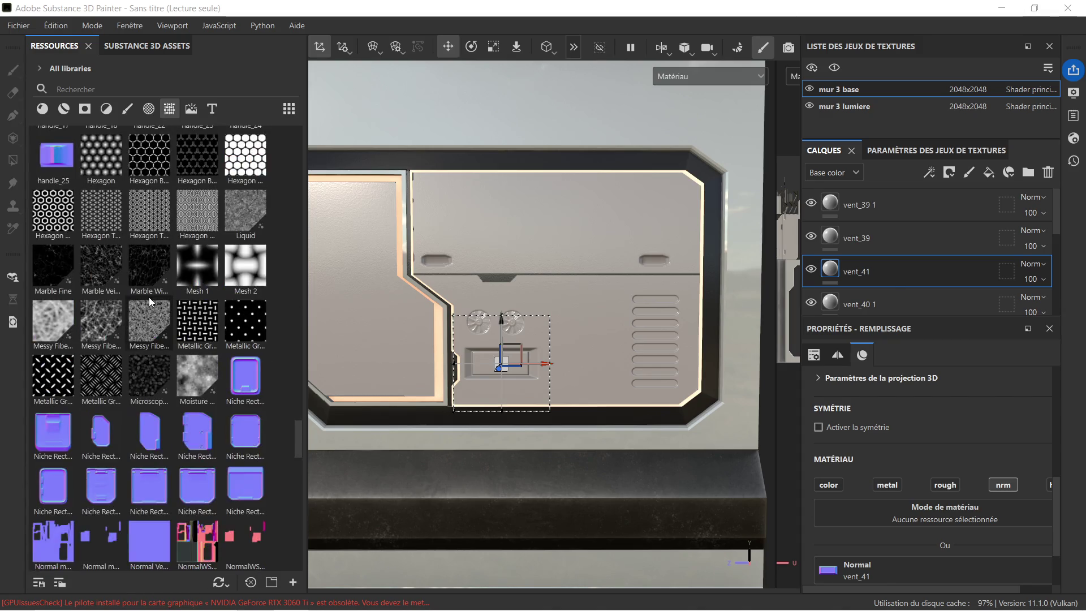
pyautogui.scroll(-3)
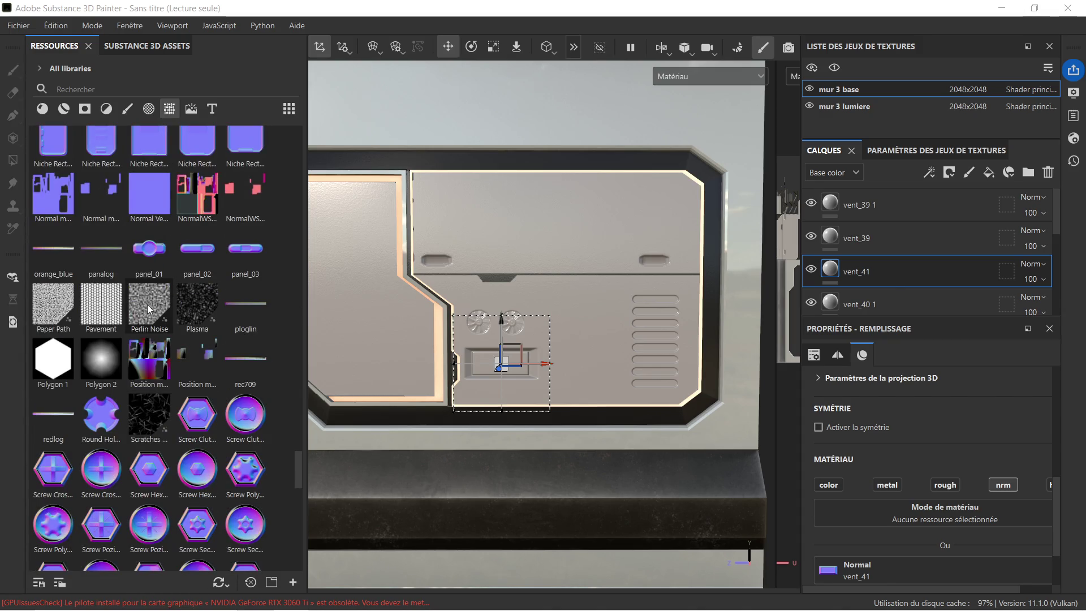
pyautogui.scroll(-3)
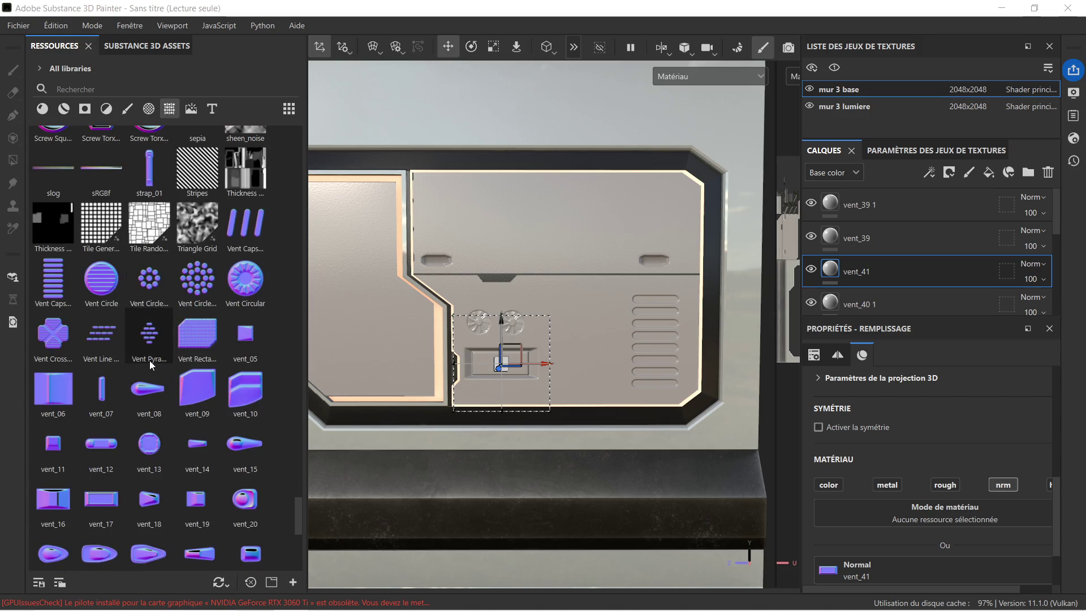
pyautogui.scroll(-3)
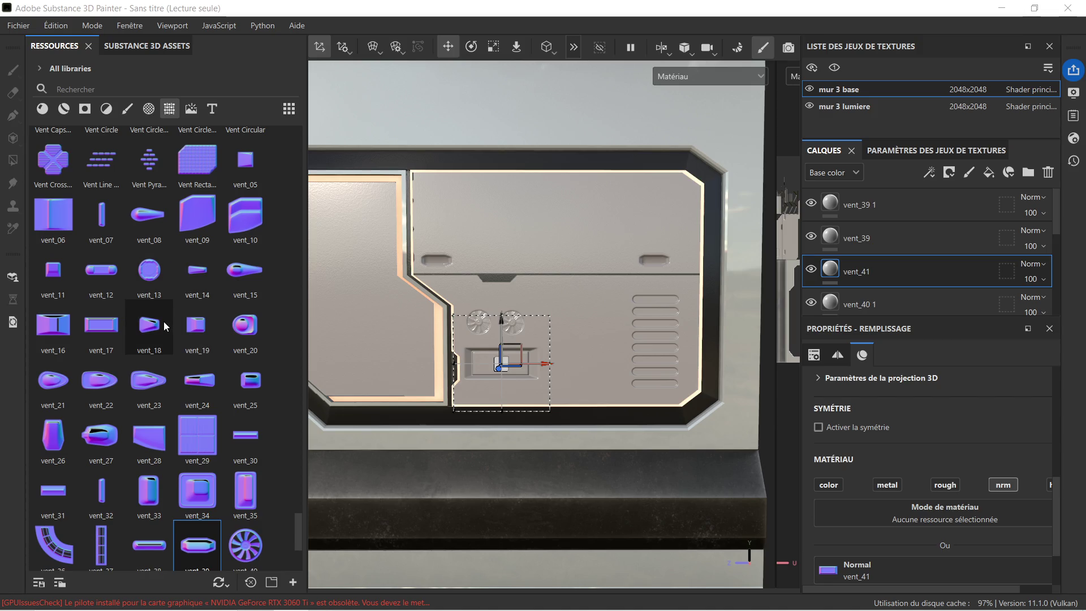
pyautogui.scroll(-3)
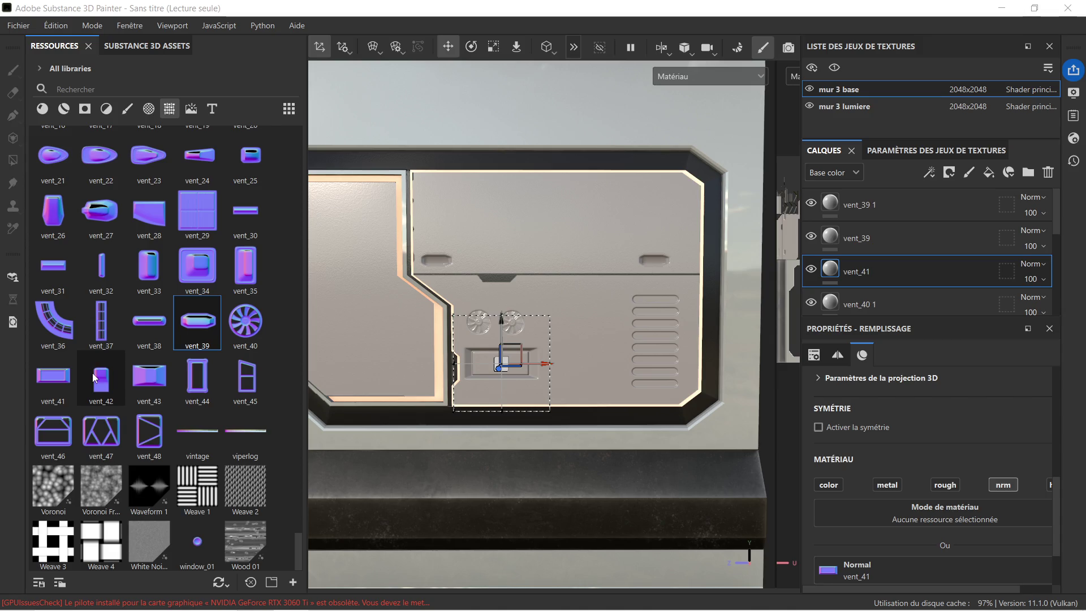
pyautogui.moveTo(93, 378); pyautogui.dragTo(498, 195)
# Step: Apply vent_42 to the upper panel as Normal detail
pyautogui.click(515, 271)
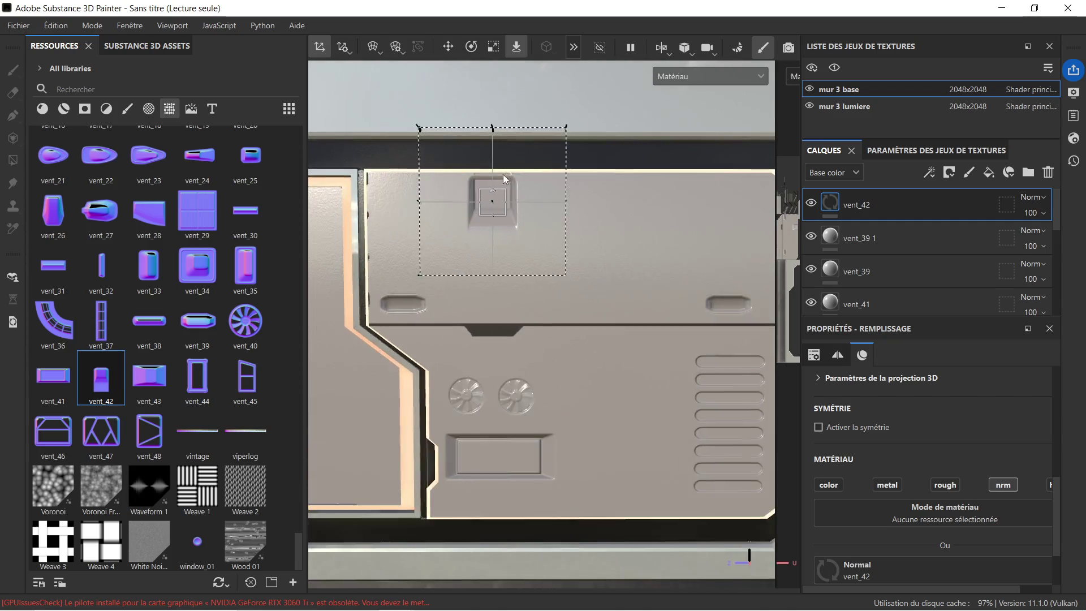
pyautogui.scroll(3)
pyautogui.scroll(-3)
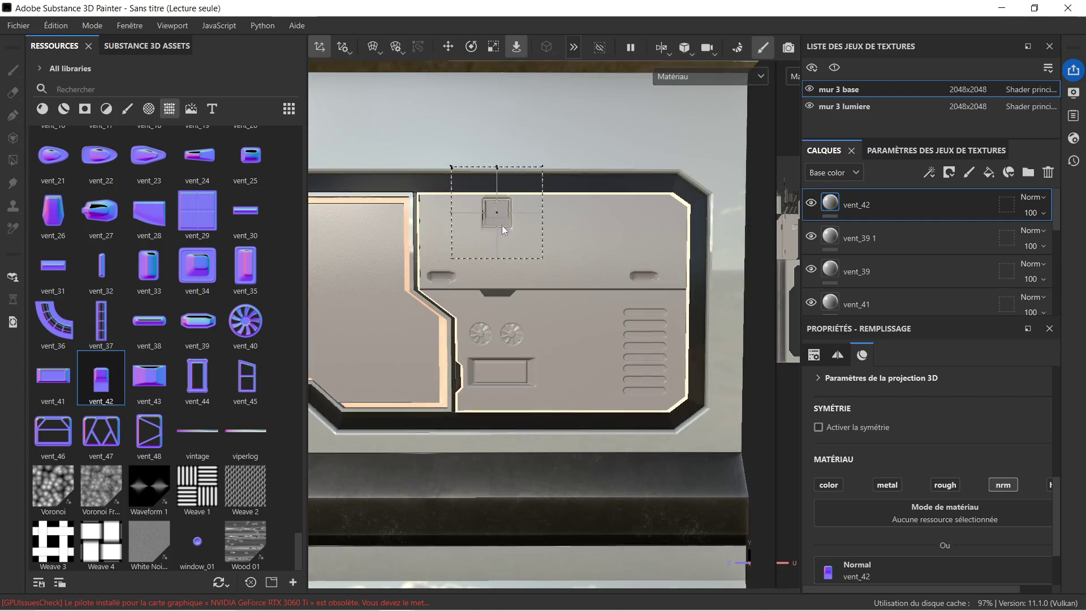
pyautogui.scroll(3)
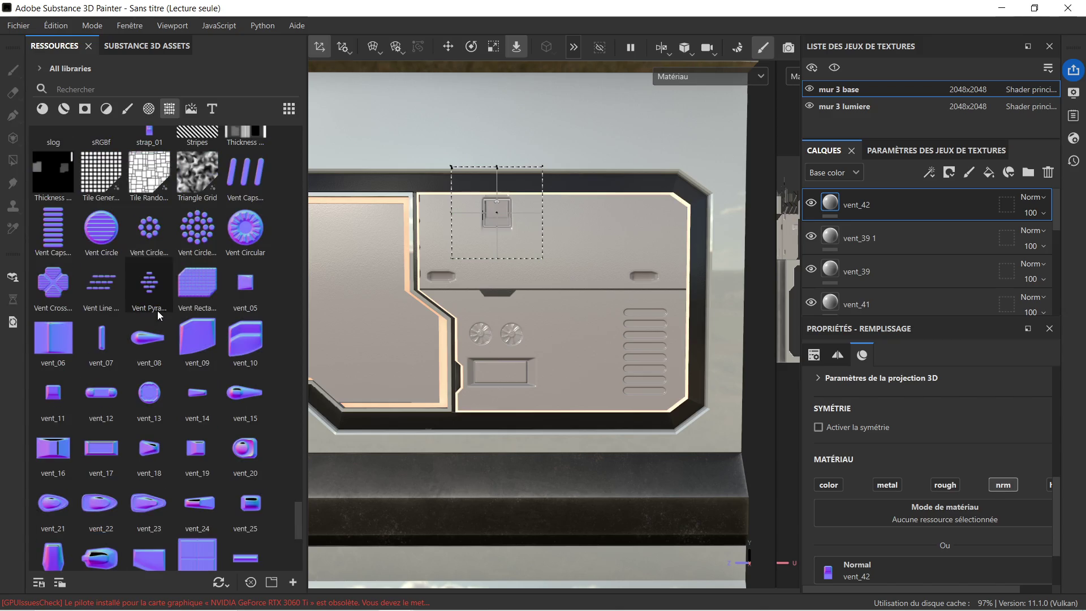
# Step: Scroll the shelf to the handle textures and place handle_24 on the upper panel
pyautogui.scroll(3)
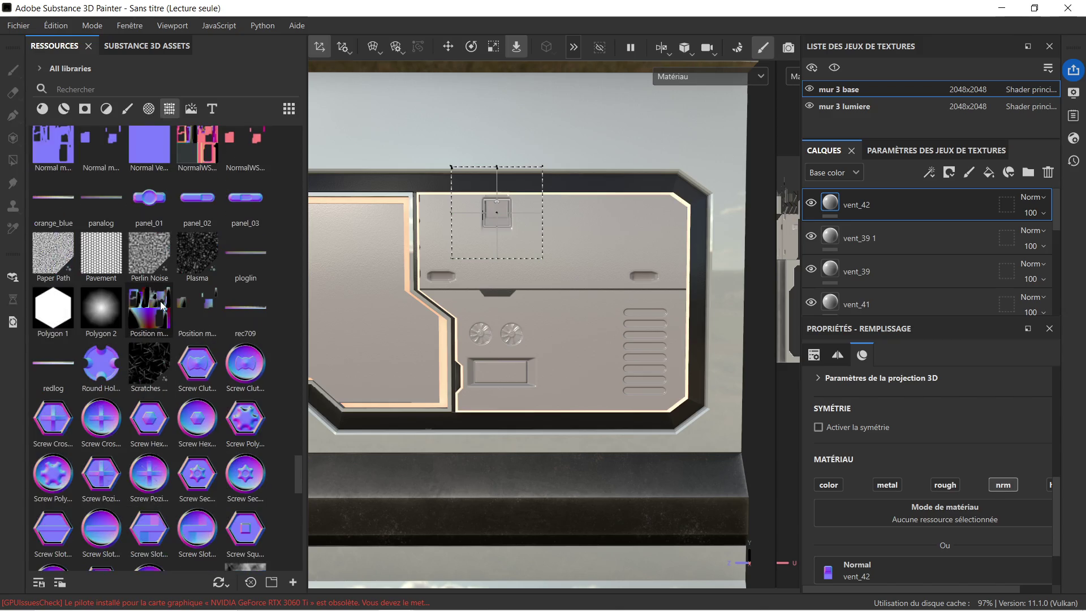
pyautogui.scroll(3)
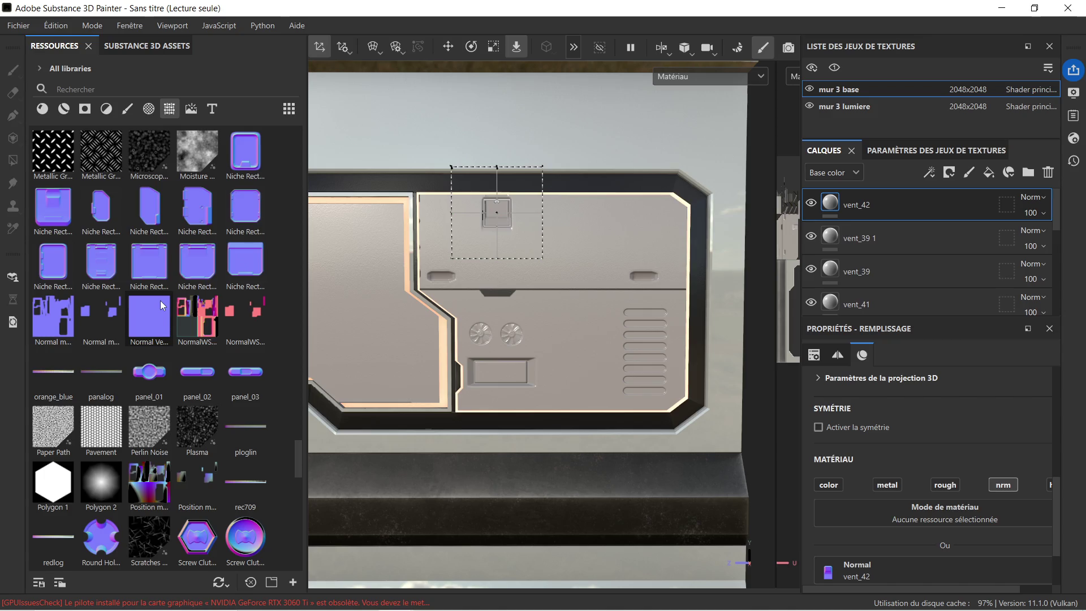
pyautogui.scroll(3)
pyautogui.scroll(3)
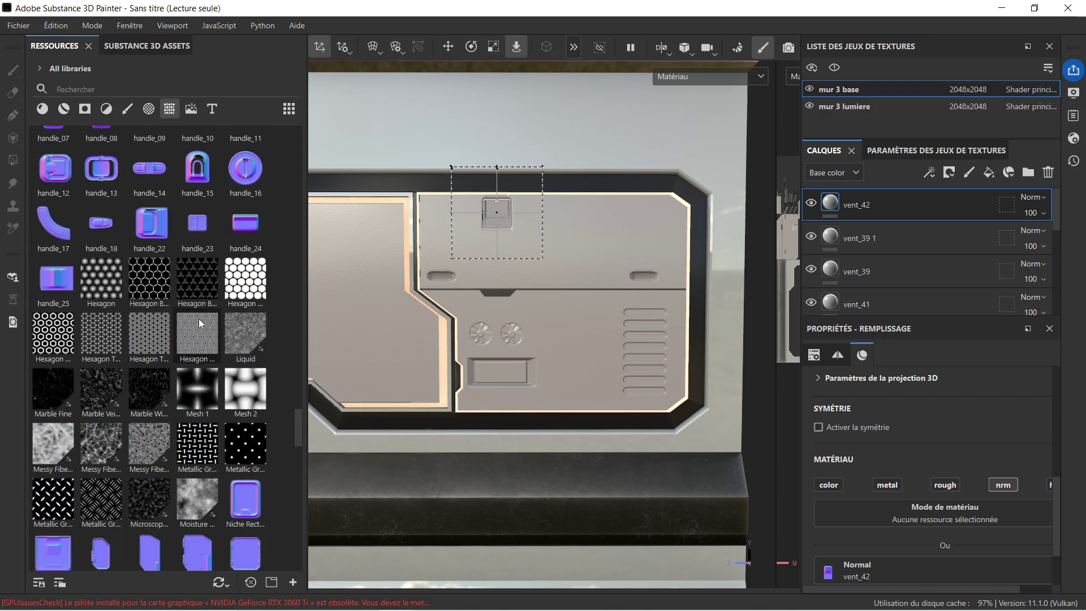
pyautogui.scroll(3)
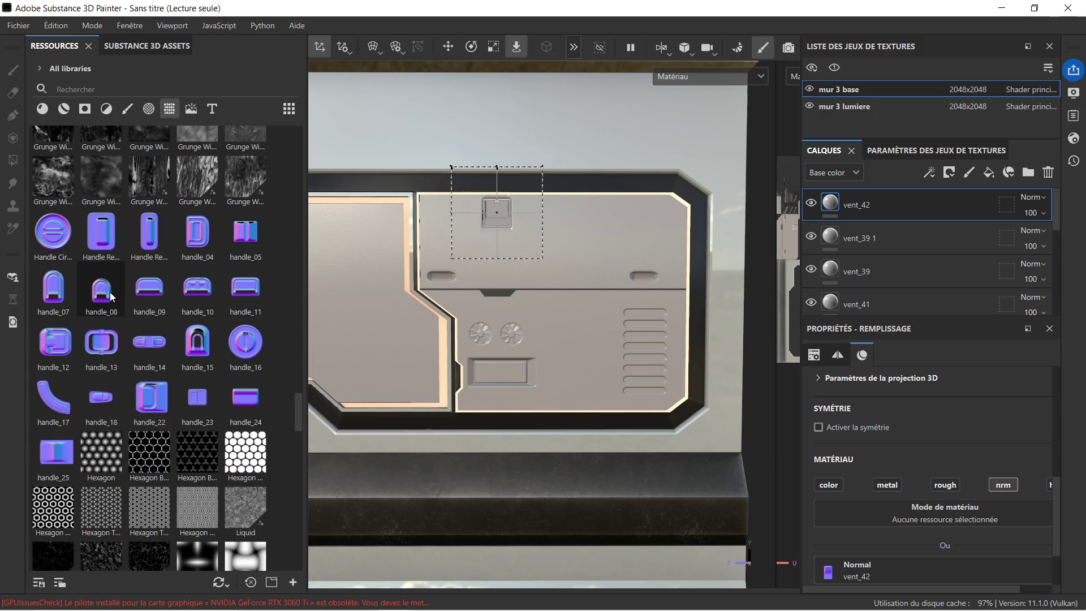
pyautogui.moveTo(110, 292)
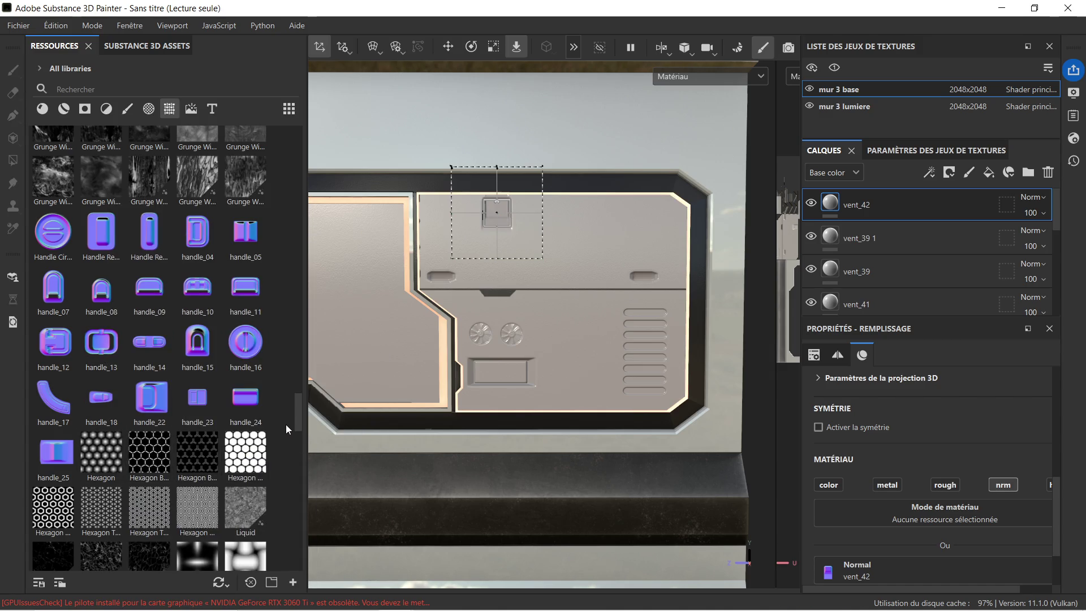
pyautogui.moveTo(239, 401); pyautogui.dragTo(629, 277)
# Step: Lower the handle_24 stamp slightly, then delete the trial handle_24 and vent_42 stamps
pyautogui.scroll(3)
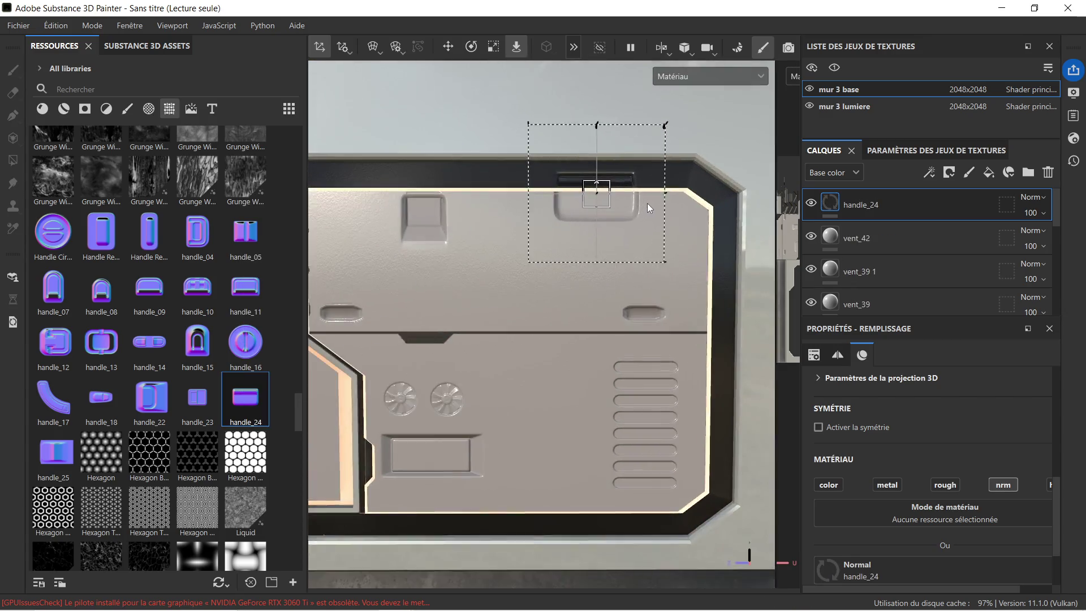
pyautogui.click(449, 48)
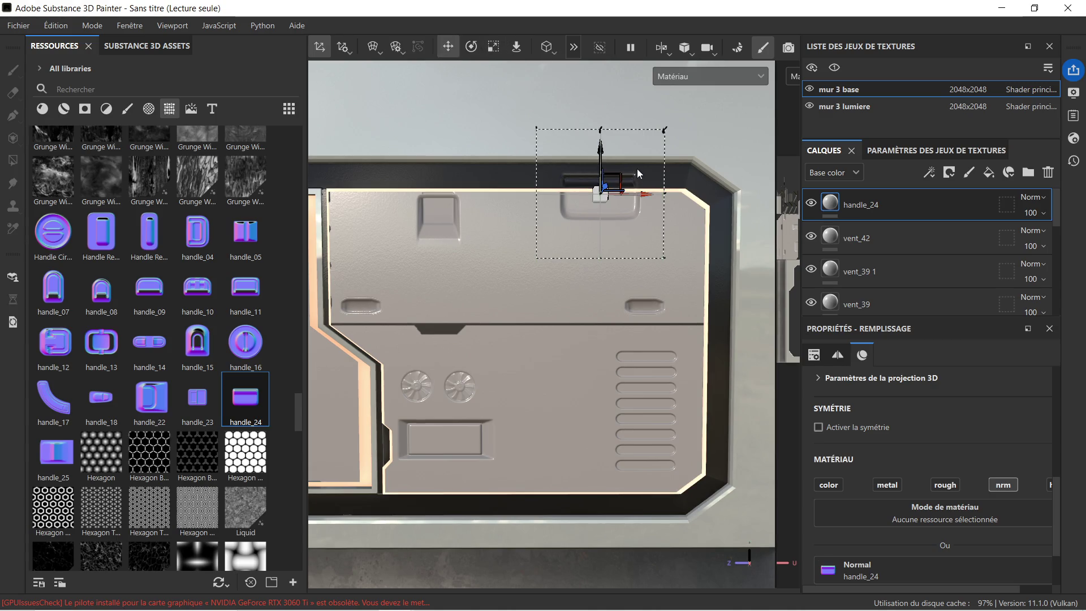
pyautogui.moveTo(602, 146); pyautogui.dragTo(607, 169)
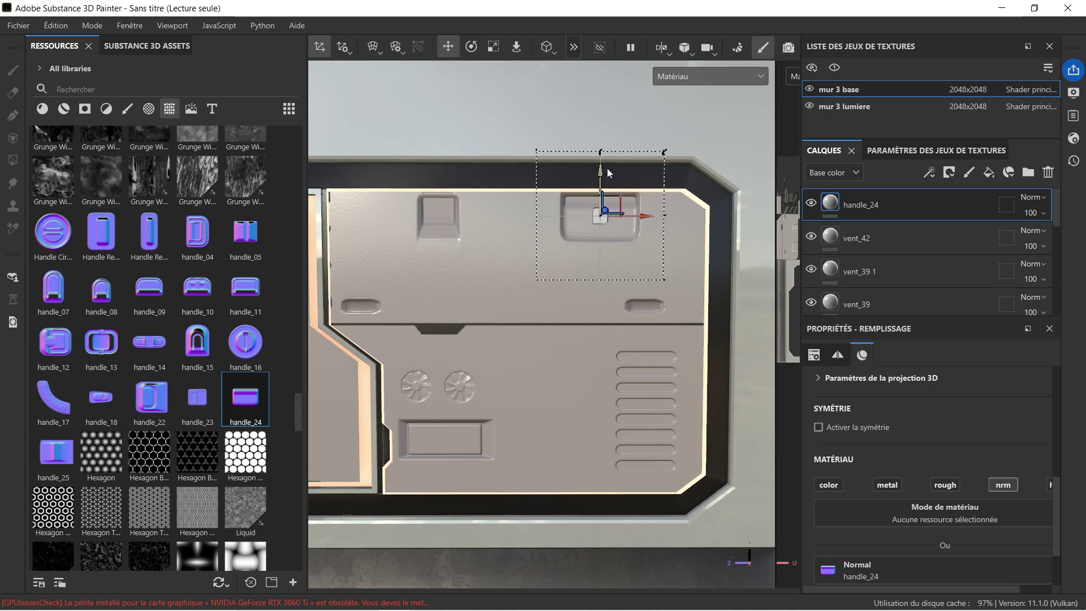
pyautogui.scroll(-3)
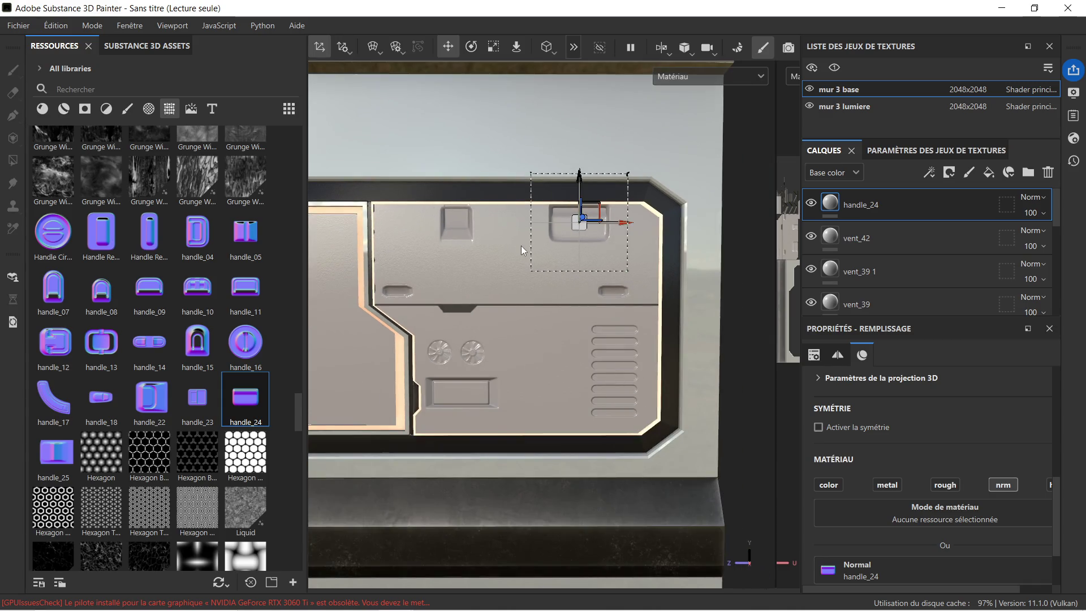
pyautogui.scroll(3)
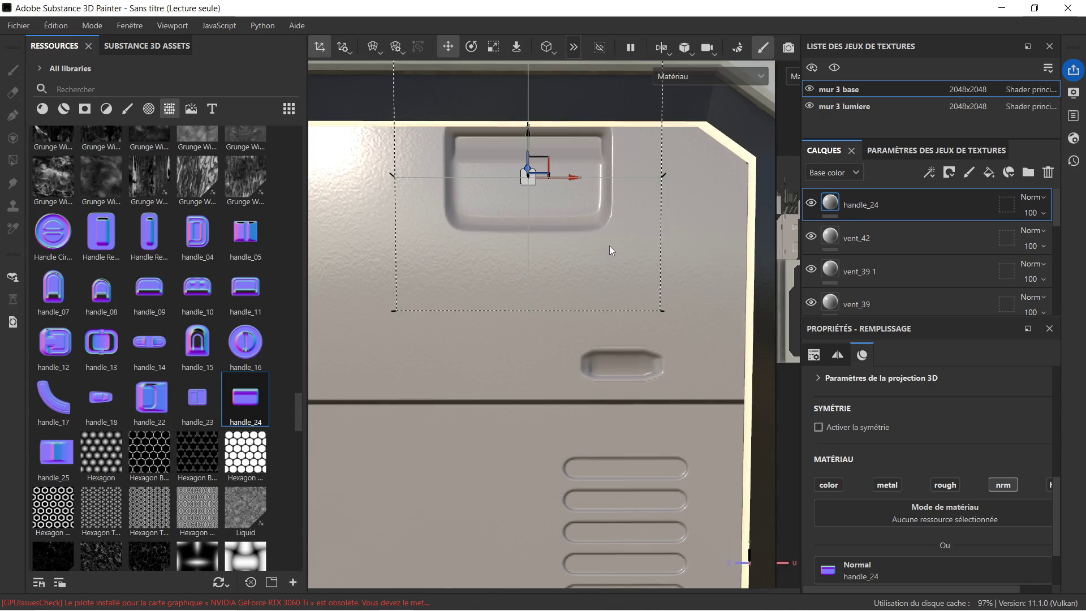
pyautogui.scroll(-3)
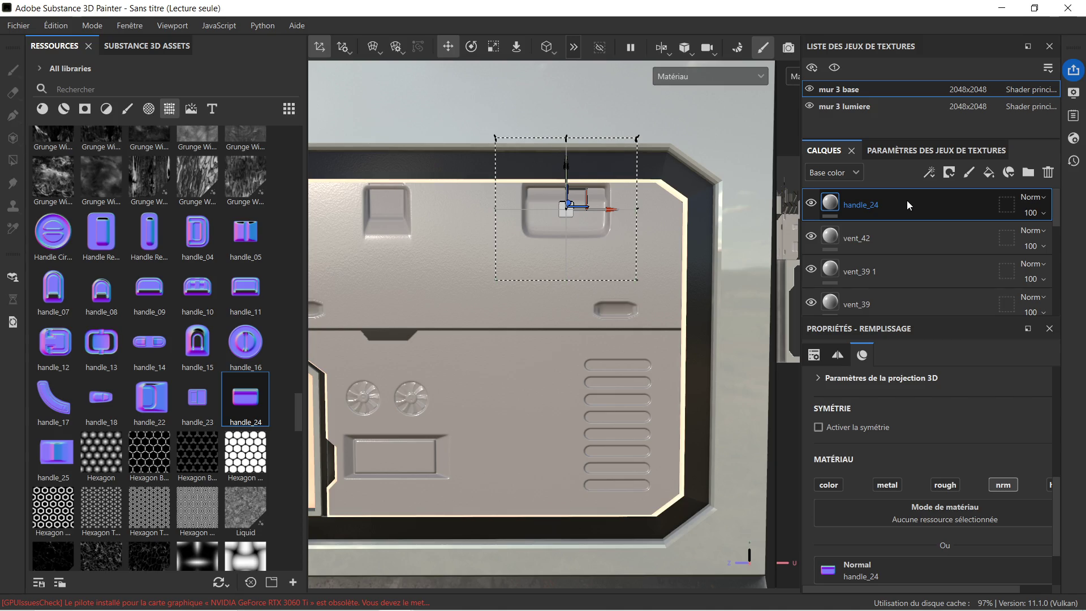
pyautogui.press('Delete')
pyautogui.press('Delete')
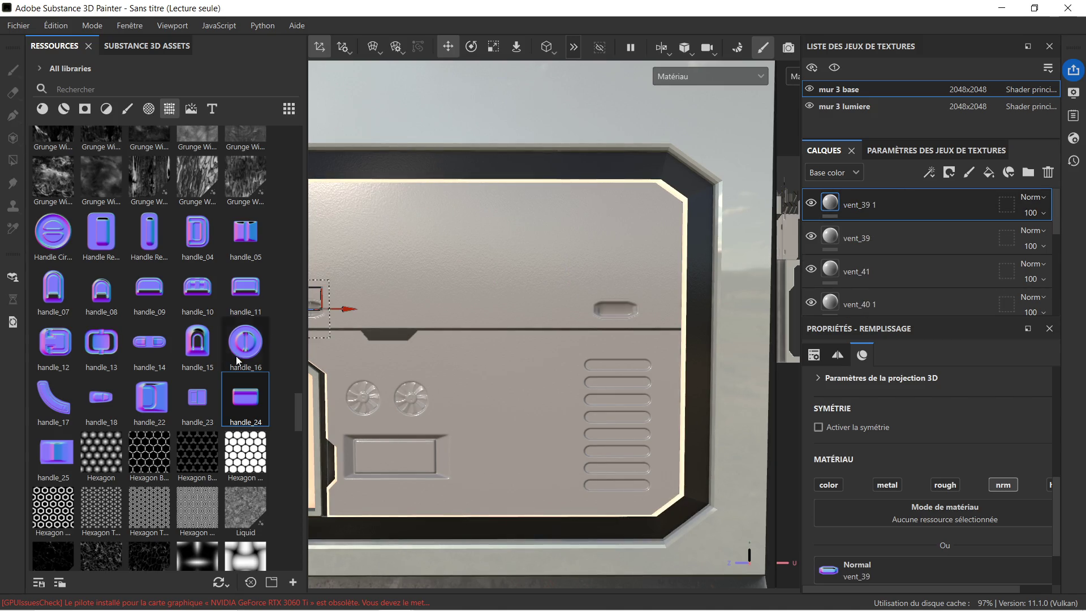
# Step: Stamp handle_07 as Normal detail and shrink it to a smaller size
pyautogui.moveTo(70, 296); pyautogui.dragTo(498, 201)
pyautogui.click(535, 280)
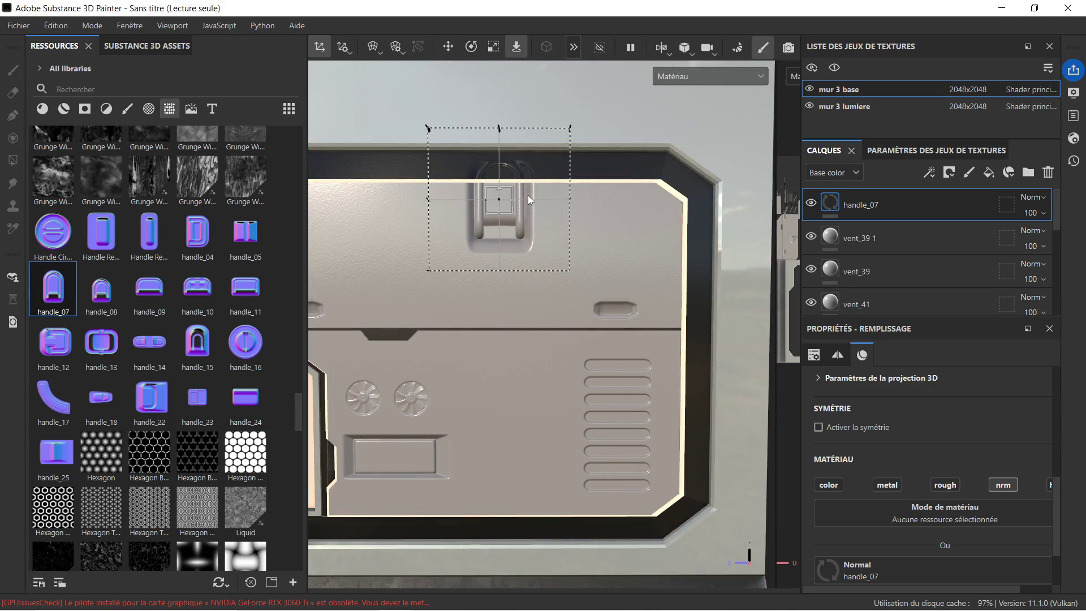
pyautogui.scroll(3)
pyautogui.scroll(-3)
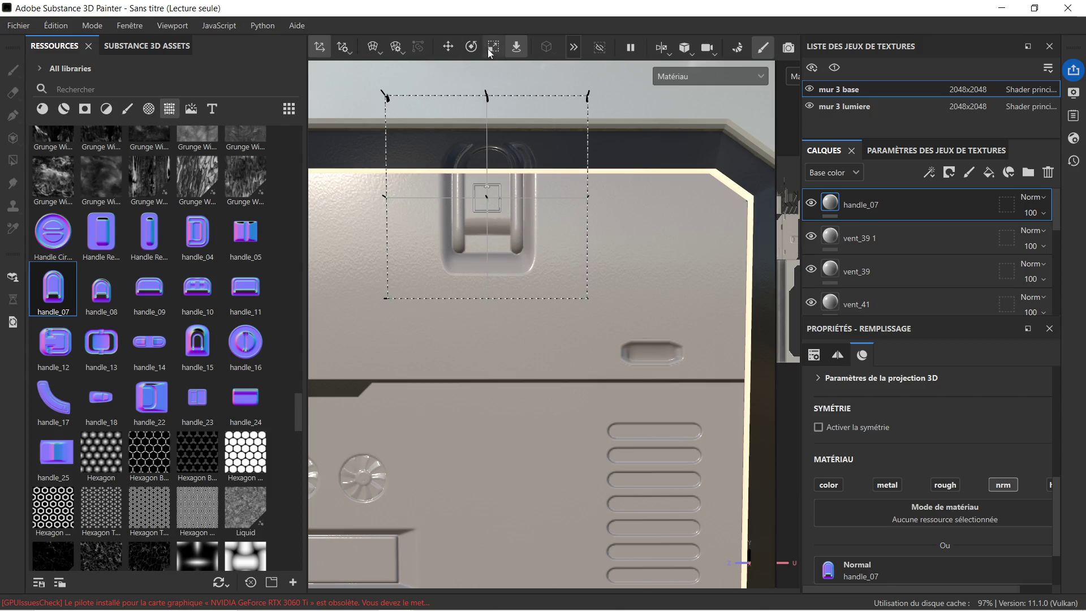
pyautogui.click(493, 47)
pyautogui.moveTo(493, 194); pyautogui.dragTo(369, 249)
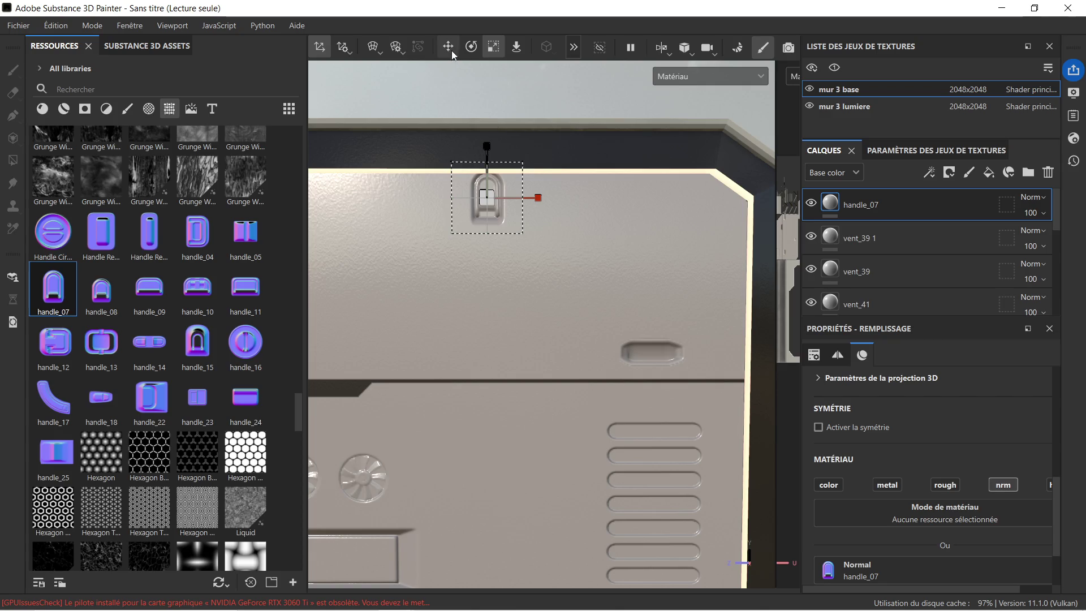
# Step: Move handle_07 right to the top-right corner, rotate it, and nudge it down
pyautogui.click(448, 48)
pyautogui.moveTo(521, 198); pyautogui.dragTo(687, 203)
pyautogui.click(471, 47)
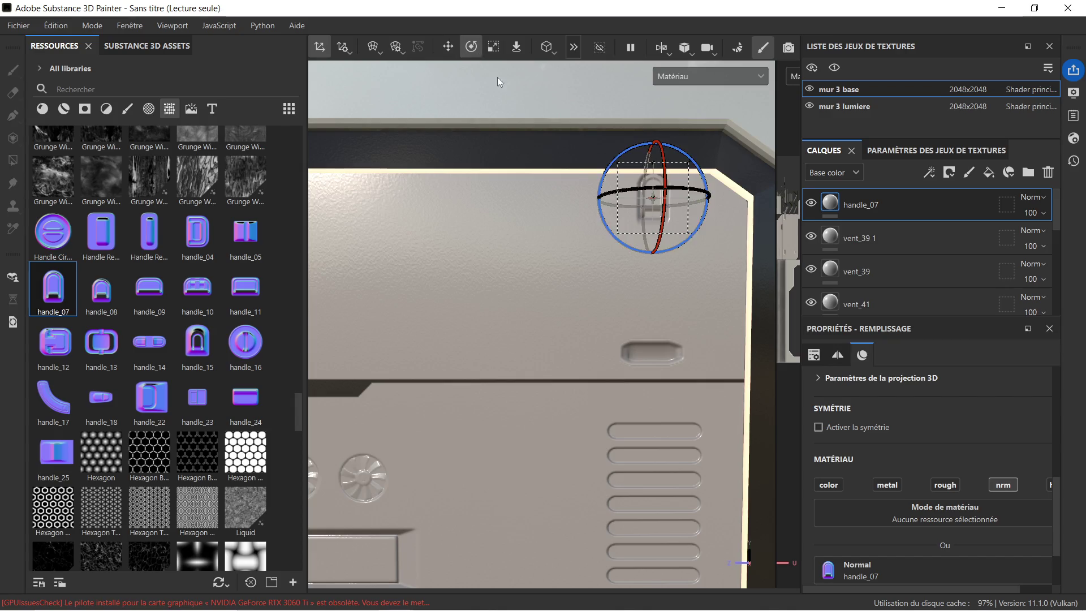
pyautogui.moveTo(700, 169); pyautogui.dragTo(848, 264)
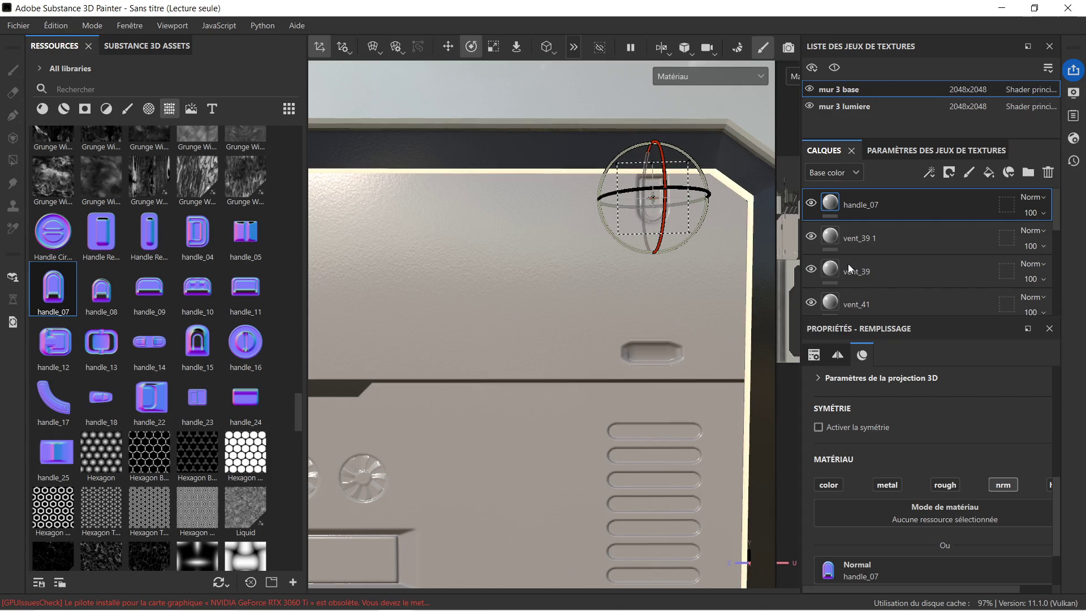
pyautogui.click(449, 48)
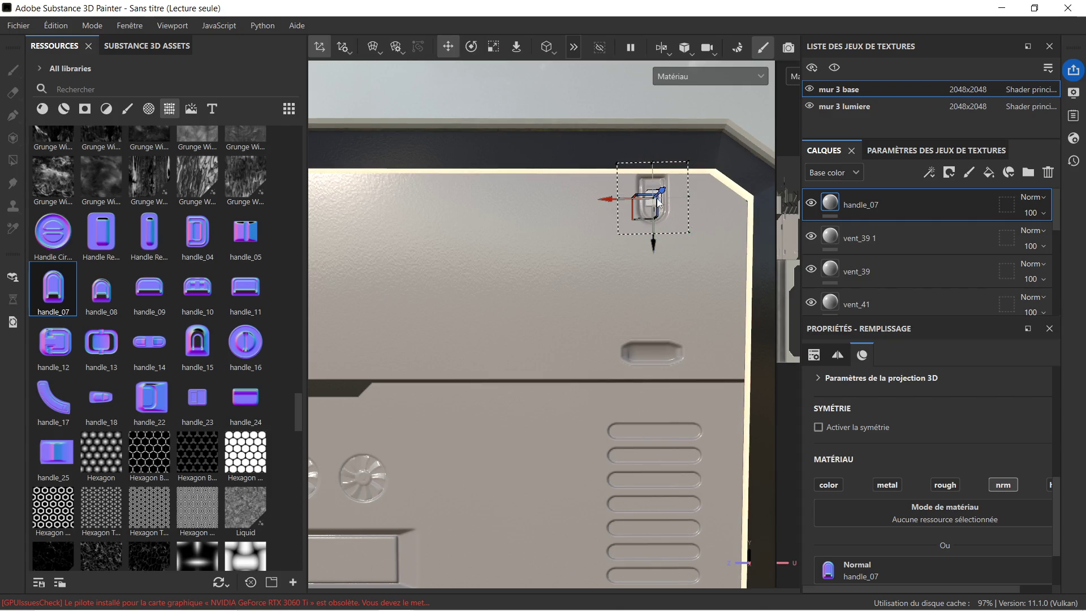
pyautogui.moveTo(651, 240); pyautogui.dragTo(651, 243)
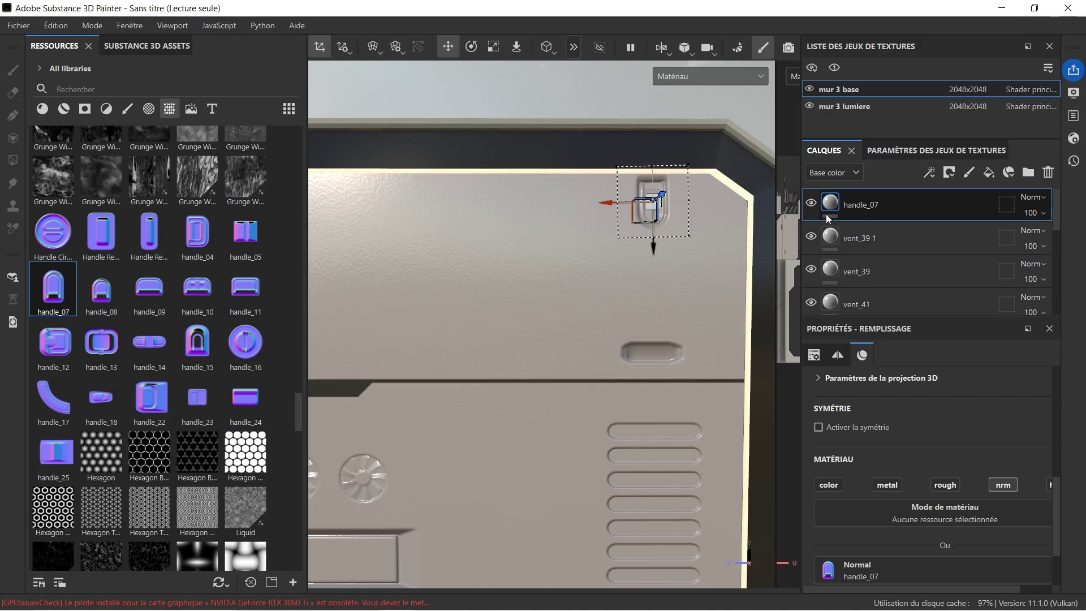
pyautogui.scroll(-3)
pyautogui.click(919, 292)
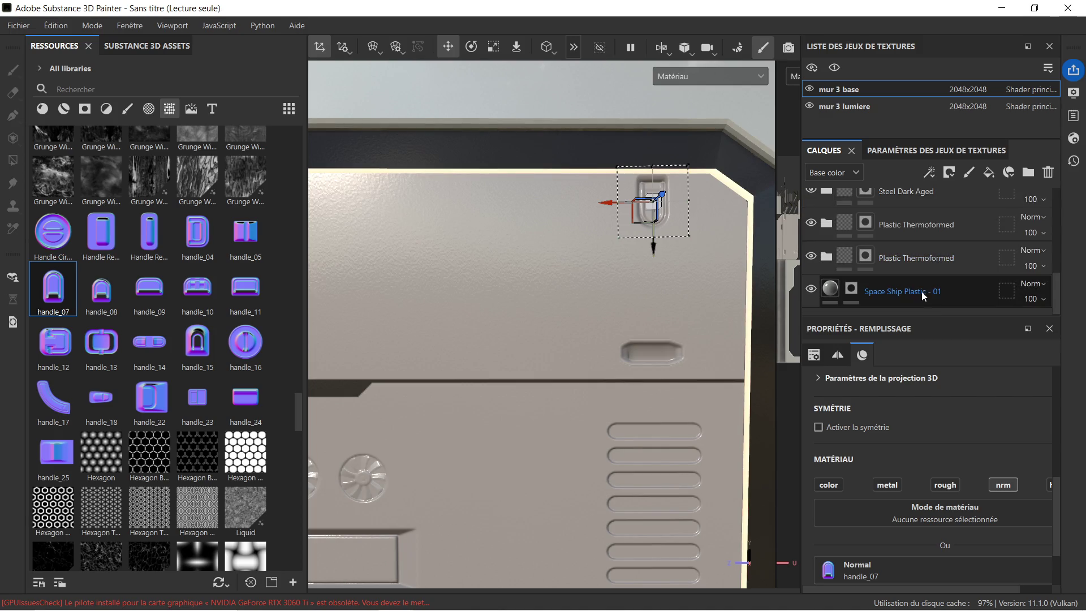
# Step: Delete the handle_07 stamp layer
pyautogui.scroll(-3)
pyautogui.scroll(-3)
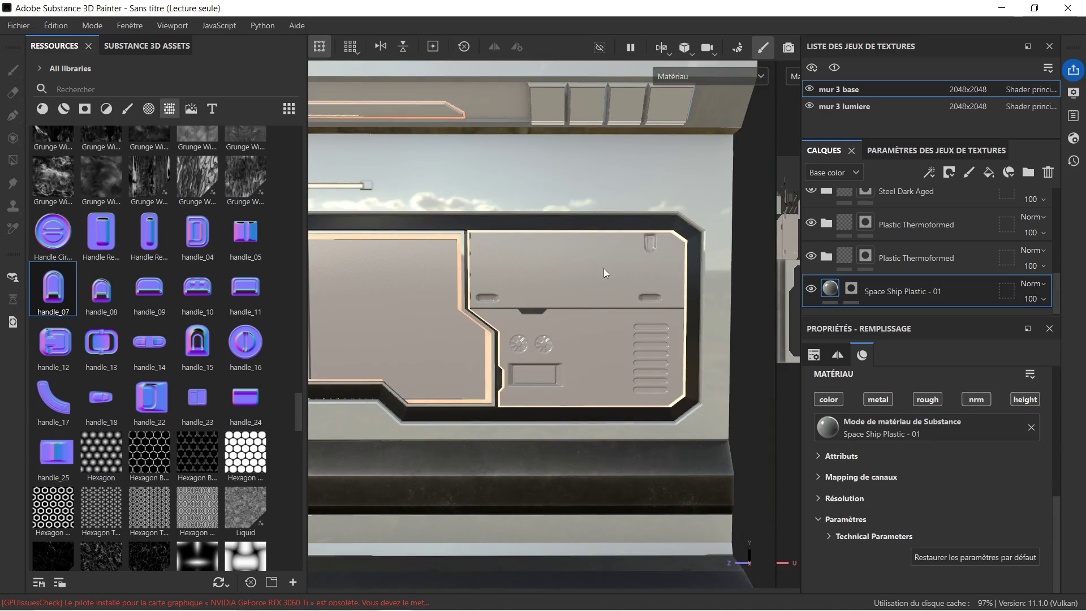
pyautogui.scroll(3)
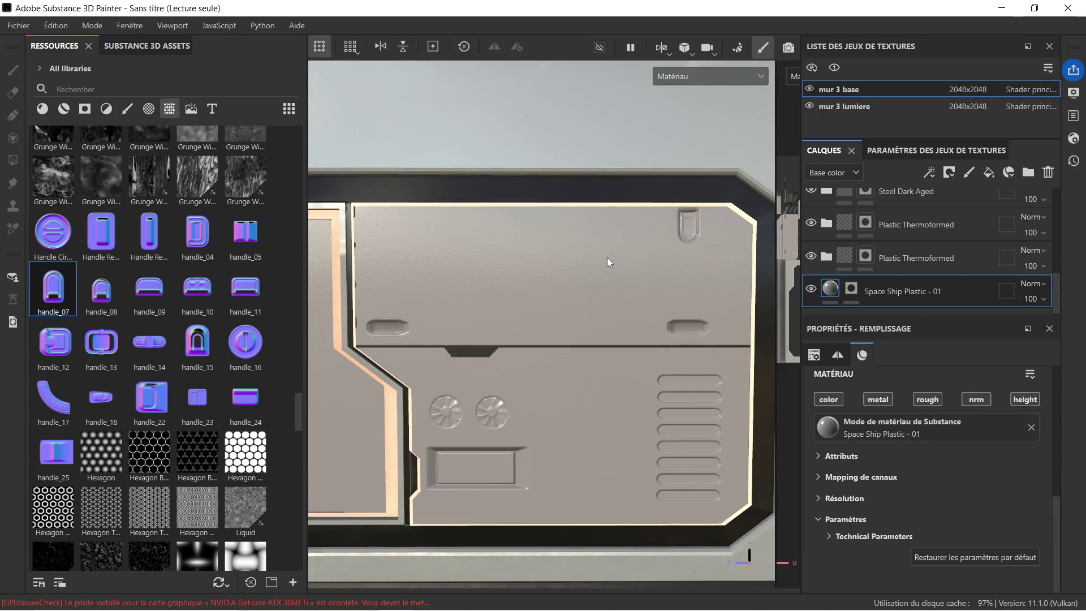
pyautogui.scroll(3)
pyautogui.click(928, 209)
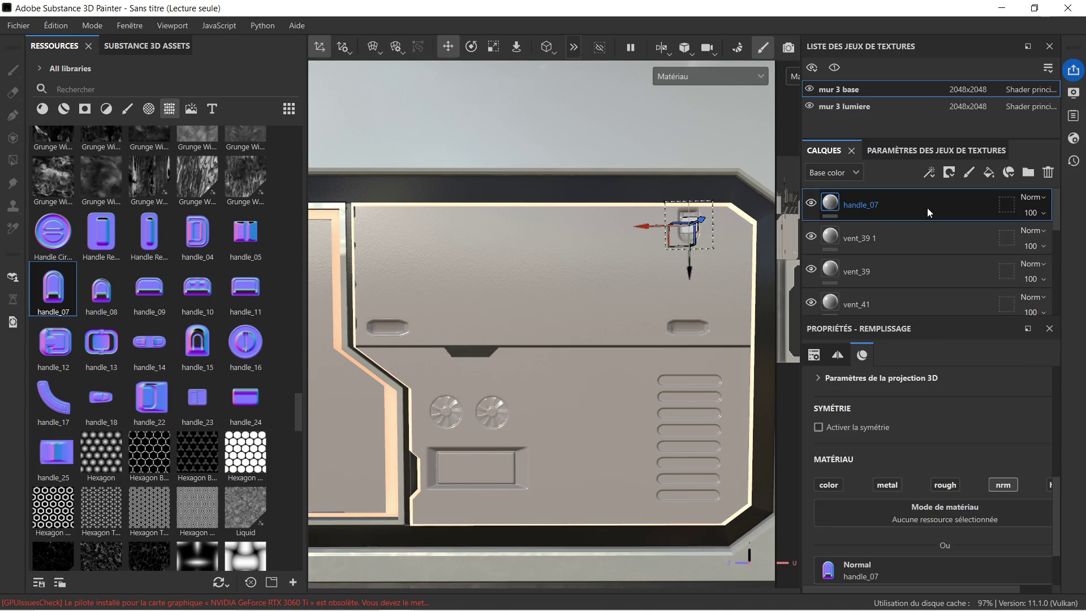
pyautogui.press('Delete')
# Step: Zoom toward the vents and shift the left vent_40 1 fan slightly right
pyautogui.scroll(-3)
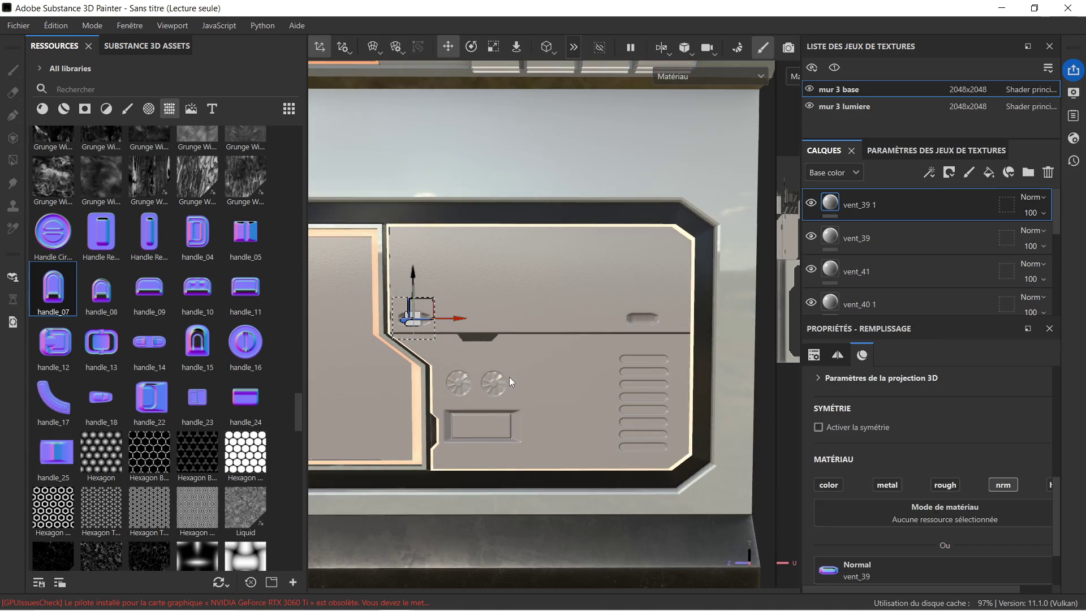
pyautogui.scroll(3)
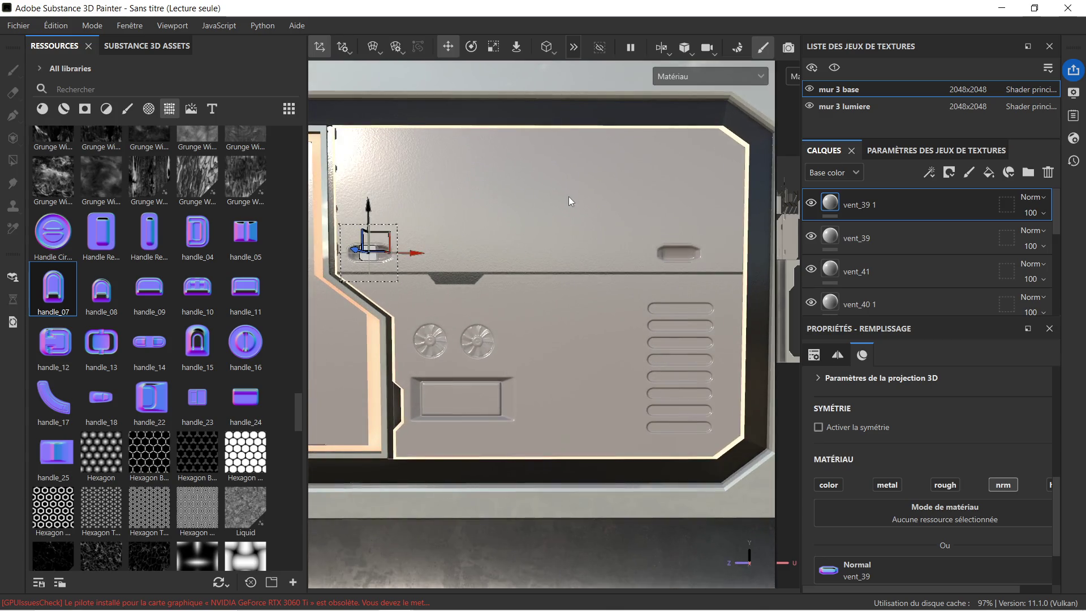
pyautogui.moveTo(565, 270); pyautogui.dragTo(548, 239)
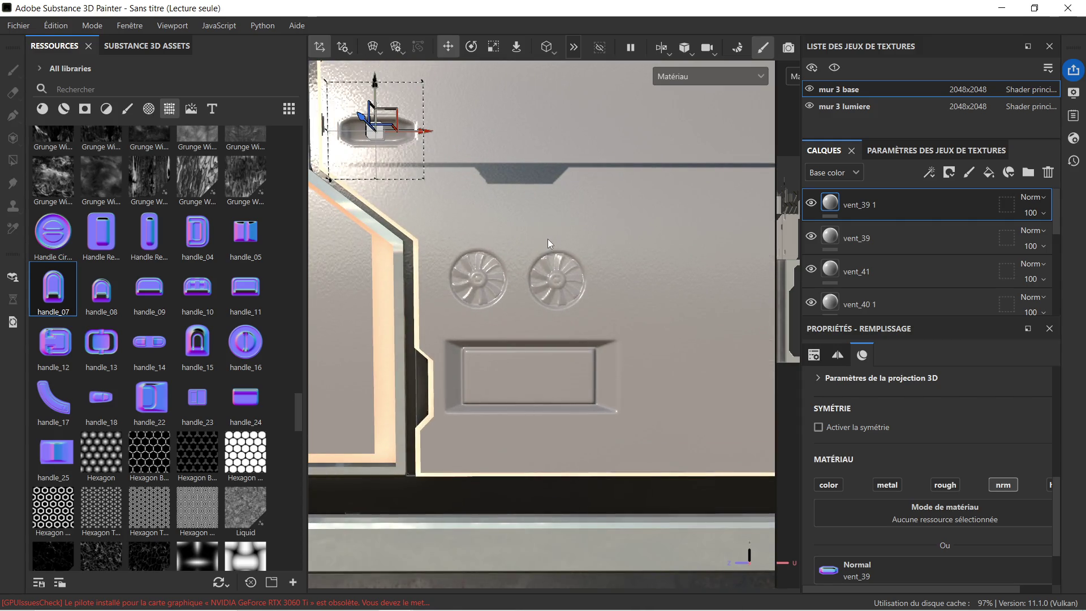
pyautogui.scroll(3)
pyautogui.scroll(-3)
pyautogui.click(899, 236)
pyautogui.click(897, 267)
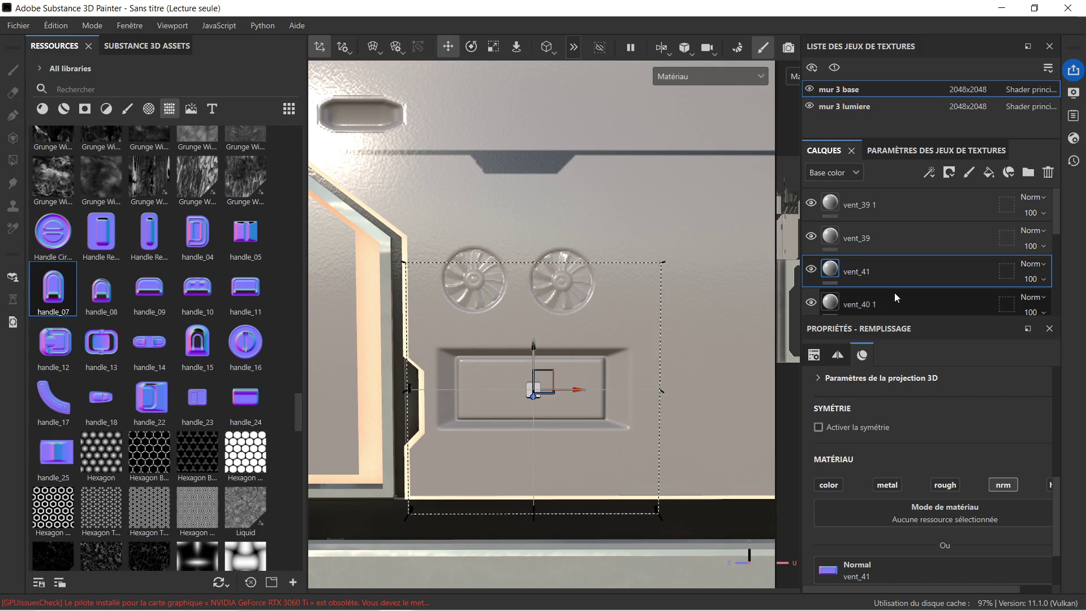
pyautogui.click(901, 305)
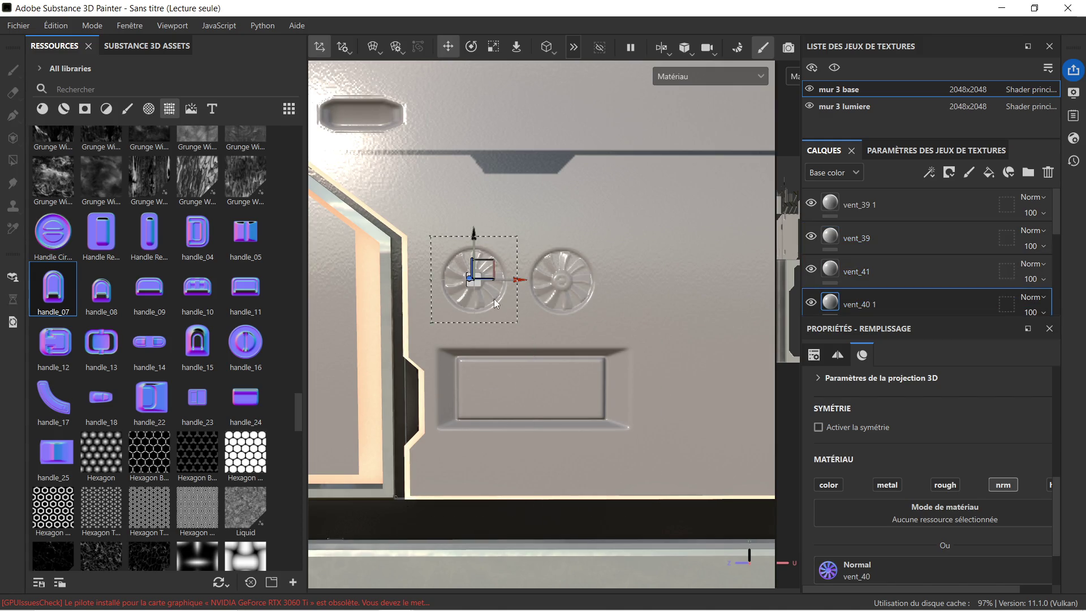
pyautogui.moveTo(517, 280); pyautogui.dragTo(531, 280)
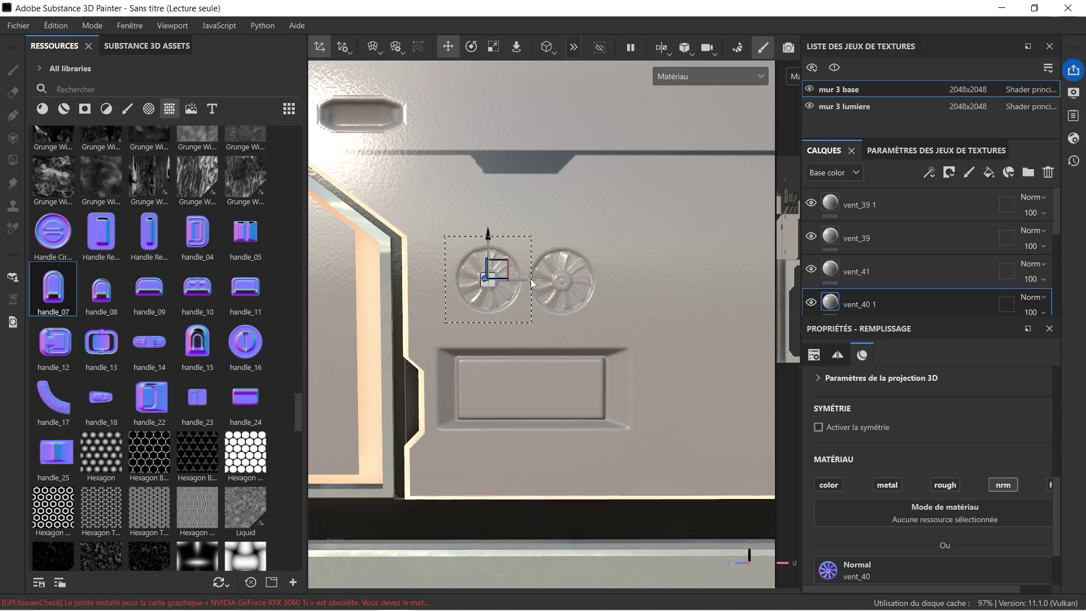
# Step: Pan over the panel and nudge the left fan slightly back to the left
pyautogui.scroll(-3)
pyautogui.click(901, 297)
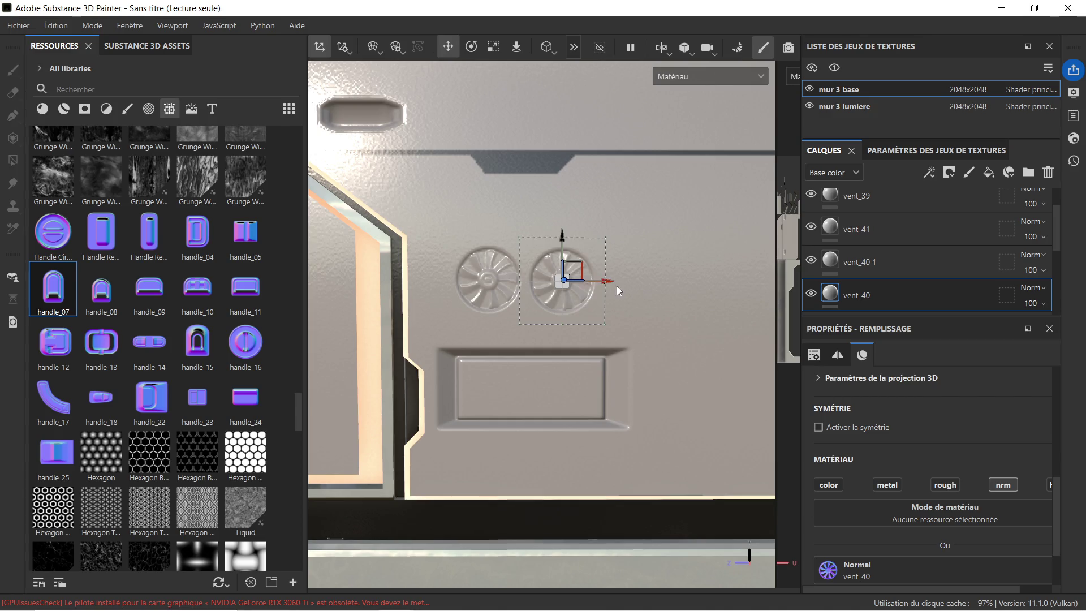
pyautogui.scroll(-3)
pyautogui.moveTo(677, 317); pyautogui.dragTo(644, 310)
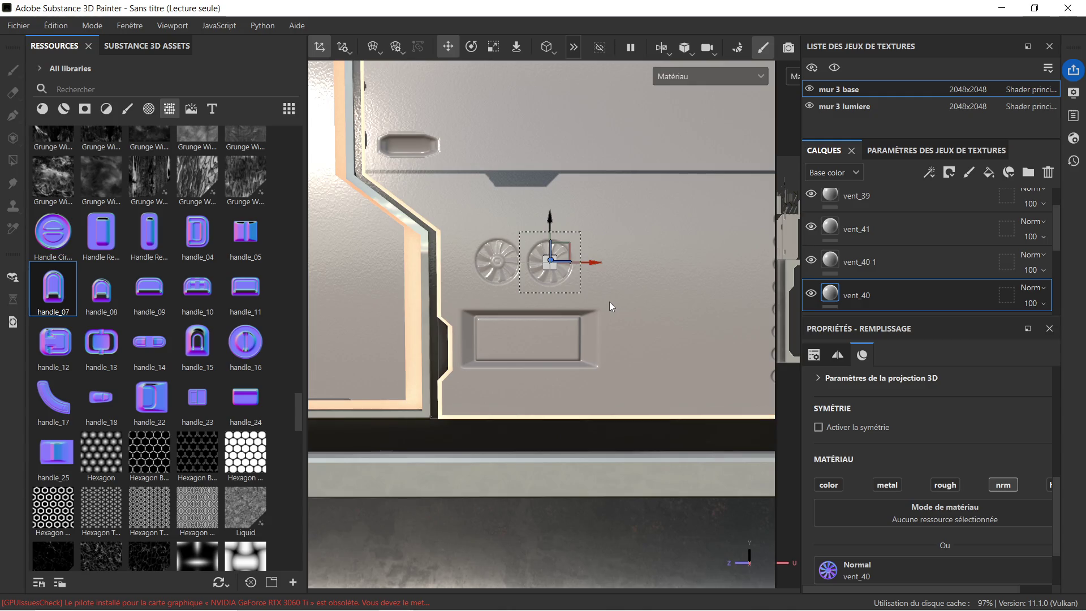
pyautogui.scroll(3)
pyautogui.click(891, 267)
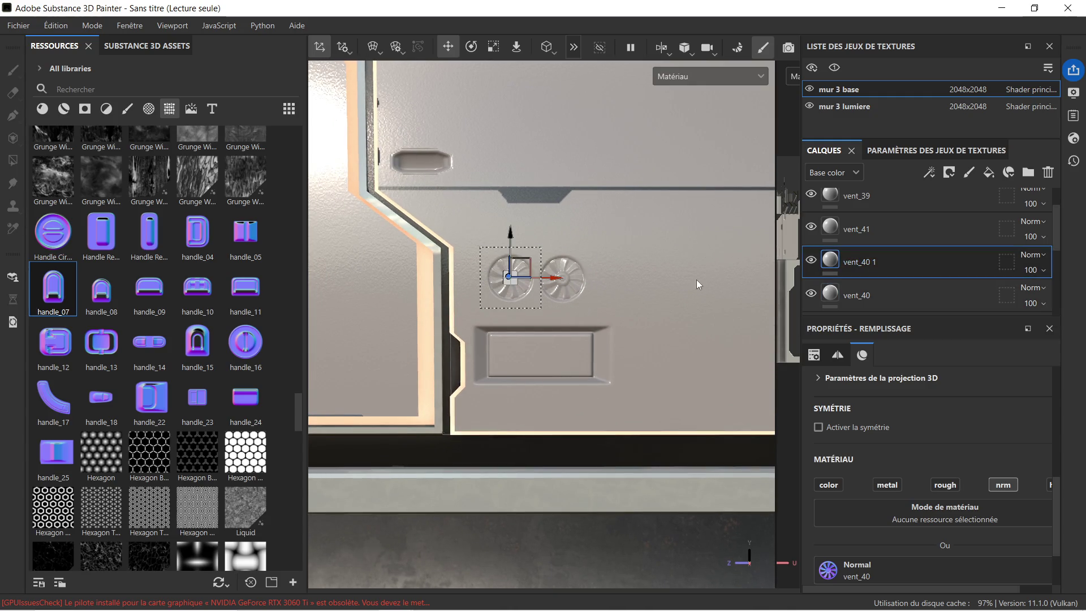
pyautogui.moveTo(548, 277); pyautogui.dragTo(539, 279)
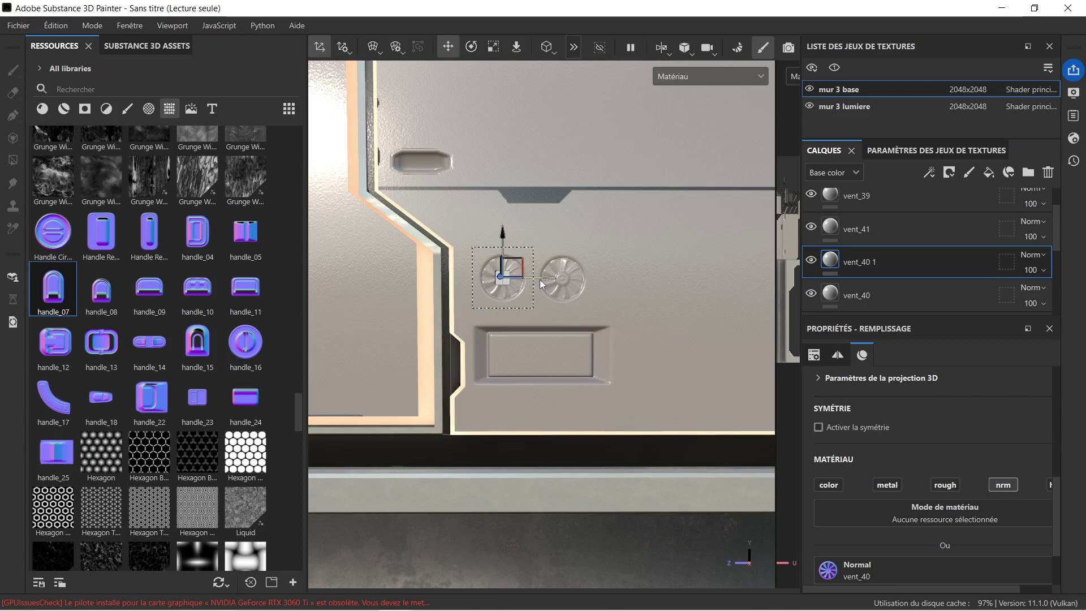
# Step: Shift the right vent_40 fan slightly right to widen the spacing
pyautogui.click(922, 239)
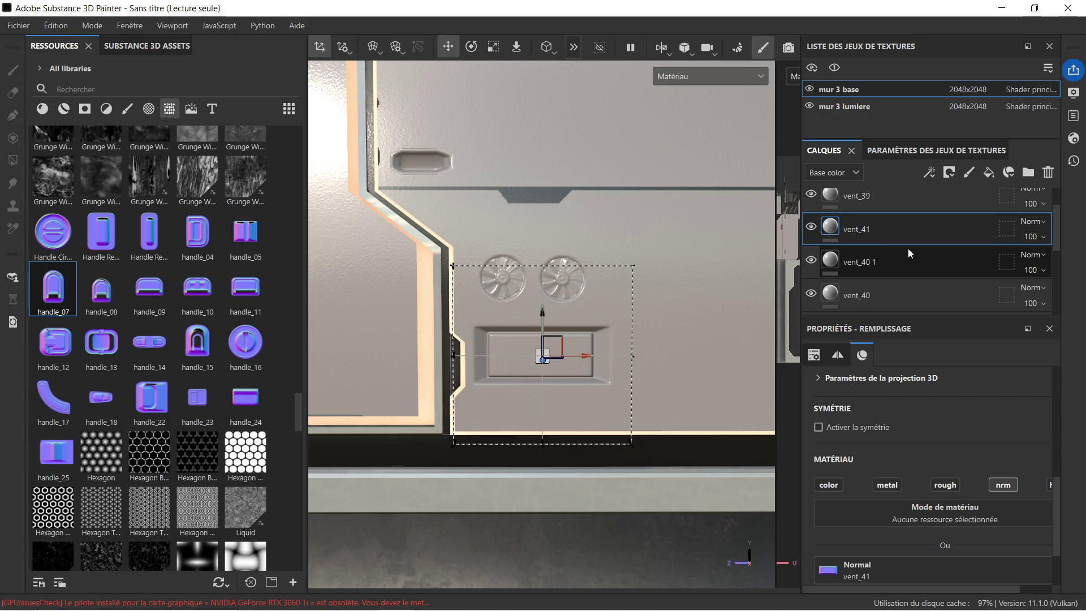
pyautogui.click(895, 275)
pyautogui.click(894, 287)
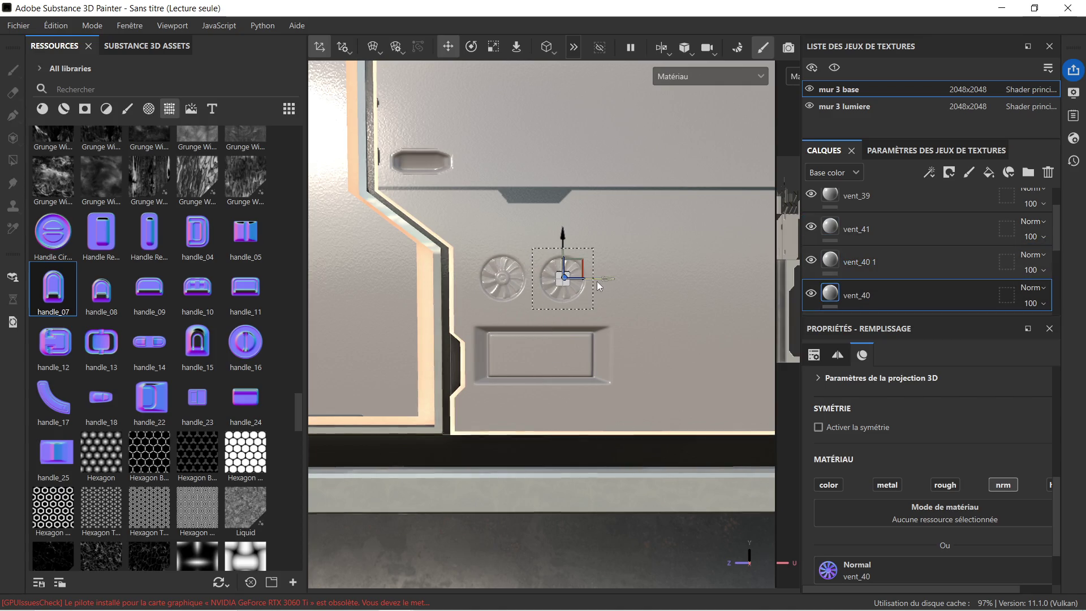
pyautogui.moveTo(609, 277); pyautogui.dragTo(624, 277)
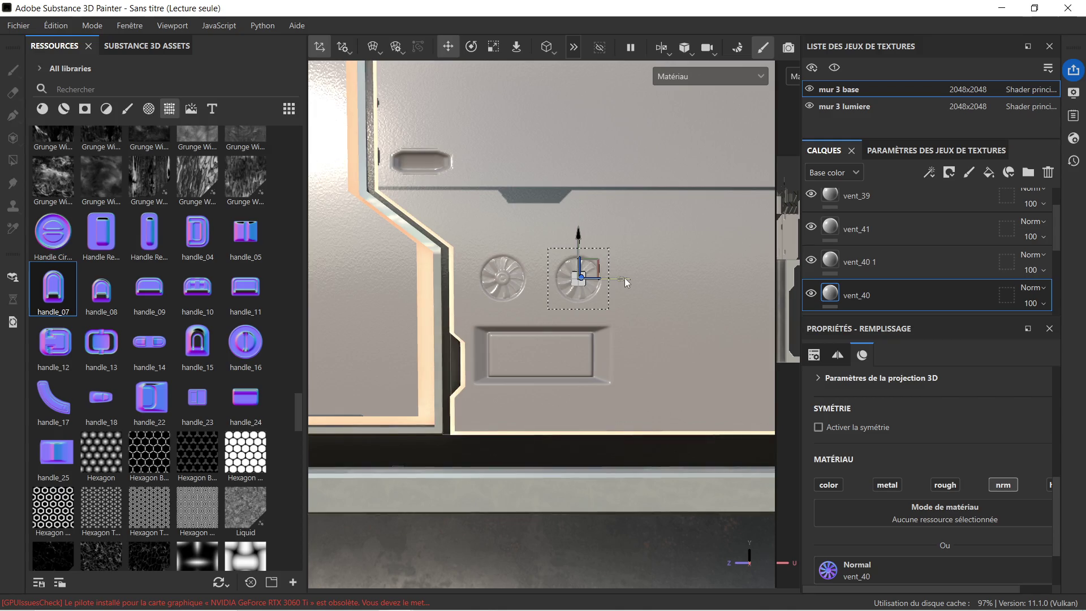
pyautogui.scroll(-3)
pyautogui.scroll(-3)
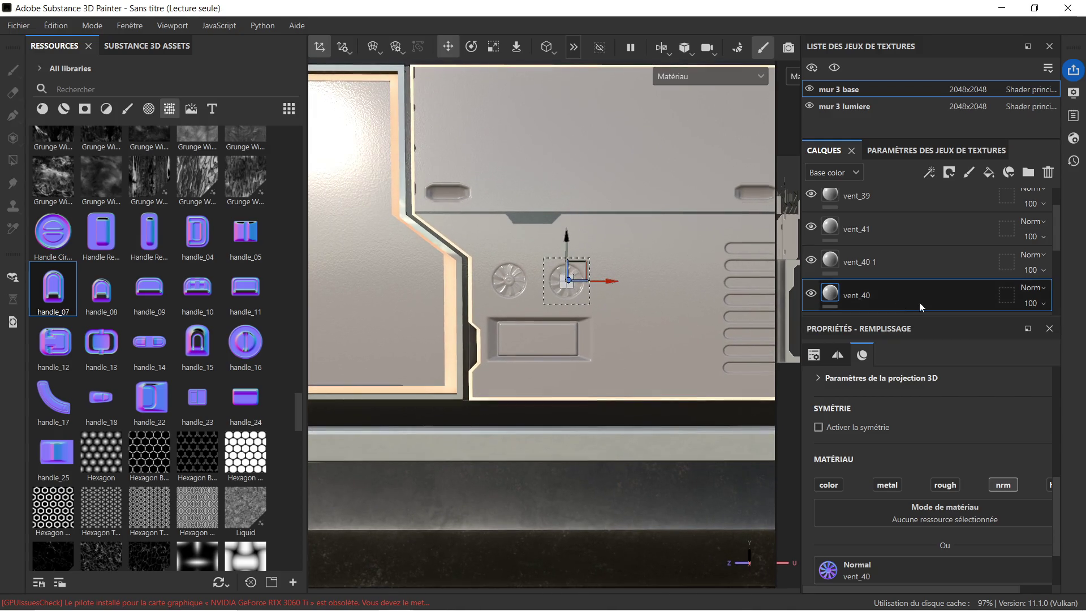
pyautogui.scroll(-3)
# Step: Above the Vent Capsule Horizontal layer, stamp Niche Rectangle Corner Slope Wide onto the upper panel on the normal channel
pyautogui.click(905, 212)
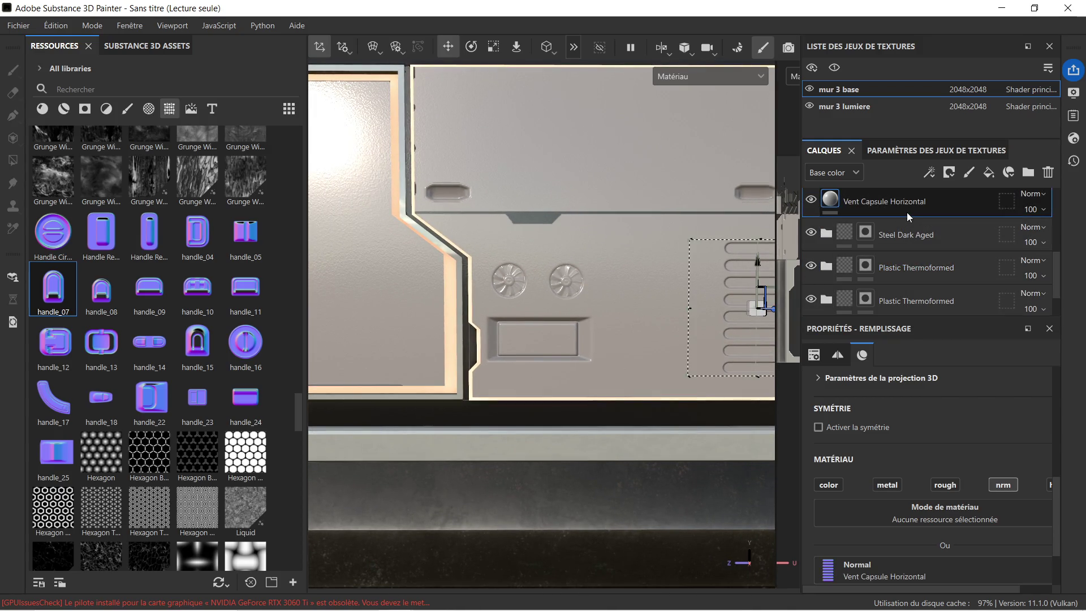
pyautogui.scroll(3)
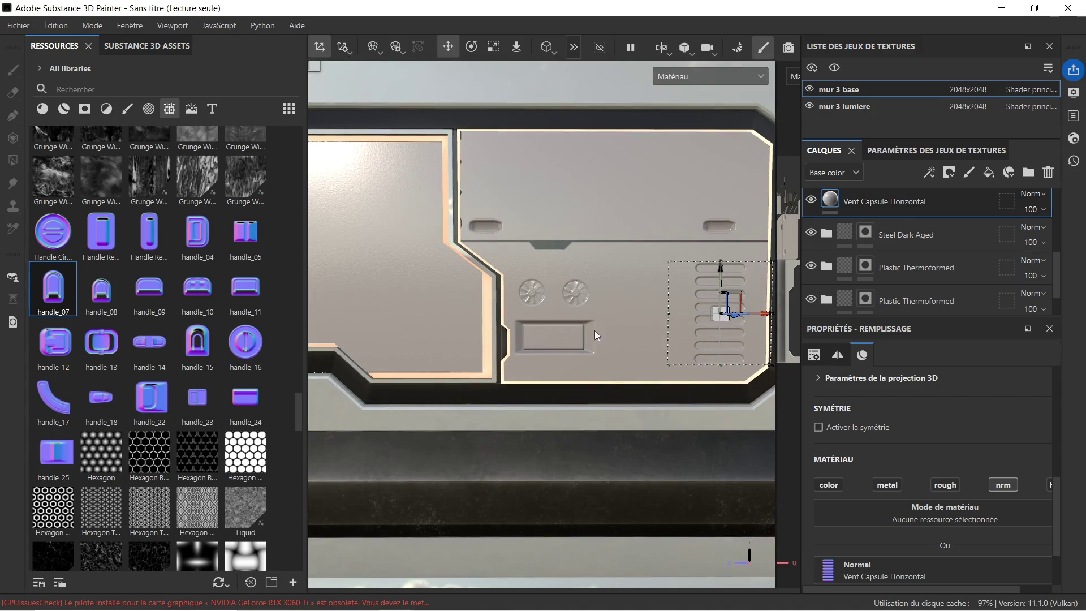
pyautogui.moveTo(484, 304); pyautogui.dragTo(538, 311)
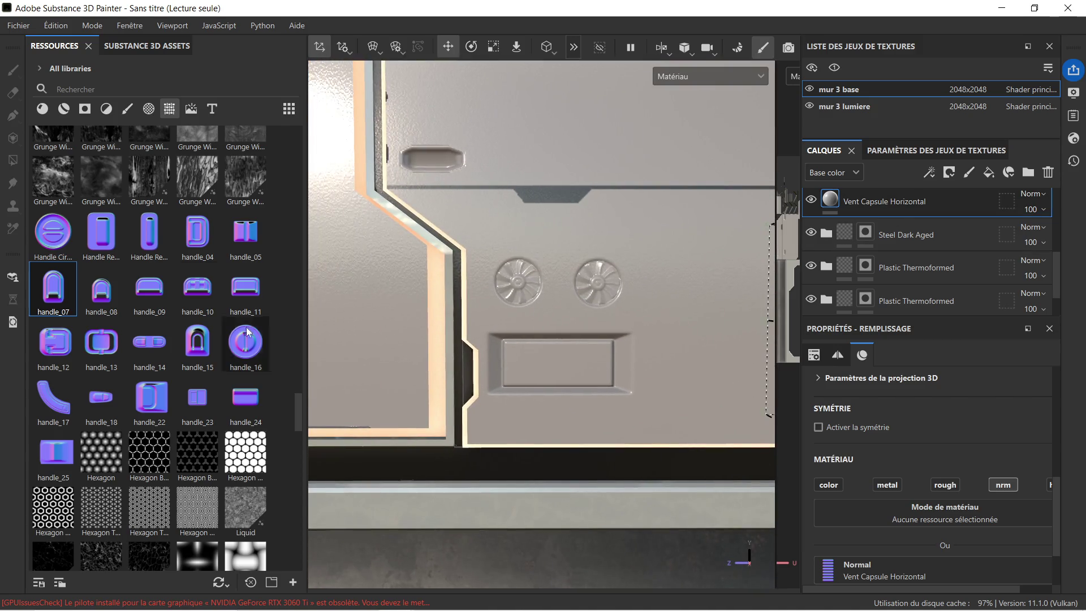
pyautogui.scroll(-3)
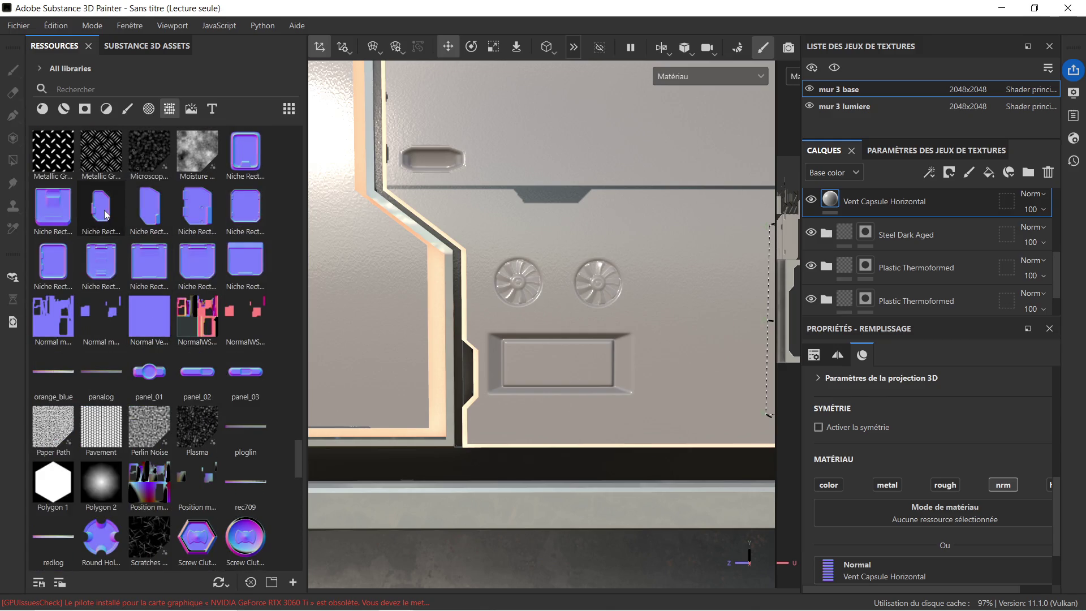
pyautogui.scroll(-3)
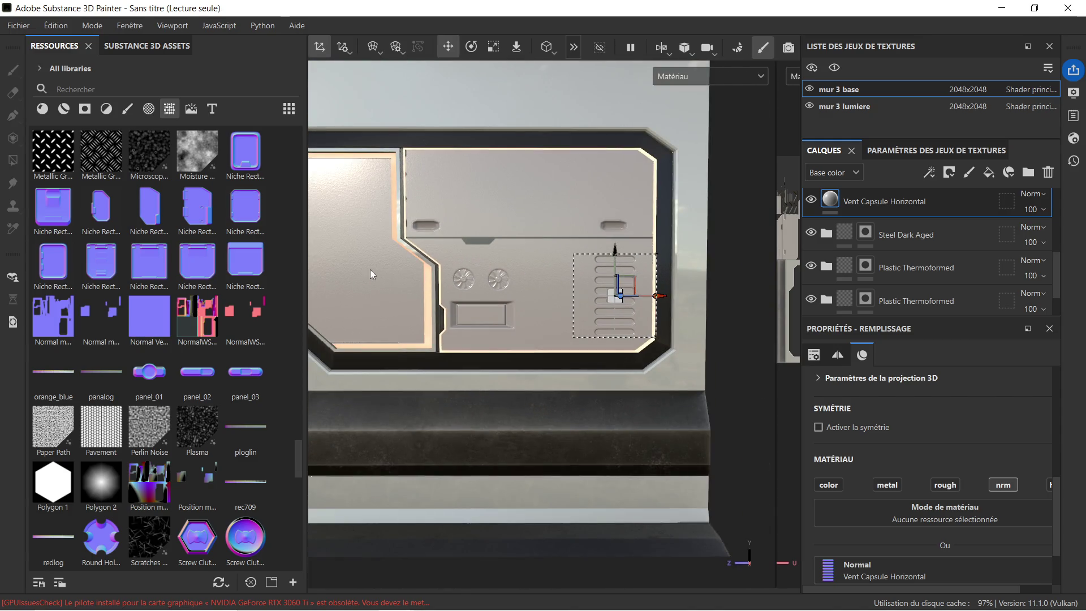
pyautogui.moveTo(370, 269); pyautogui.dragTo(412, 290)
pyautogui.moveTo(195, 218); pyautogui.dragTo(547, 209)
pyautogui.click(589, 282)
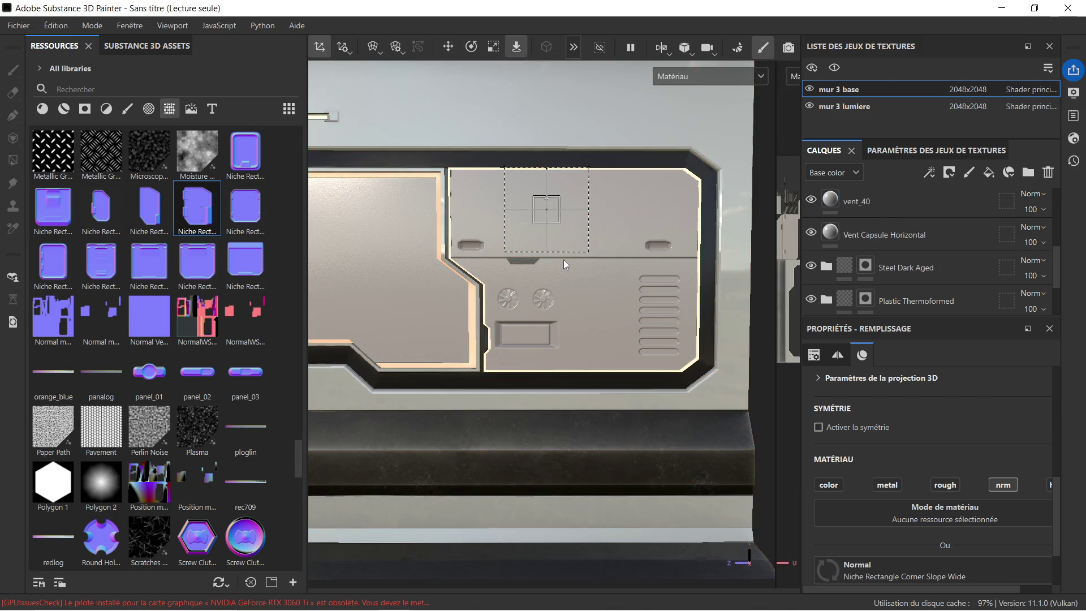
# Step: Rotate the niche decal a quarter turn to horizontal and stretch it wider
pyautogui.scroll(3)
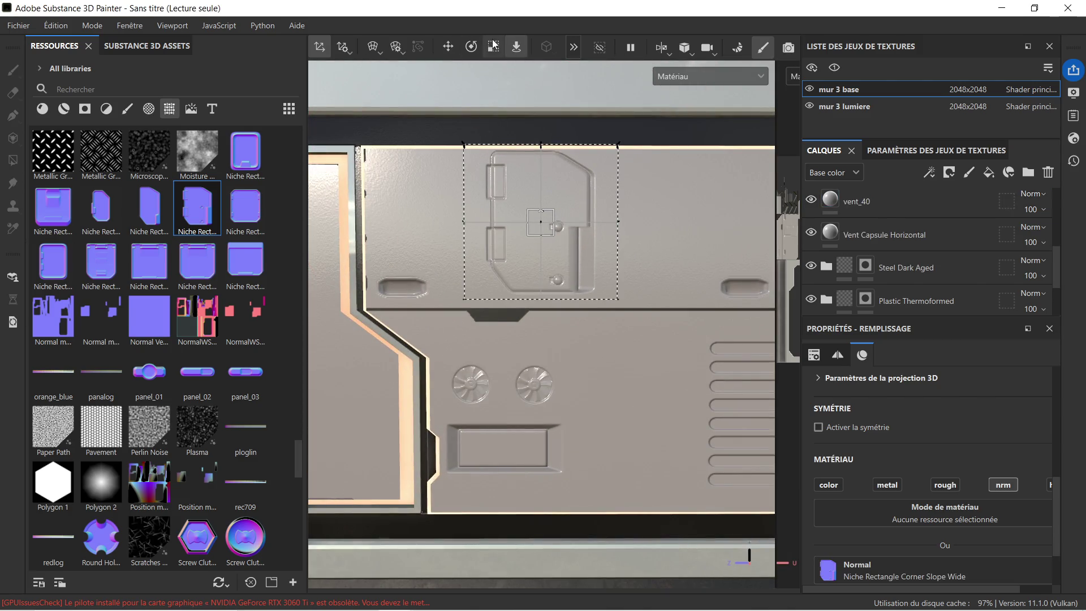
pyautogui.click(494, 46)
pyautogui.click(471, 46)
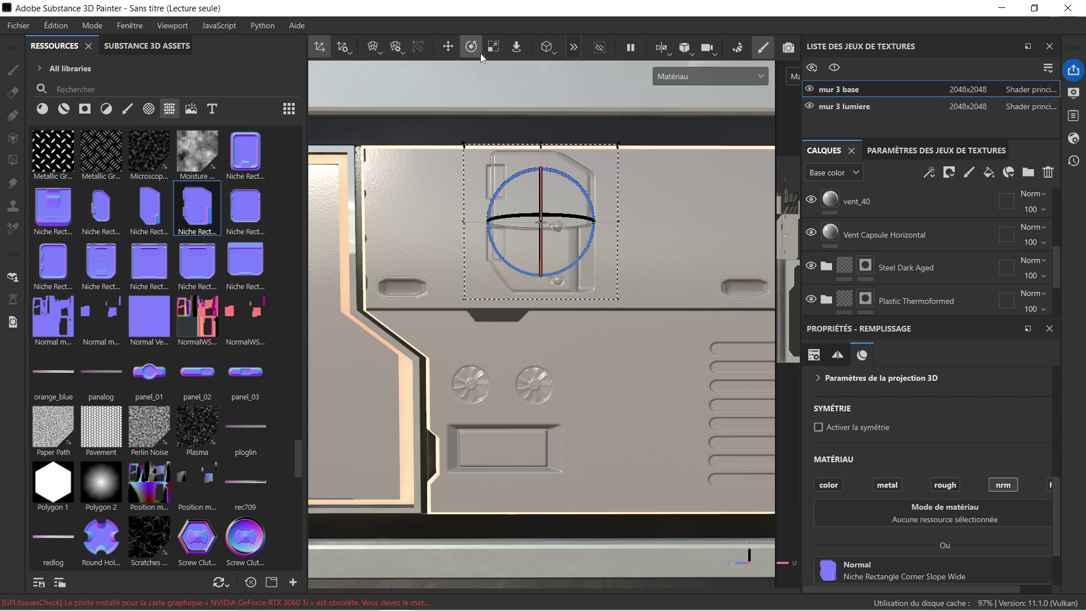
pyautogui.moveTo(571, 184); pyautogui.dragTo(626, 243)
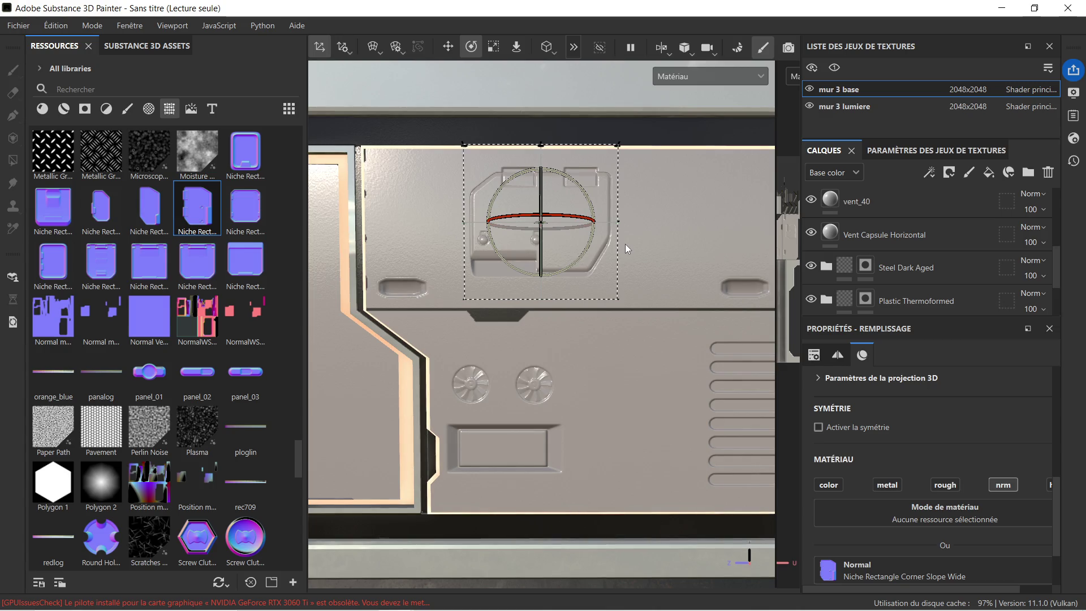
pyautogui.scroll(-3)
pyautogui.moveTo(612, 212); pyautogui.dragTo(593, 226)
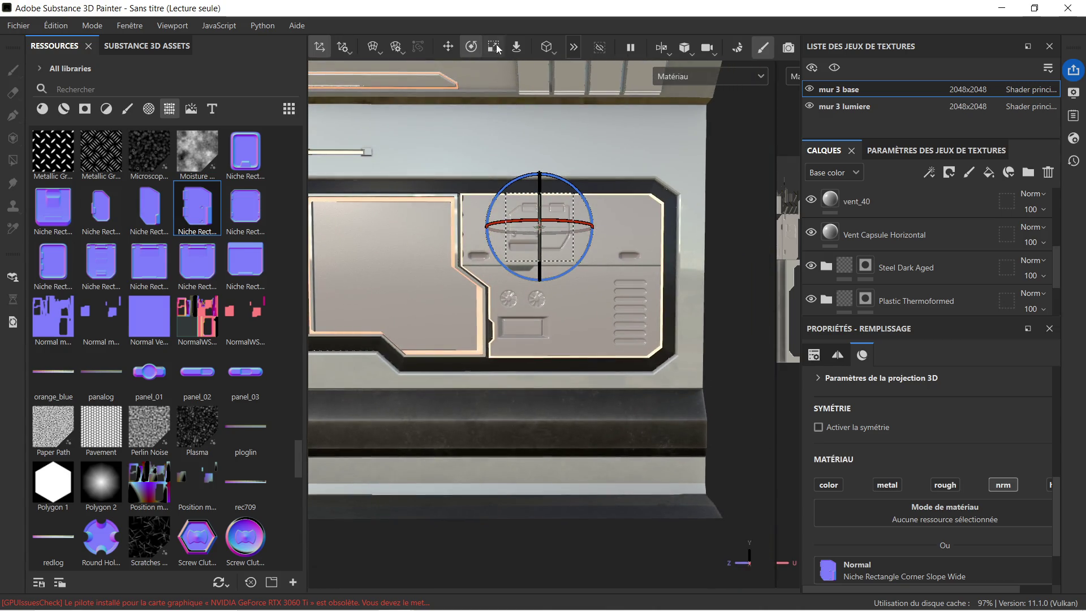
pyautogui.click(493, 47)
pyautogui.moveTo(588, 228); pyautogui.dragTo(646, 235)
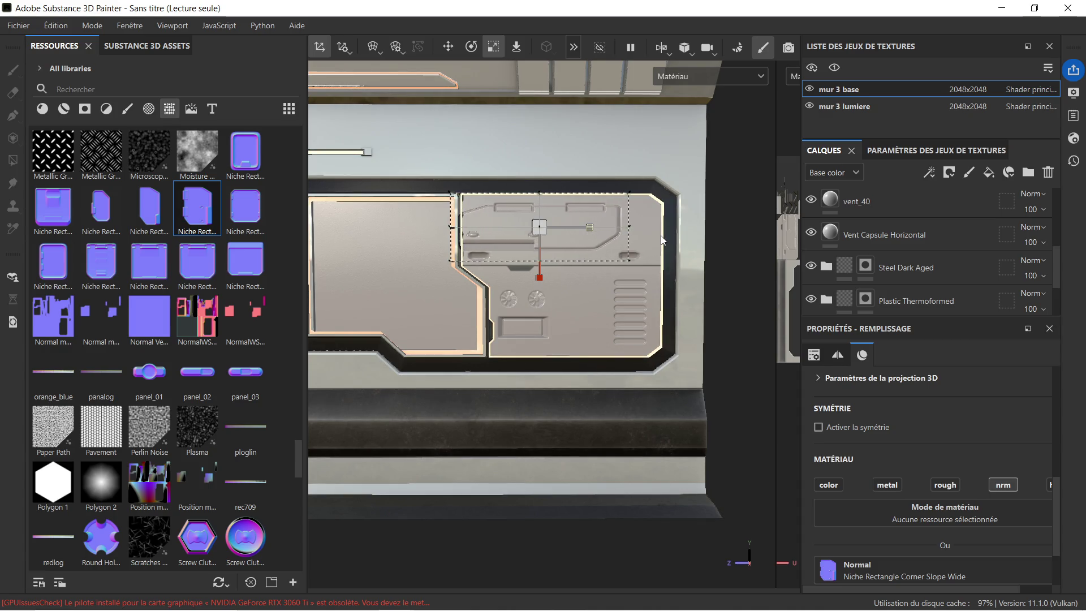
# Step: Move the niche decal right and down onto the upper-right plate, stretch it taller, then nudge it up
pyautogui.click(449, 47)
pyautogui.moveTo(585, 225); pyautogui.dragTo(601, 227)
pyautogui.moveTo(559, 273); pyautogui.dragTo(559, 289)
pyautogui.click(501, 46)
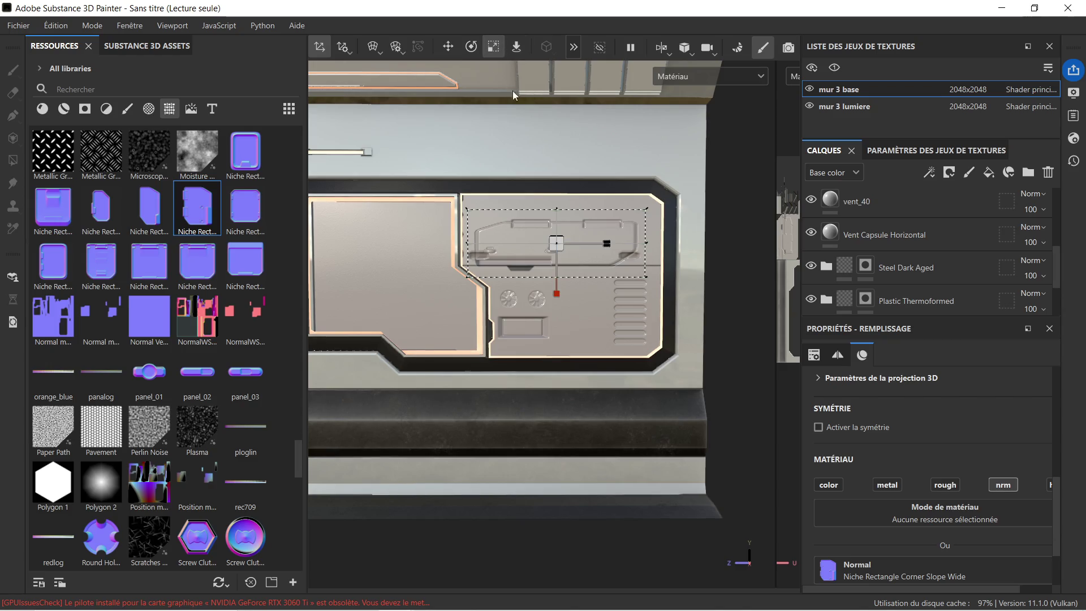
pyautogui.moveTo(558, 292); pyautogui.dragTo(558, 314)
pyautogui.click(448, 46)
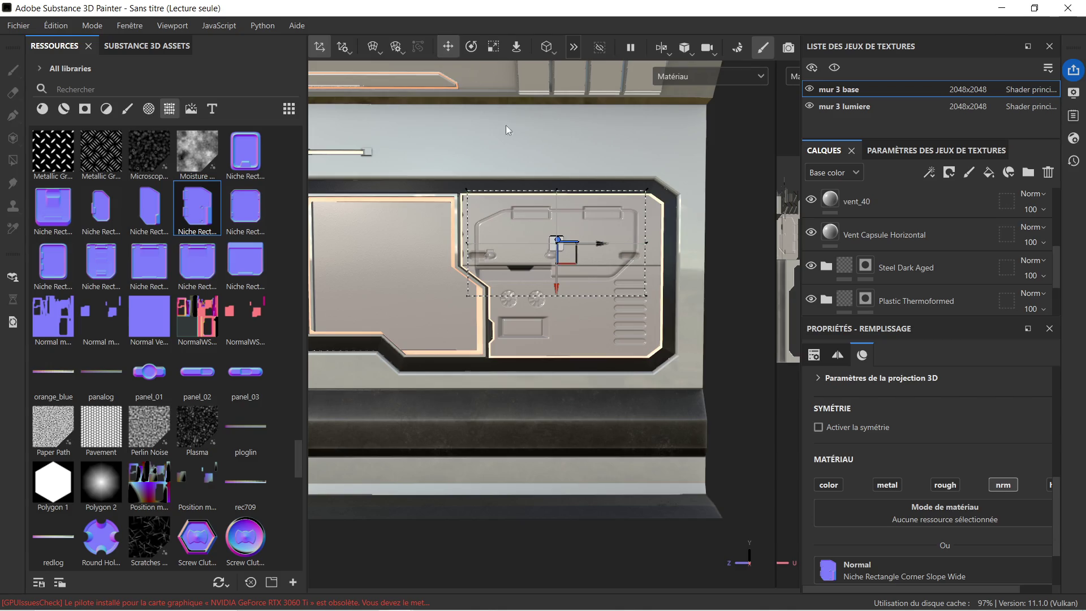
pyautogui.moveTo(558, 288); pyautogui.dragTo(562, 279)
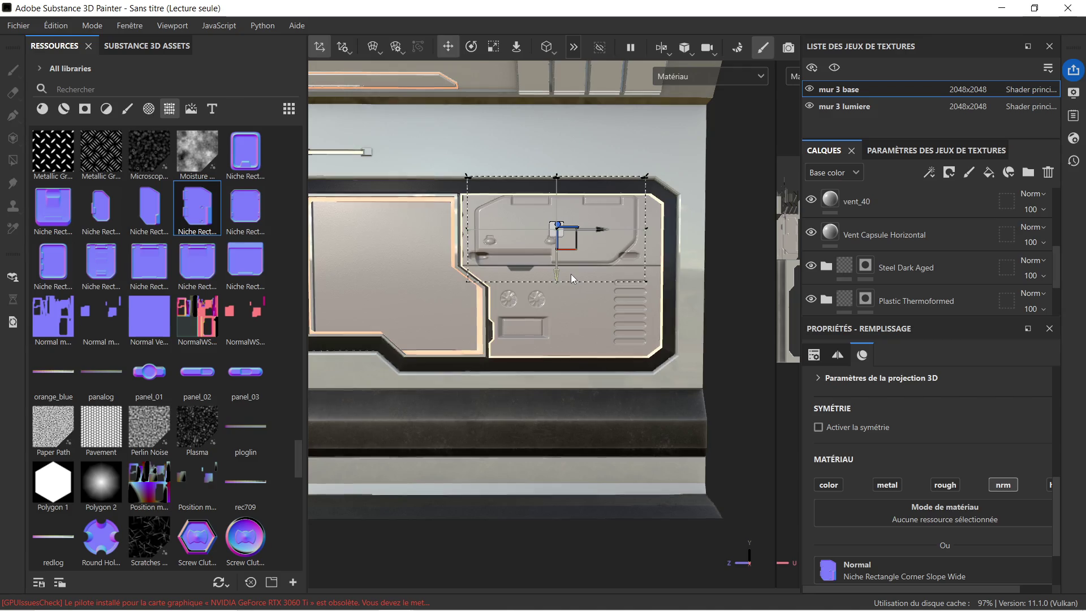
# Step: Delete the Niche Rectangle Corner Slope Wide decal layer
pyautogui.scroll(3)
pyautogui.scroll(-3)
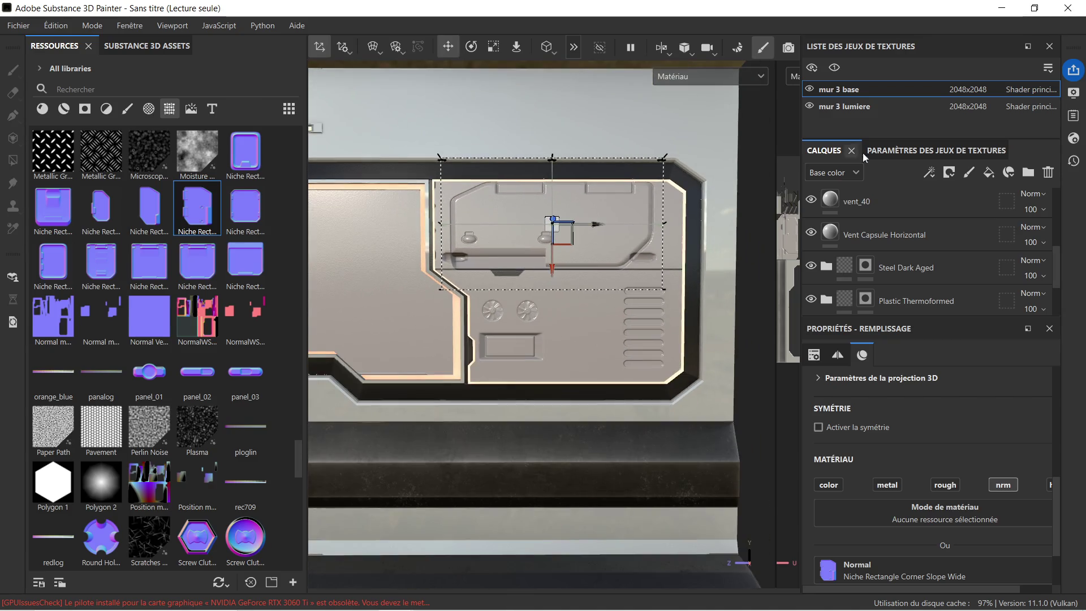
pyautogui.scroll(3)
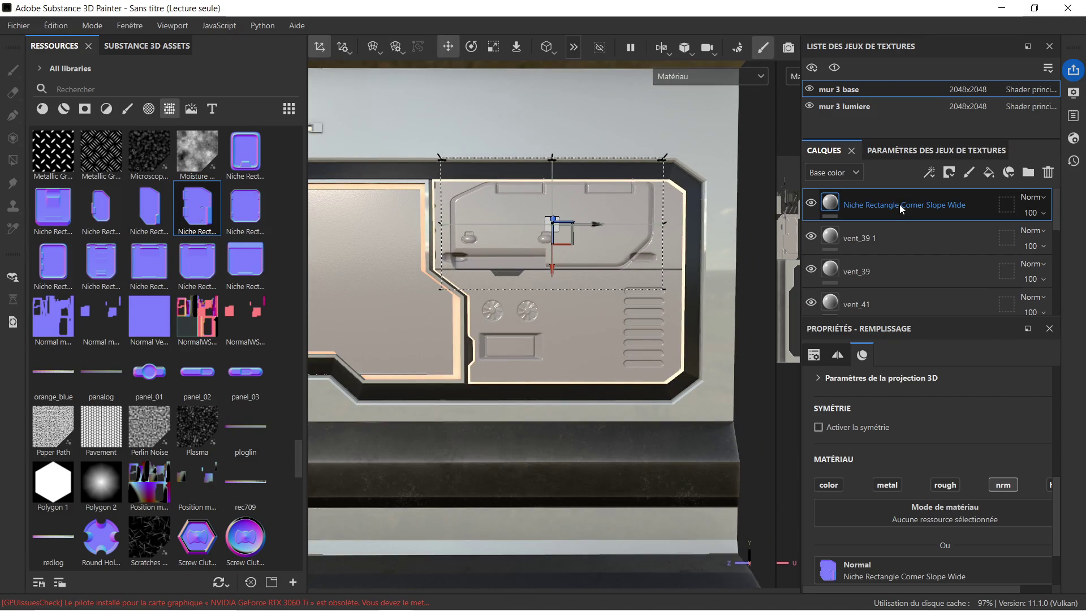
pyautogui.press('Delete')
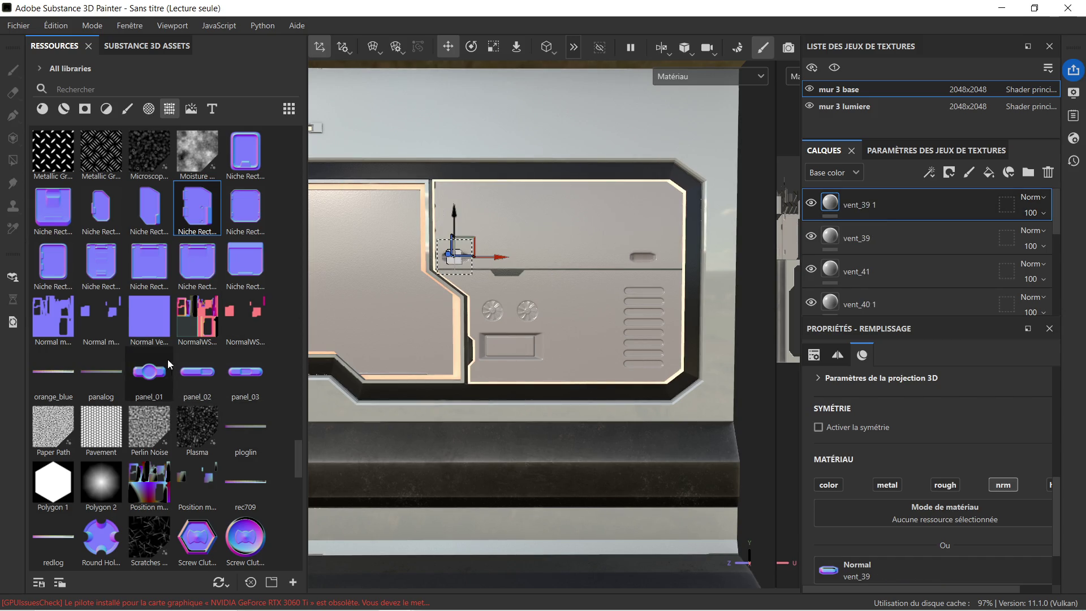
# Step: Scroll the Resources shelf up to reach the edge shapes
pyautogui.scroll(3)
pyautogui.scroll(3)
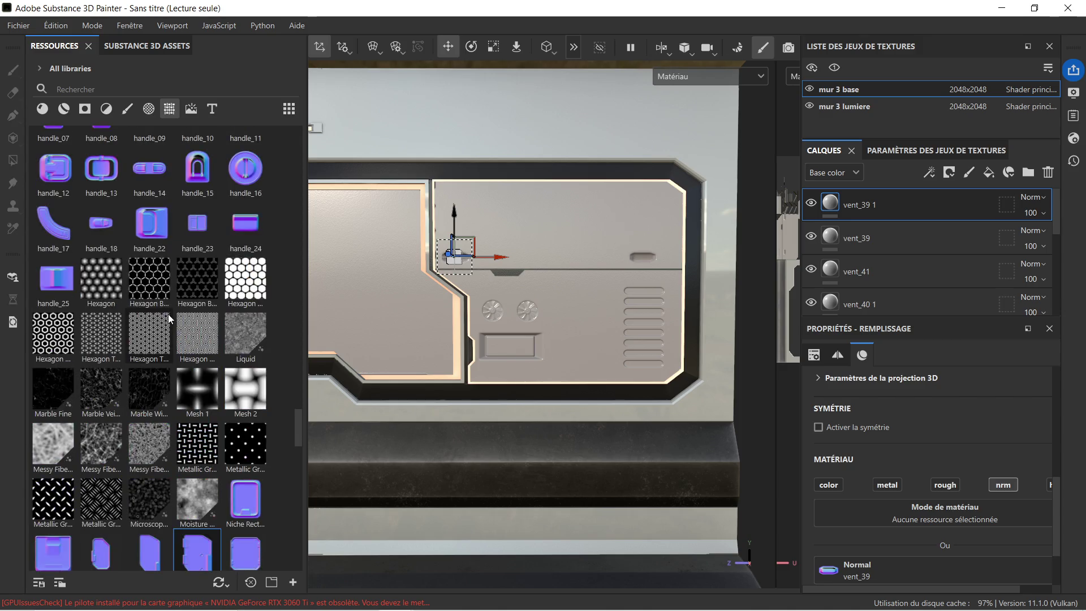
pyautogui.scroll(3)
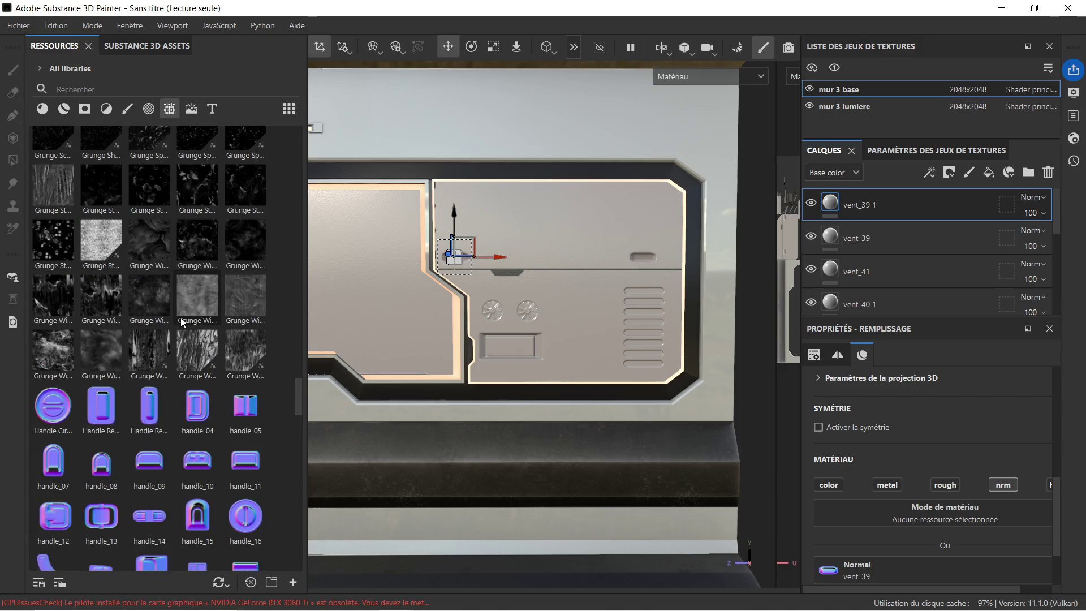
pyautogui.scroll(3)
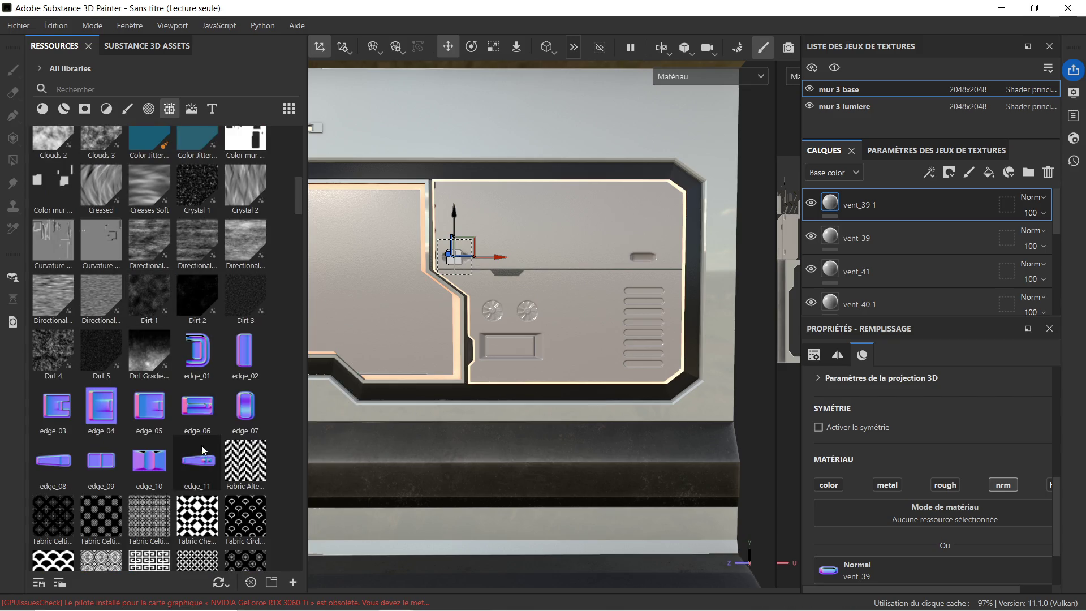
# Step: Stamp edge_03 onto the panel as a new decal layer and rotate it upright
pyautogui.moveTo(45, 416); pyautogui.dragTo(544, 204)
pyautogui.click(579, 284)
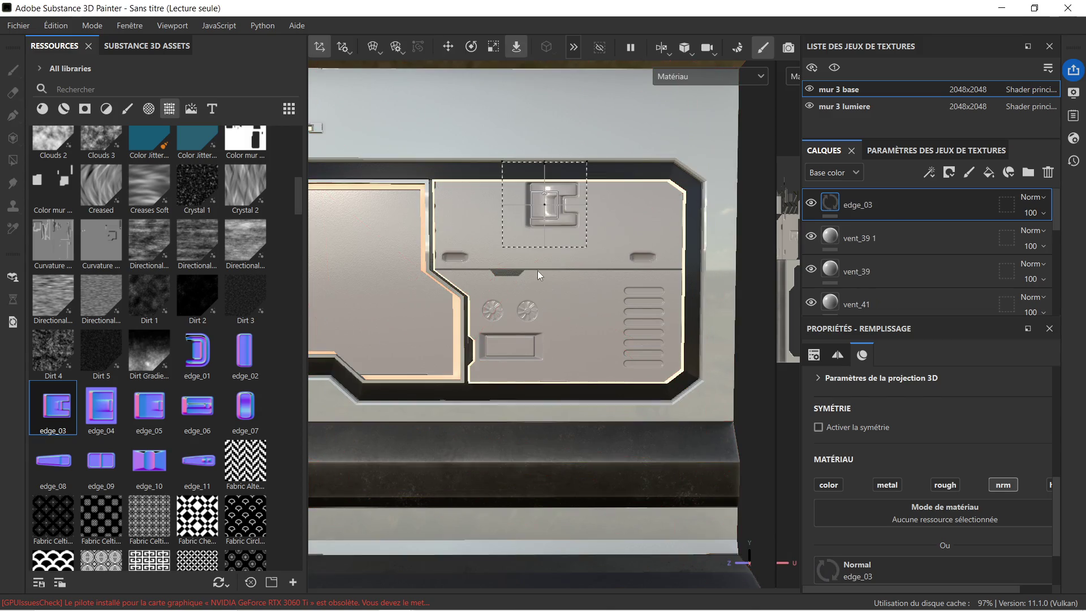
pyautogui.scroll(3)
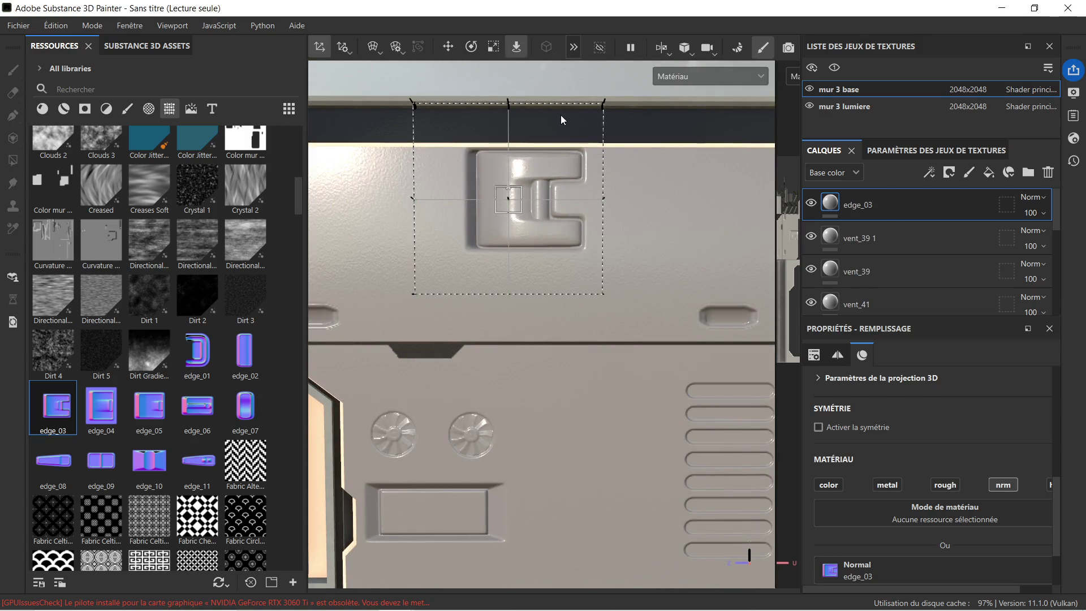
pyautogui.click(471, 47)
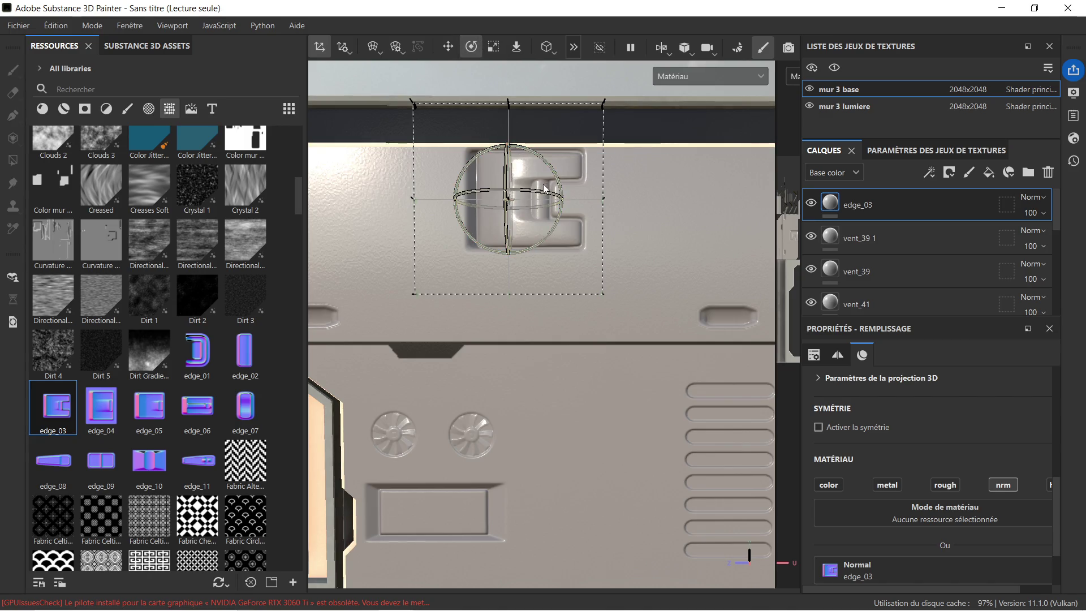
pyautogui.moveTo(543, 185); pyautogui.dragTo(542, 277)
# Step: Shrink the edge_03 decal and move it to the inner plate's top-right corner
pyautogui.click(495, 49)
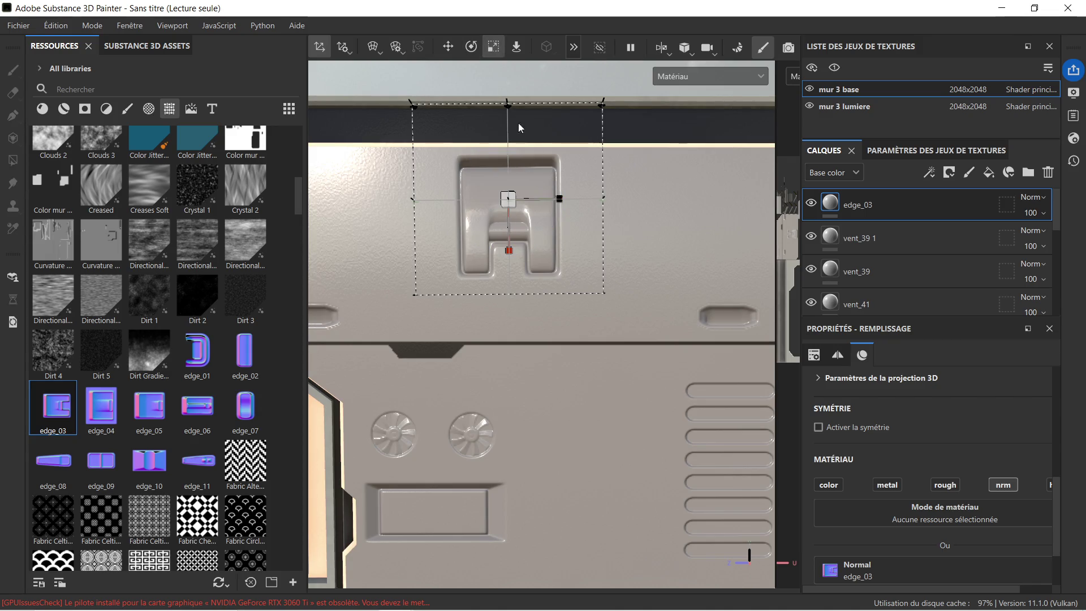
pyautogui.moveTo(508, 199); pyautogui.dragTo(381, 96)
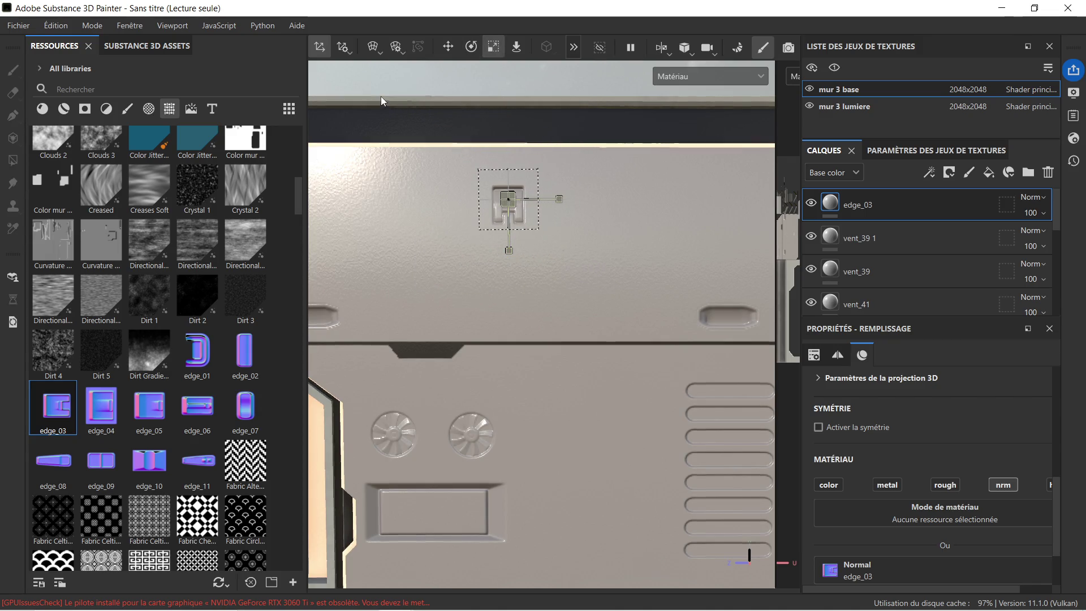
pyautogui.click(448, 48)
pyautogui.moveTo(510, 242); pyautogui.dragTo(509, 206)
pyautogui.scroll(-3)
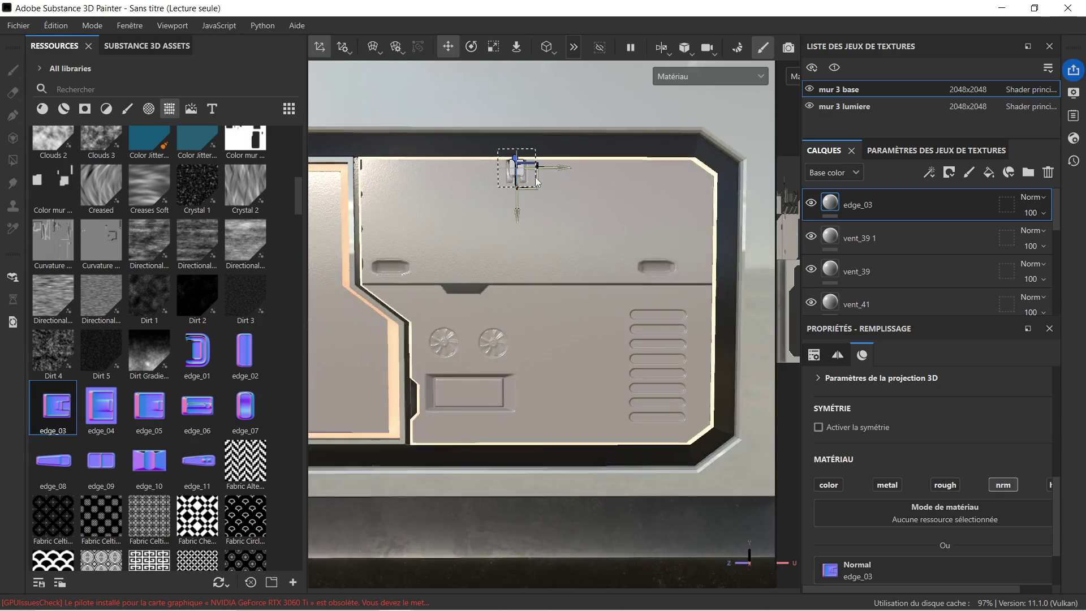
pyautogui.scroll(-3)
pyautogui.moveTo(555, 169); pyautogui.dragTo(663, 172)
pyautogui.scroll(3)
pyautogui.moveTo(598, 130); pyautogui.dragTo(609, 123)
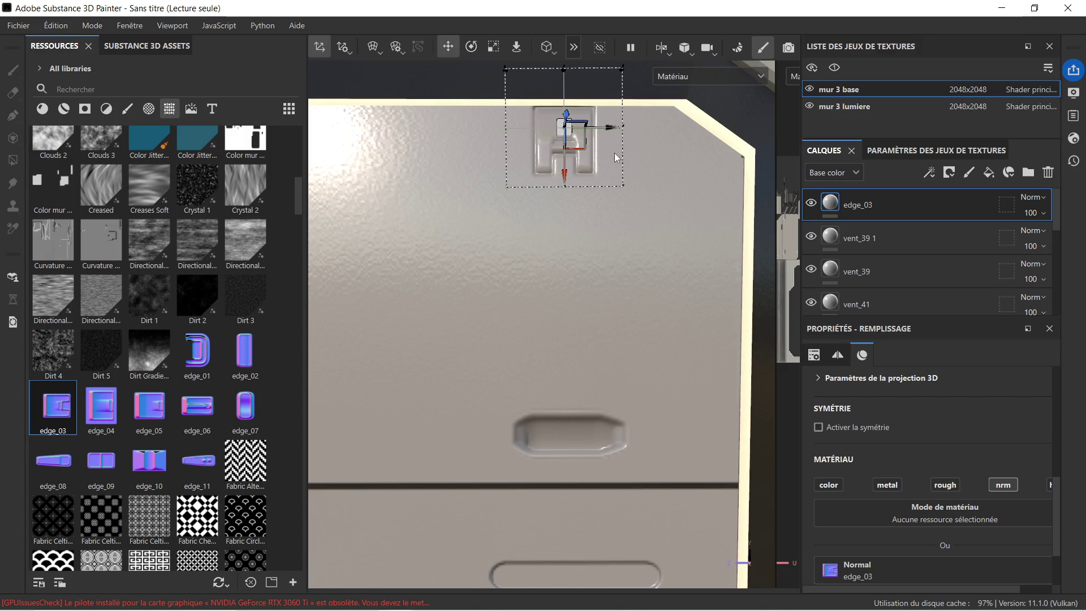
pyautogui.scroll(-3)
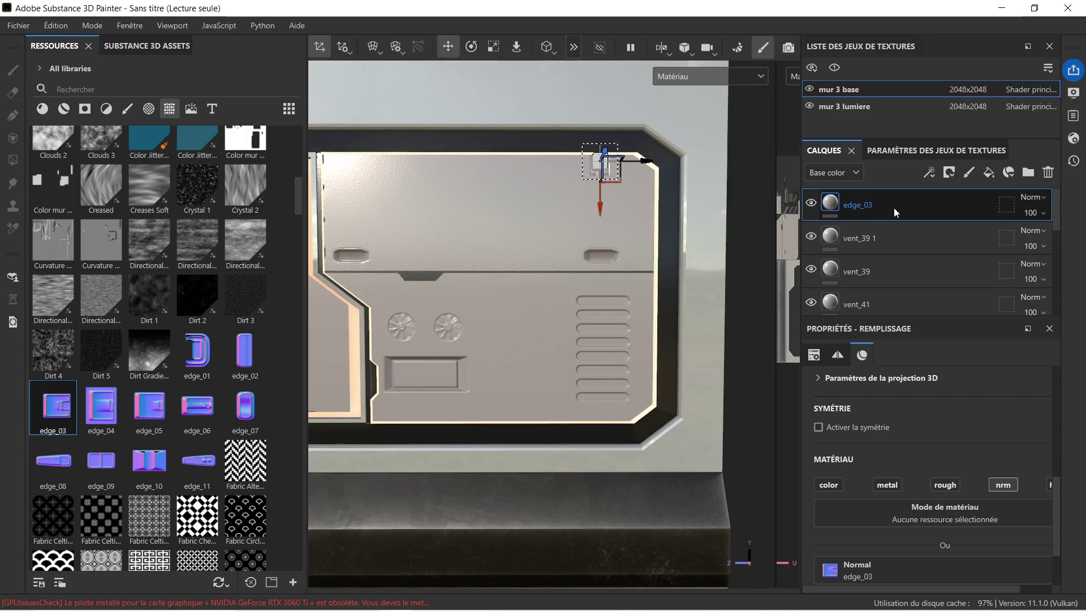
# Step: Duplicate the edge_03 layer and place the copy at the inner plate's top-left corner
pyautogui.hotkey('ctrl', 'd')
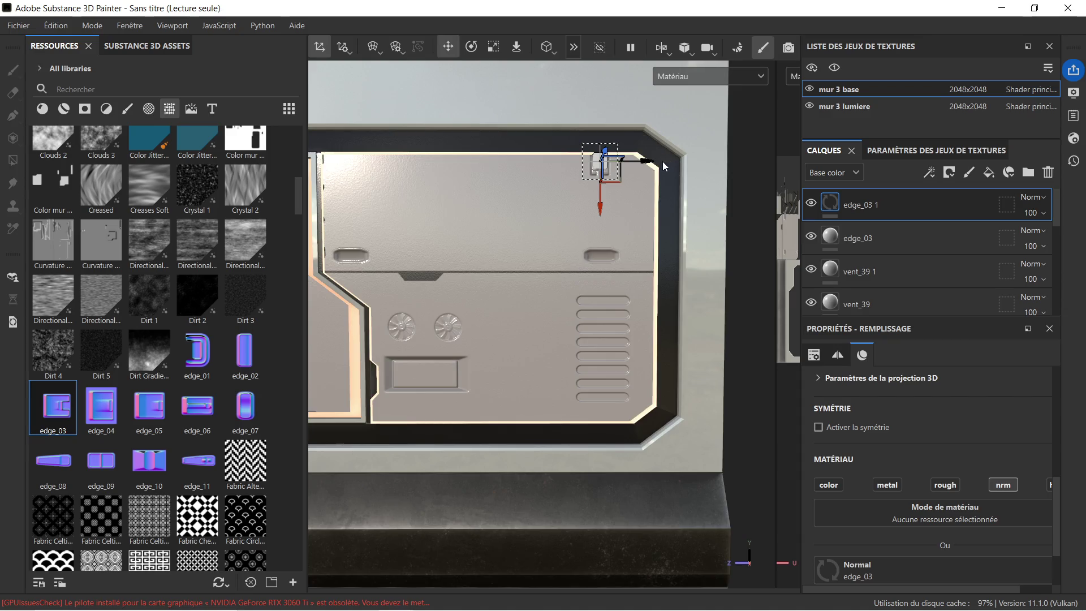
pyautogui.moveTo(650, 163); pyautogui.dragTo(399, 173)
pyautogui.scroll(3)
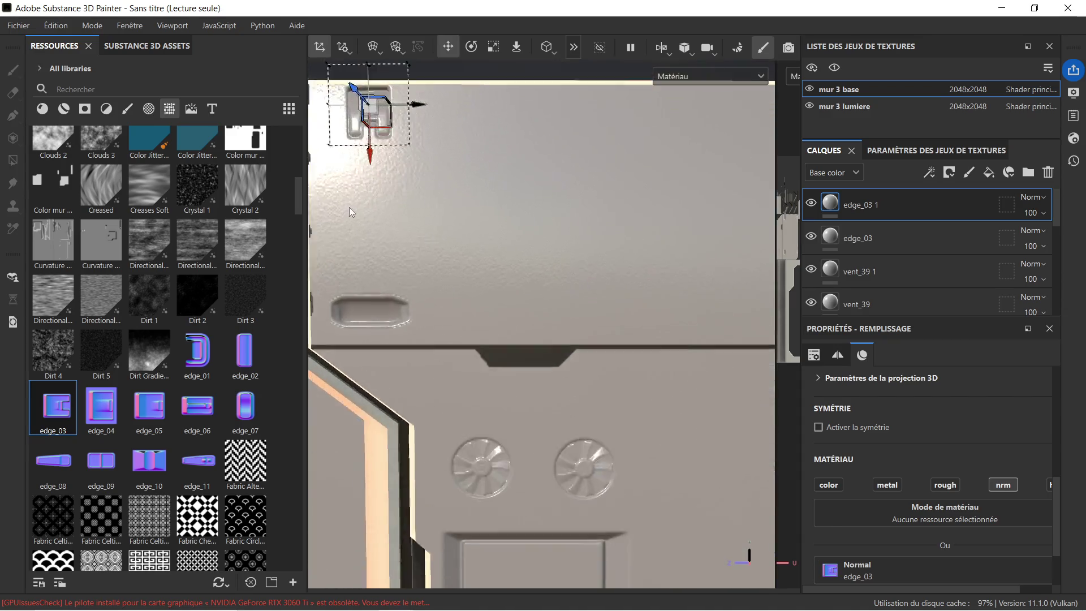
pyautogui.moveTo(362, 185); pyautogui.dragTo(512, 282)
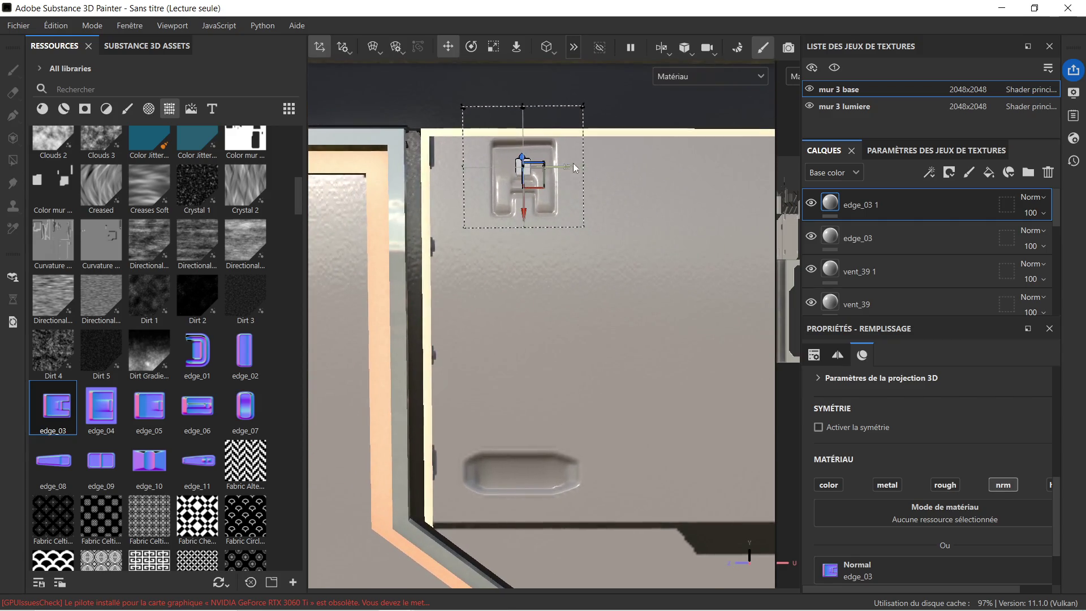
pyautogui.moveTo(568, 167); pyautogui.dragTo(551, 168)
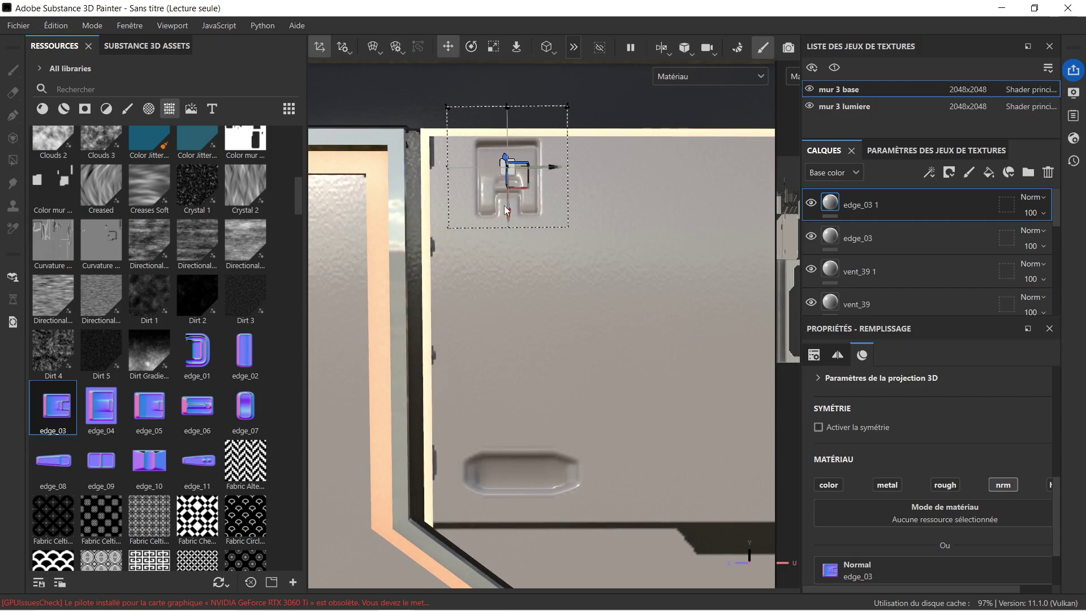
pyautogui.moveTo(507, 211); pyautogui.dragTo(507, 208)
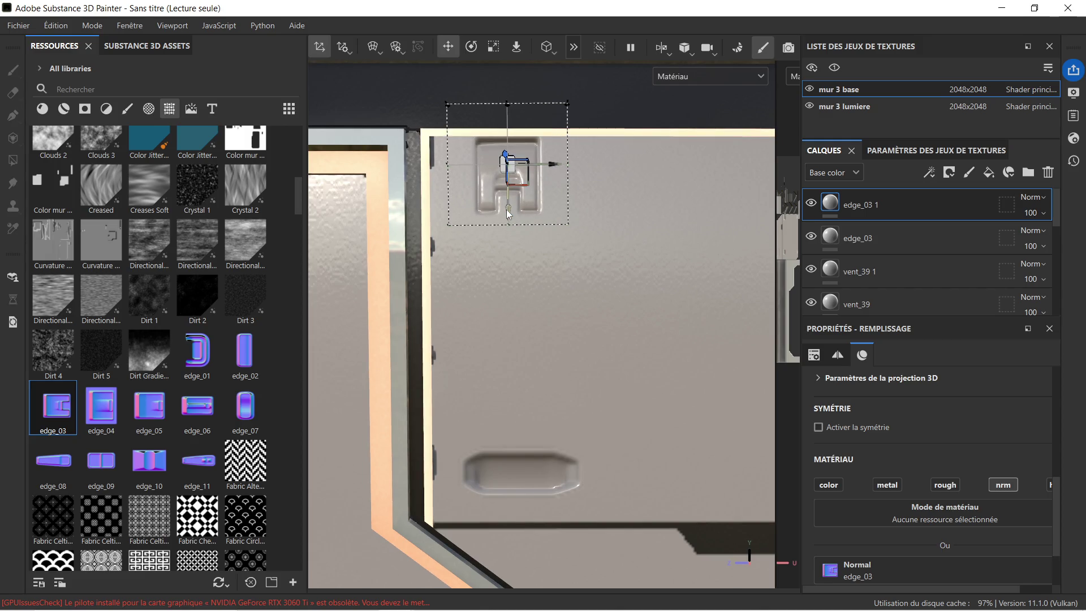
pyautogui.scroll(-3)
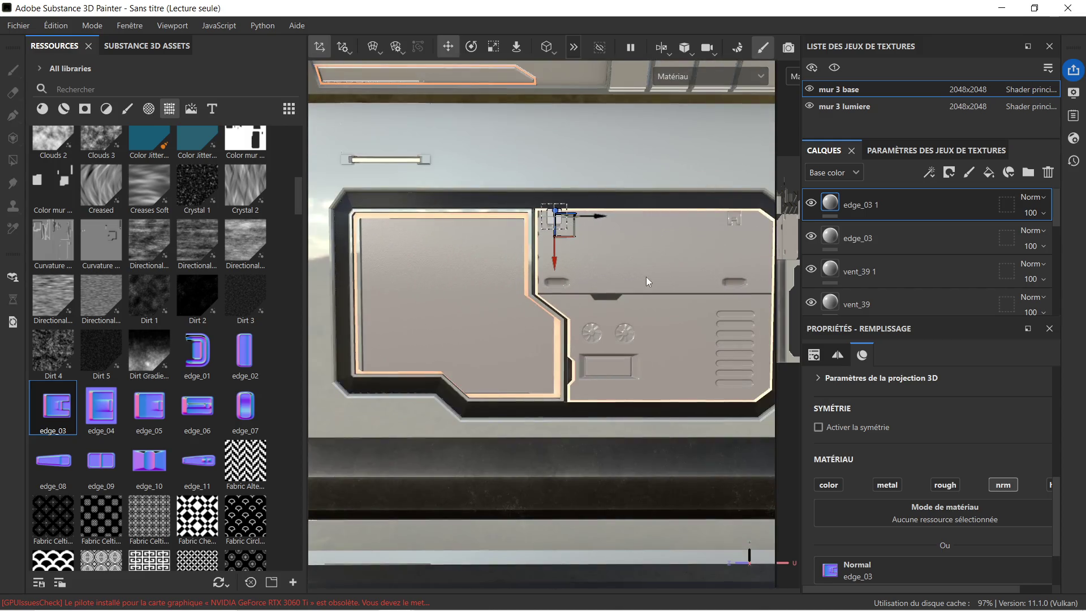
pyautogui.moveTo(554, 229); pyautogui.dragTo(563, 232)
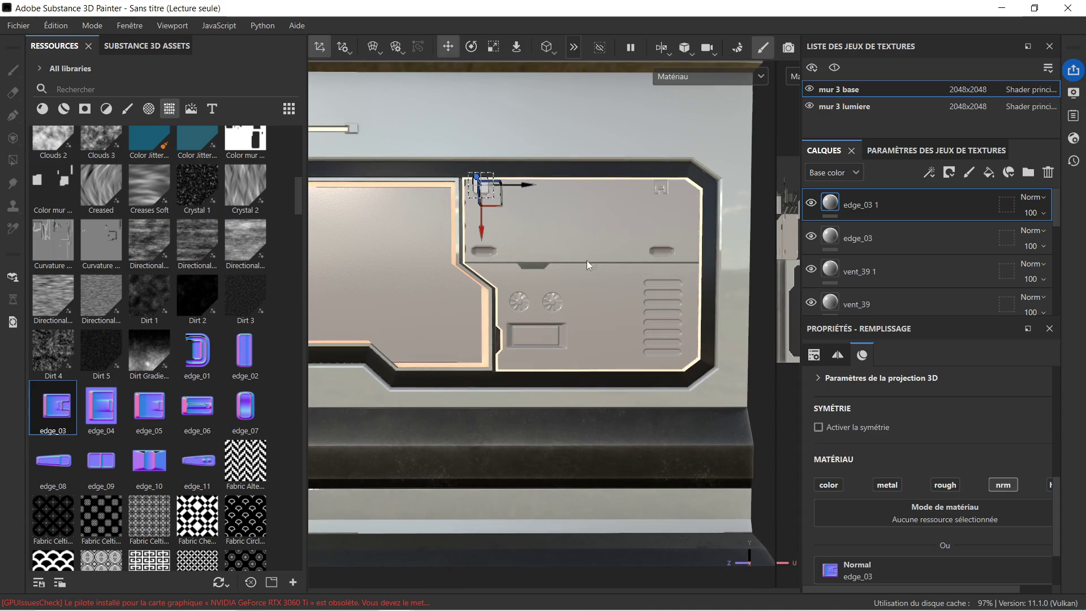
pyautogui.scroll(3)
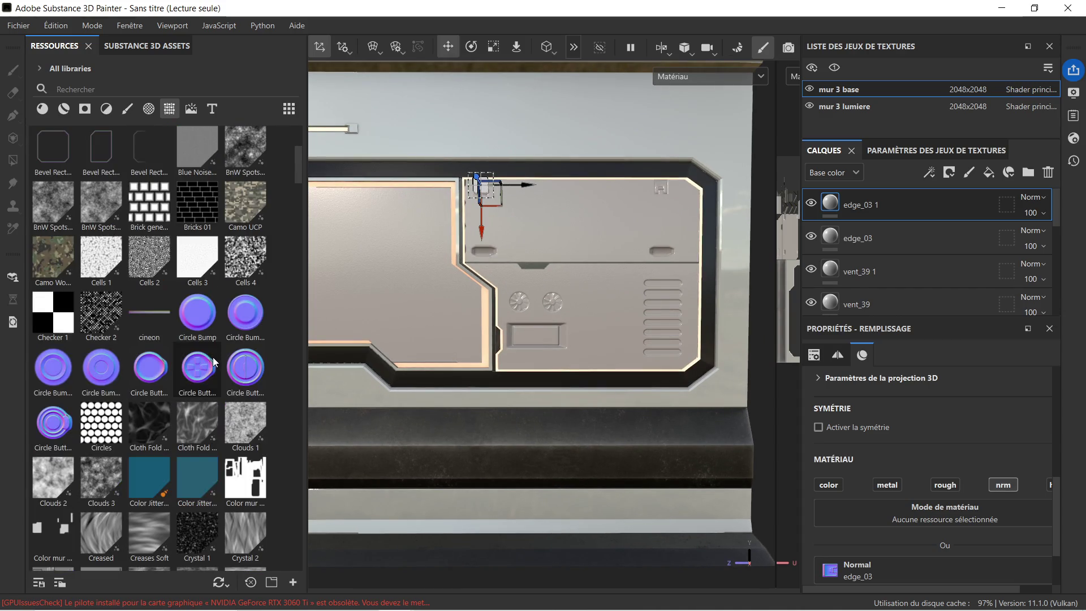
# Step: Stamp the Bevel Rectangle Half shape onto the panel and slide it right
pyautogui.scroll(3)
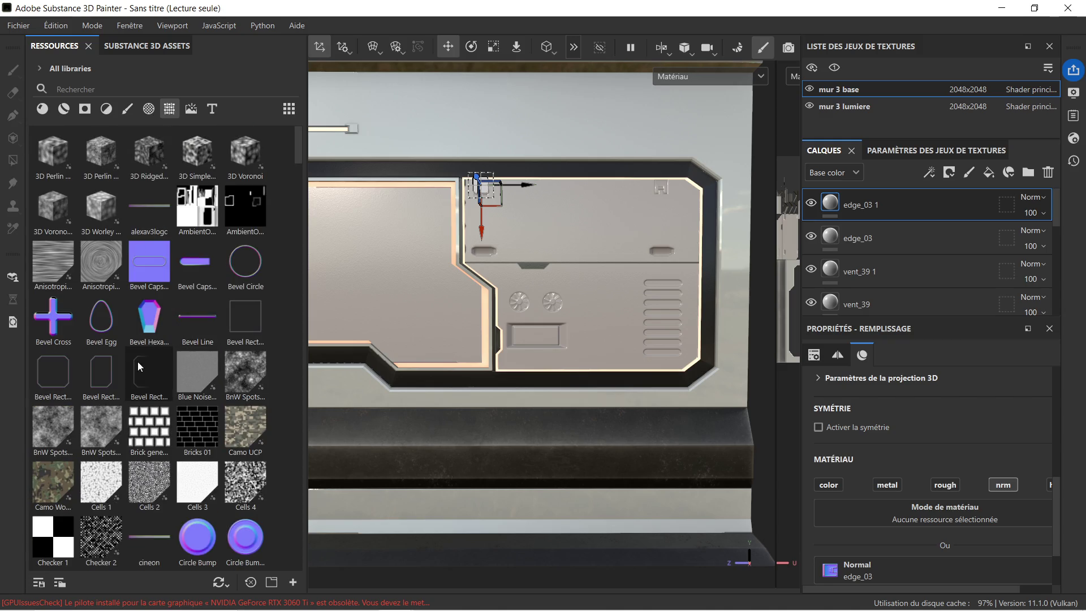
pyautogui.moveTo(137, 361); pyautogui.dragTo(592, 317)
pyautogui.click(617, 384)
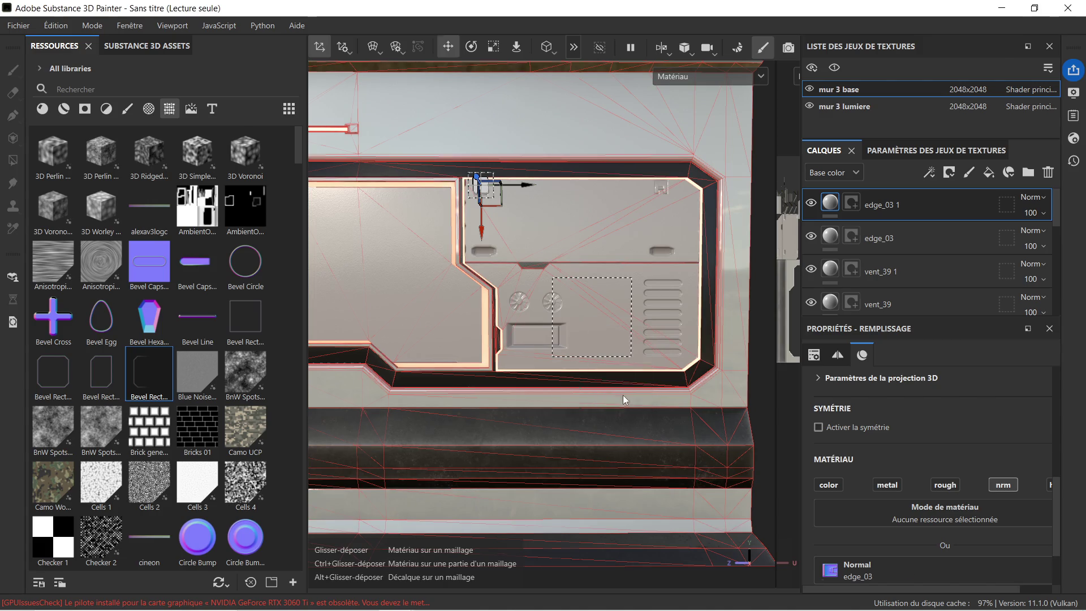
pyautogui.scroll(3)
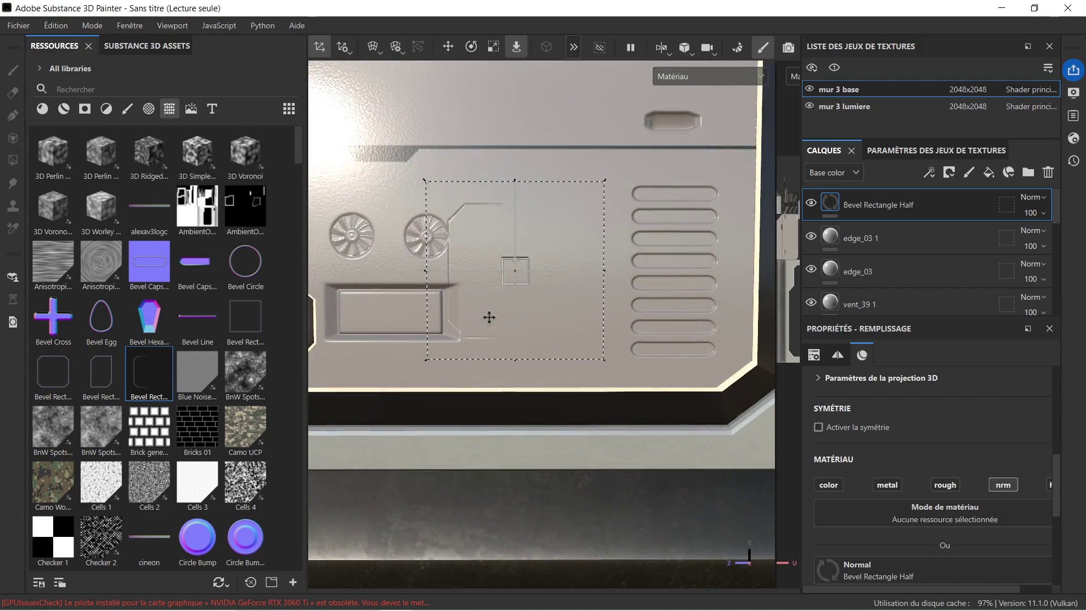
pyautogui.click(450, 48)
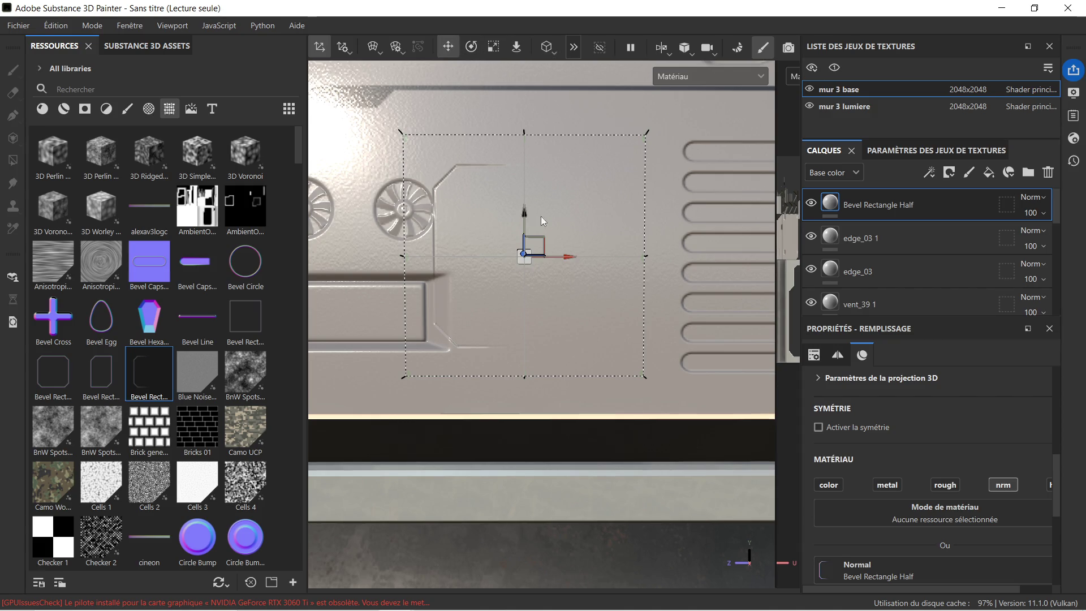
pyautogui.moveTo(569, 257); pyautogui.dragTo(617, 263)
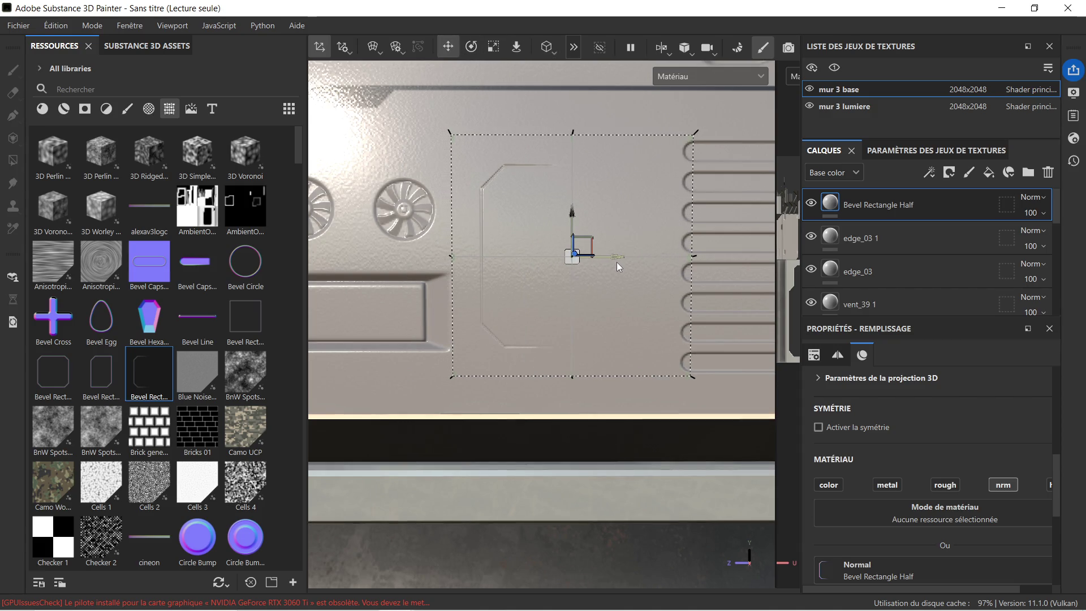
pyautogui.scroll(-3)
pyautogui.scroll(-3)
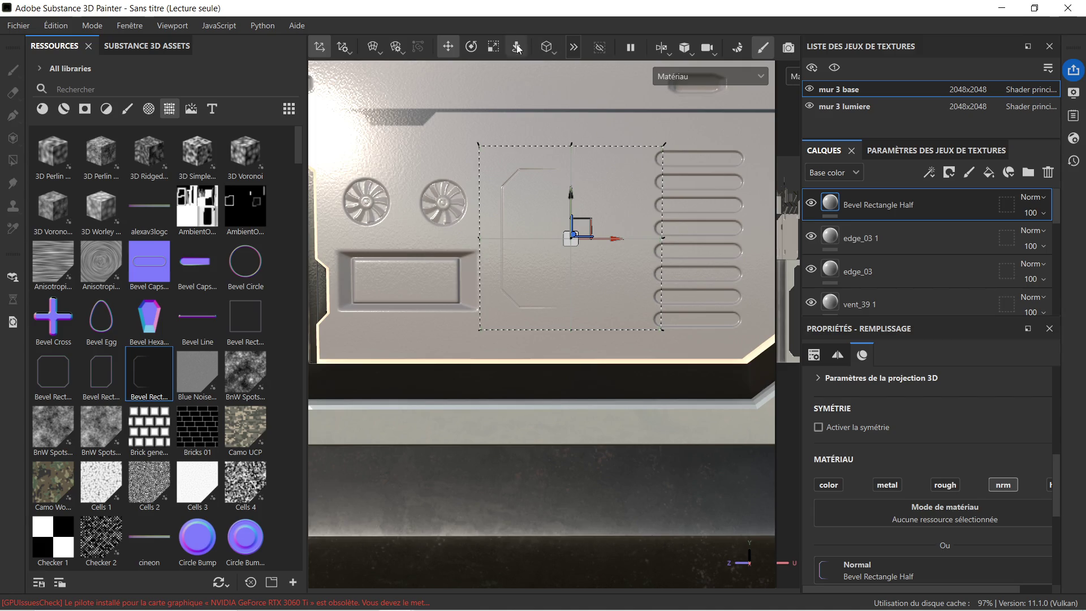
# Step: Rotate the bevel shape about 45°, settle it beside the vent slots, and duplicate the layer
pyautogui.click(472, 49)
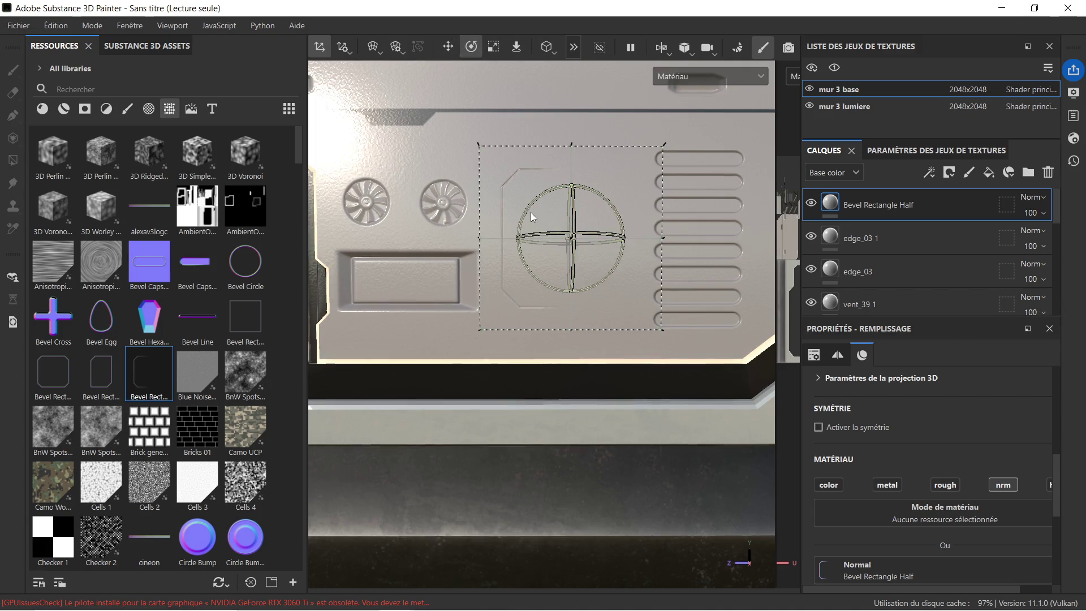
pyautogui.moveTo(531, 213); pyautogui.dragTo(497, 282)
pyautogui.click(448, 47)
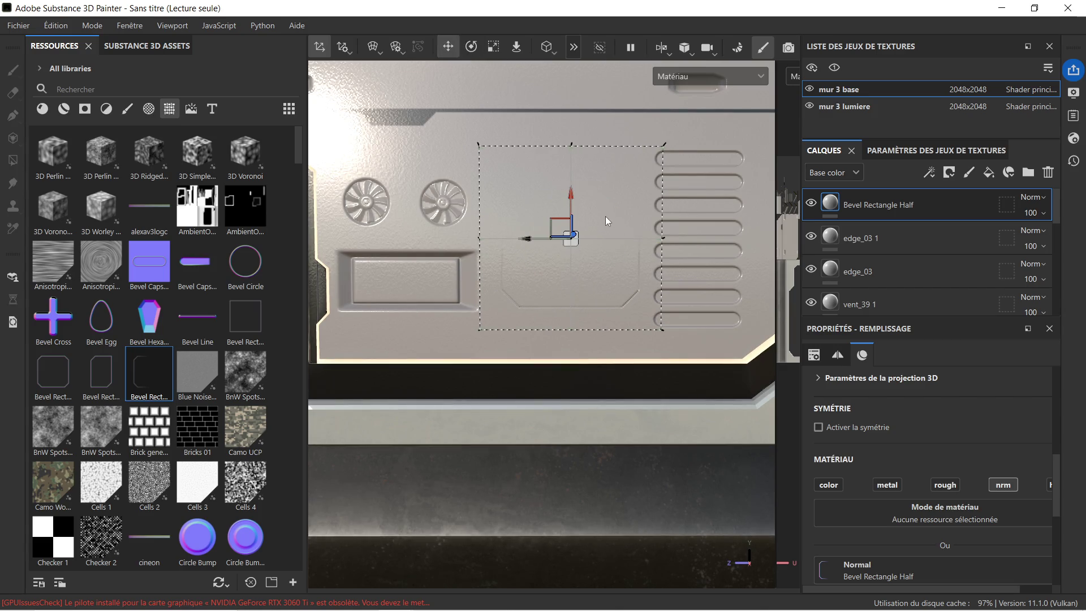
pyautogui.moveTo(570, 197); pyautogui.dragTo(570, 207)
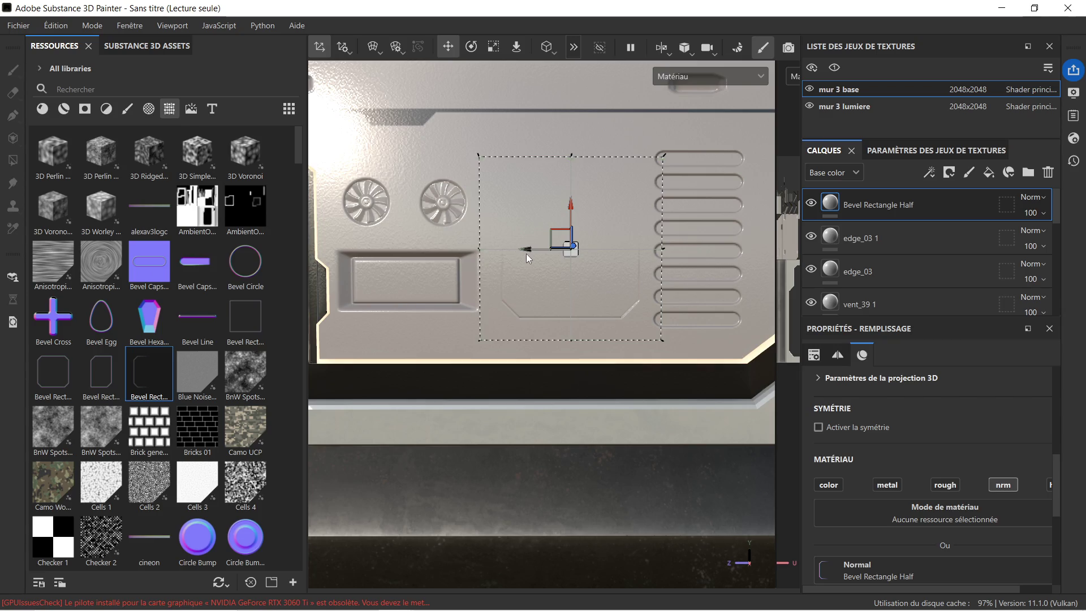
pyautogui.moveTo(537, 246); pyautogui.dragTo(527, 247)
pyautogui.moveTo(561, 215); pyautogui.dragTo(563, 243)
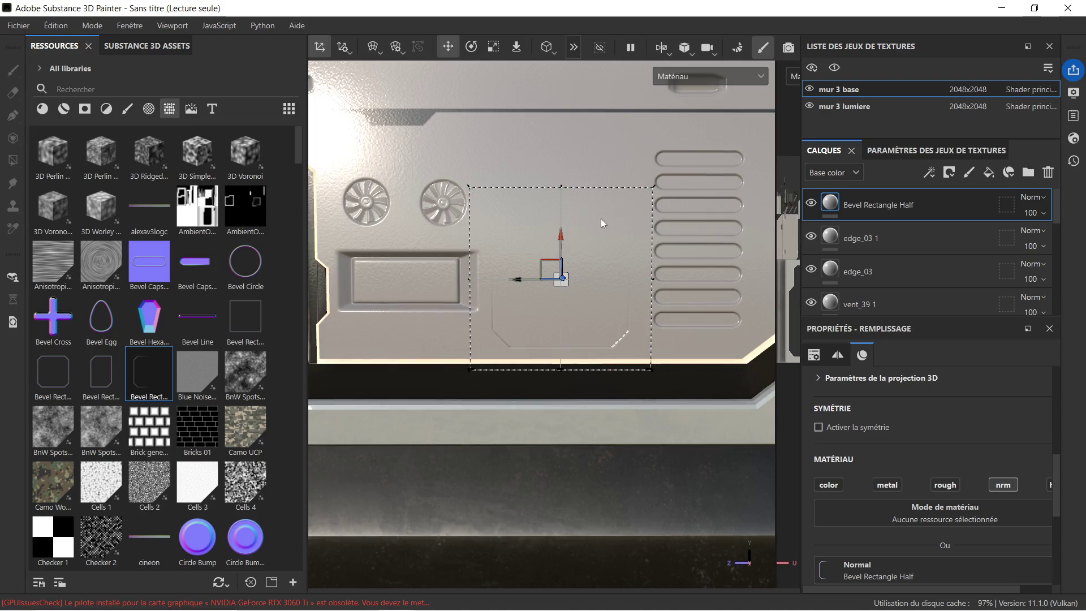
pyautogui.scroll(-3)
pyautogui.scroll(-3)
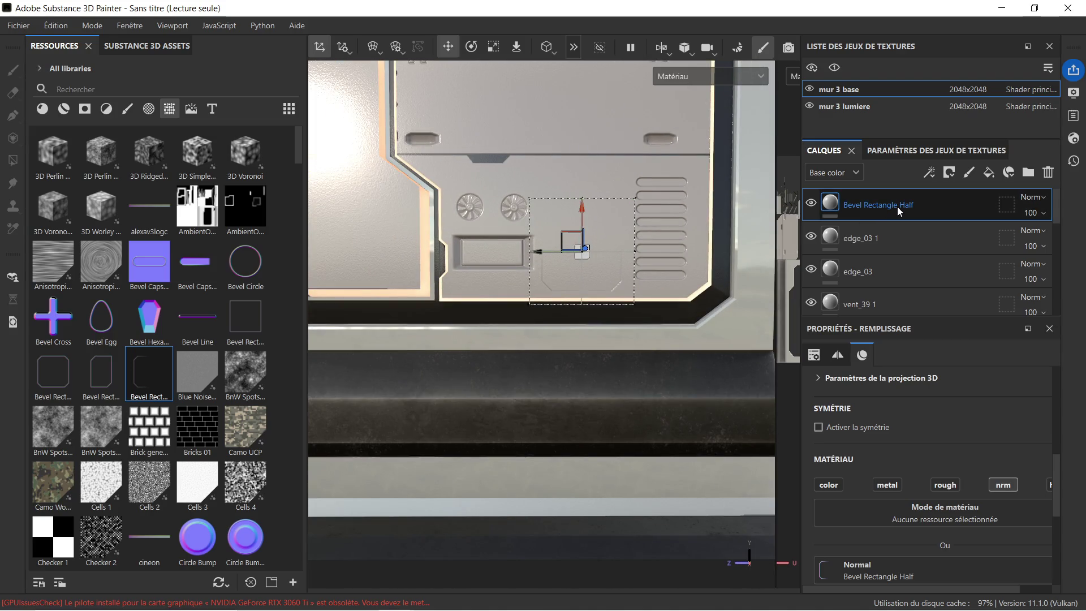
pyautogui.hotkey('ctrl', 'd')
# Step: Stamp a Bevel Rectangle Corner Thin shape onto the panel's left side
pyautogui.scroll(3)
pyautogui.scroll(-3)
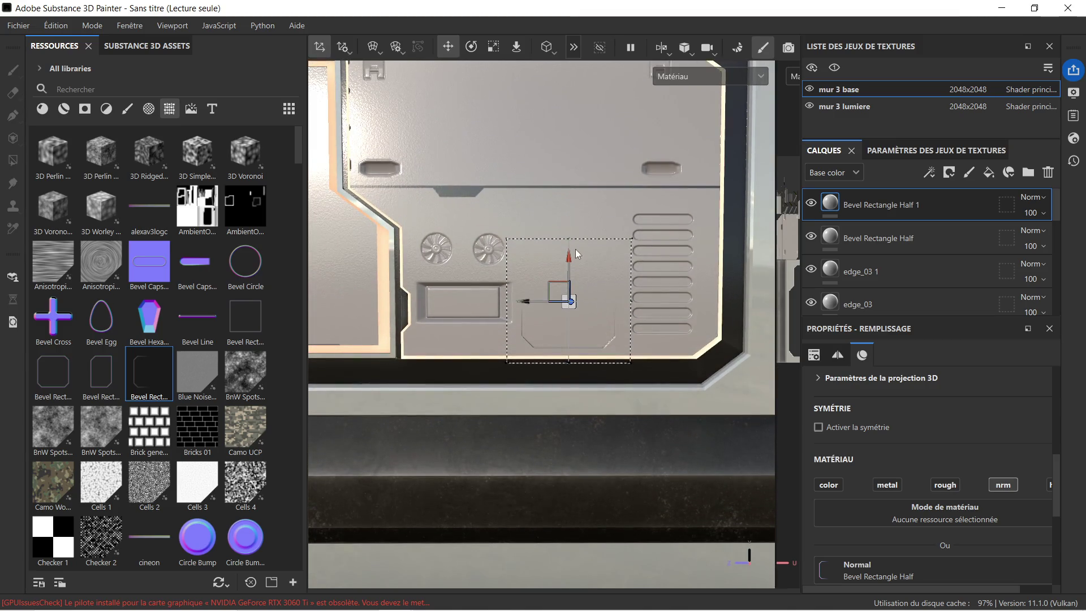
pyautogui.scroll(-3)
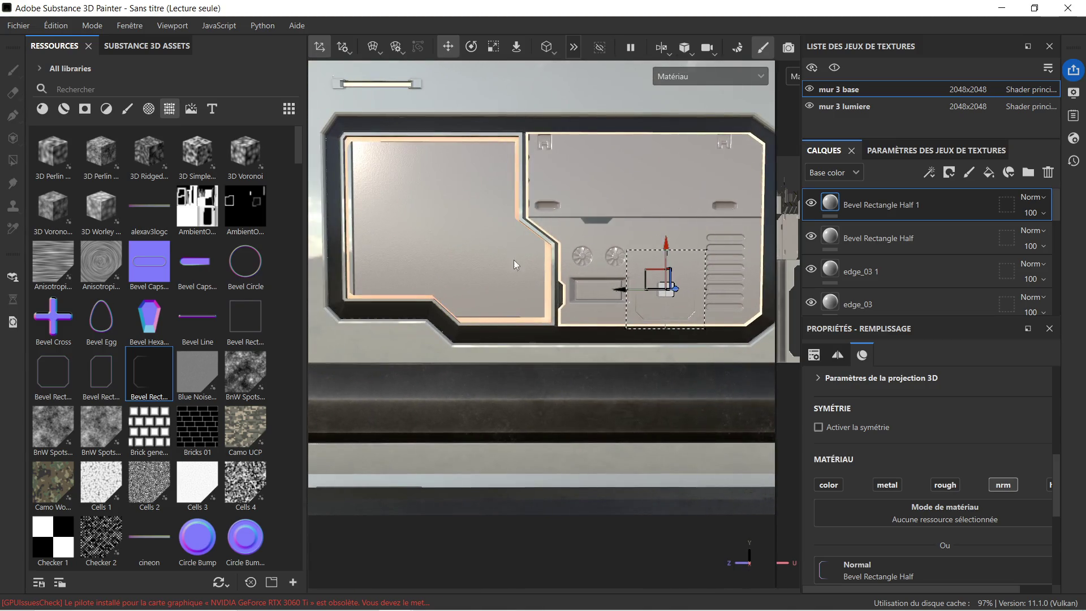
pyautogui.moveTo(516, 264); pyautogui.dragTo(522, 256)
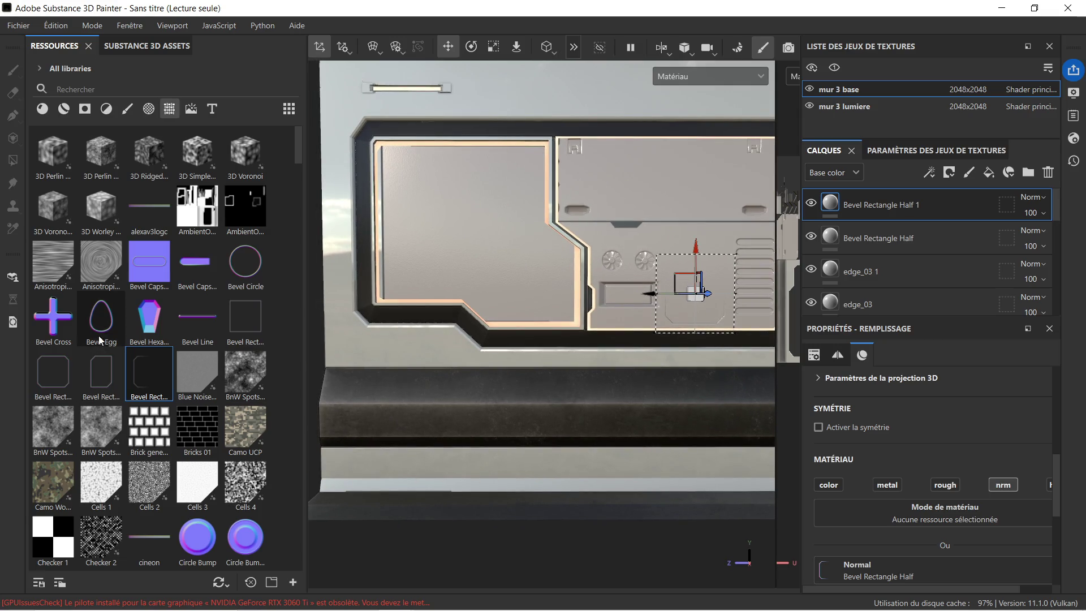
pyautogui.scroll(-3)
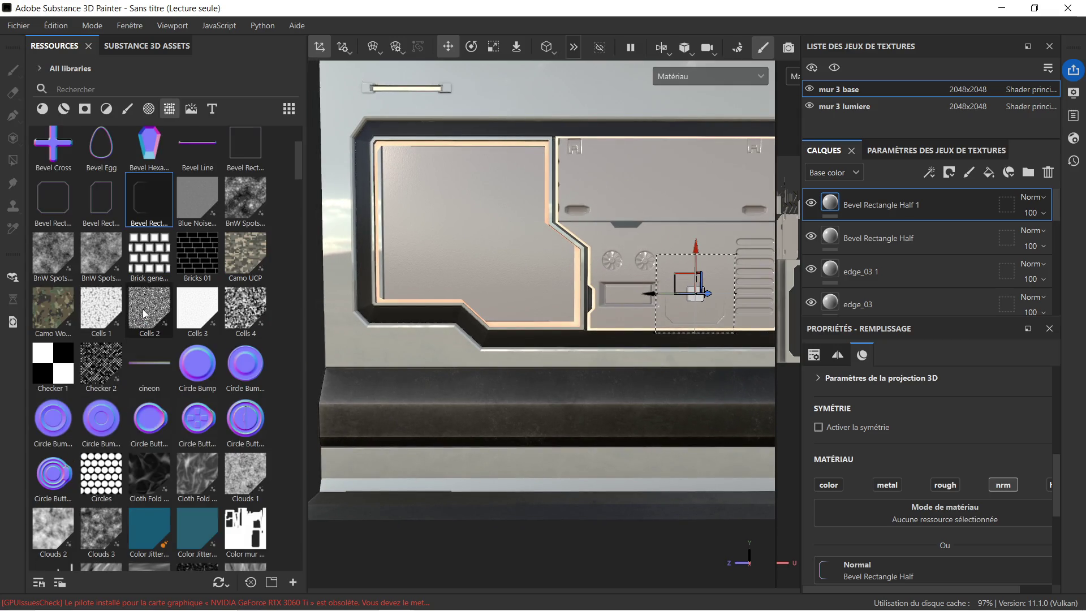
pyautogui.moveTo(90, 208); pyautogui.dragTo(446, 222)
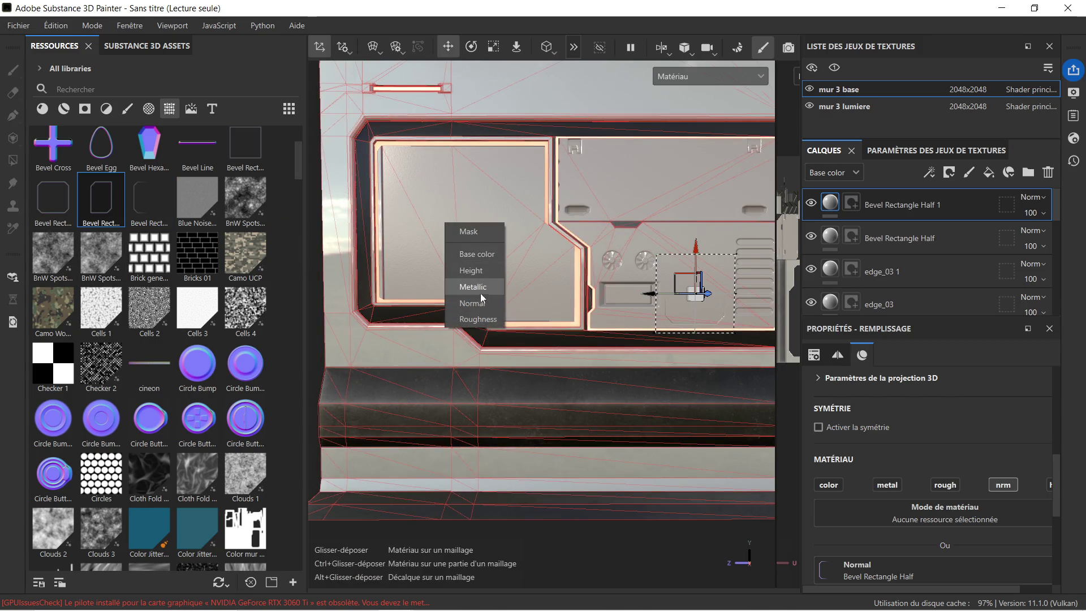
pyautogui.click(481, 296)
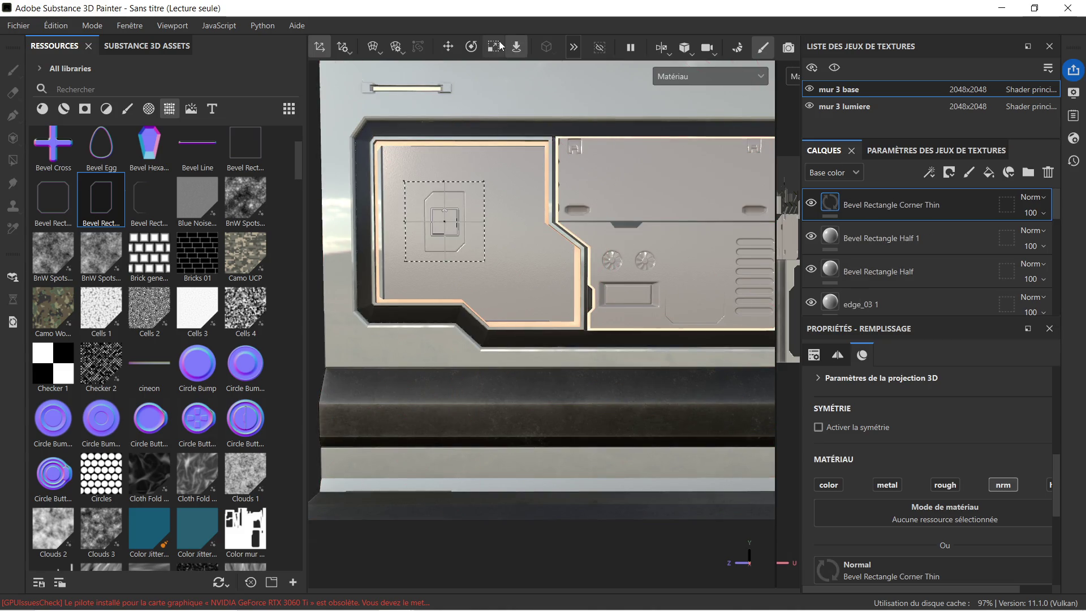
# Step: Enlarge the Bevel Rectangle Corner Thin projection and shift it over the left plate
pyautogui.click(494, 47)
pyautogui.moveTo(447, 228); pyautogui.dragTo(701, 158)
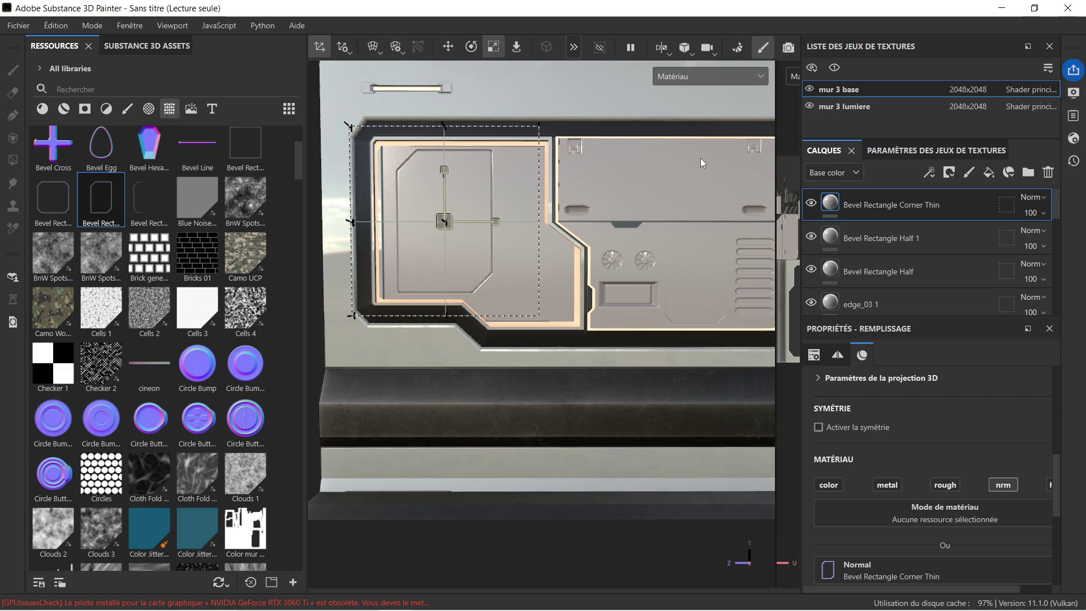
pyautogui.click(450, 45)
pyautogui.moveTo(442, 171); pyautogui.dragTo(442, 176)
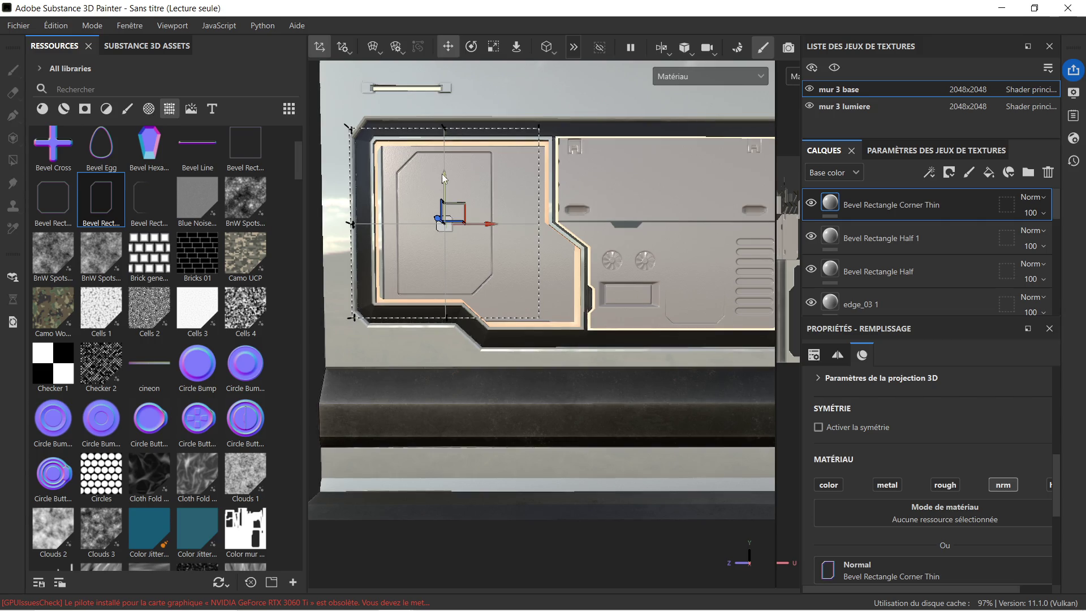
pyautogui.moveTo(488, 221); pyautogui.dragTo(480, 219)
pyautogui.scroll(-3)
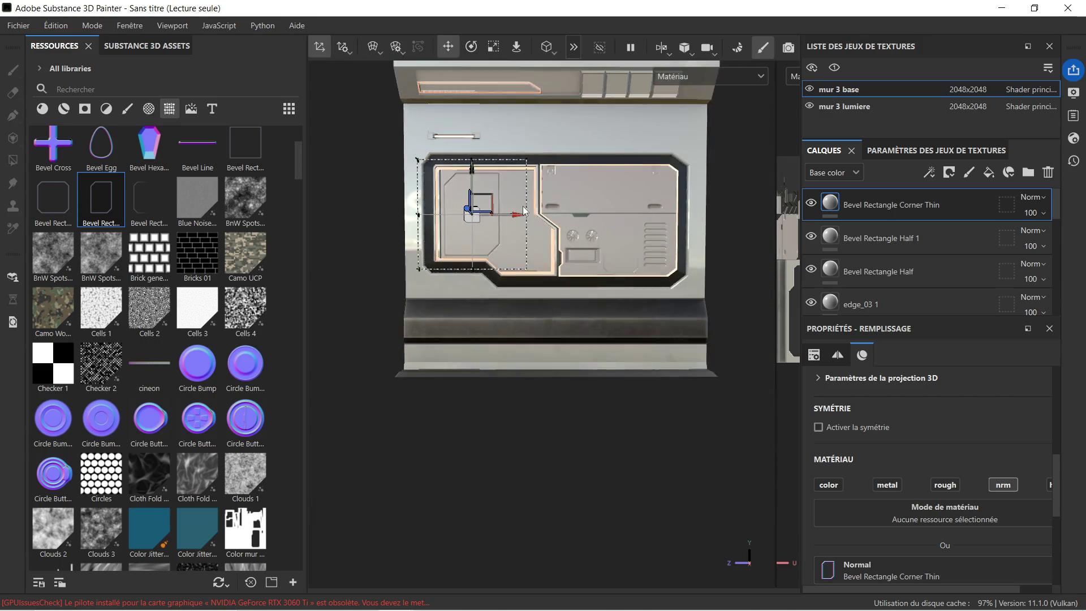
pyautogui.scroll(3)
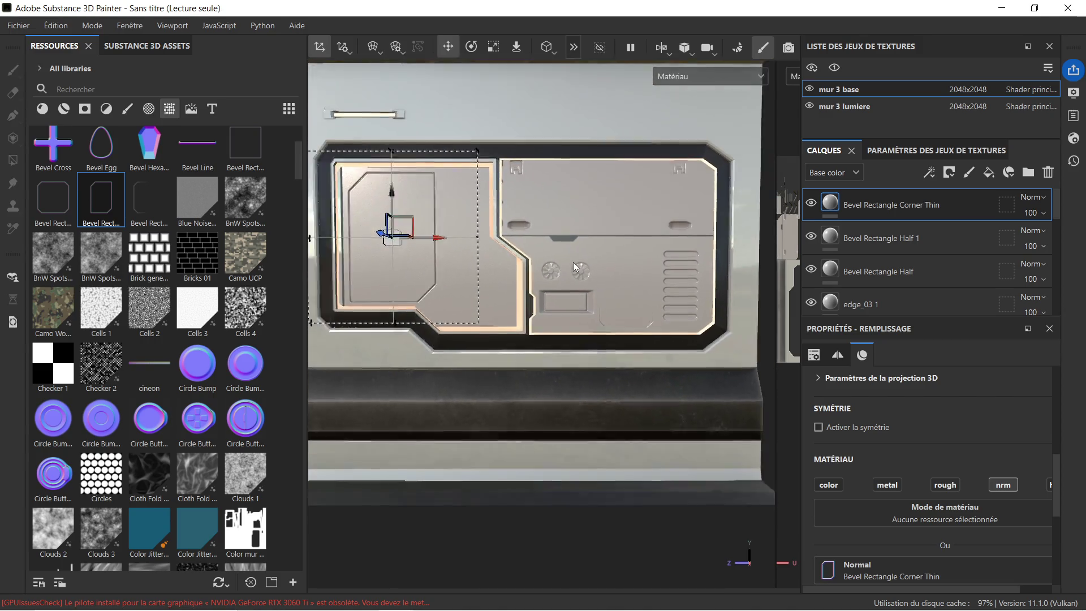
pyautogui.scroll(-3)
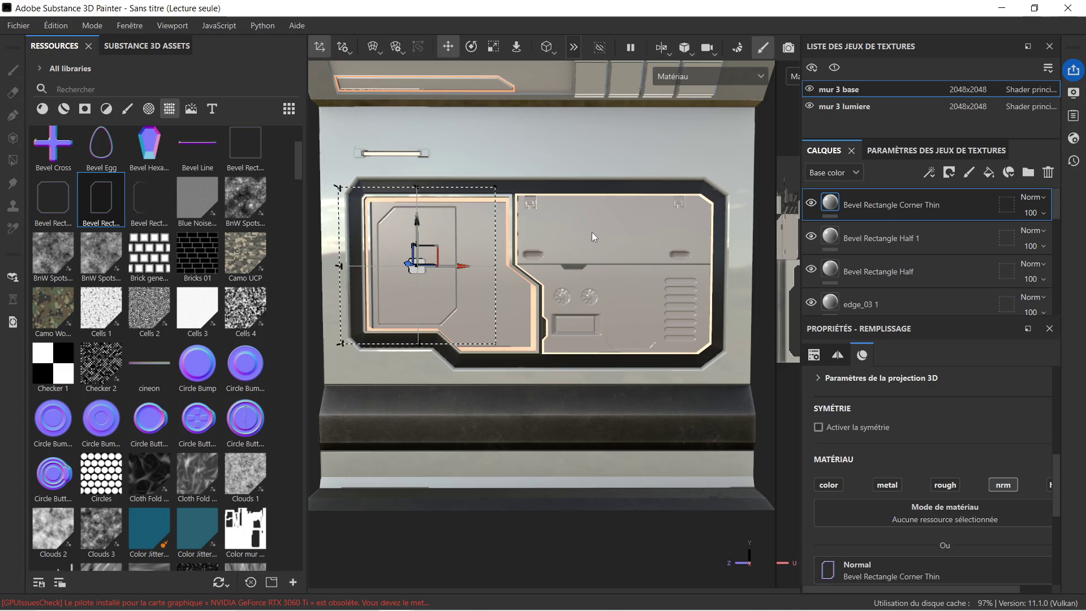
pyautogui.scroll(-3)
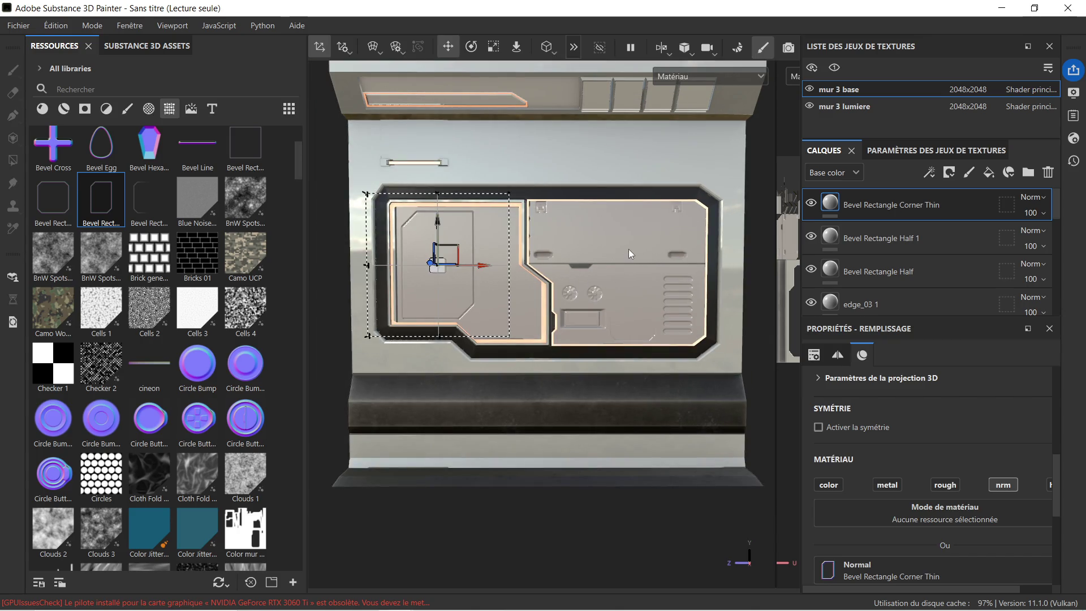
pyautogui.scroll(3)
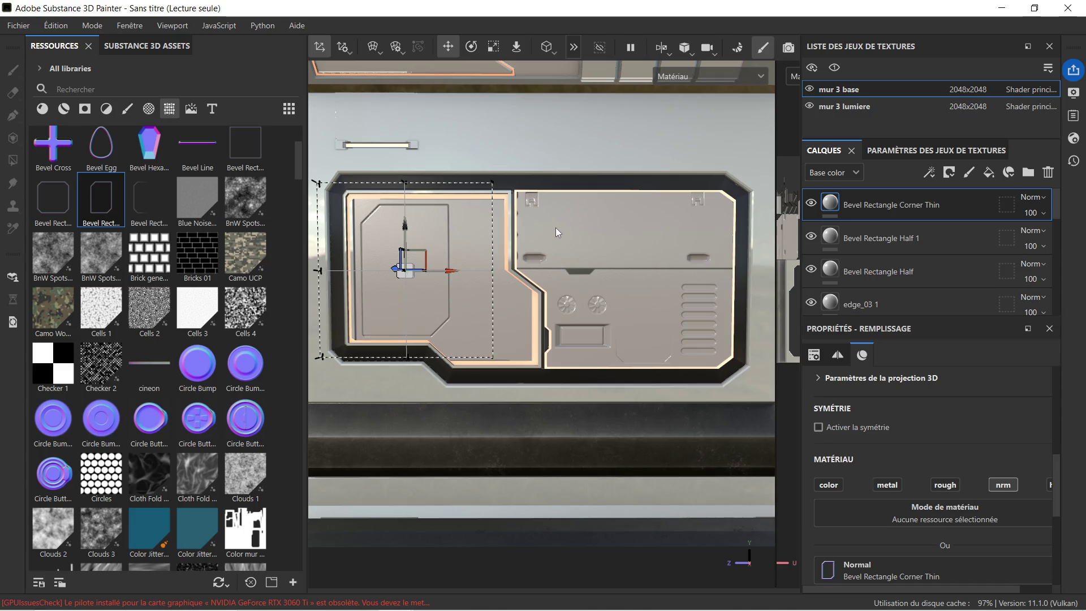
pyautogui.scroll(3)
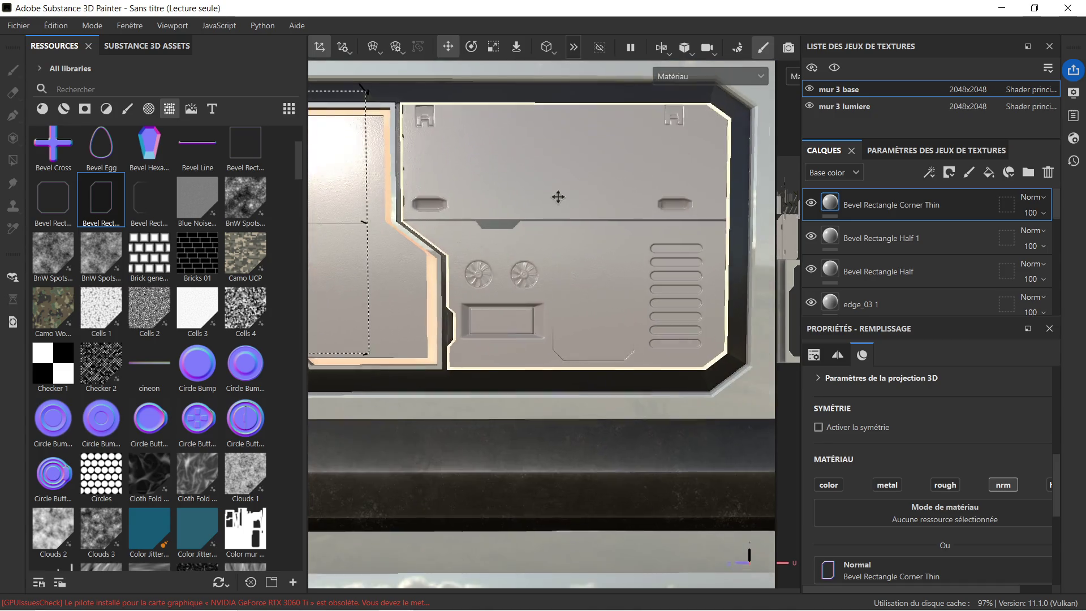
pyautogui.scroll(3)
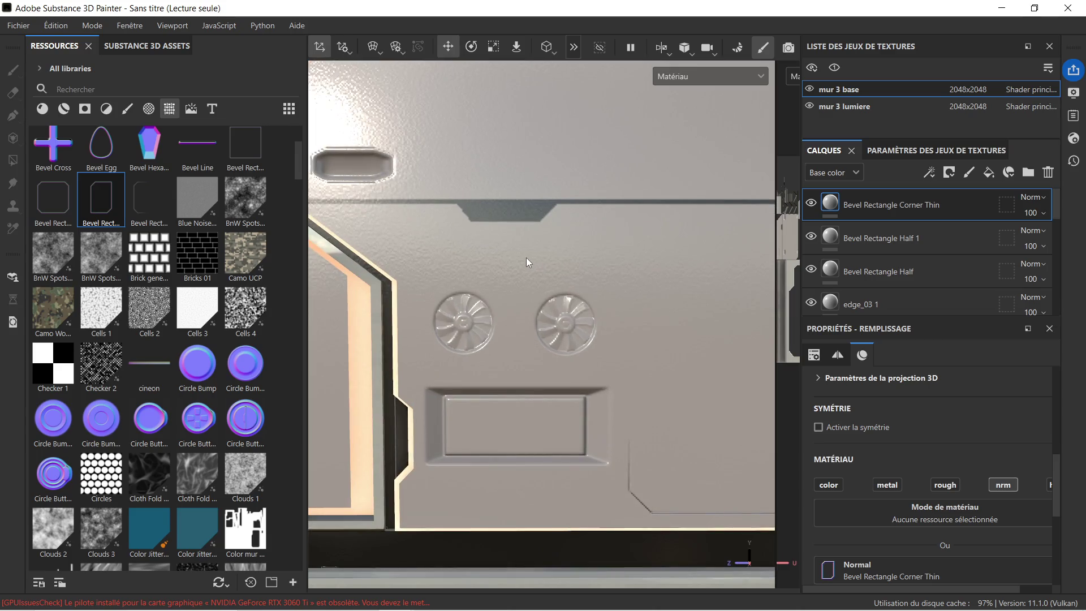
pyautogui.scroll(-3)
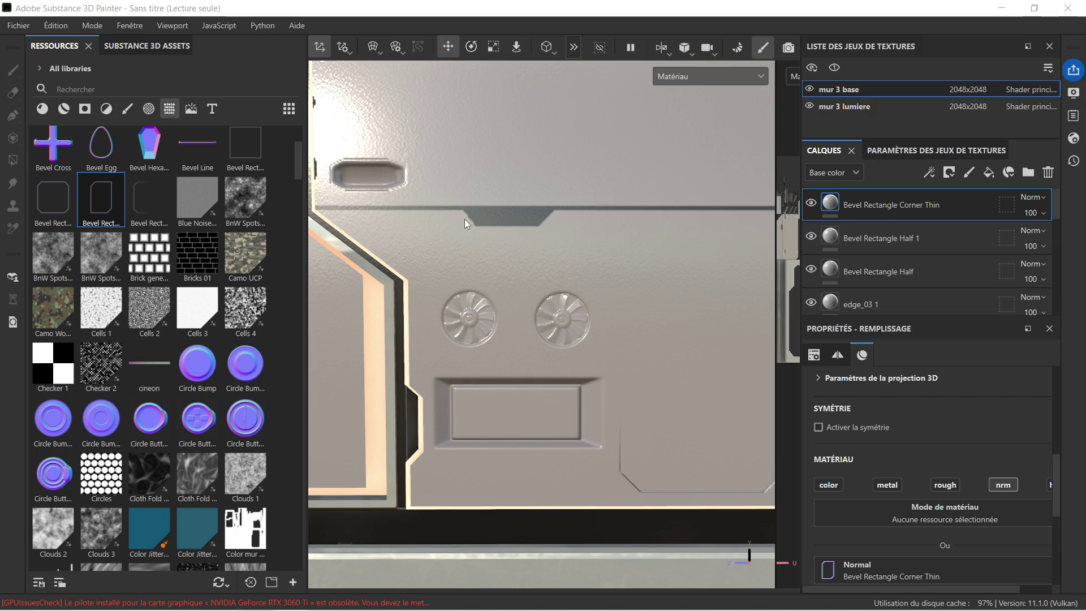
pyautogui.scroll(3)
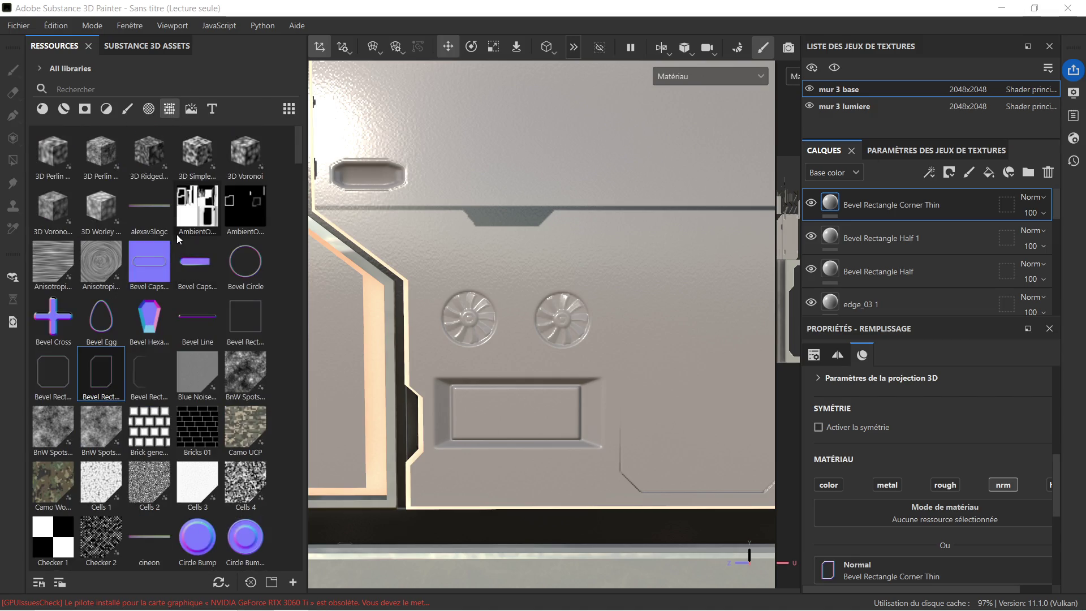
# Step: Show the fonts in the Resources shelf and browse the list
pyautogui.click(213, 109)
pyautogui.scroll(-3)
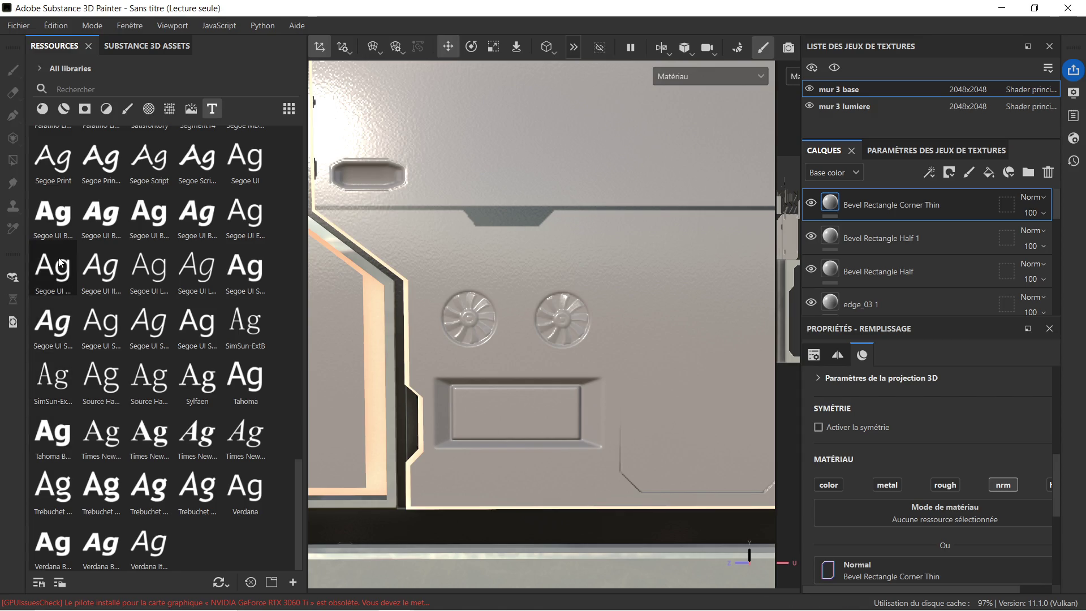
pyautogui.scroll(3)
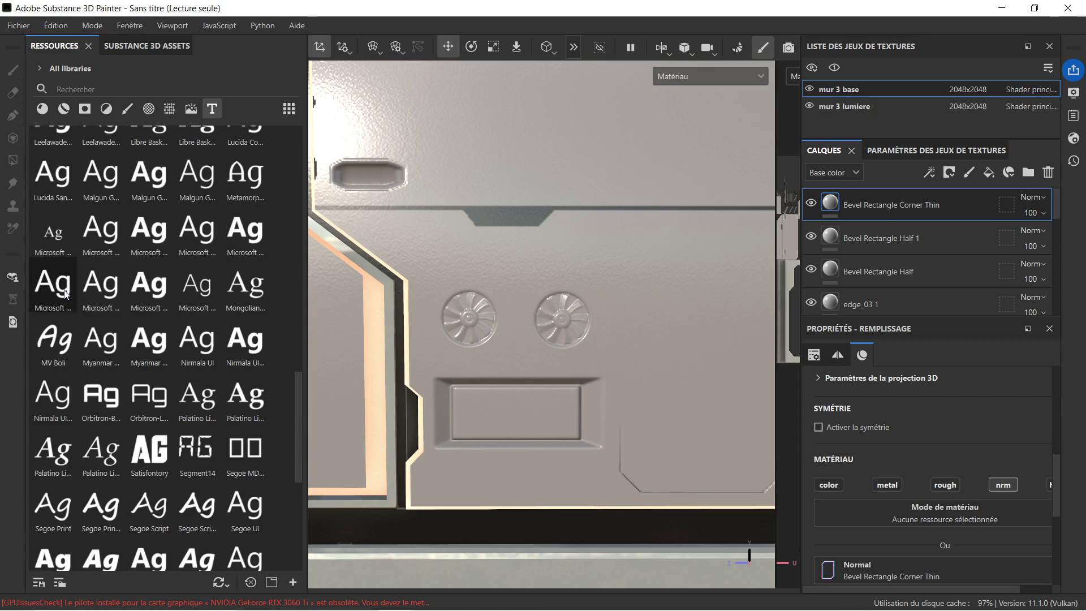
pyautogui.scroll(3)
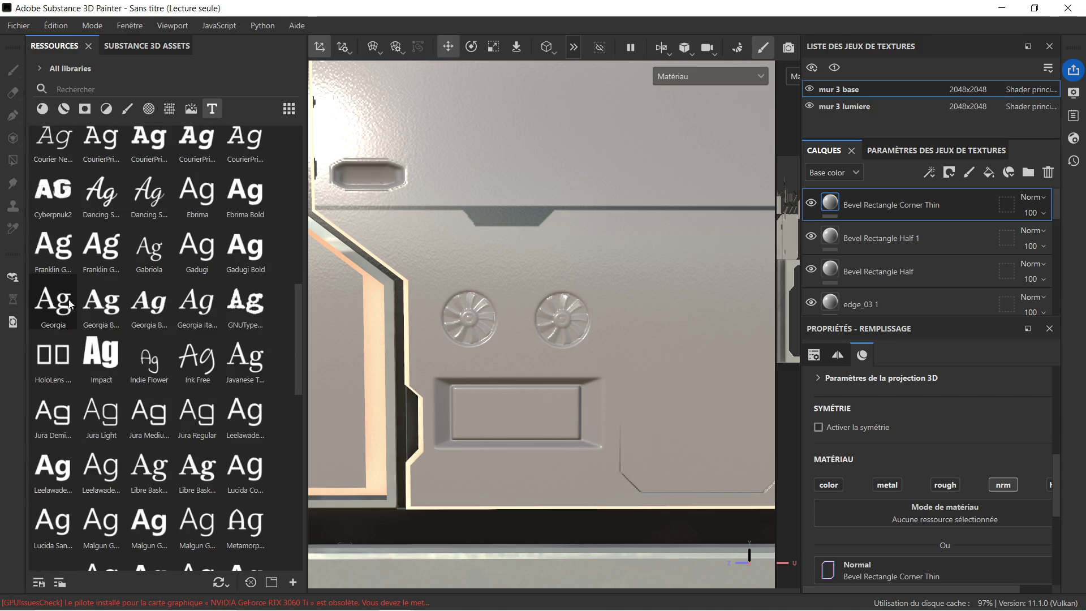
pyautogui.scroll(3)
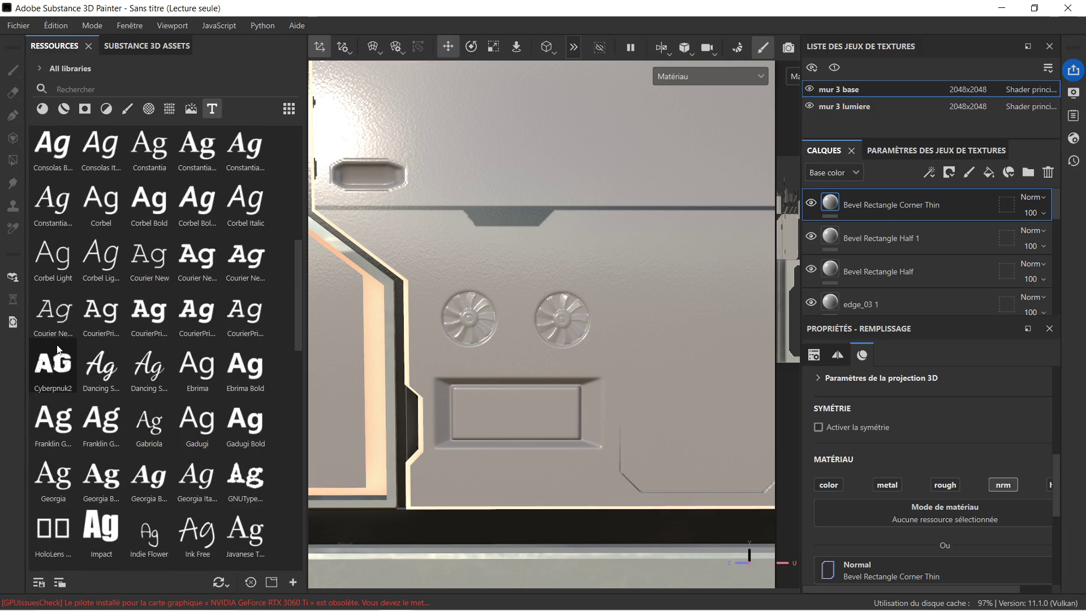
pyautogui.scroll(3)
# Step: Search fonts for 'obitro', preview Orbitron-Black, and drop Orbitron-Light onto the panel
pyautogui.click(104, 83)
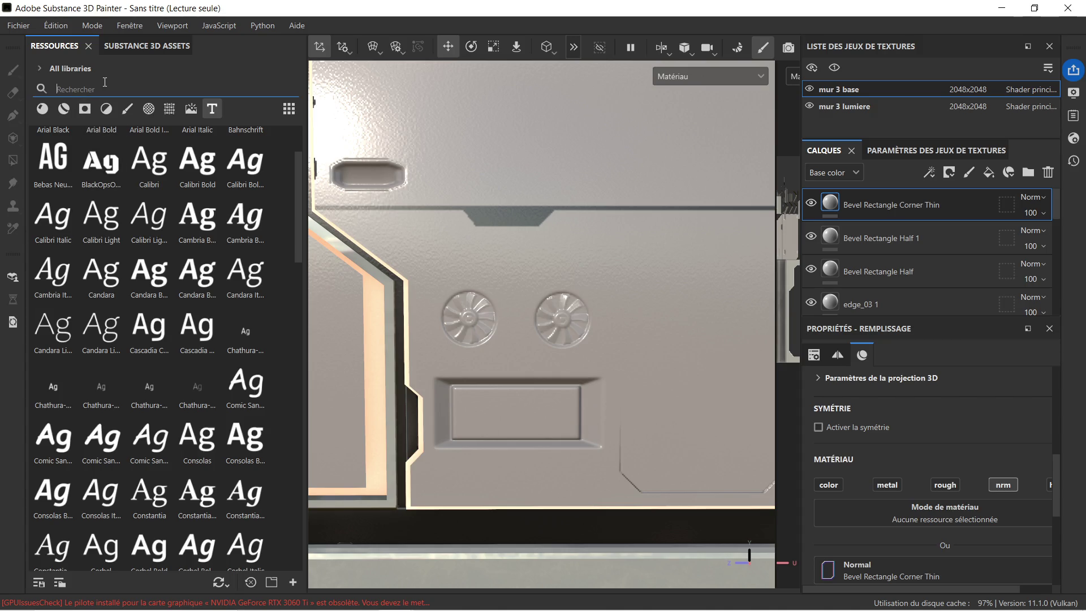
pyautogui.write('obitro')
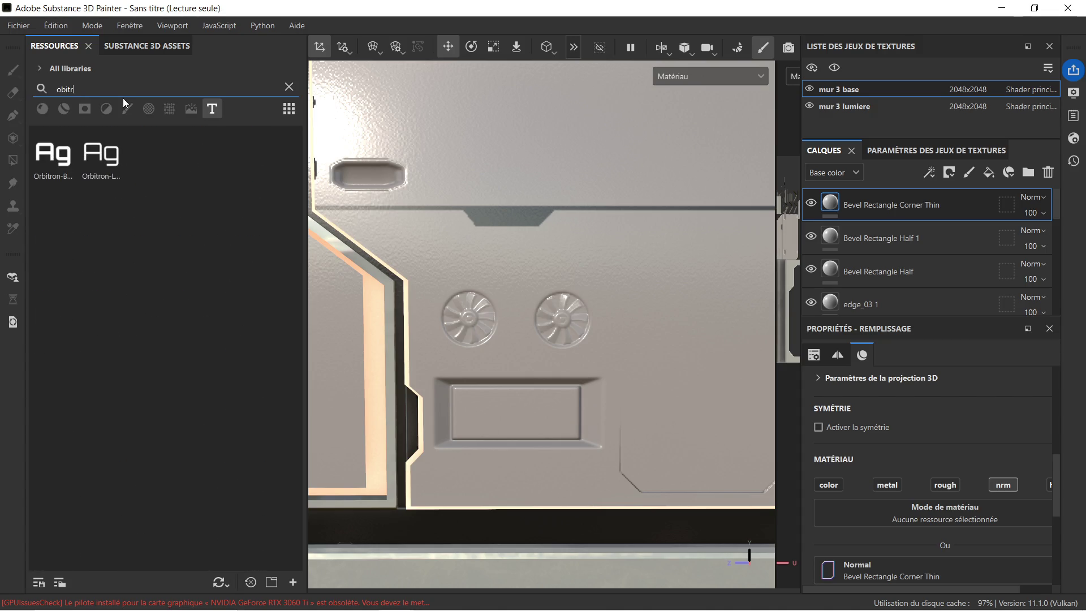
pyautogui.click(50, 173)
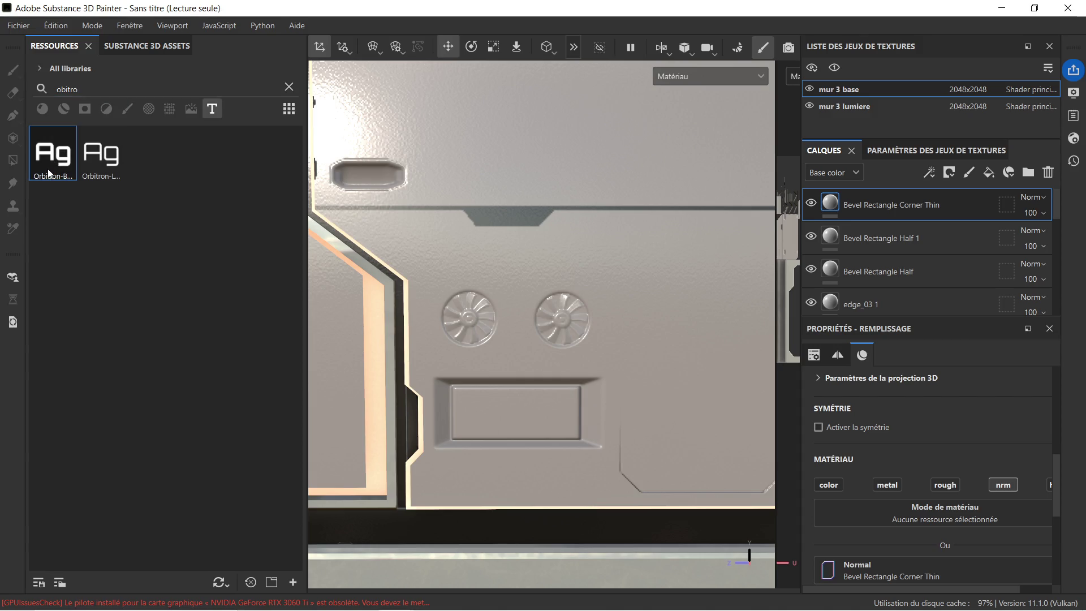
pyautogui.moveTo(105, 154); pyautogui.dragTo(495, 252)
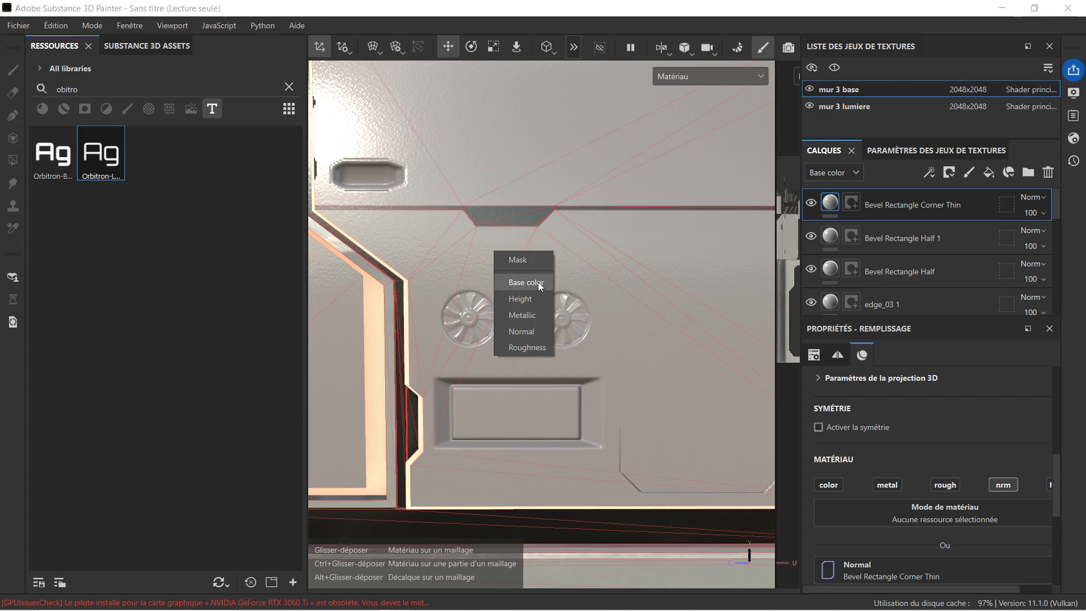
# Step: Apply the dropped Orbitron-Light text to the Base color channel
pyautogui.click(538, 282)
pyautogui.scroll(-3)
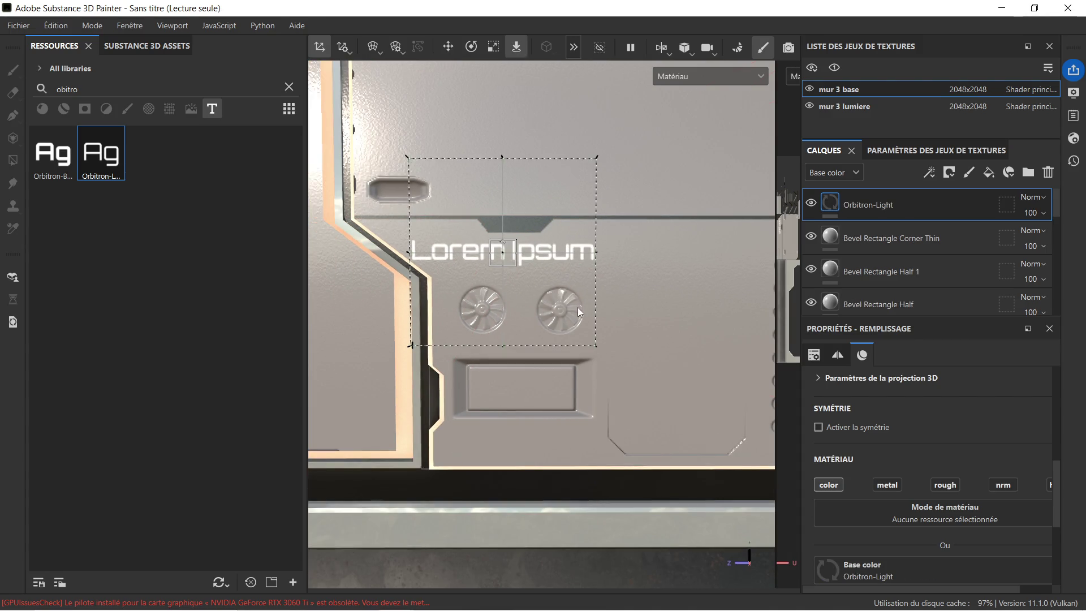
pyautogui.moveTo(631, 305); pyautogui.dragTo(600, 313)
pyautogui.scroll(-3)
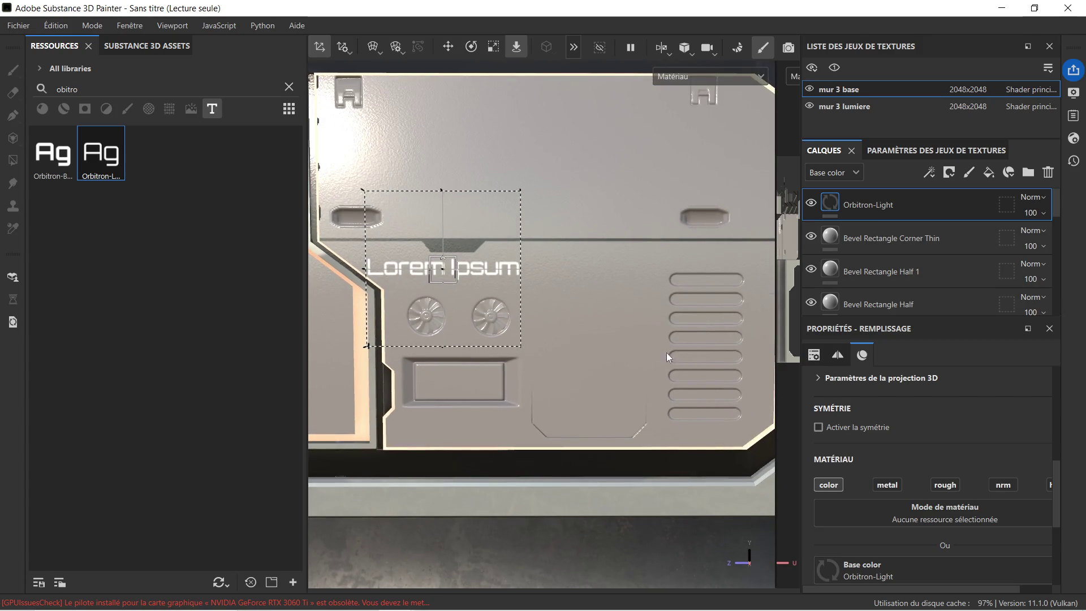
pyautogui.scroll(-3)
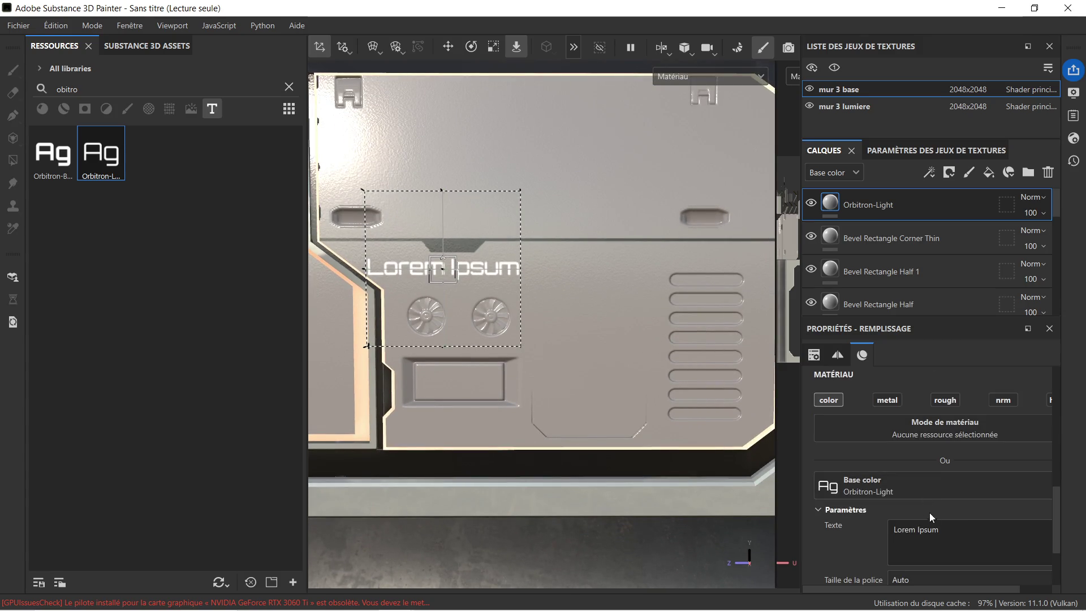
# Step: Replace the placeholder text with the label 'FAN-X2'
pyautogui.moveTo(944, 526); pyautogui.dragTo(816, 529)
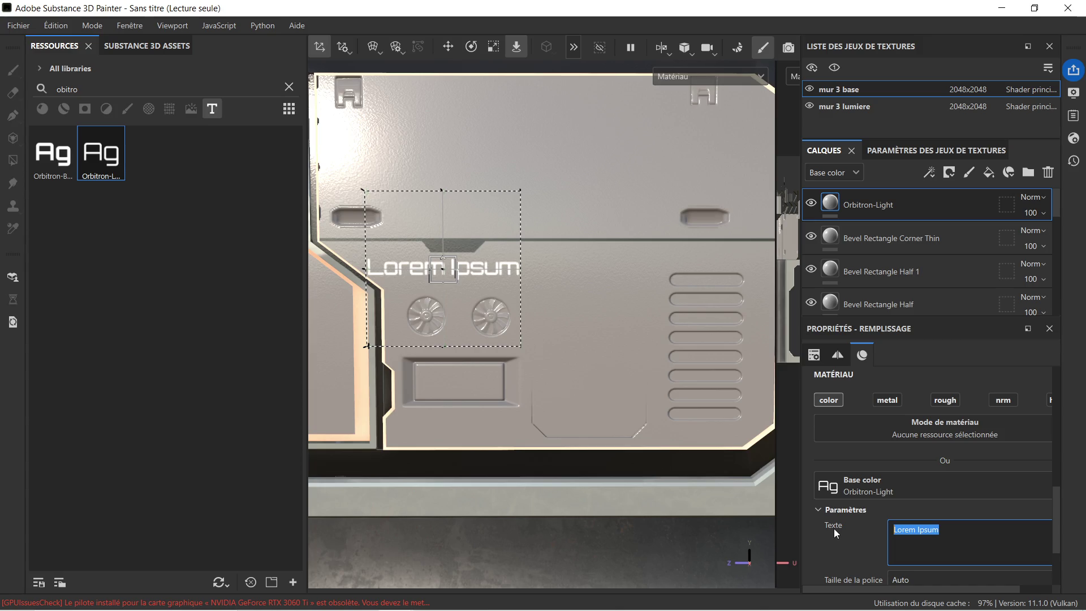
pyautogui.write('FAN')
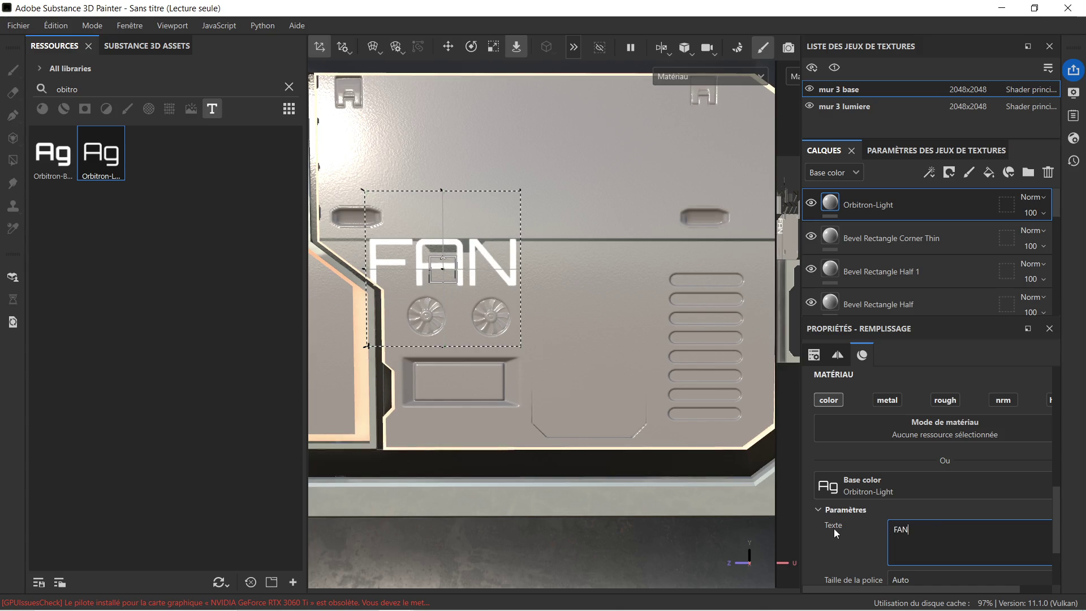
pyautogui.write('- x')
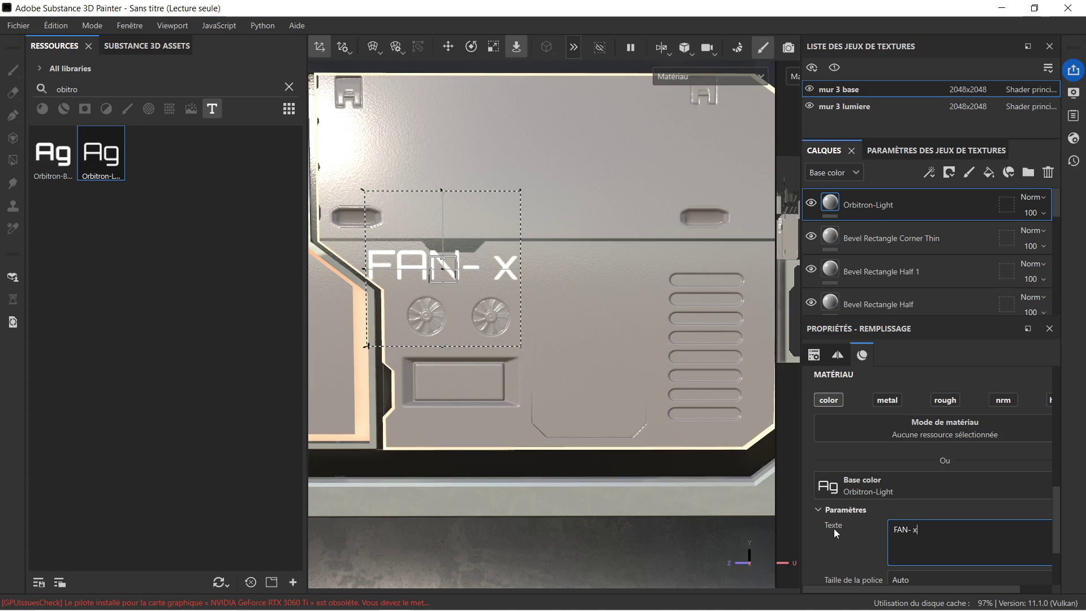
pyautogui.write('3')
pyautogui.press('BackSpace')
pyautogui.press('BackSpace')
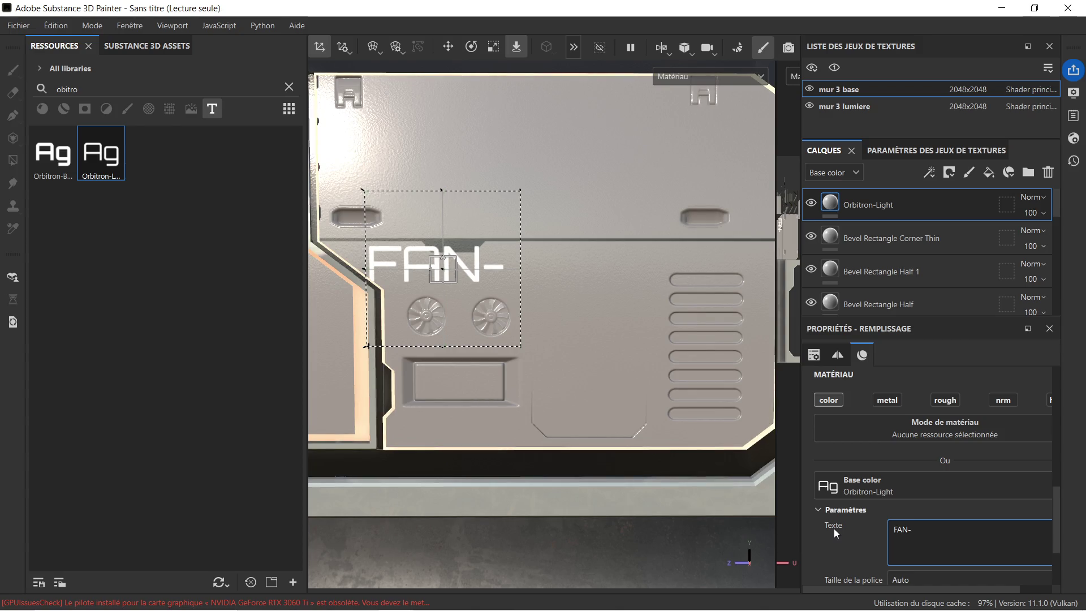
pyautogui.write(' X2')
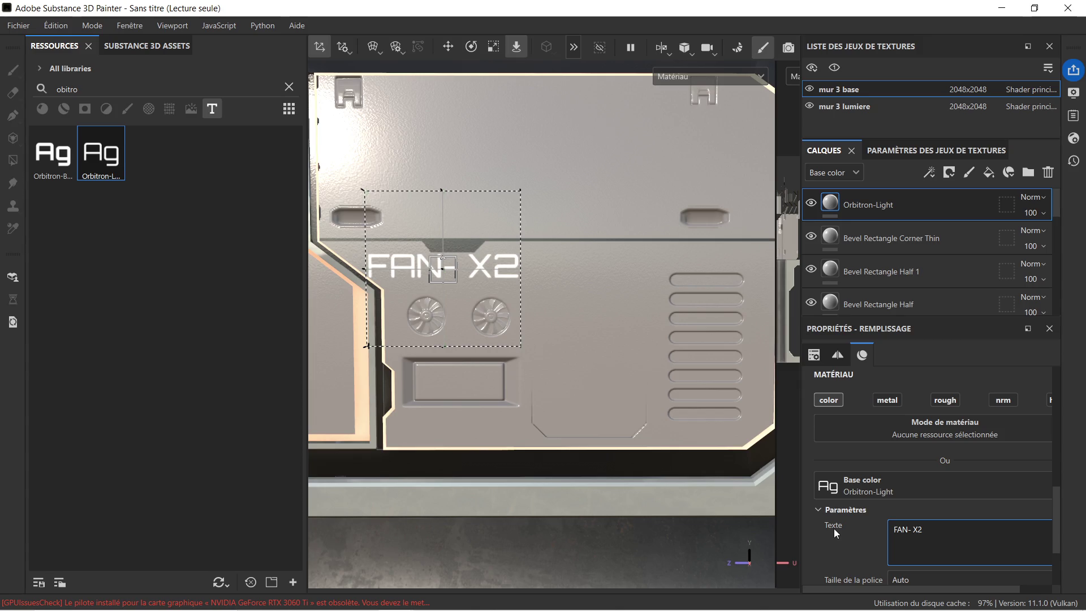
pyautogui.press('Left')
pyautogui.press('Left')
pyautogui.press('BackSpace')
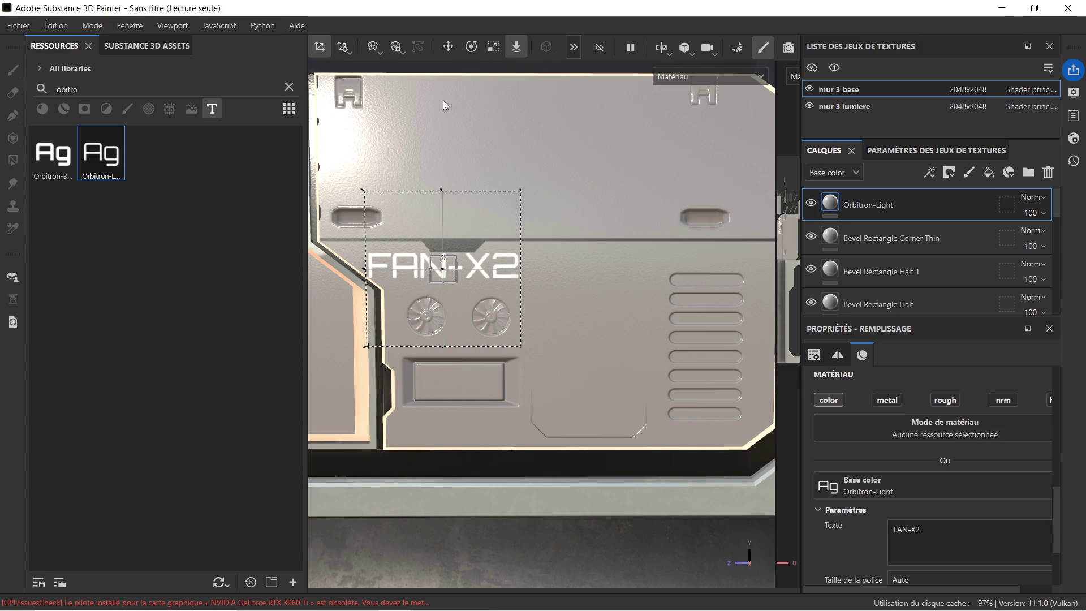
# Step: Shrink the FAN-X2 label to about half size, place it above the two fans, and bring up its colour
pyautogui.click(452, 47)
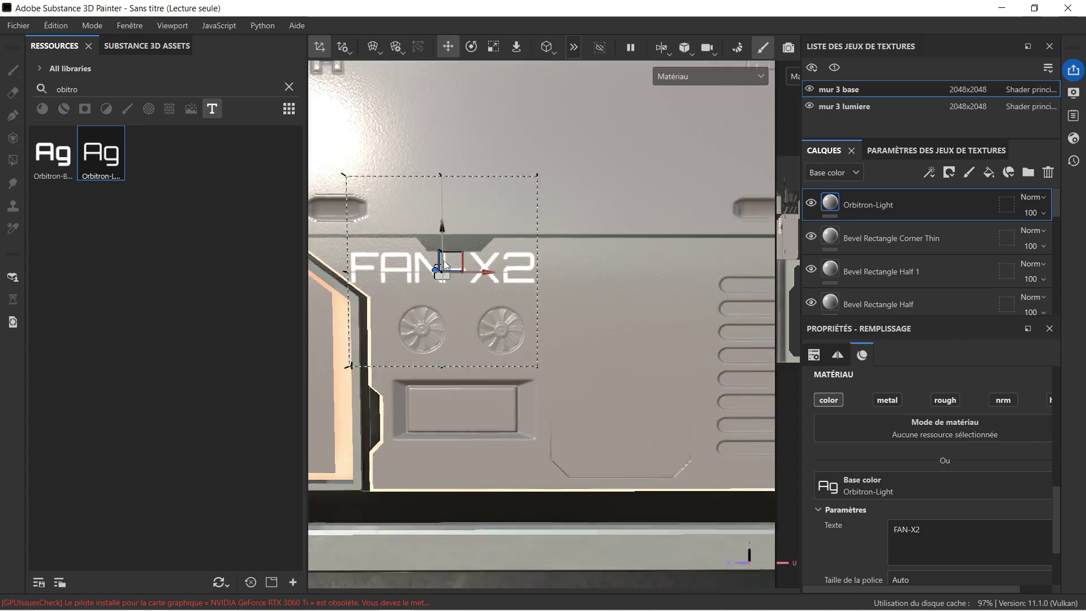
pyautogui.scroll(3)
pyautogui.click(441, 232)
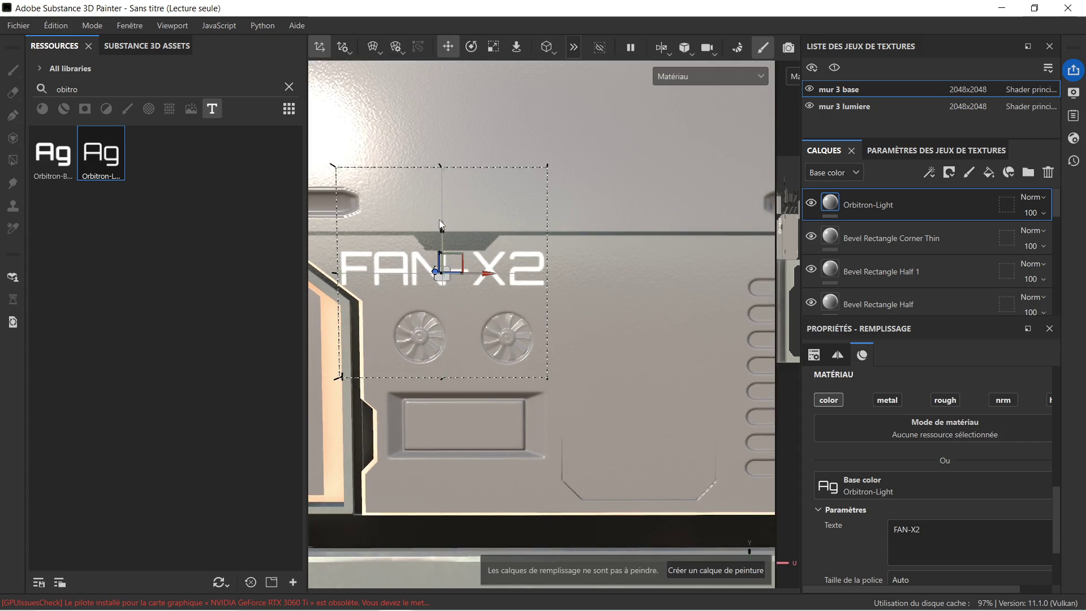
pyautogui.moveTo(444, 228); pyautogui.dragTo(445, 244)
pyautogui.moveTo(486, 290); pyautogui.dragTo(517, 289)
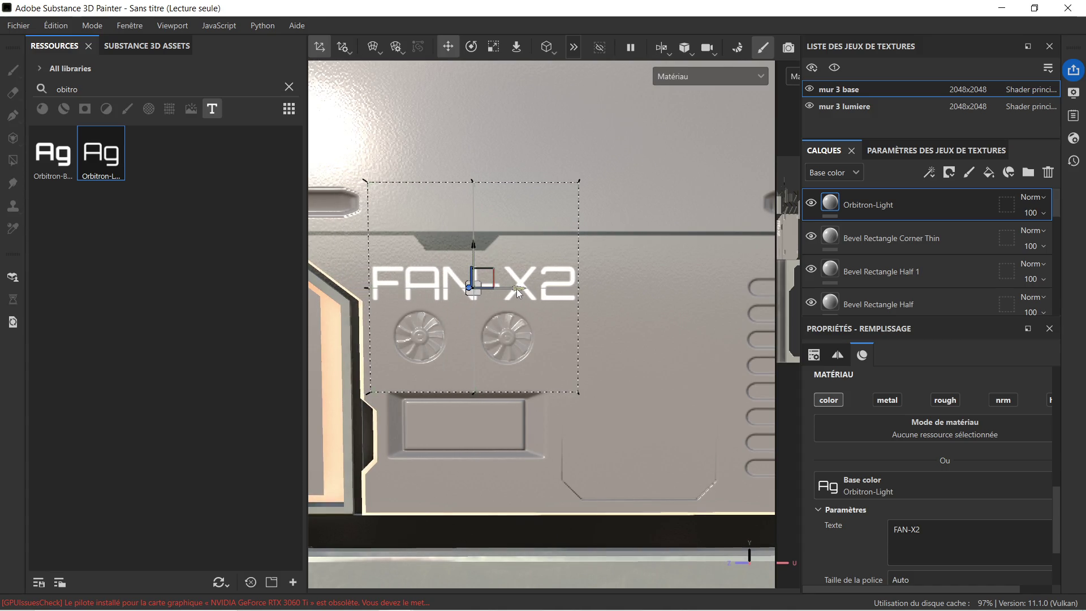
pyautogui.click(487, 50)
pyautogui.moveTo(474, 287); pyautogui.dragTo(390, 315)
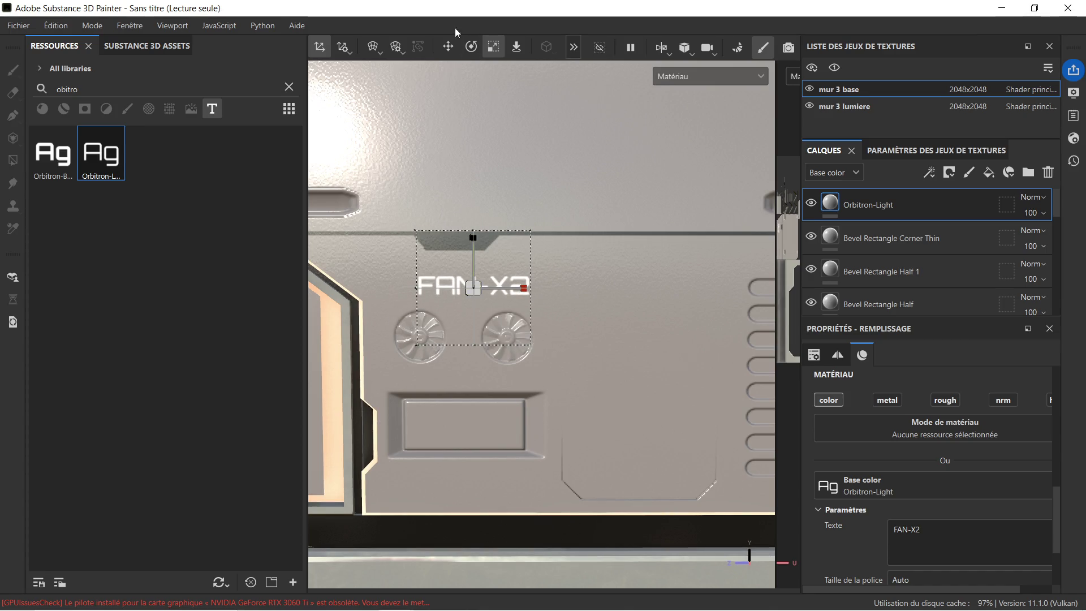
pyautogui.click(455, 49)
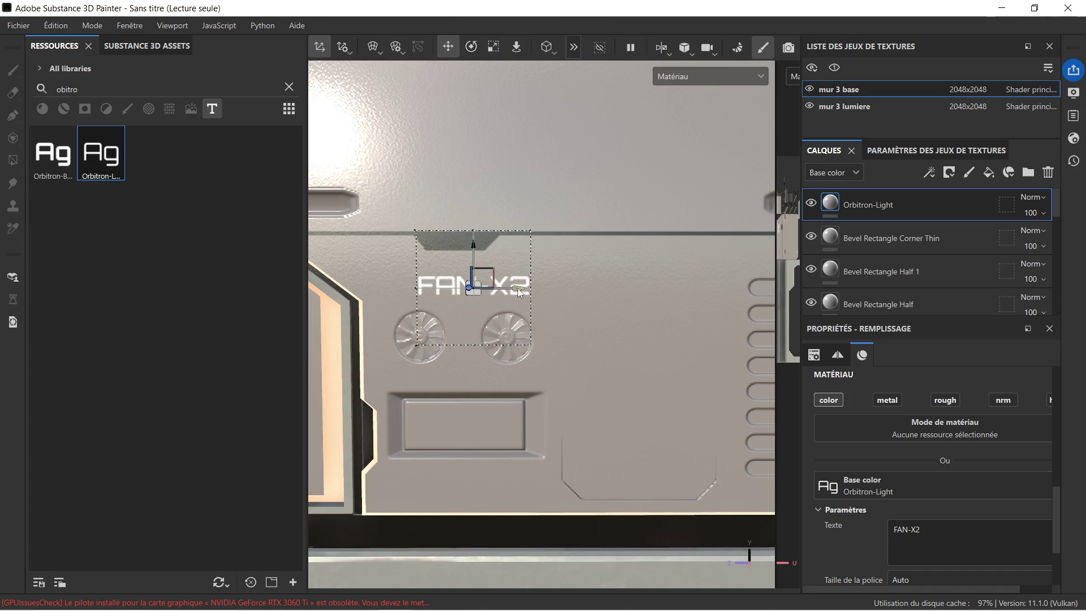
pyautogui.moveTo(518, 287); pyautogui.dragTo(497, 288)
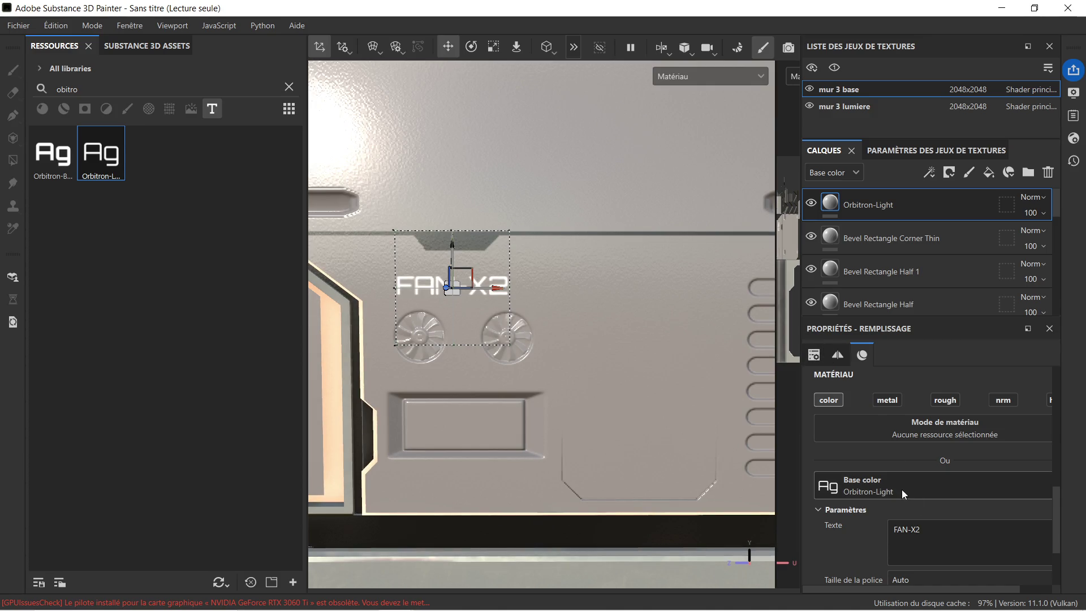
pyautogui.scroll(-3)
pyautogui.click(937, 579)
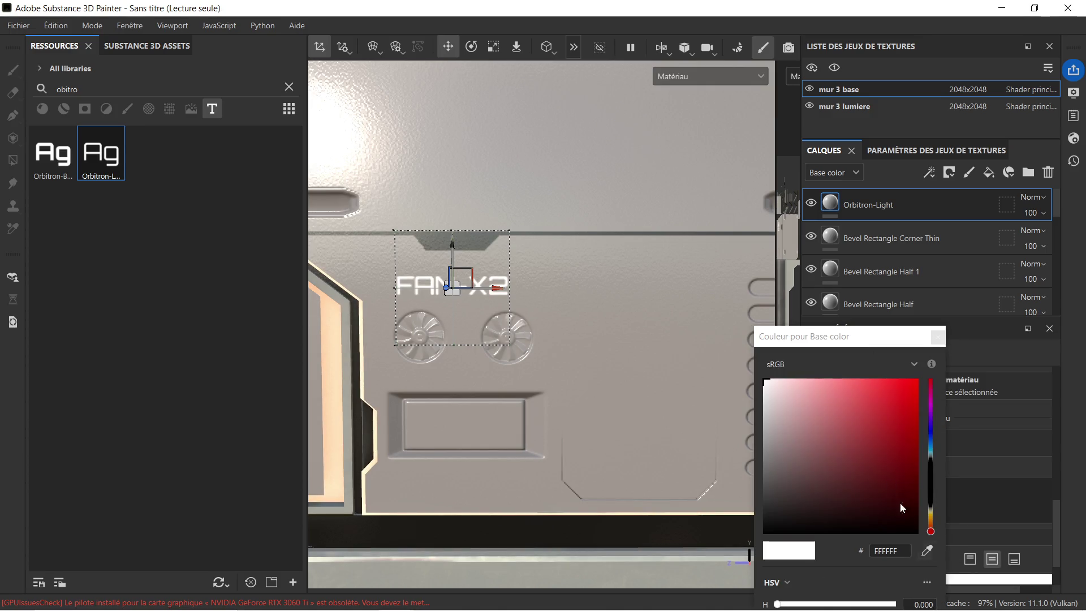
# Step: Make the FAN-X2 text dark/black
pyautogui.moveTo(813, 477); pyautogui.dragTo(744, 541)
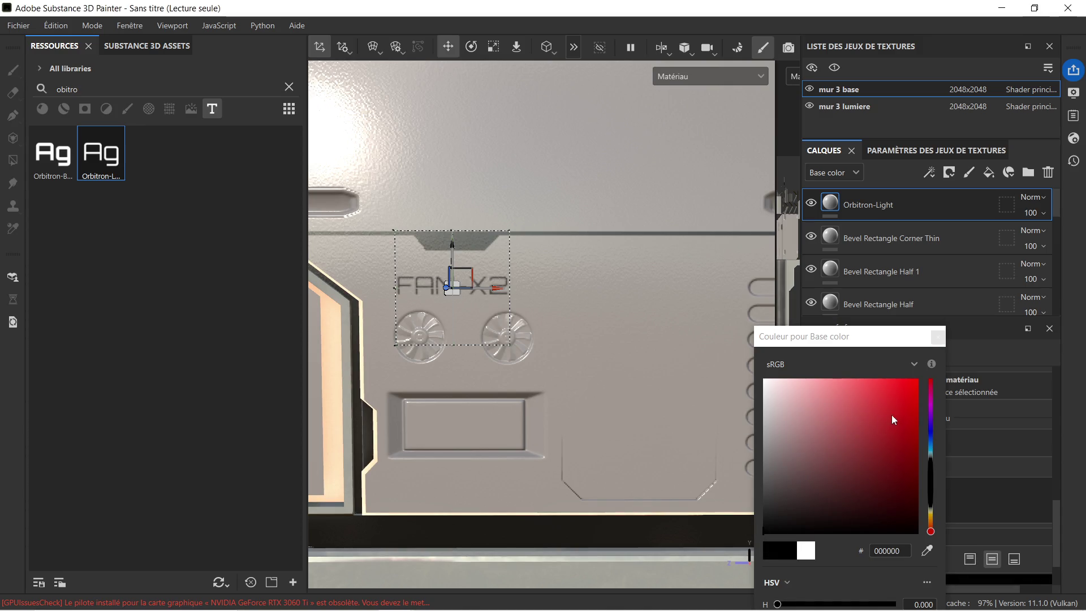
pyautogui.click(938, 337)
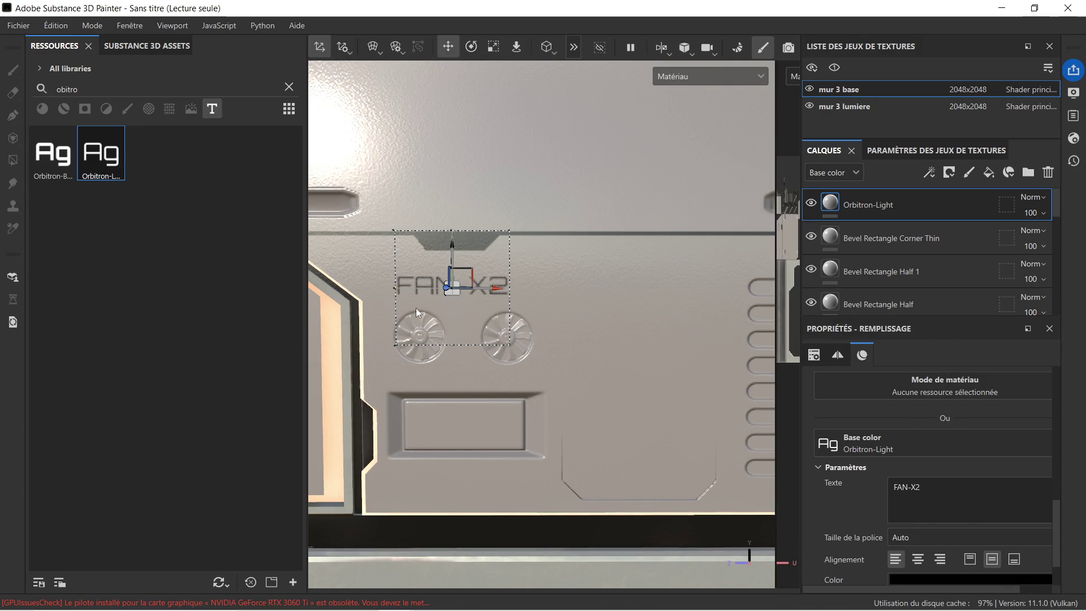
pyautogui.scroll(3)
pyautogui.scroll(-3)
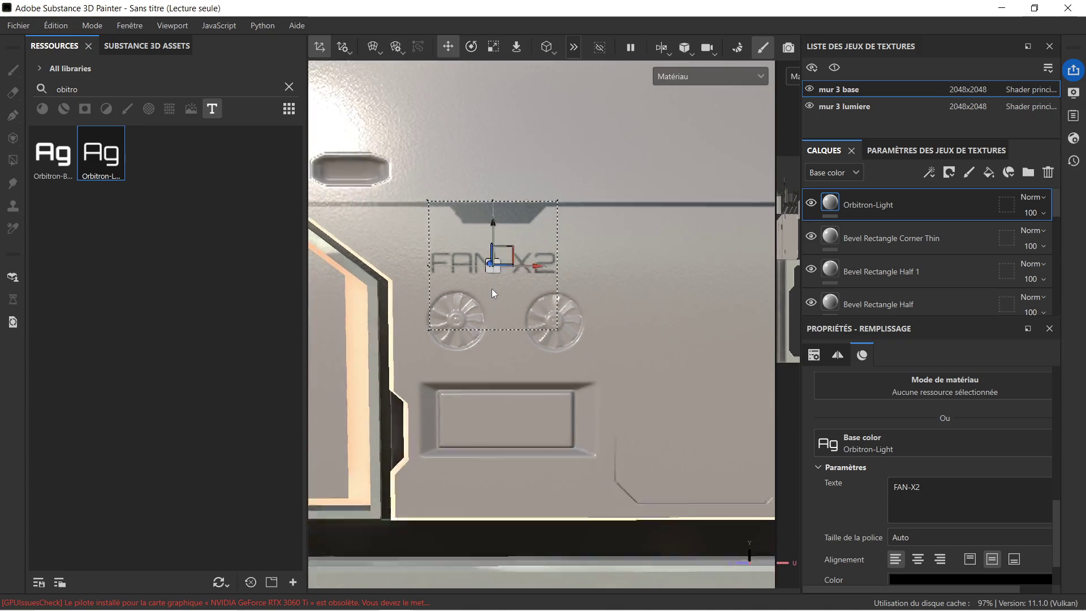
pyautogui.scroll(-3)
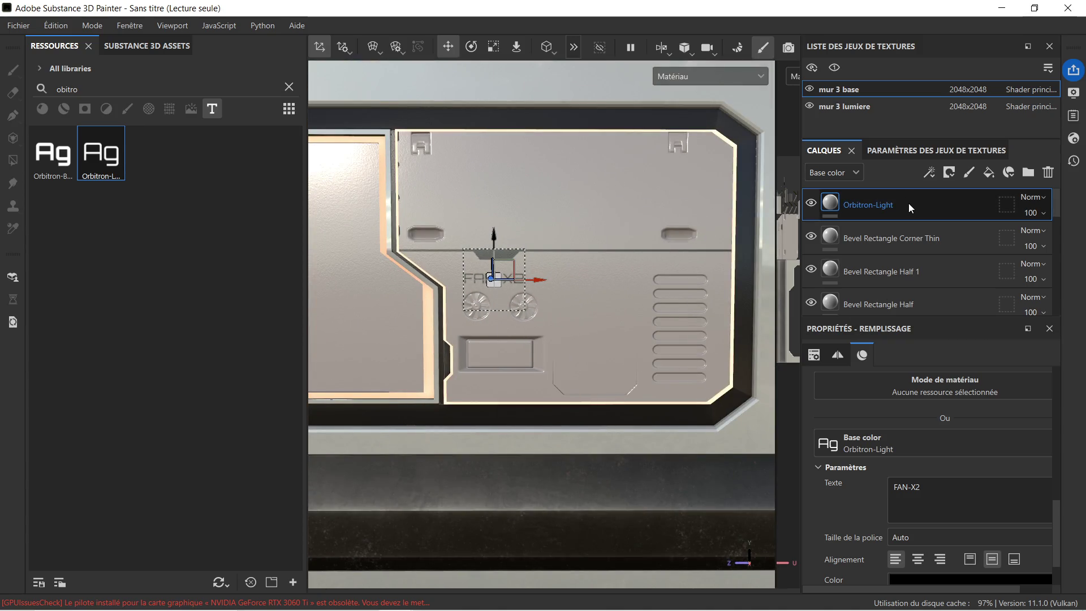
# Step: Duplicate the Orbitron-Light text layer and select the Space Ship Plastic - 01 layer
pyautogui.hotkey('ctrl', 'd')
pyautogui.scroll(3)
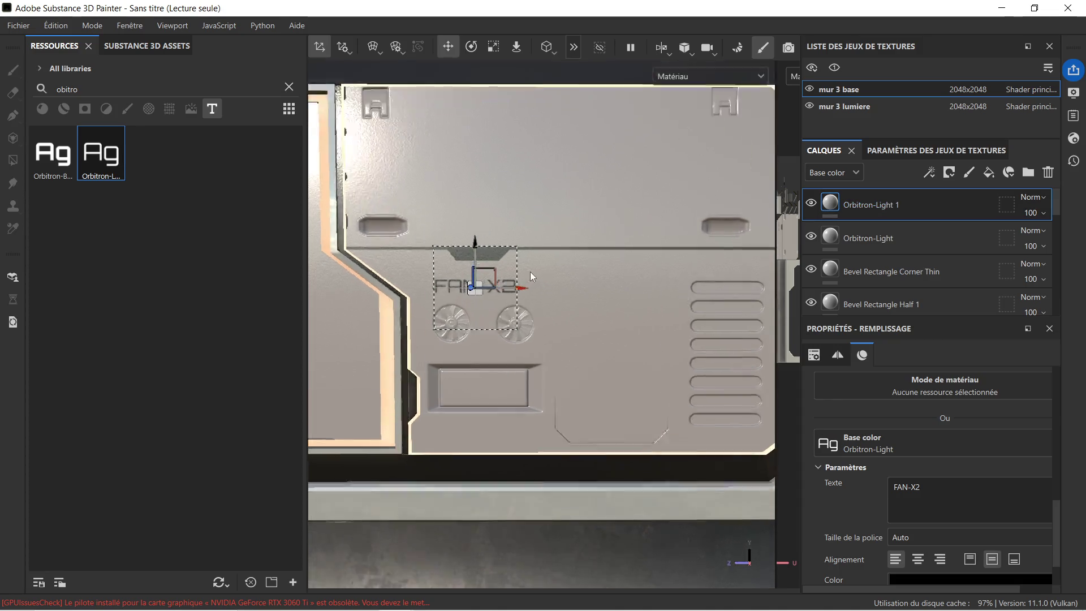
pyautogui.scroll(-3)
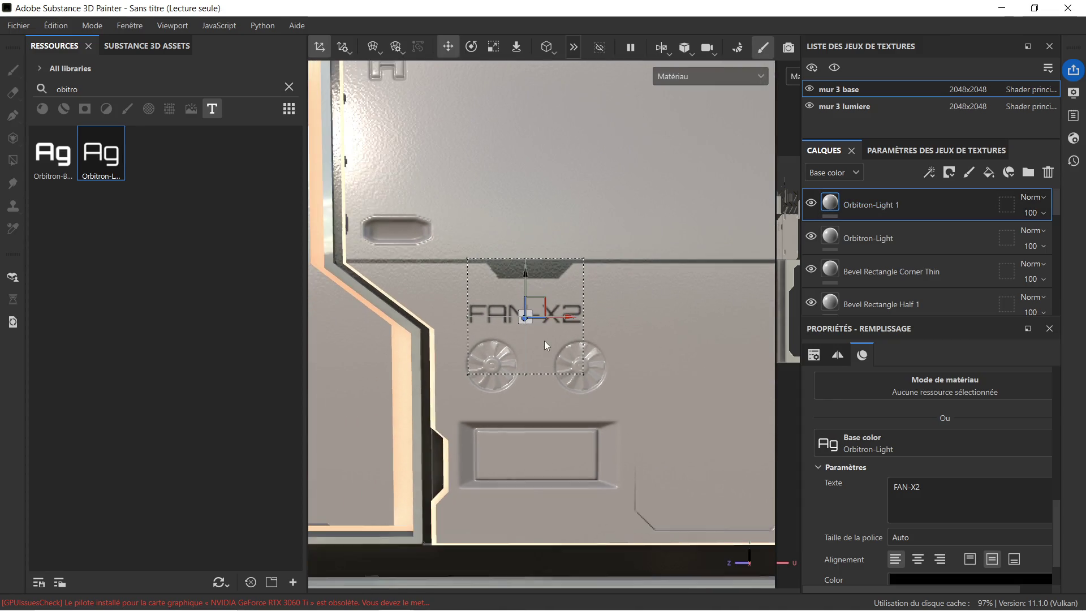
pyautogui.scroll(-3)
pyautogui.click(922, 285)
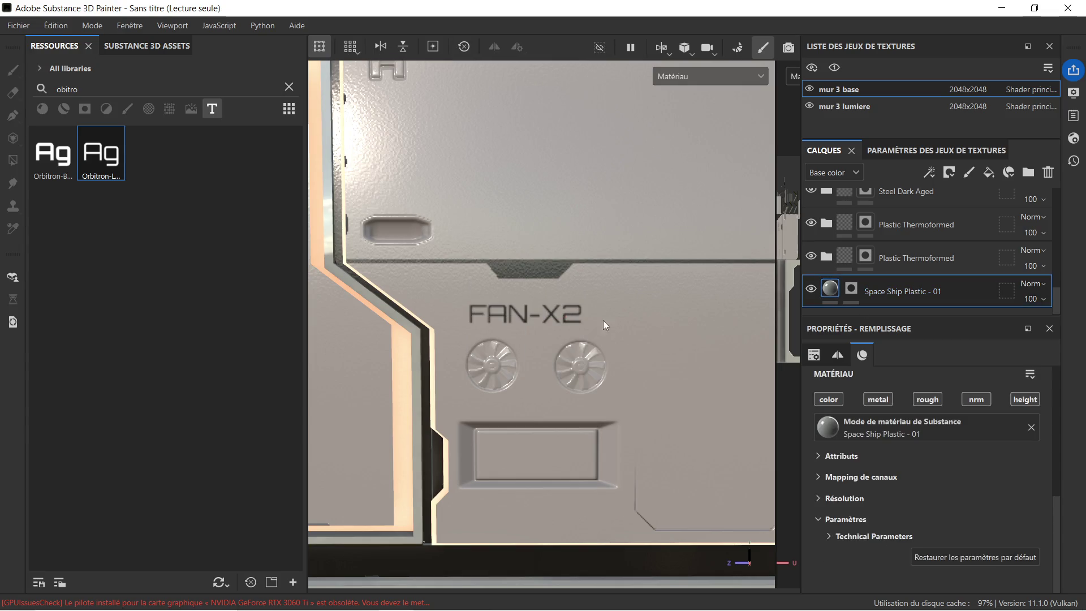
pyautogui.scroll(-3)
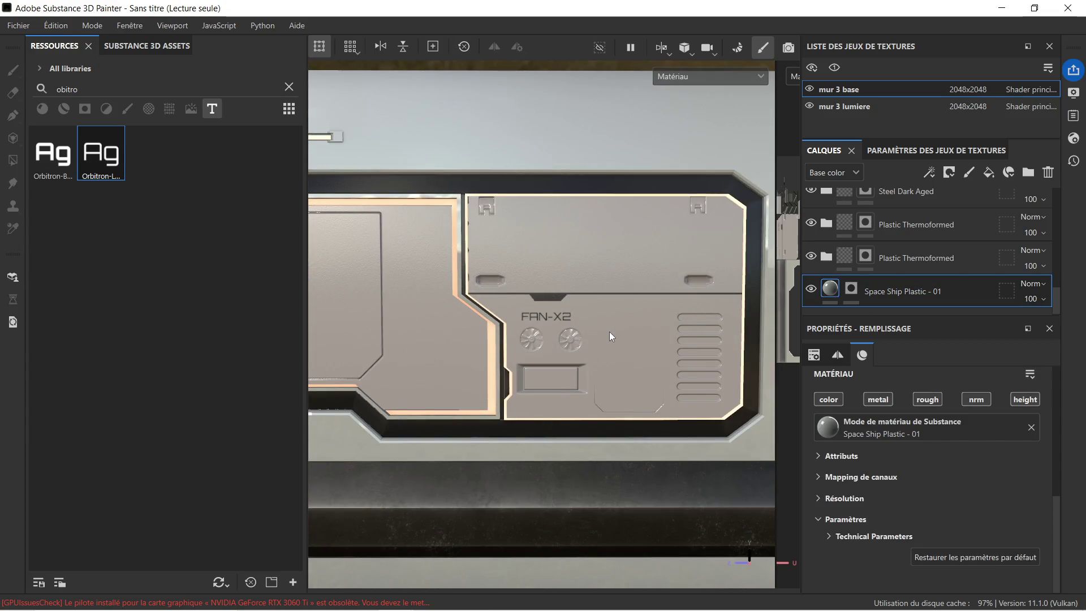
pyautogui.scroll(3)
pyautogui.scroll(-3)
# Step: Clear the 'obitro' font search so all fonts are listed again
pyautogui.moveTo(574, 315); pyautogui.dragTo(543, 223)
pyautogui.moveTo(551, 326); pyautogui.dragTo(508, 225)
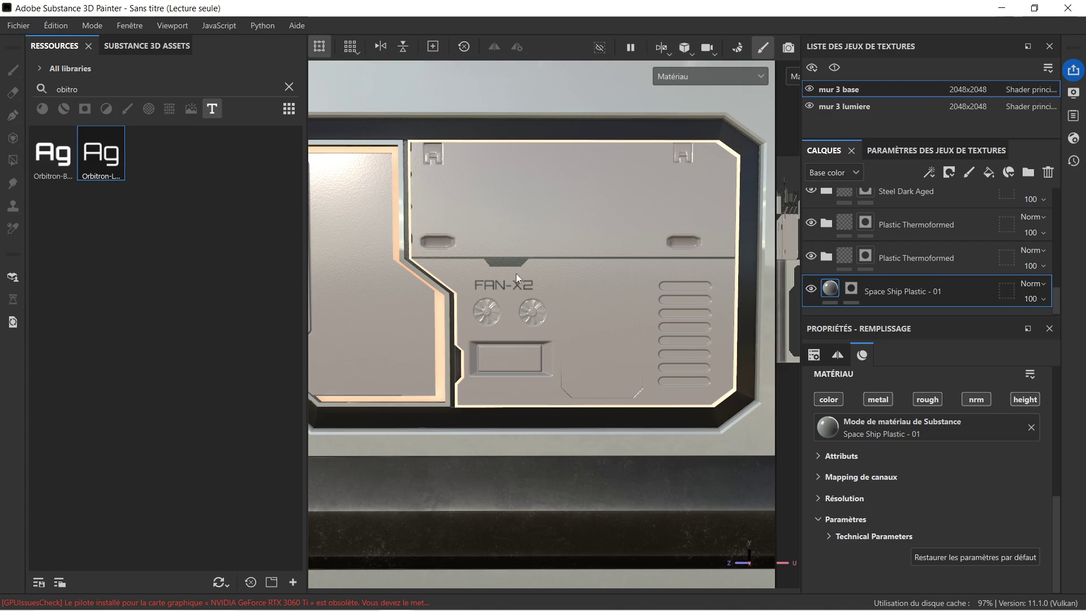
pyautogui.moveTo(553, 298); pyautogui.dragTo(550, 307)
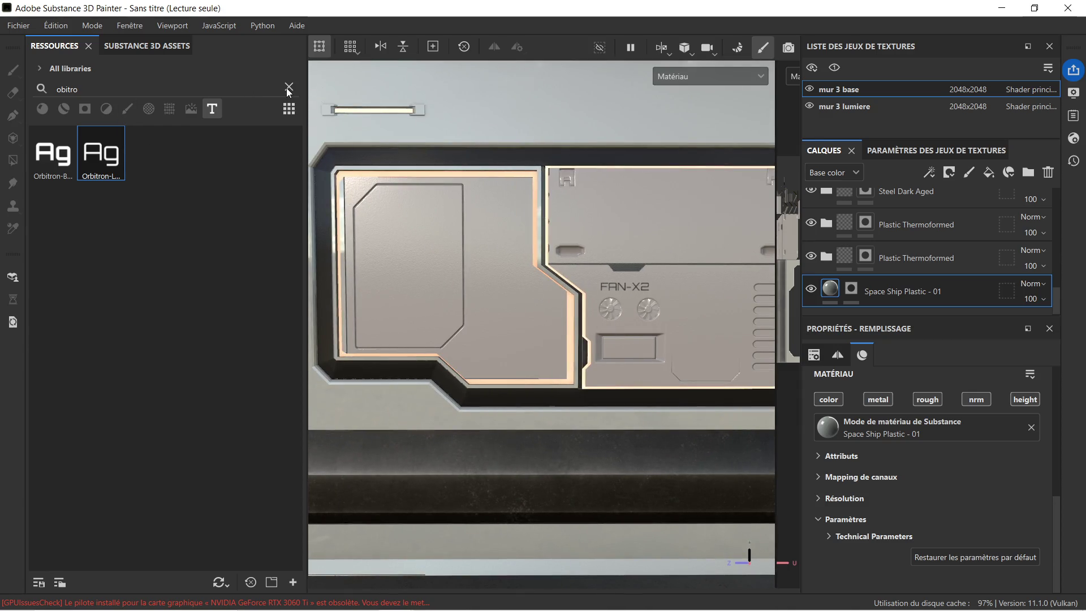
pyautogui.click(288, 89)
pyautogui.moveTo(583, 200); pyautogui.dragTo(429, 202)
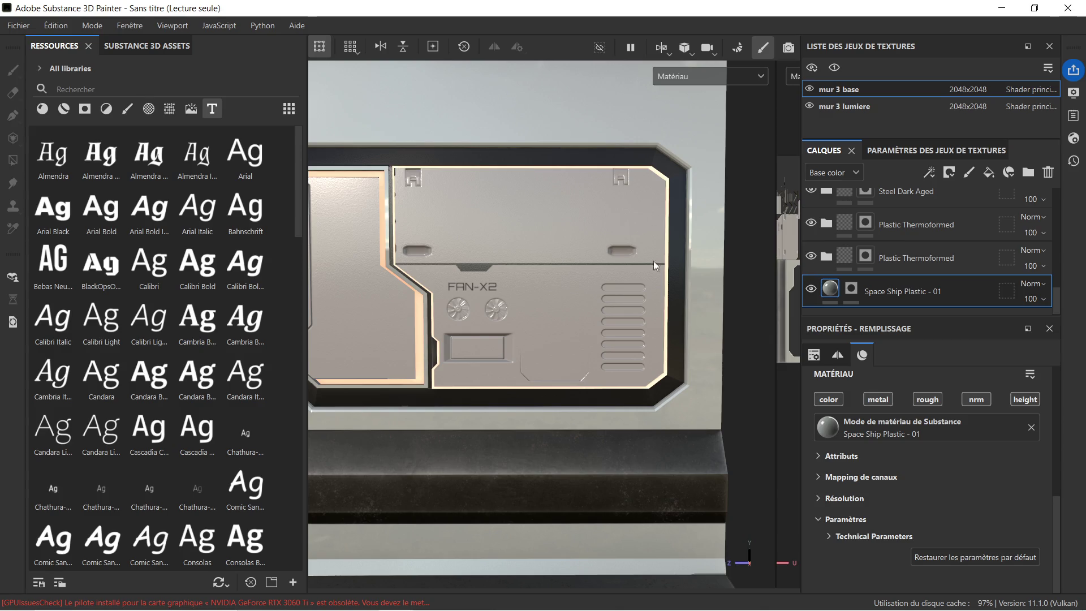
pyautogui.click(113, 89)
# Step: Search 'obit' and stamp an Orbitron-Light text onto the upper panel's base color
pyautogui.write('o')
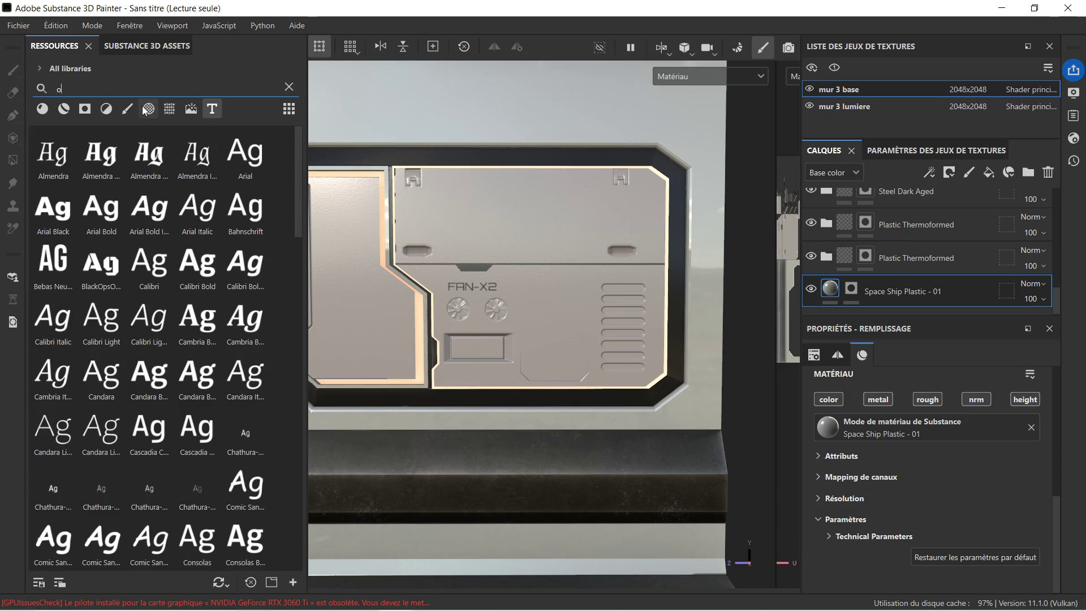
pyautogui.write('bit')
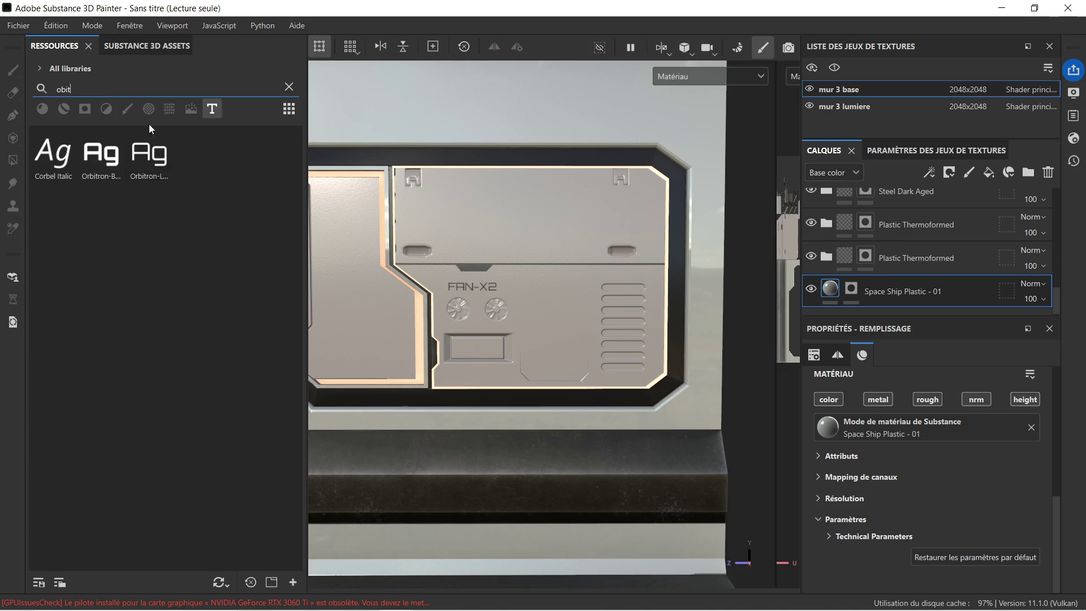
pyautogui.moveTo(150, 154); pyautogui.dragTo(513, 234)
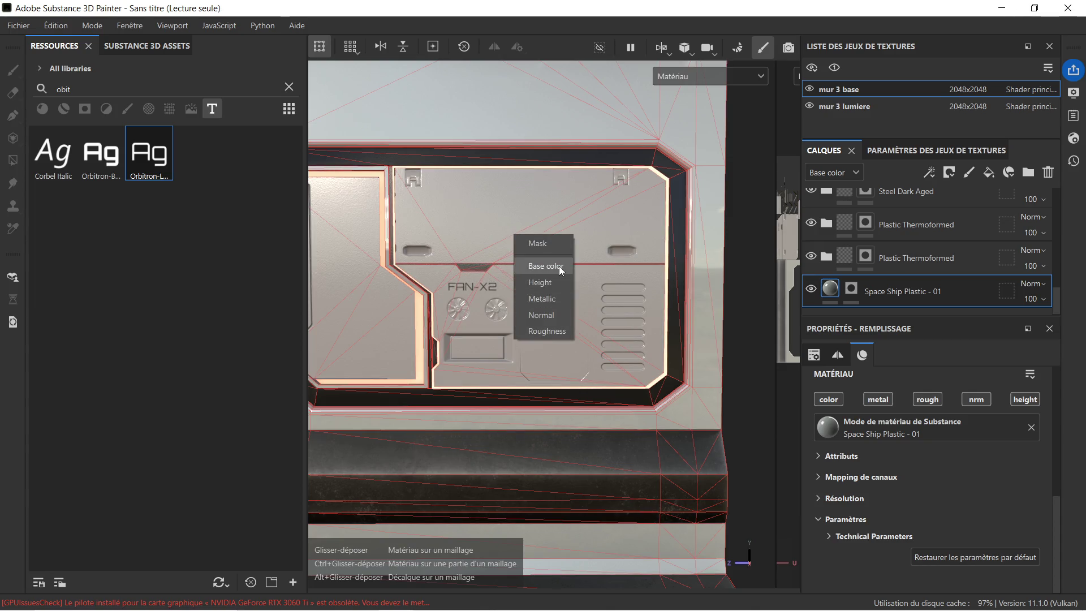
pyautogui.click(559, 266)
pyautogui.scroll(-3)
# Step: Replace the Lorem Ipsum placeholder text with CMB-PS-CHR
pyautogui.click(947, 447)
pyautogui.moveTo(941, 445); pyautogui.dragTo(866, 448)
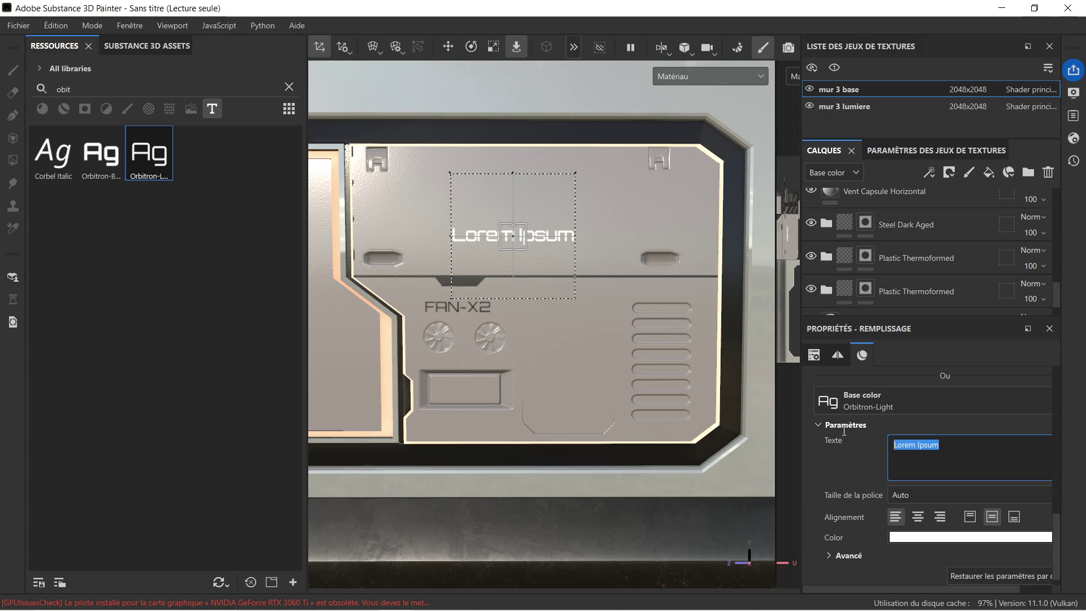
pyautogui.write('CMB')
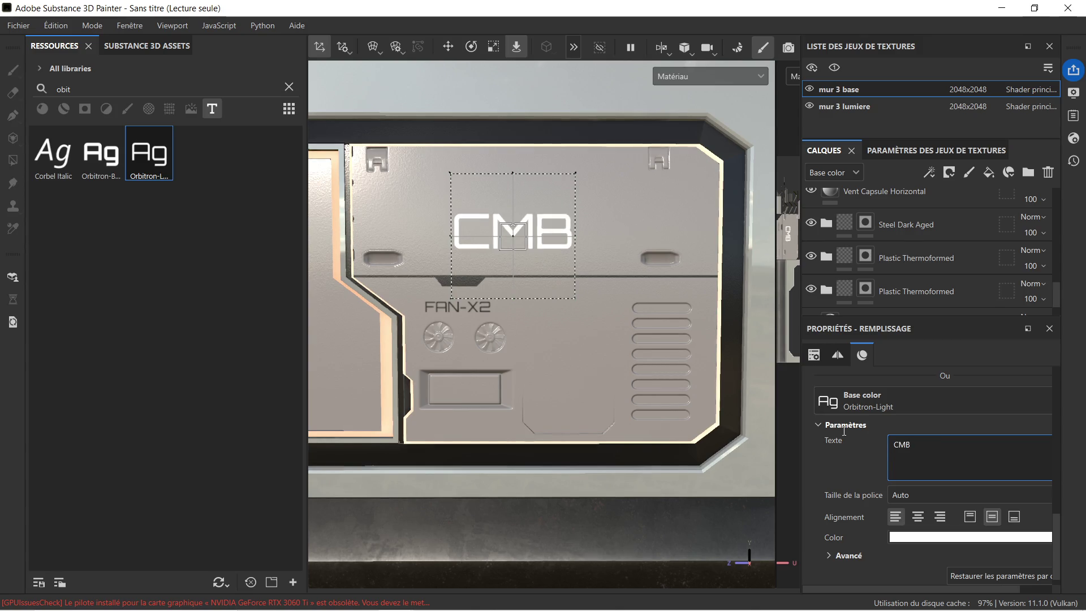
pyautogui.write('-PS')
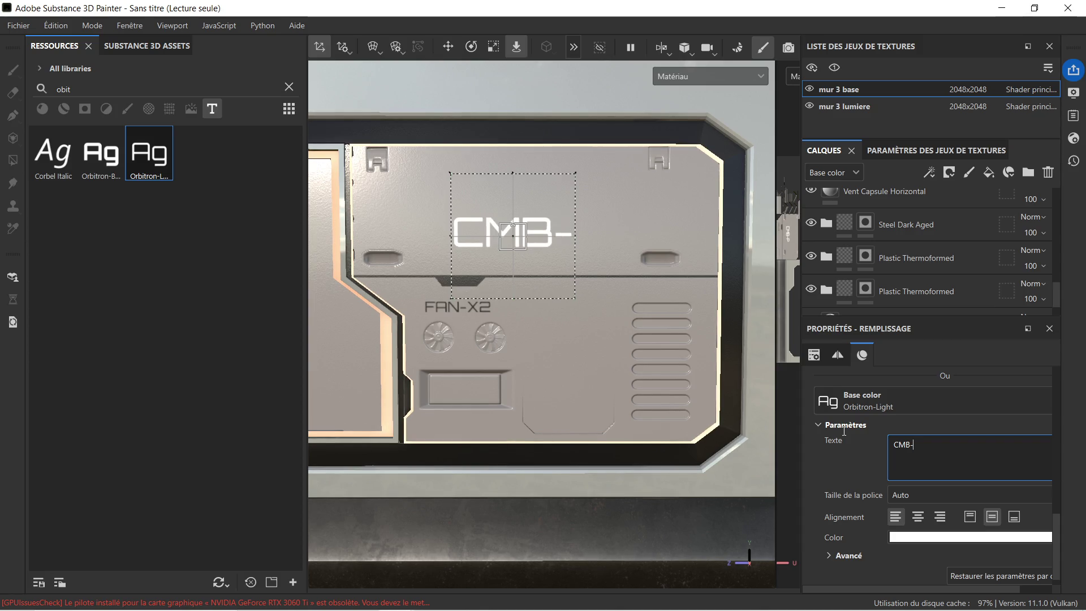
pyautogui.write('-')
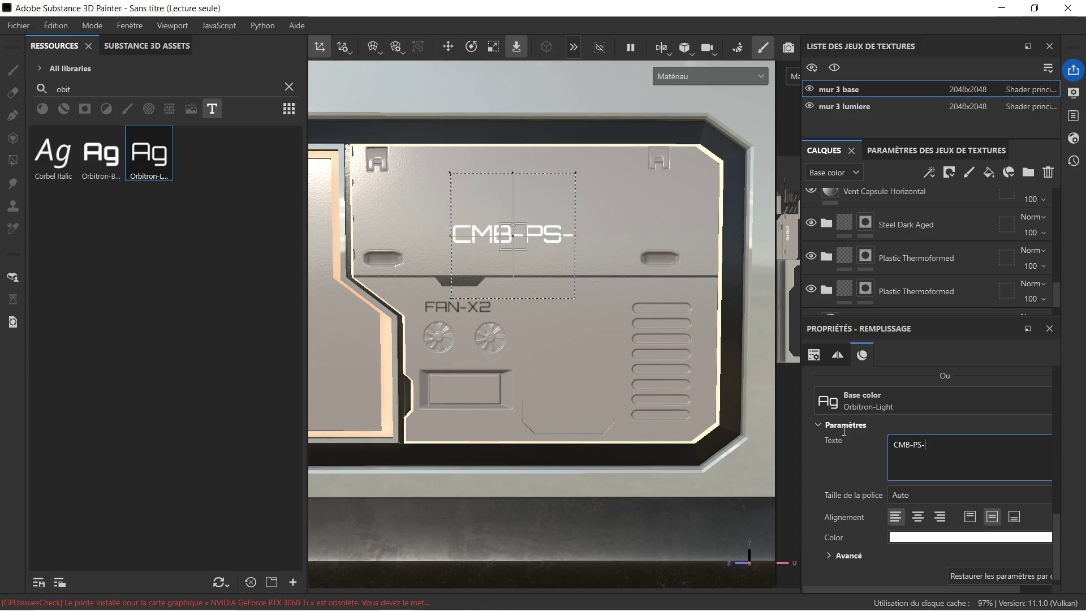
pyautogui.write('CHR')
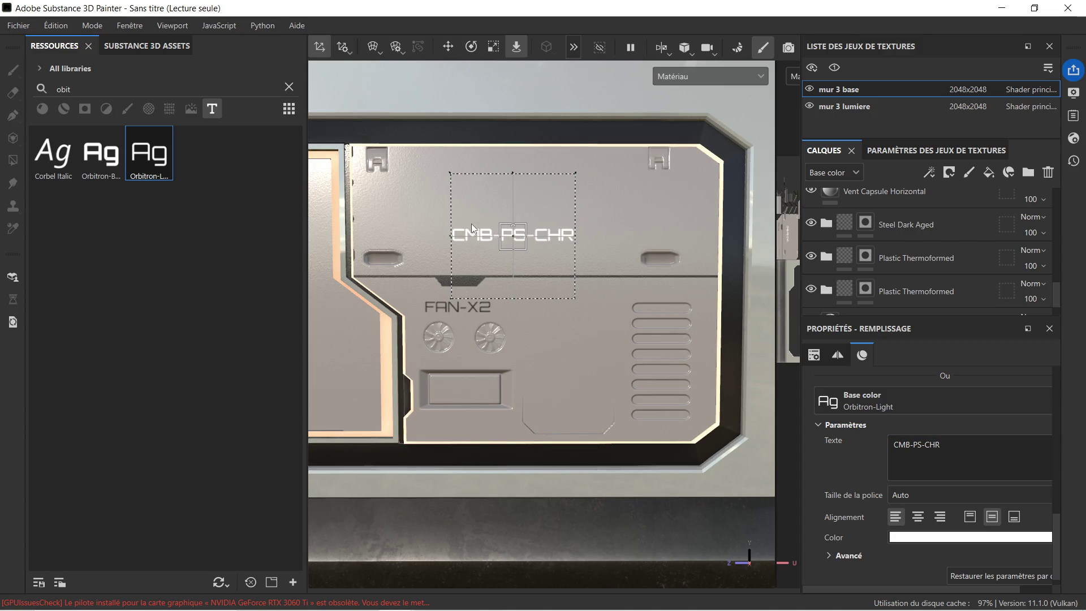
pyautogui.scroll(3)
pyautogui.click(448, 47)
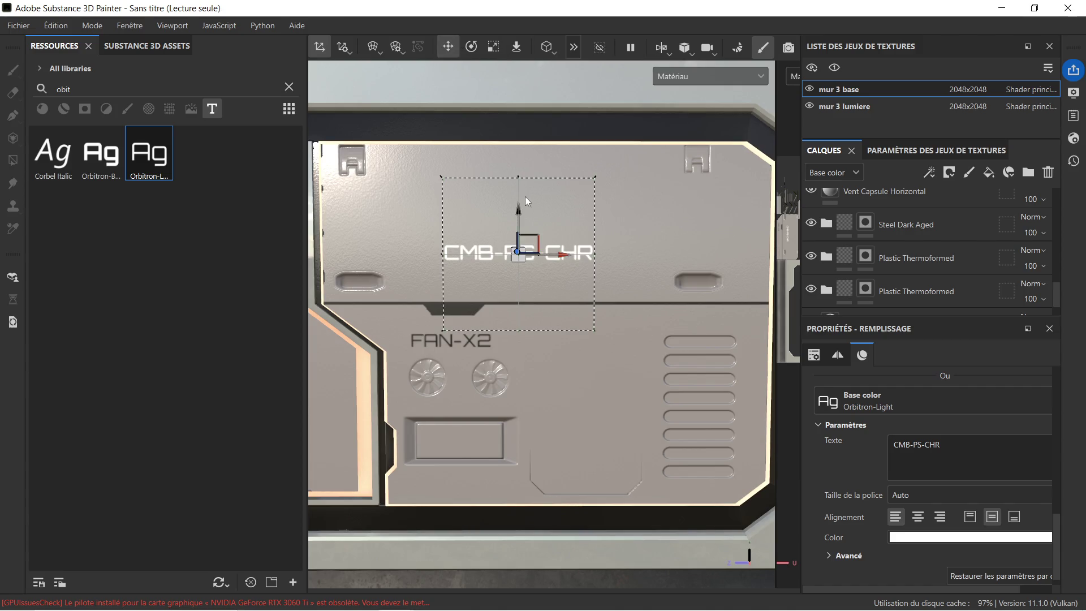
# Step: Move the CMB-PS-CHR label down and slightly right on the panel
pyautogui.moveTo(520, 210); pyautogui.dragTo(516, 239)
pyautogui.moveTo(553, 287); pyautogui.dragTo(568, 287)
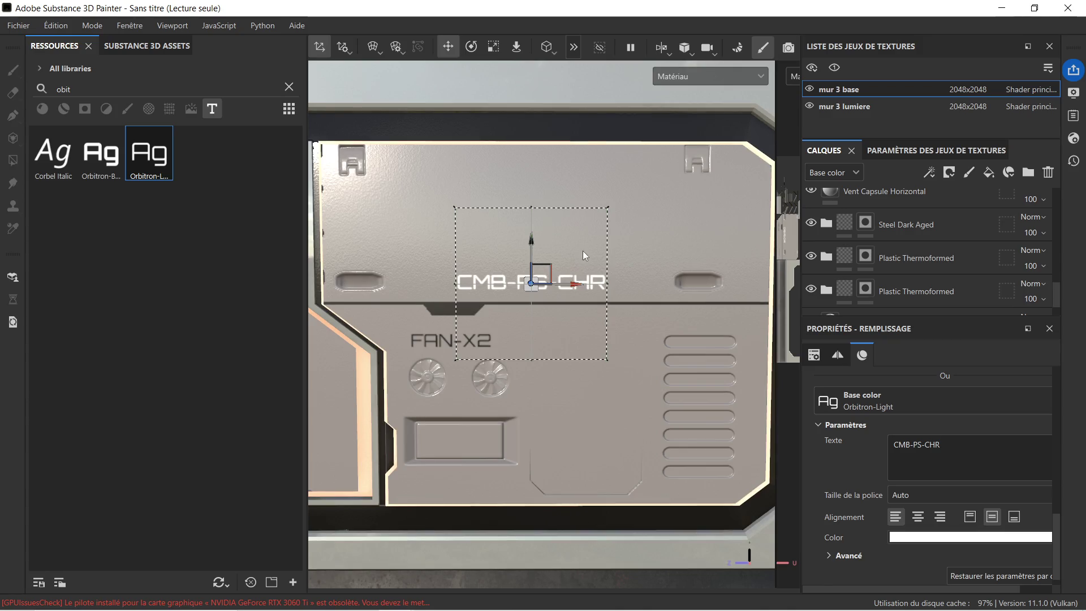
pyautogui.scroll(-3)
pyautogui.scroll(-3)
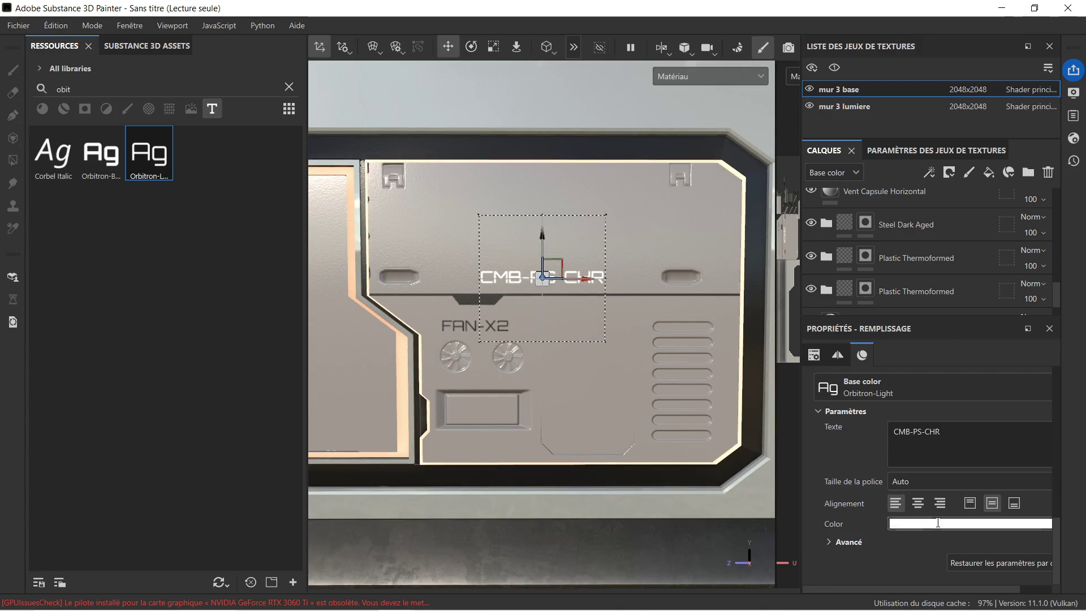
# Step: Set the CMB-PS-CHR text color to black
pyautogui.click(939, 524)
pyautogui.click(832, 520)
pyautogui.moveTo(791, 527); pyautogui.dragTo(759, 526)
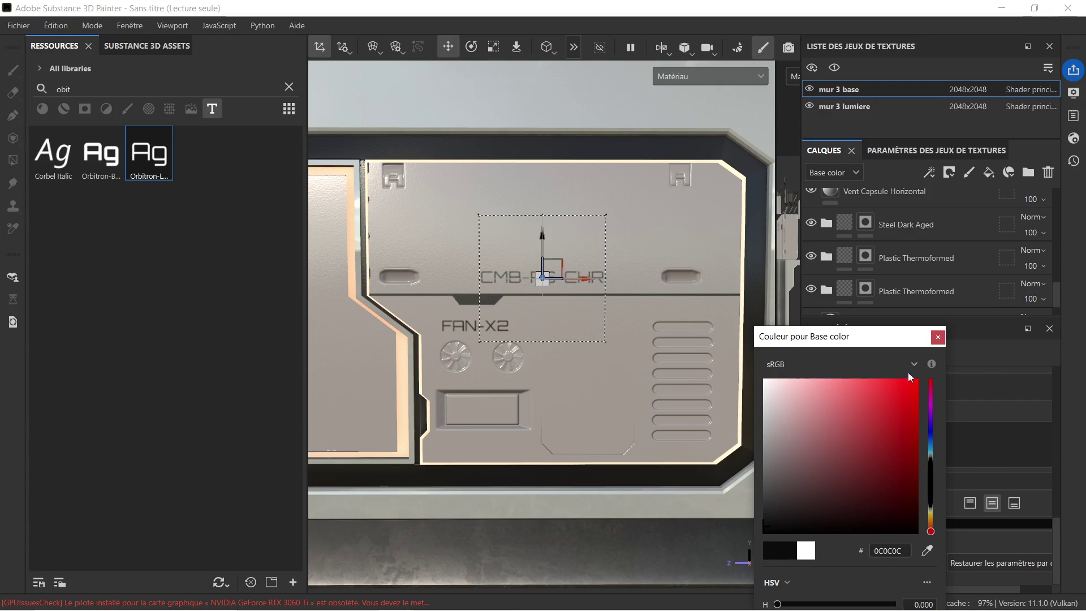
pyautogui.click(938, 337)
# Step: Select the Space Ship Plastic layer
pyautogui.scroll(-3)
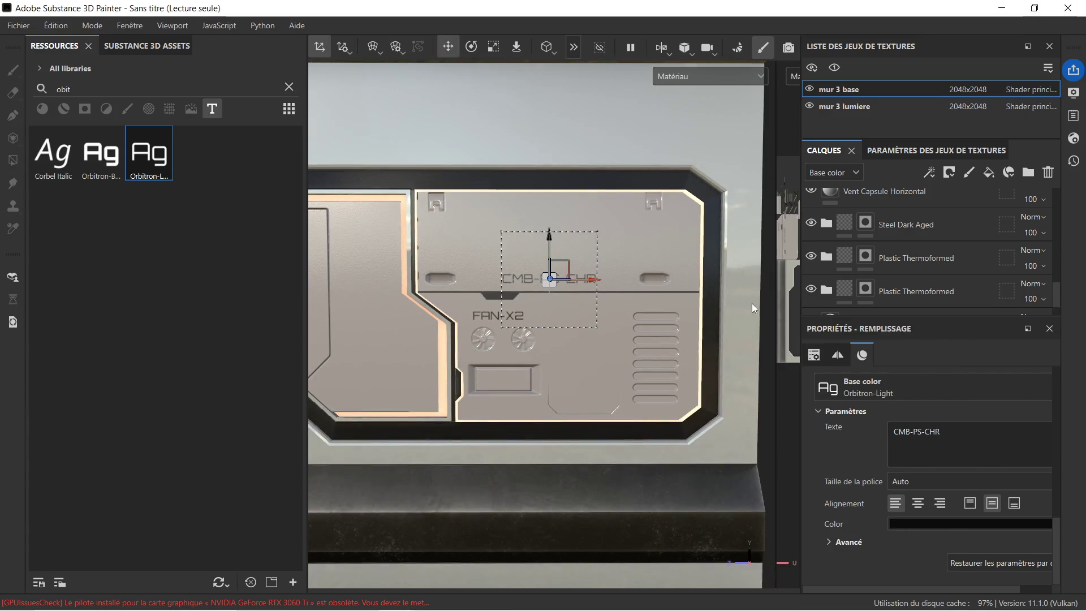
pyautogui.scroll(-3)
pyautogui.click(935, 286)
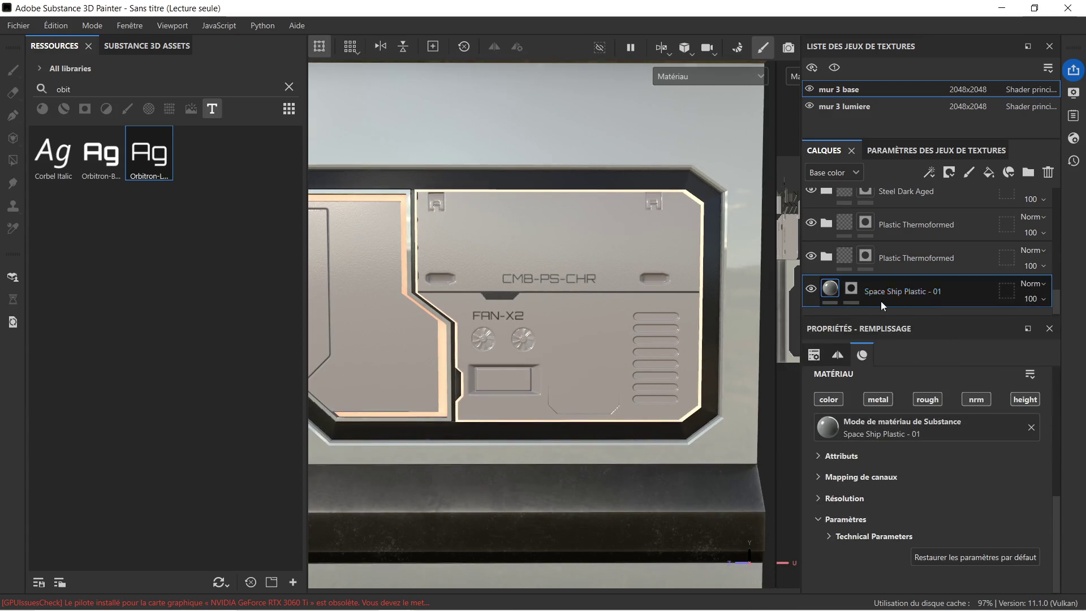
# Step: Orbit, pan and zoom around the panel to review the FAN-X2 and CMB-PS-CHR labels
pyautogui.scroll(-3)
pyautogui.scroll(3)
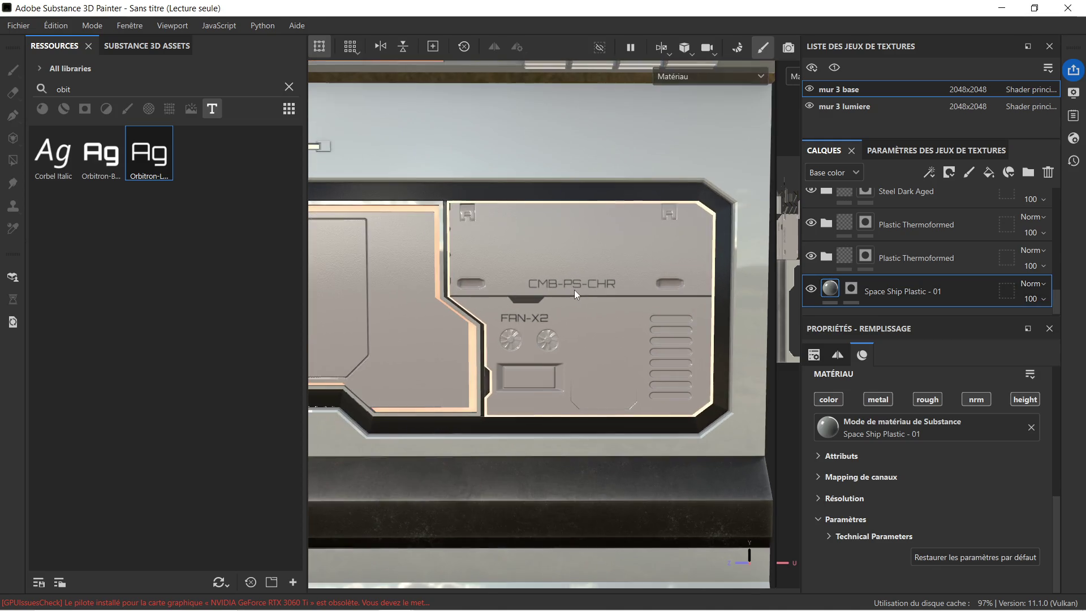
pyautogui.scroll(3)
pyautogui.moveTo(490, 308); pyautogui.dragTo(514, 339)
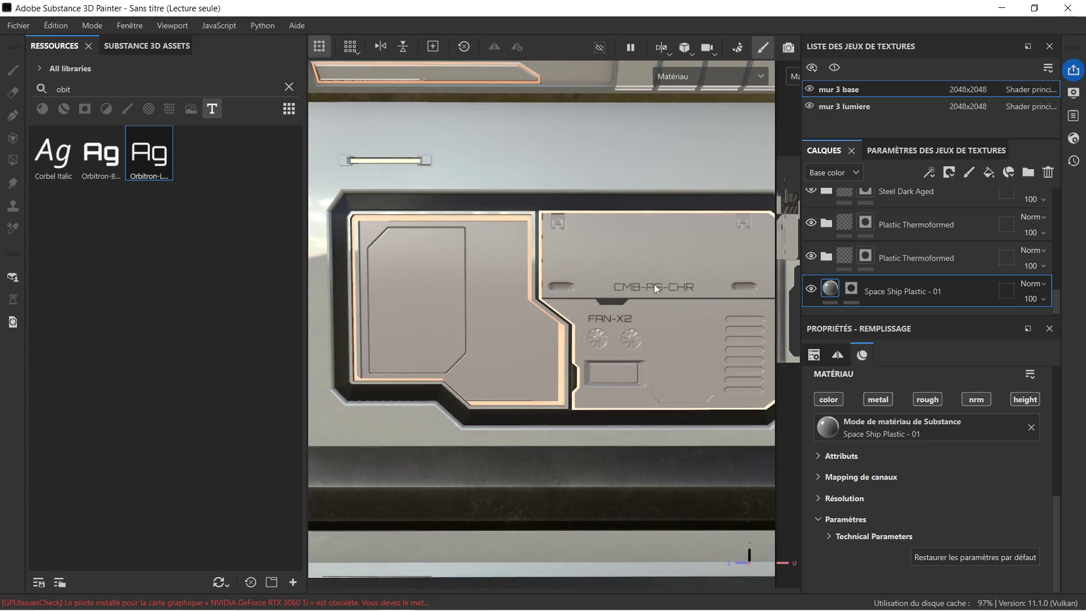
pyautogui.moveTo(654, 284); pyautogui.dragTo(593, 297)
pyautogui.scroll(3)
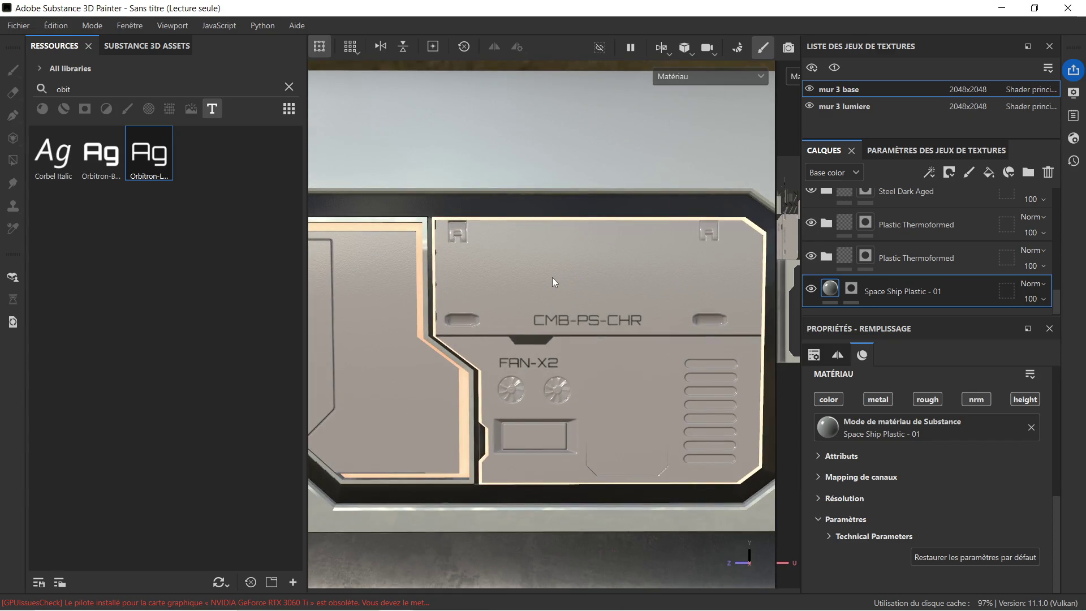
pyautogui.moveTo(603, 291); pyautogui.dragTo(502, 308)
pyautogui.moveTo(541, 391); pyautogui.dragTo(541, 302)
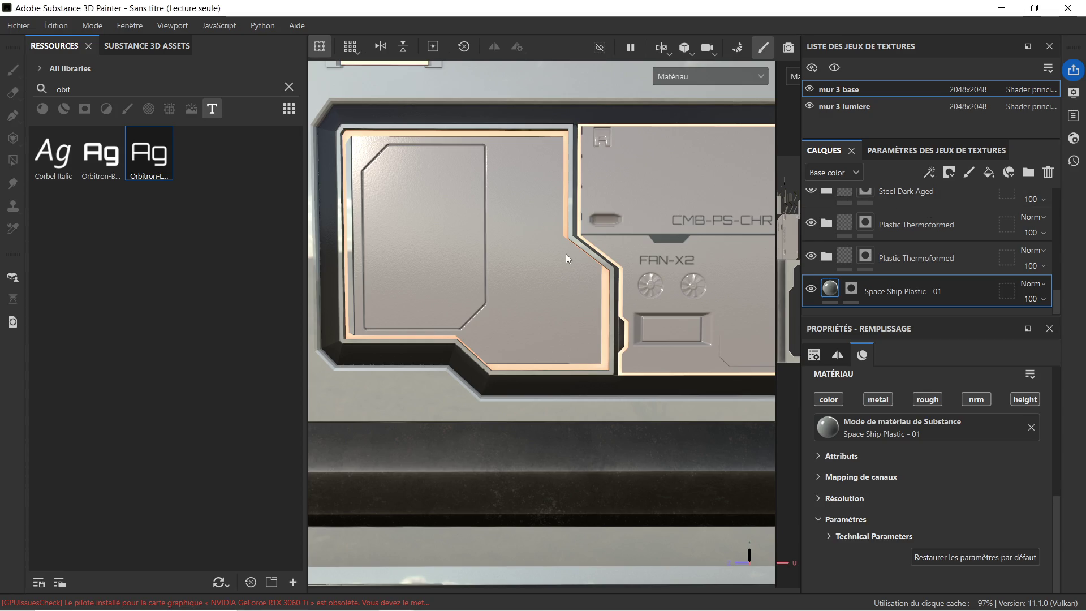
pyautogui.moveTo(565, 254); pyautogui.dragTo(524, 267)
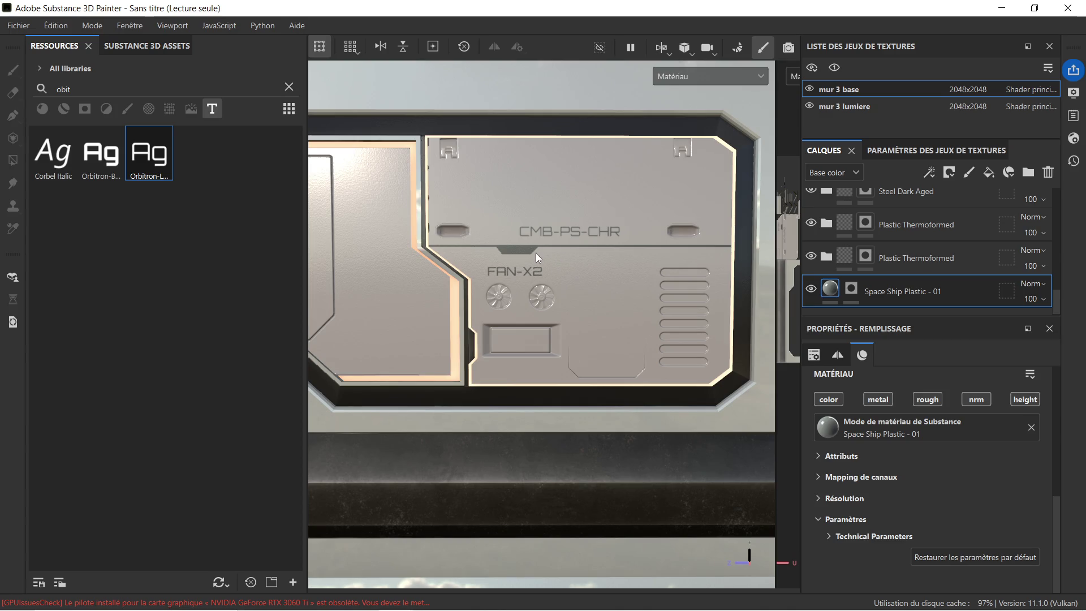
pyautogui.moveTo(535, 244); pyautogui.dragTo(551, 286)
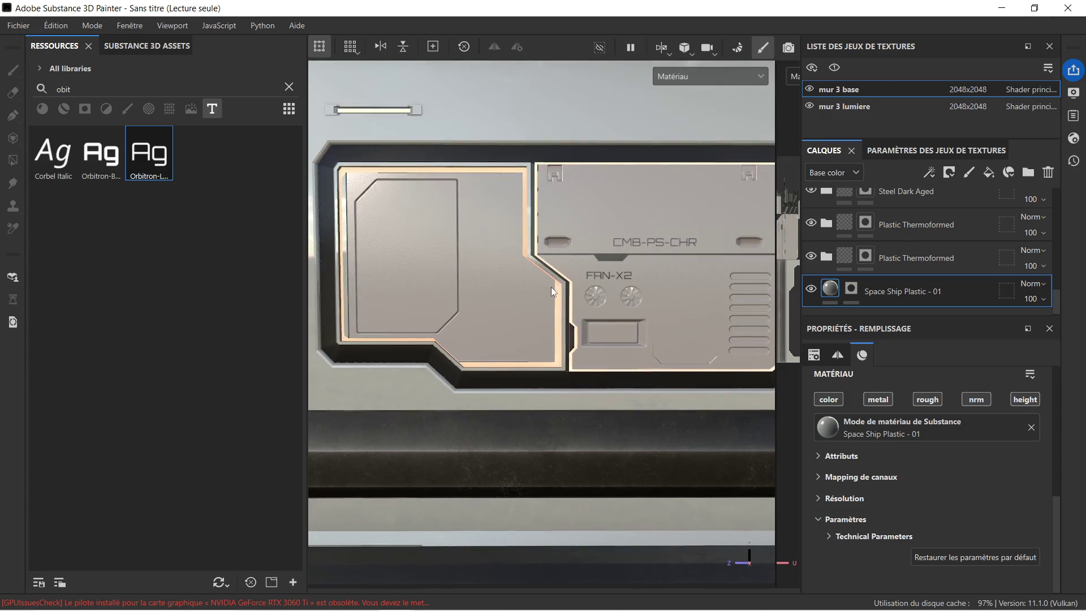
# Step: Clear the 'obit' font search and switch the Resources list to Alphas
pyautogui.scroll(3)
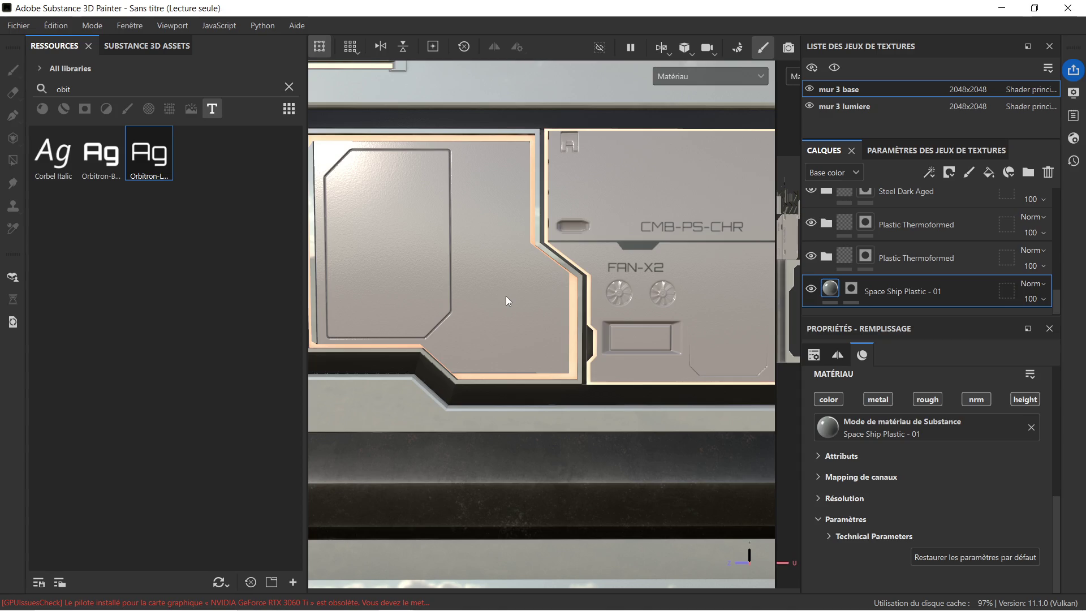
pyautogui.scroll(-3)
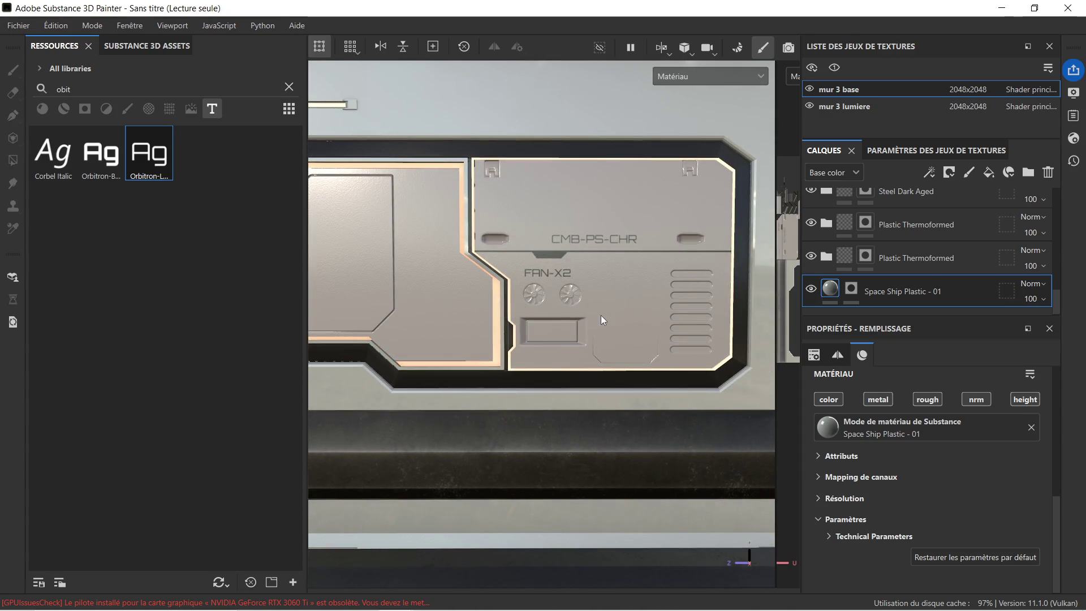
pyautogui.scroll(3)
pyautogui.scroll(3)
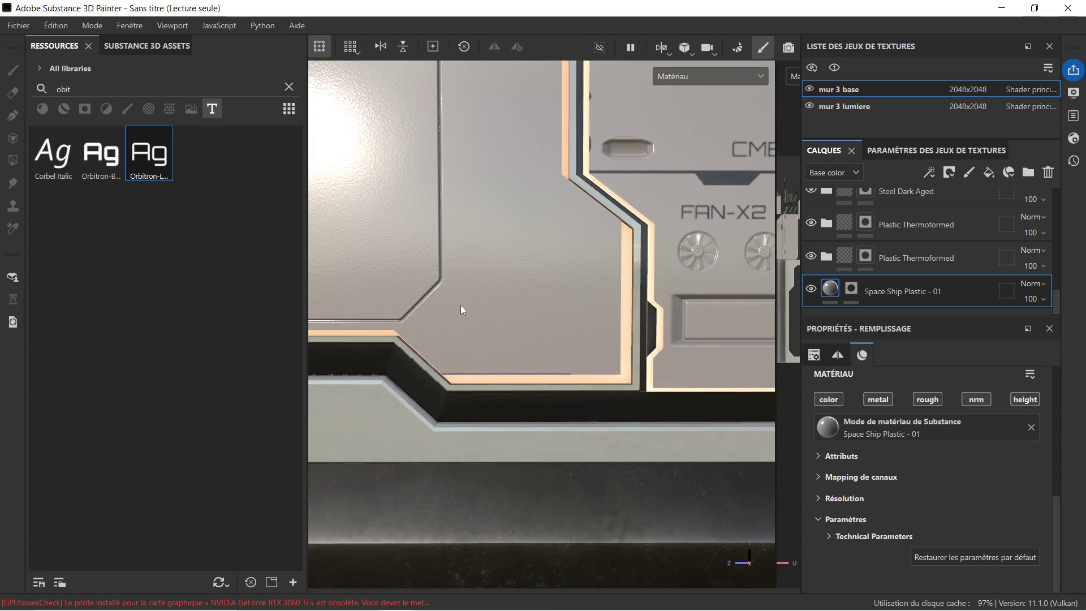
pyautogui.scroll(-3)
pyautogui.scroll(-3)
pyautogui.moveTo(540, 334); pyautogui.dragTo(600, 339)
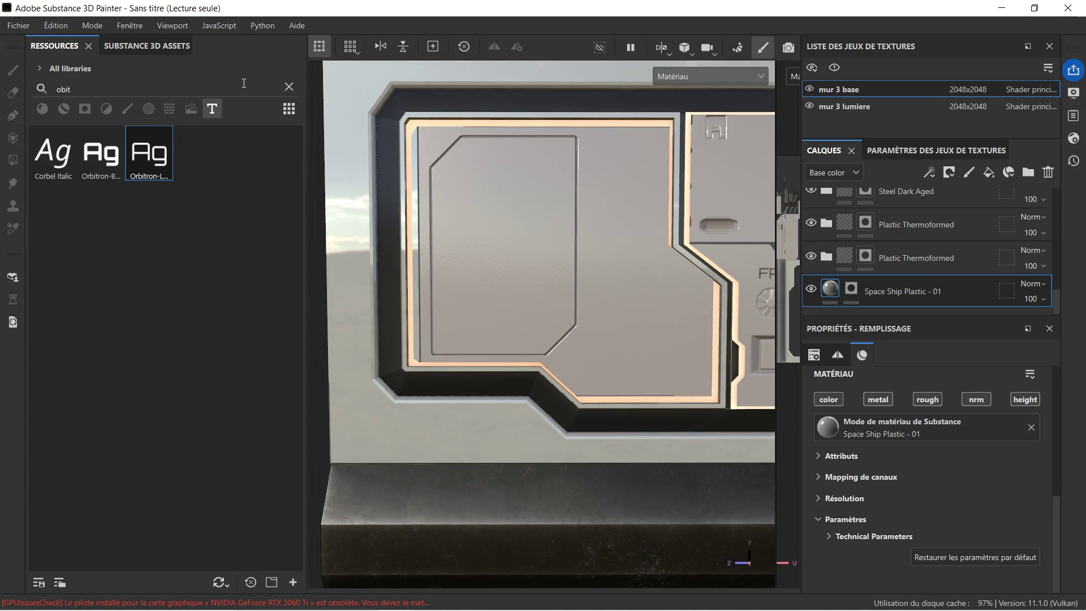
pyautogui.click(289, 87)
pyautogui.click(150, 110)
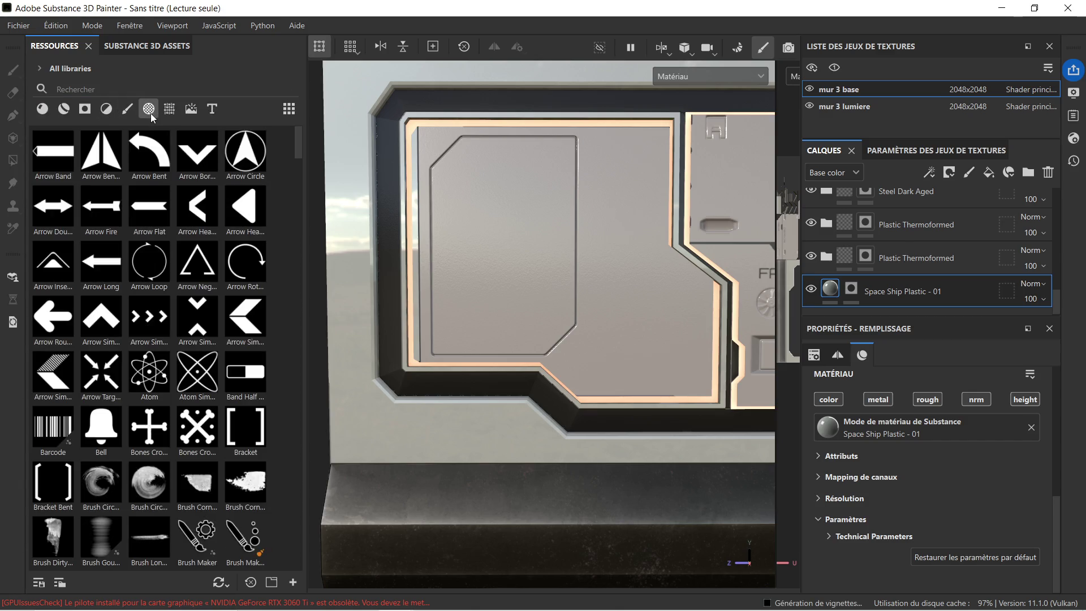
pyautogui.scroll(-3)
pyautogui.scroll(3)
pyautogui.moveTo(509, 274); pyautogui.dragTo(459, 230)
pyautogui.moveTo(460, 231); pyautogui.dragTo(535, 253)
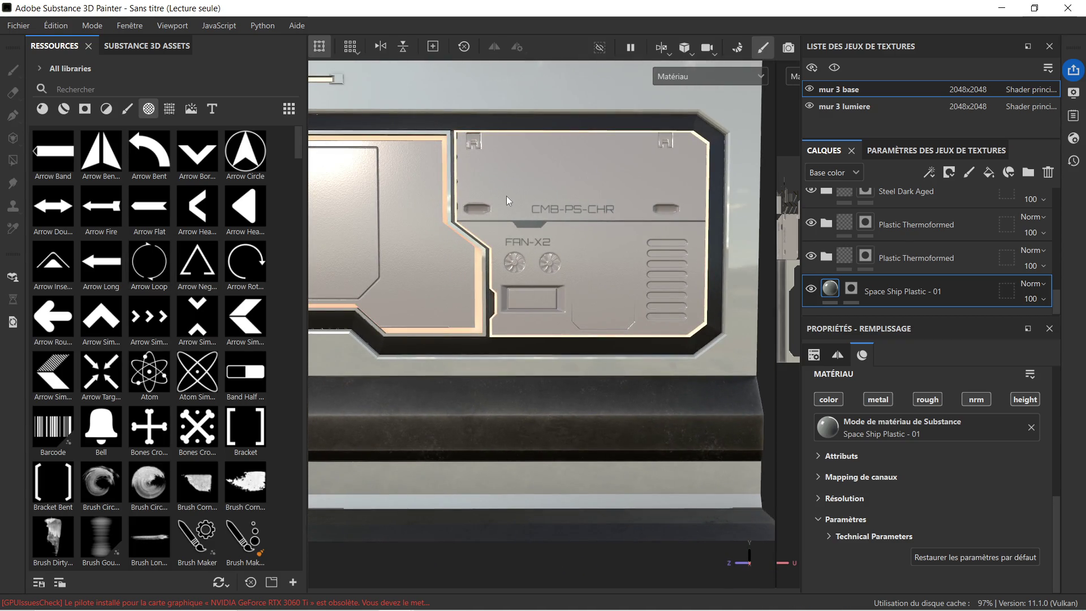
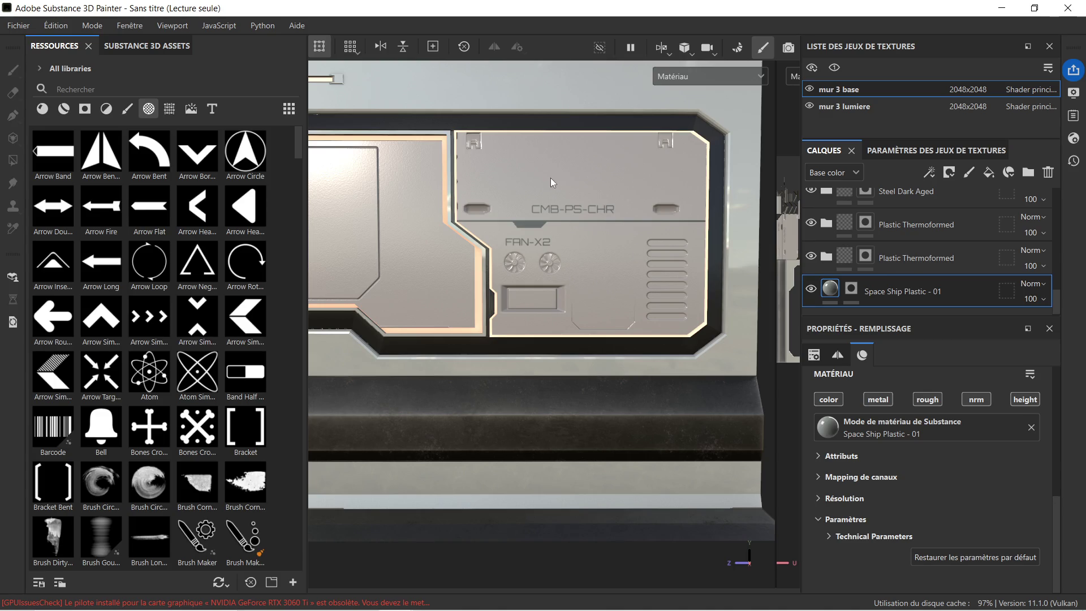
# Step: Drop the Hexagon Half Arrow alpha onto the wall panel as a mask decal
pyautogui.scroll(3)
pyautogui.moveTo(647, 172); pyautogui.dragTo(592, 213)
pyautogui.scroll(-3)
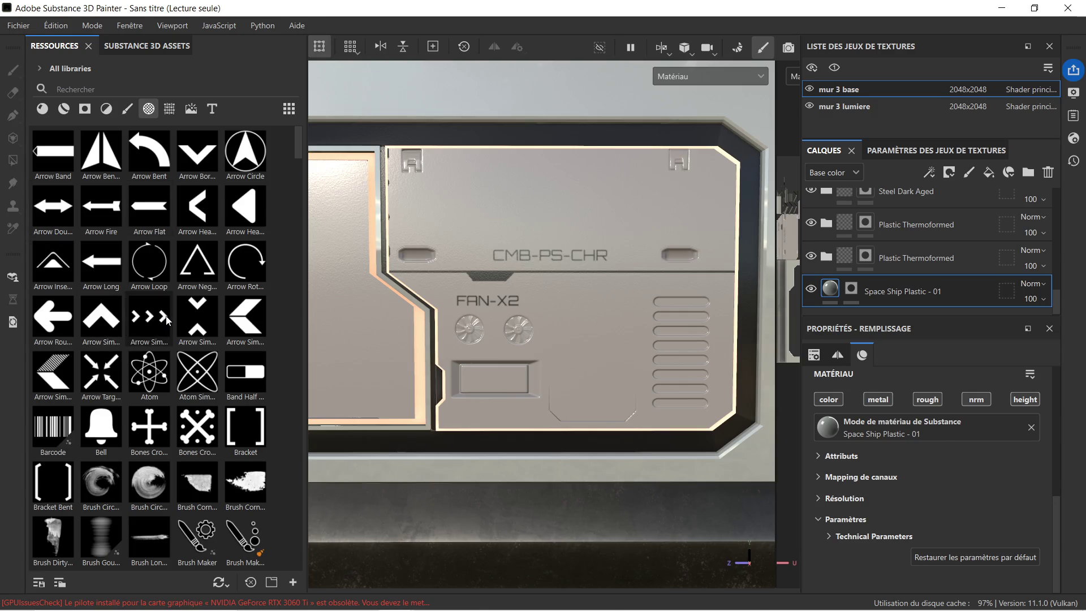
pyautogui.scroll(-3)
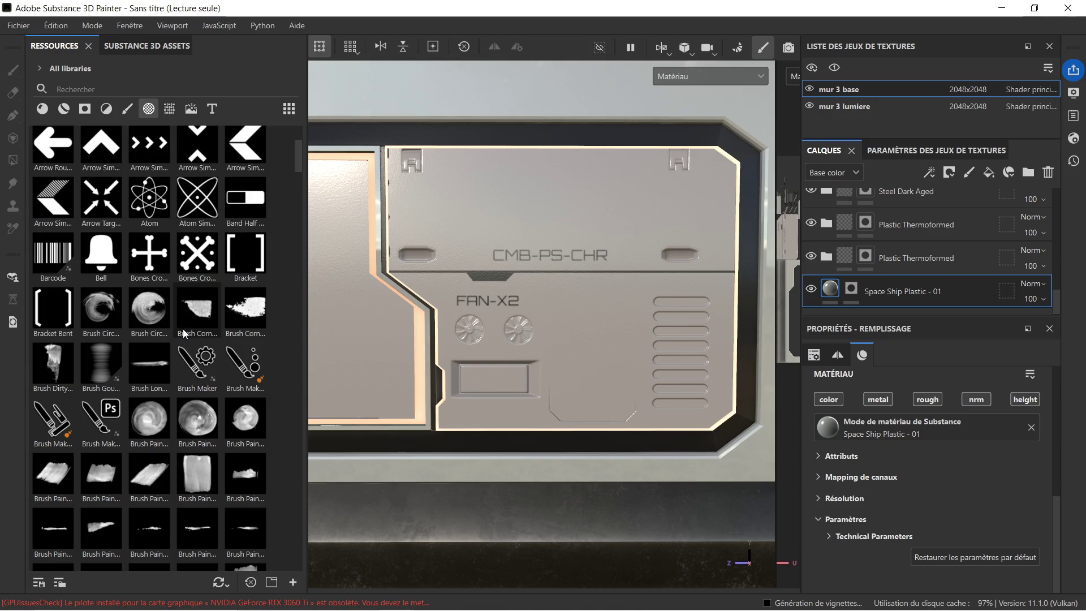
pyautogui.scroll(-3)
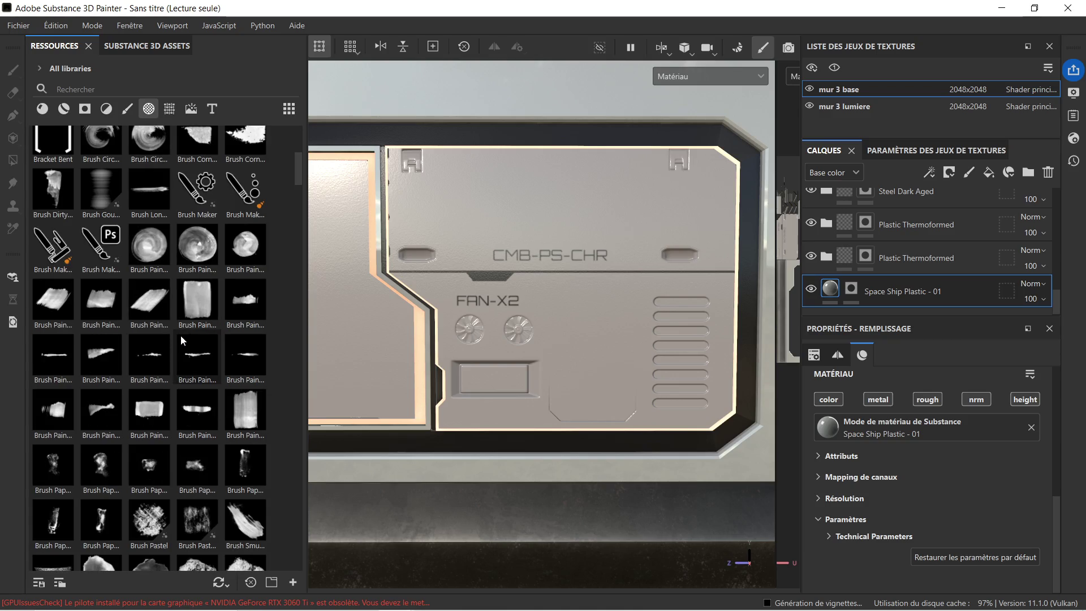
pyautogui.scroll(-3)
pyautogui.scroll(-3)
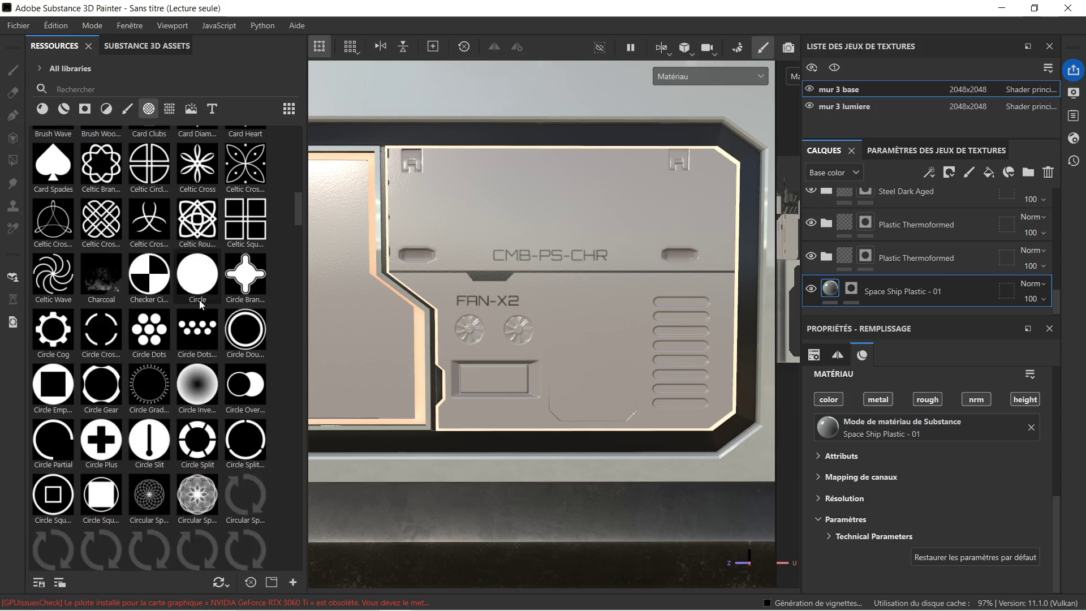
pyautogui.scroll(-3)
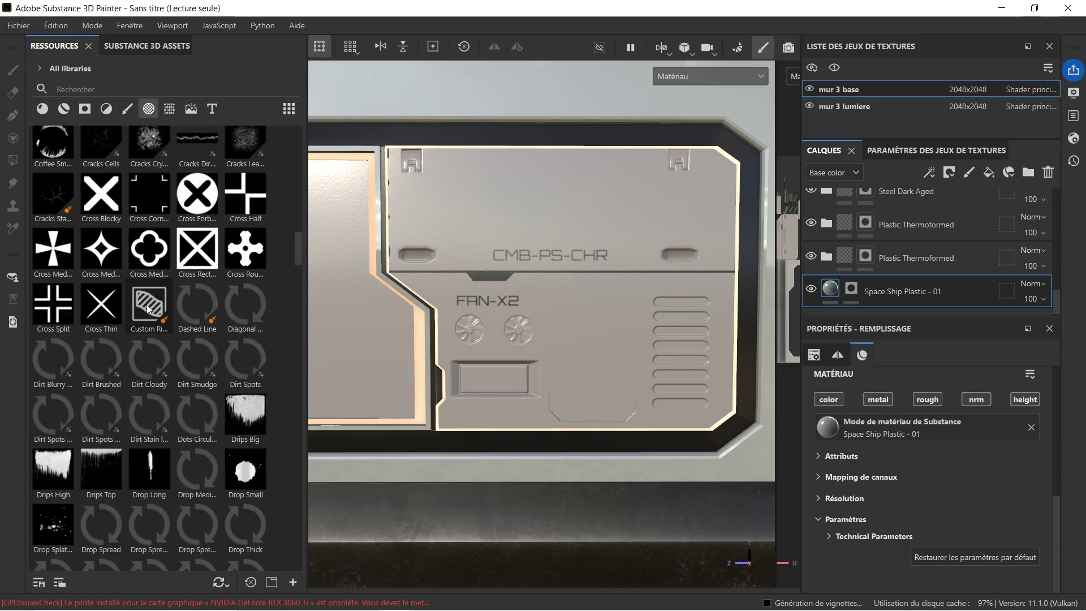
pyautogui.scroll(-3)
pyautogui.scroll(-3)
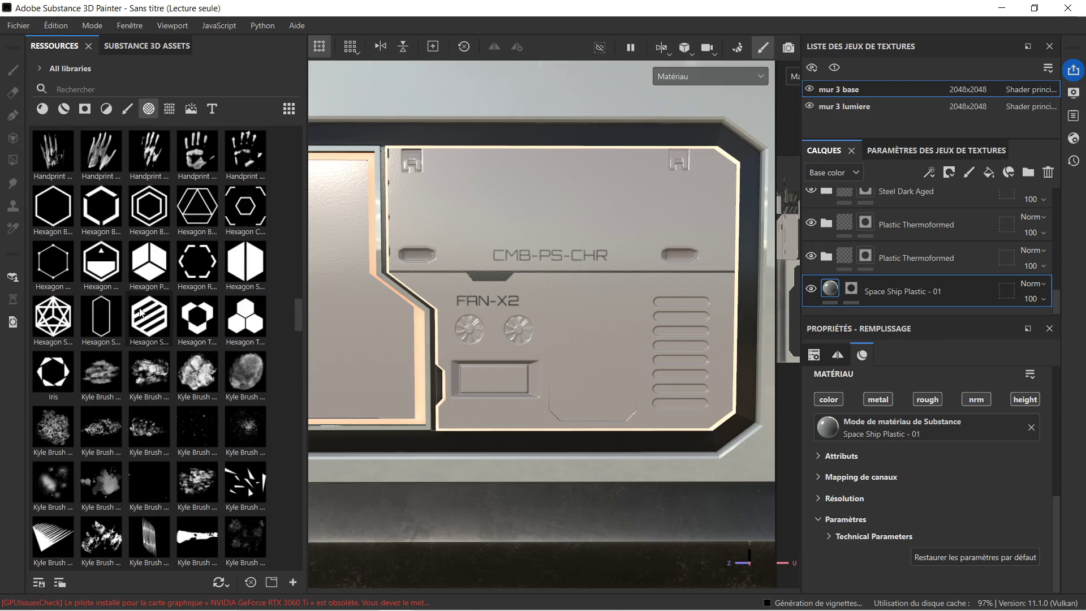
pyautogui.moveTo(97, 264)
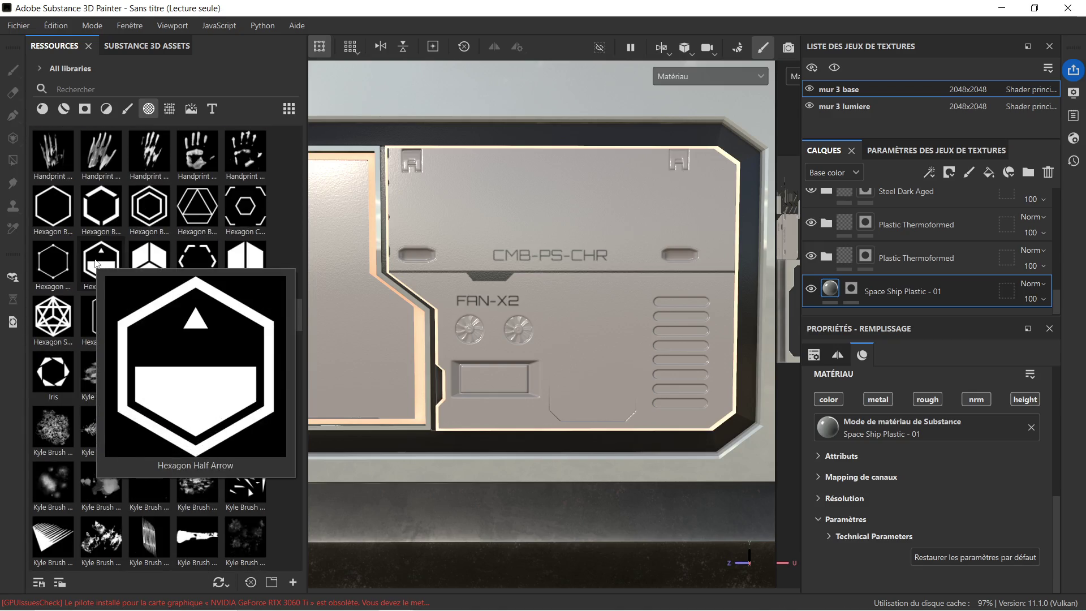
pyautogui.moveTo(97, 263); pyautogui.dragTo(588, 374)
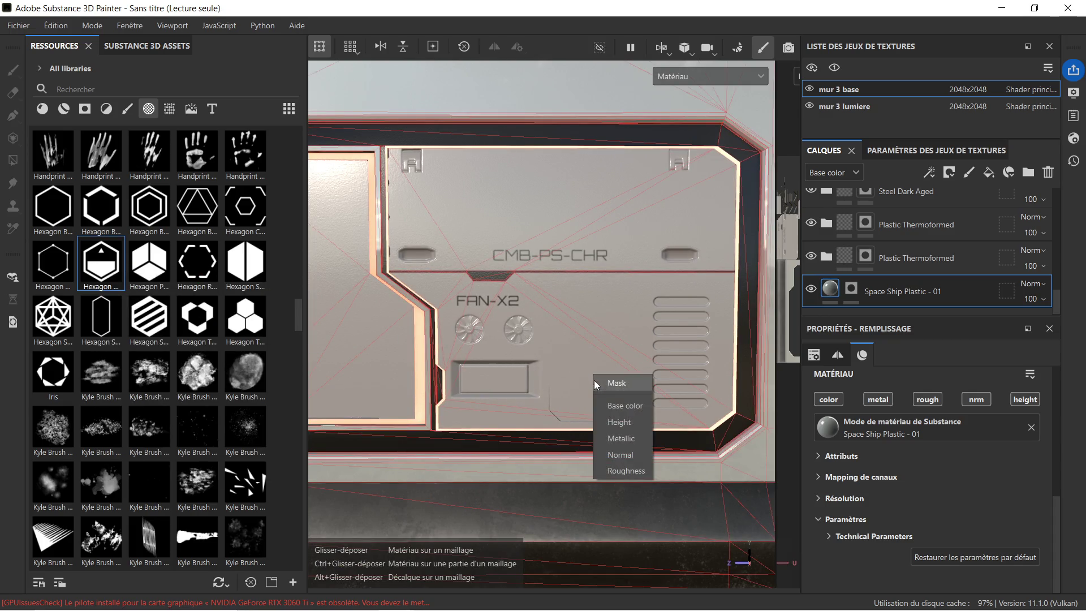
pyautogui.click(631, 383)
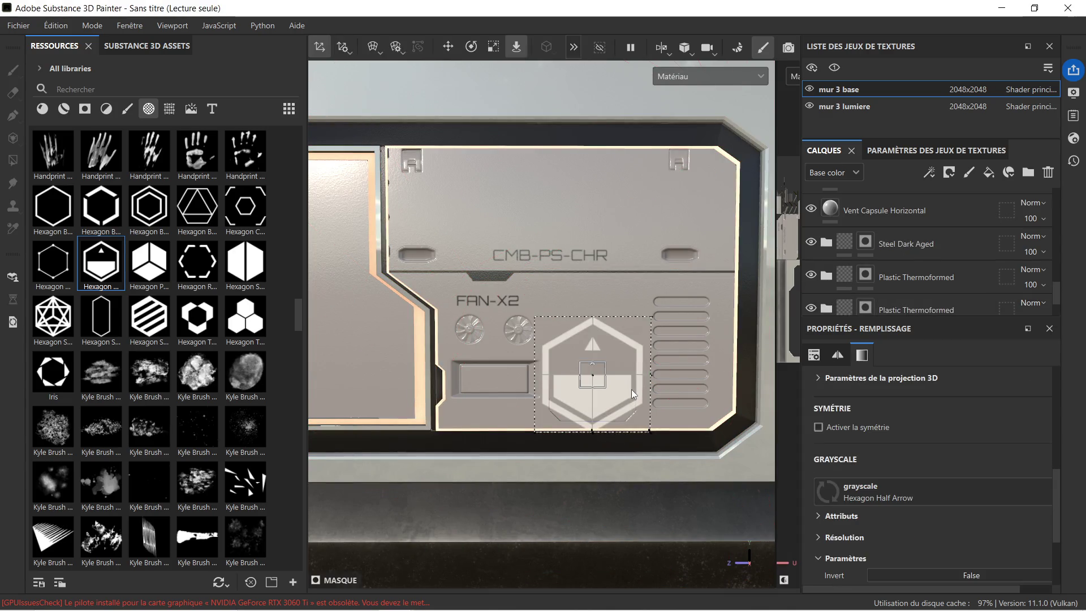
# Step: Shrink the Hexagon Half Arrow decal and move it into the rectangular recess below the fans
pyautogui.scroll(3)
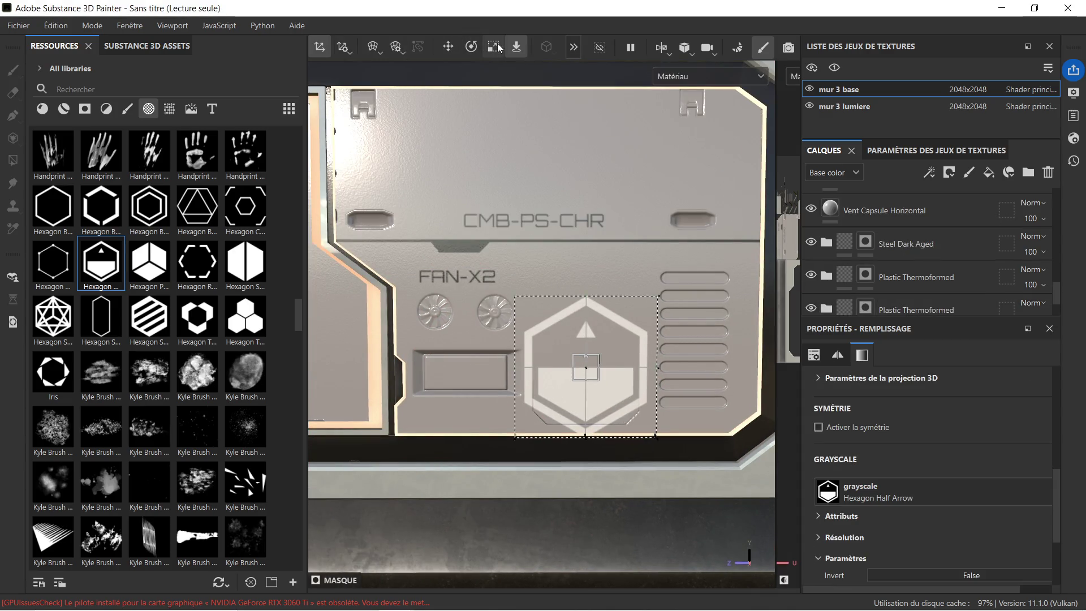
pyautogui.click(493, 46)
pyautogui.moveTo(588, 338); pyautogui.dragTo(442, 404)
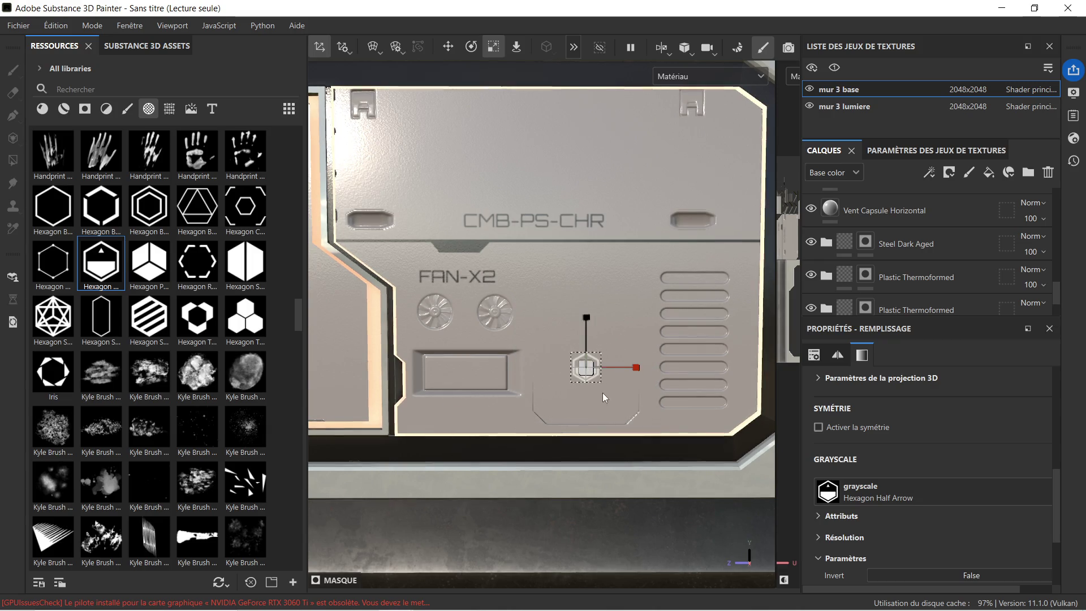
pyautogui.scroll(3)
pyautogui.scroll(-3)
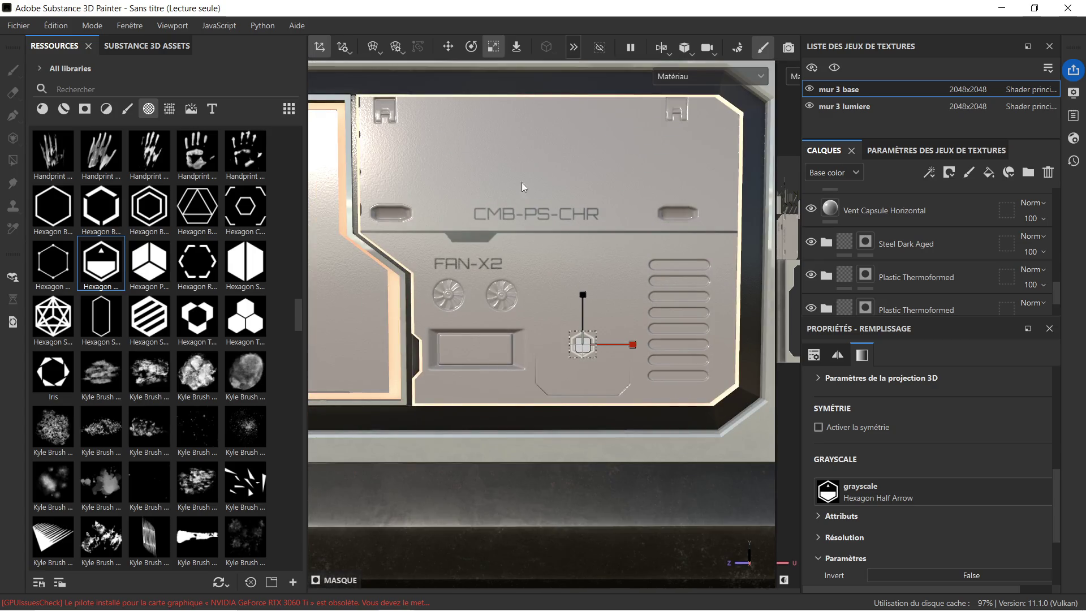
pyautogui.click(448, 47)
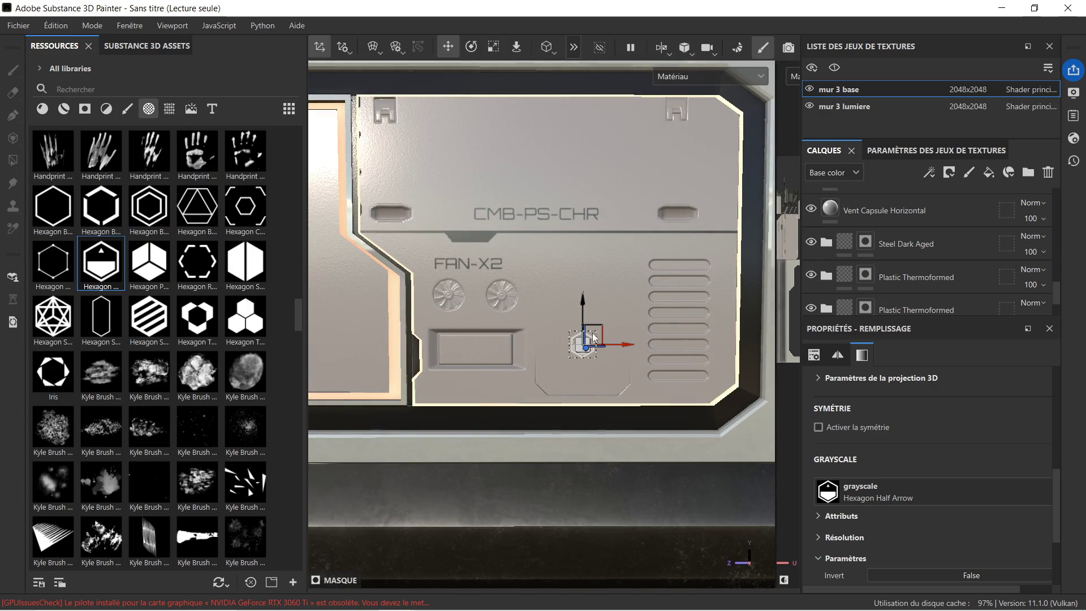
pyautogui.moveTo(623, 343); pyautogui.dragTo(543, 346)
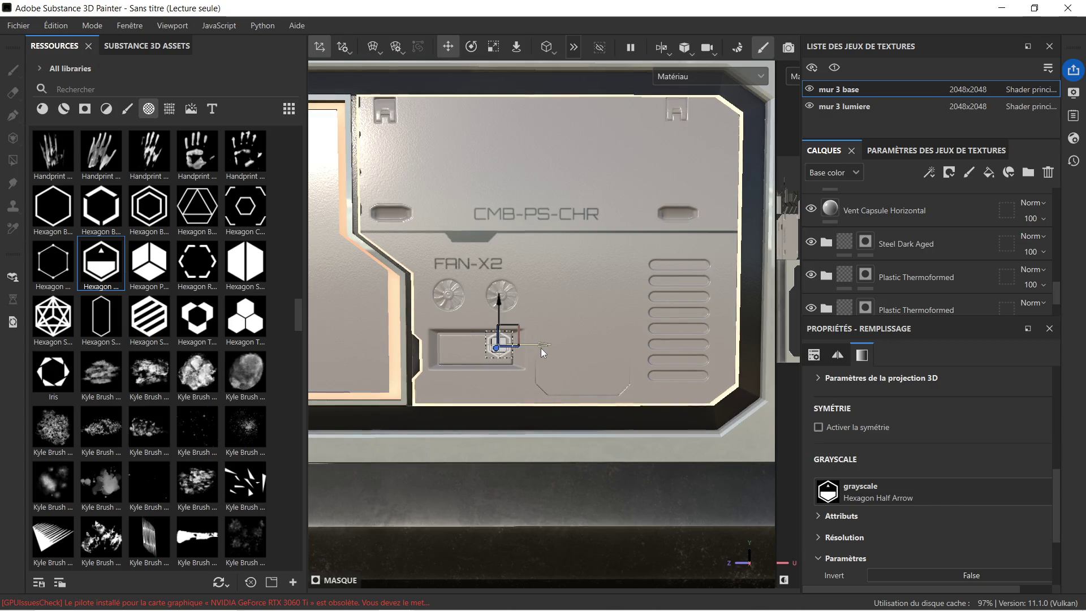
pyautogui.scroll(3)
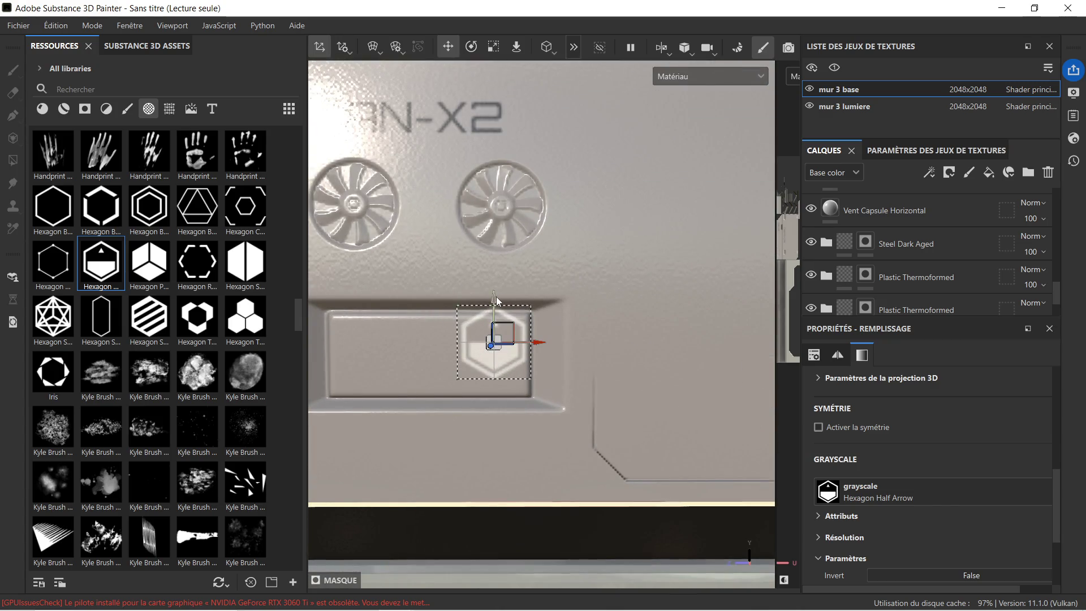
pyautogui.moveTo(491, 297); pyautogui.dragTo(493, 312)
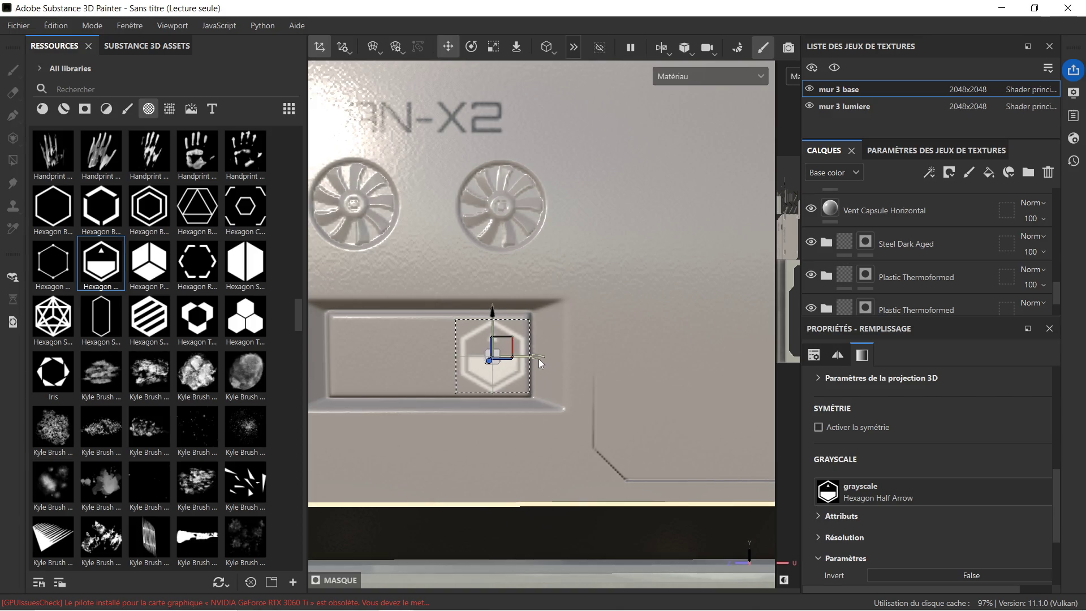
pyautogui.scroll(3)
pyautogui.scroll(3)
pyautogui.scroll(-3)
pyautogui.moveTo(446, 382); pyautogui.dragTo(525, 372)
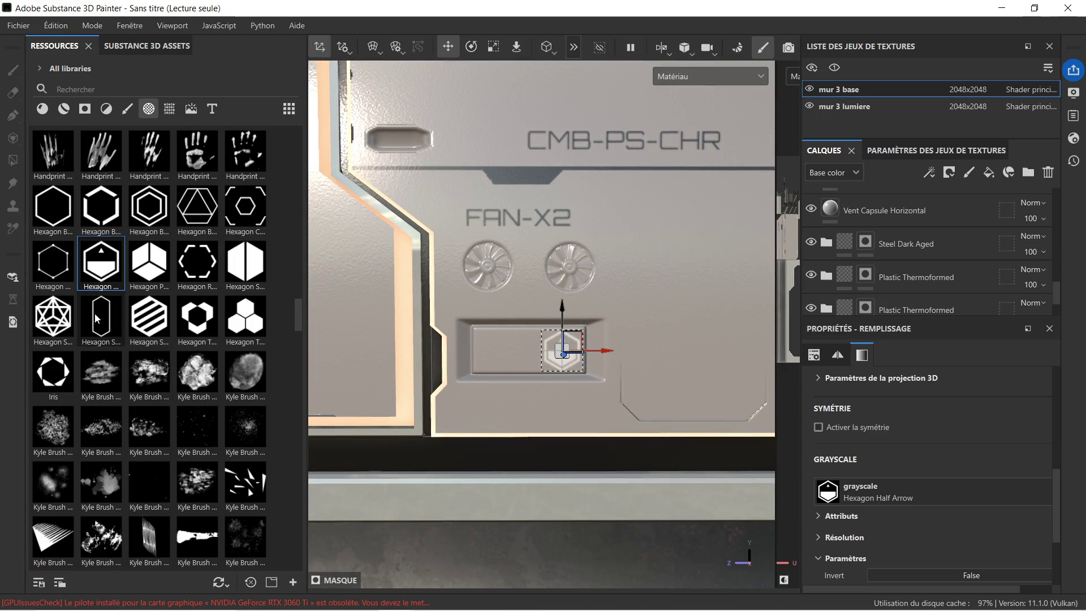
# Step: Add the Hexagon Stretch alpha to the wall's lower edge as a mask decal
pyautogui.moveTo(102, 315)
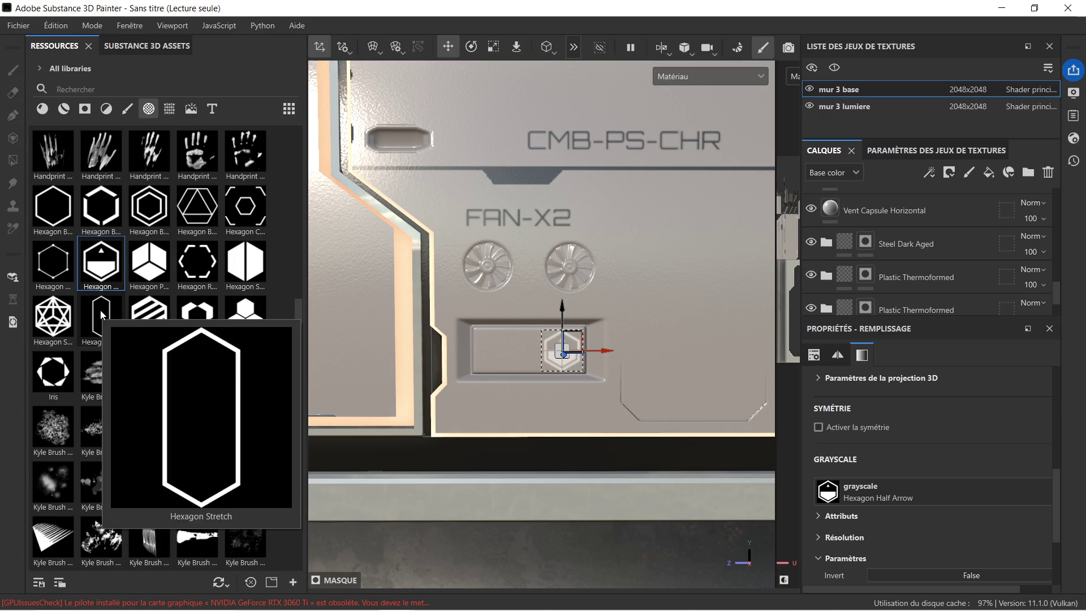
pyautogui.scroll(-3)
pyautogui.moveTo(663, 362); pyautogui.dragTo(578, 347)
pyautogui.moveTo(468, 330); pyautogui.dragTo(537, 335)
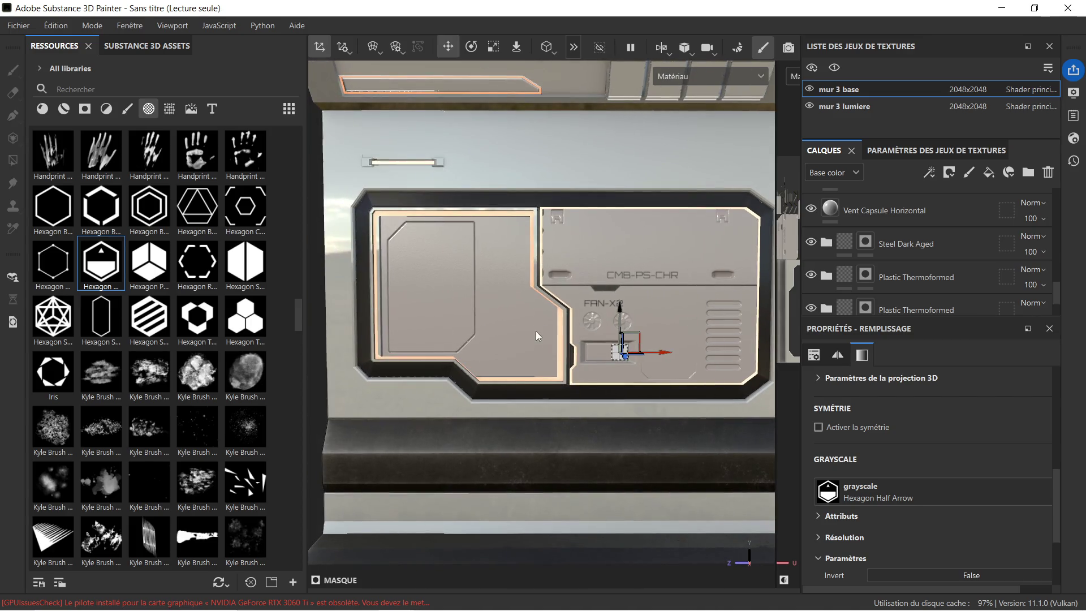
pyautogui.scroll(3)
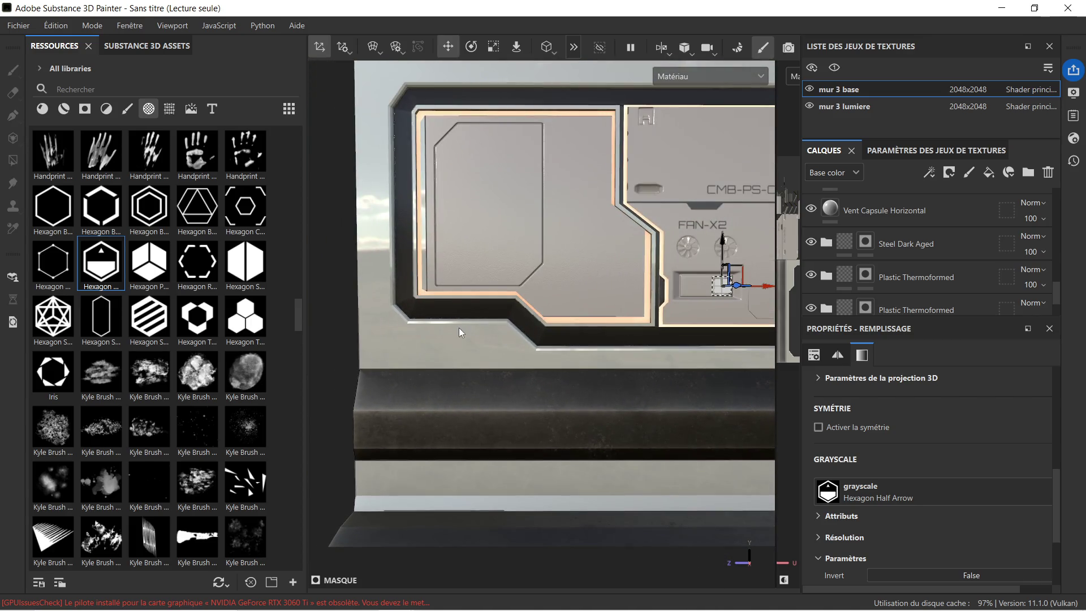
pyautogui.moveTo(102, 316); pyautogui.dragTo(426, 354)
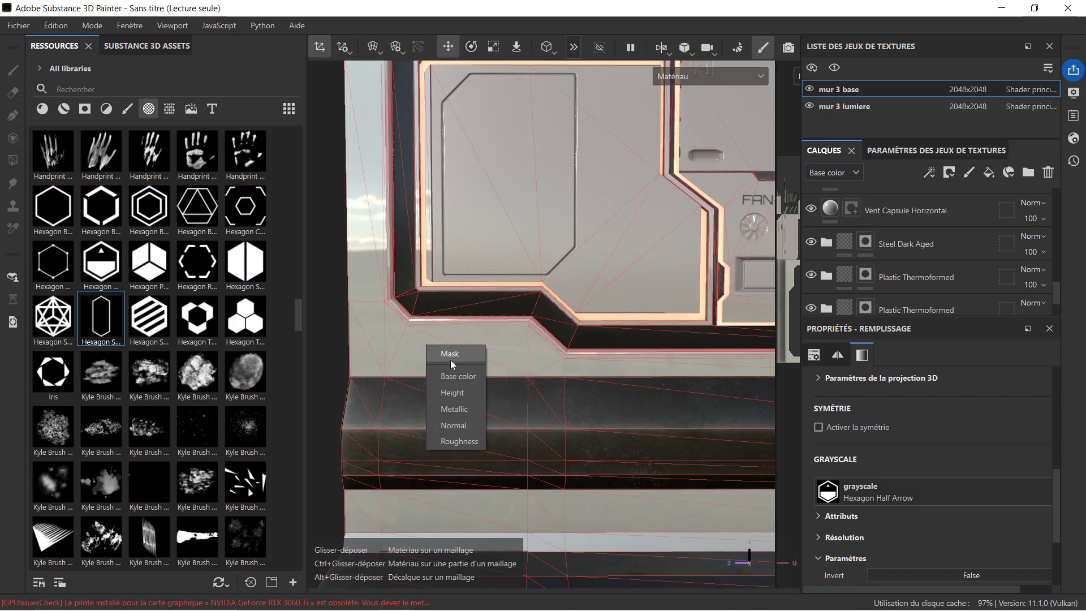
pyautogui.click(459, 356)
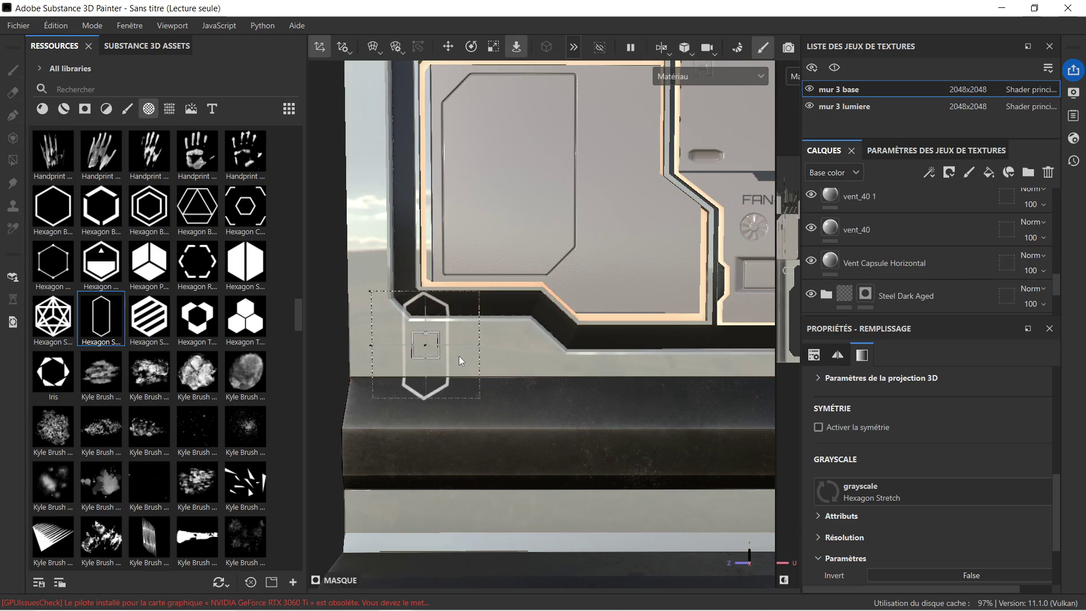
# Step: Rotate the Hexagon Stretch decal 90° so it lies horizontally
pyautogui.scroll(3)
pyautogui.click(471, 47)
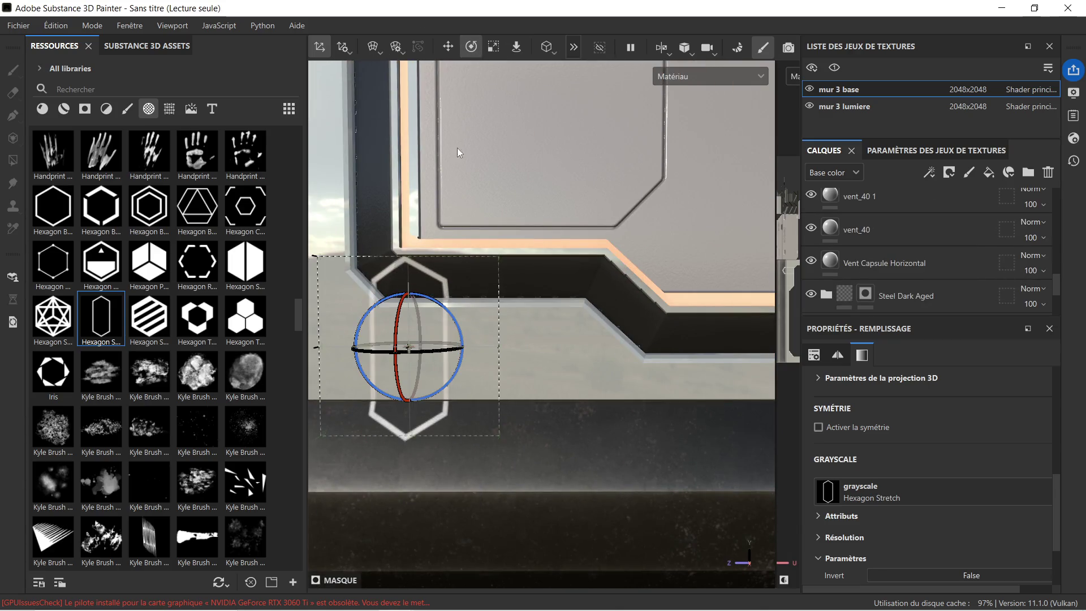
pyautogui.moveTo(436, 304); pyautogui.dragTo(495, 365)
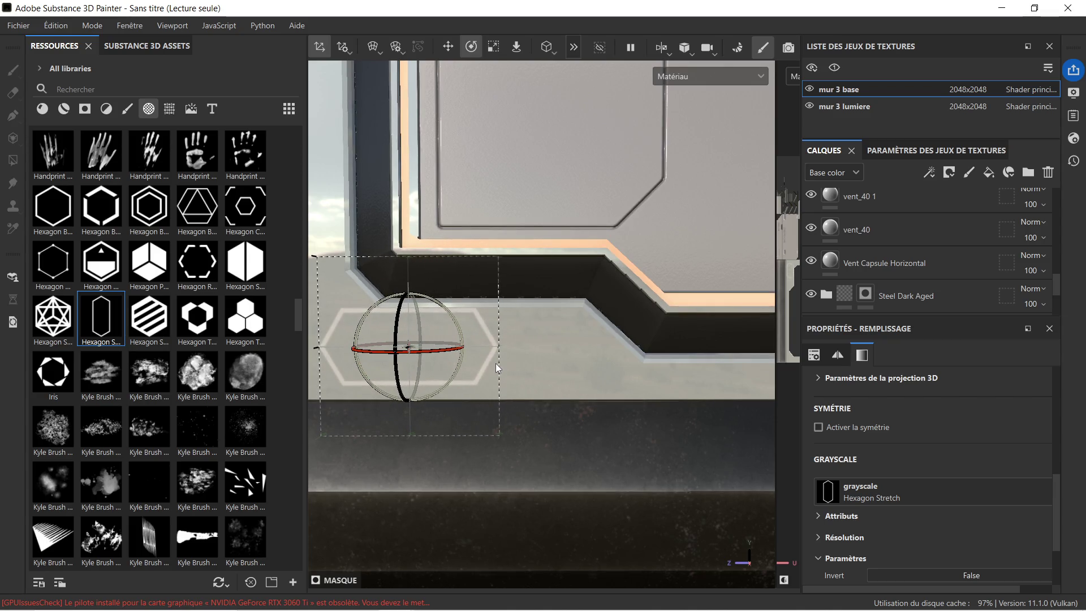
pyautogui.moveTo(481, 330); pyautogui.dragTo(607, 273)
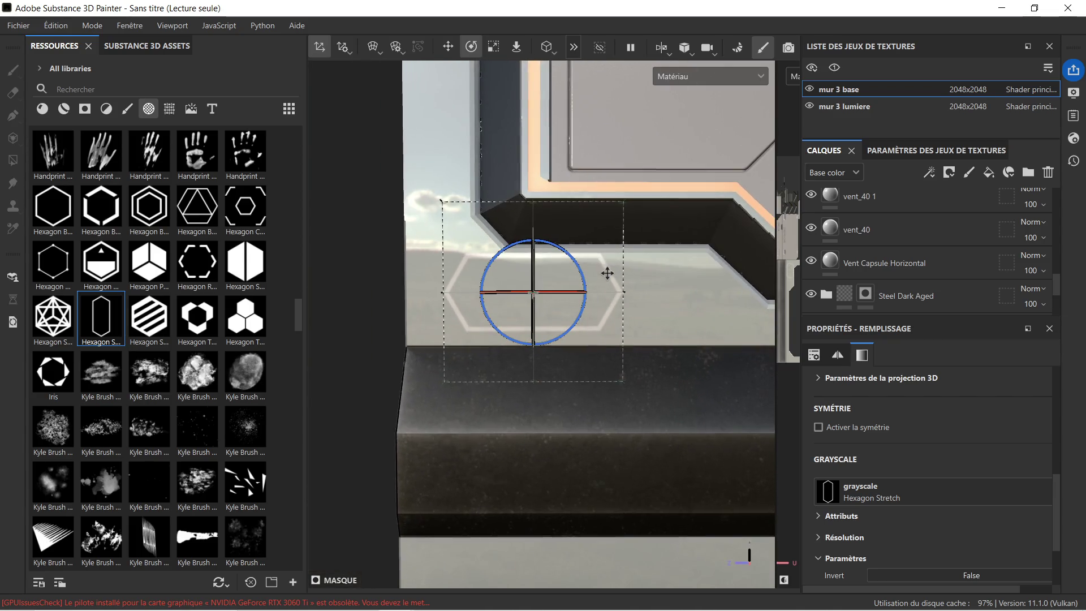
pyautogui.click(447, 47)
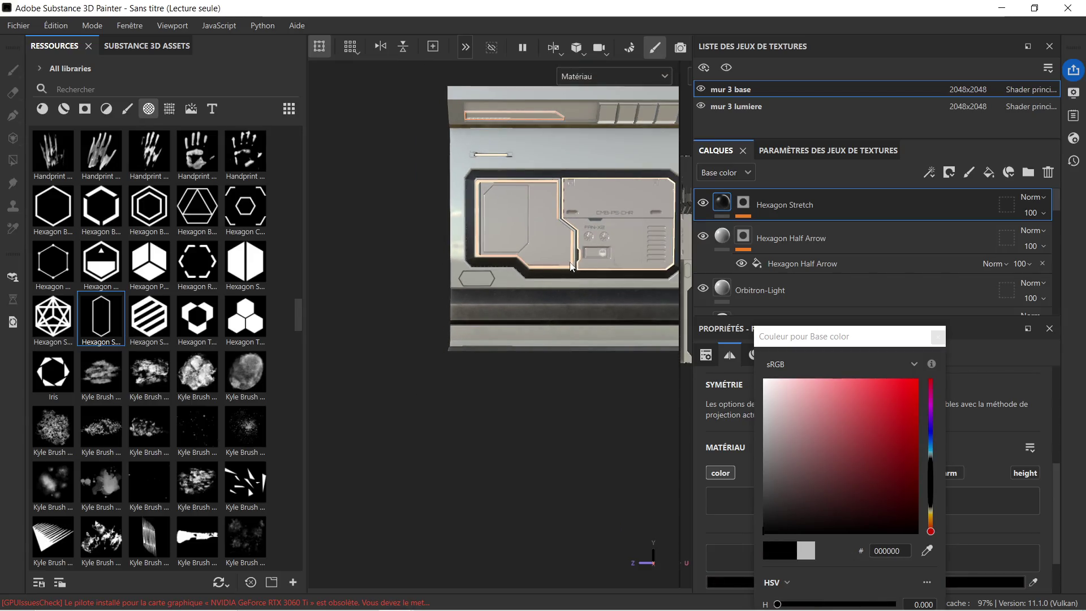
# Step: Select the Hexagon Stretch mask's fill sub-layer to edit its projection
pyautogui.scroll(3)
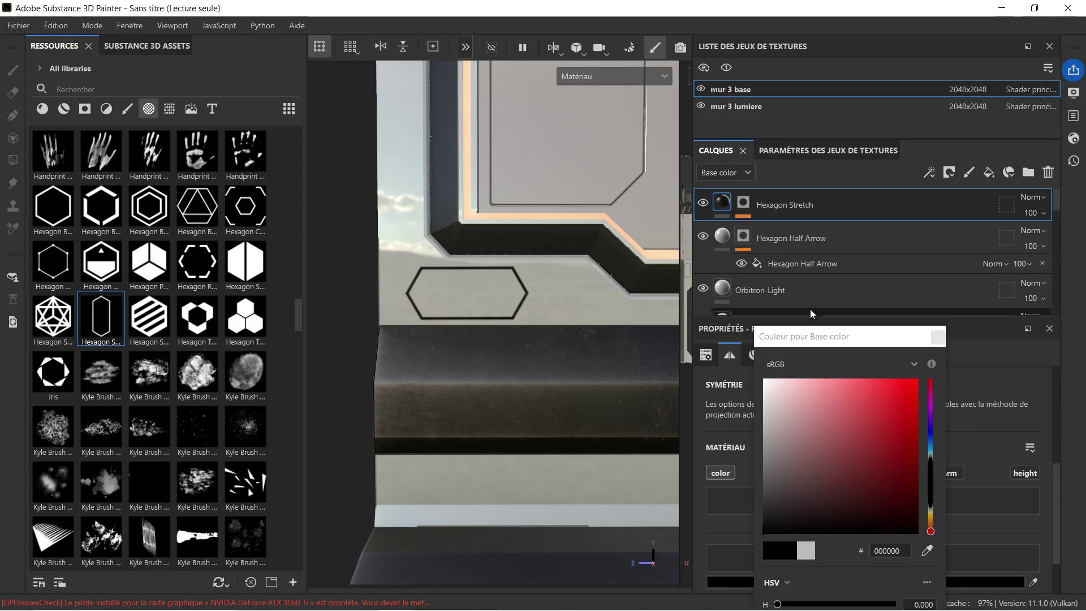
pyautogui.click(741, 203)
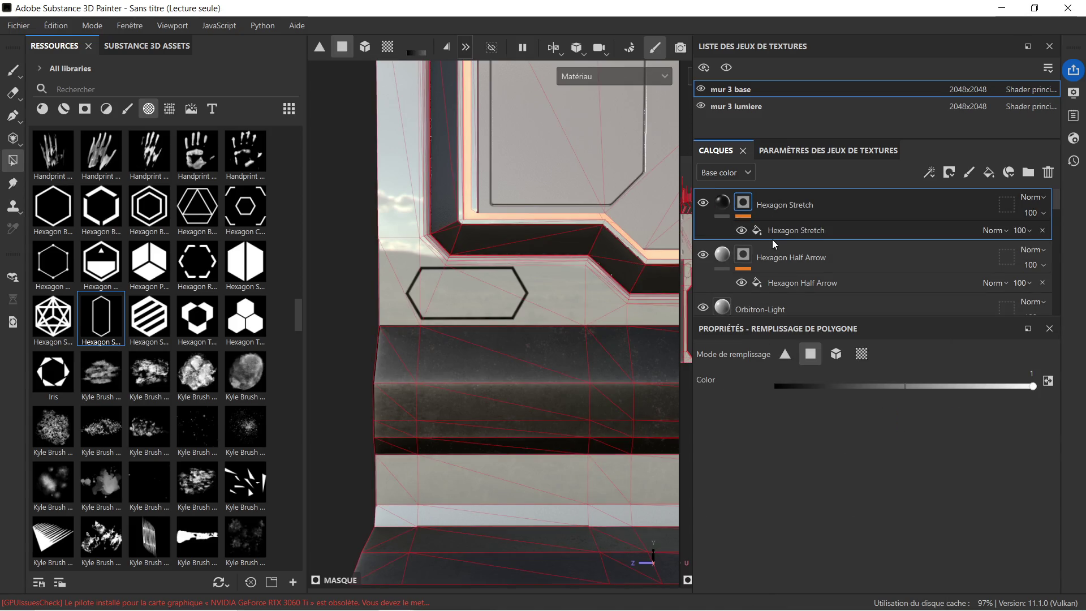
pyautogui.click(770, 232)
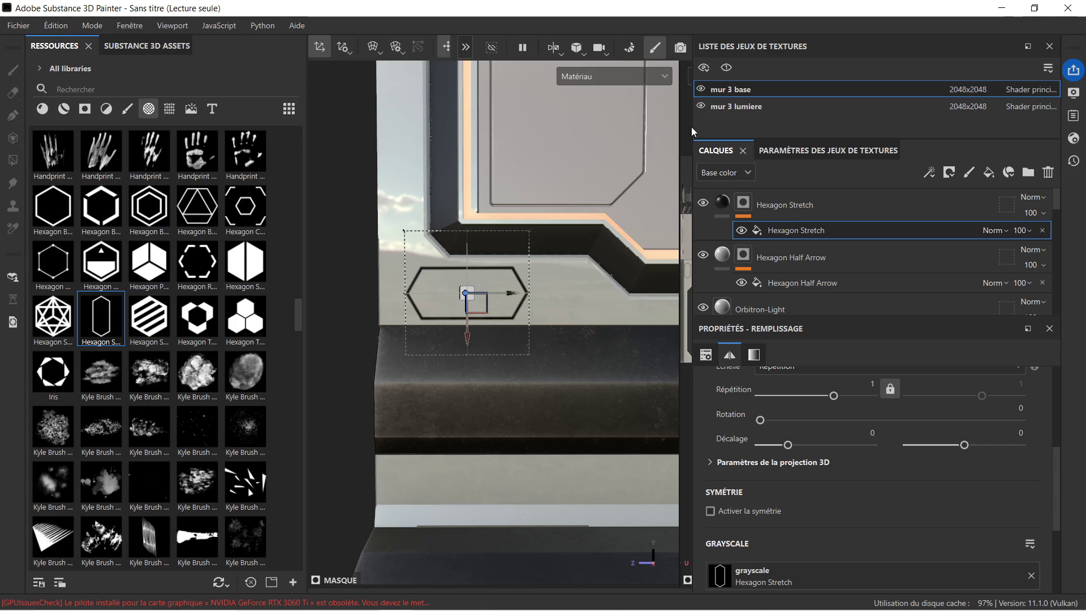
# Step: Widen the viewport and scale down the Hexagon Stretch decal projection
pyautogui.moveTo(693, 125); pyautogui.dragTo(796, 126)
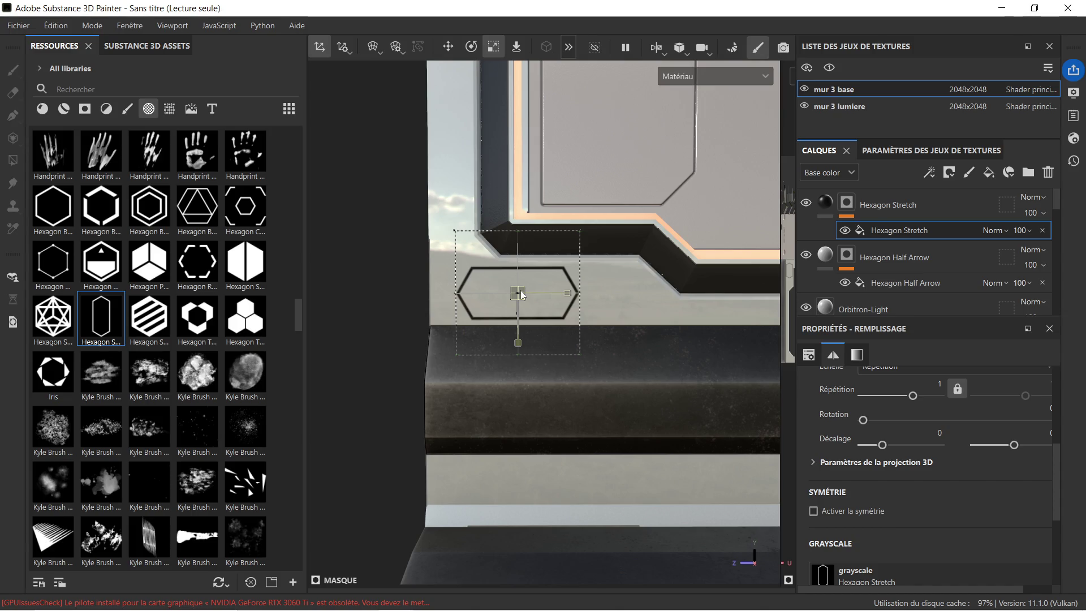
pyautogui.moveTo(520, 290); pyautogui.dragTo(403, 209)
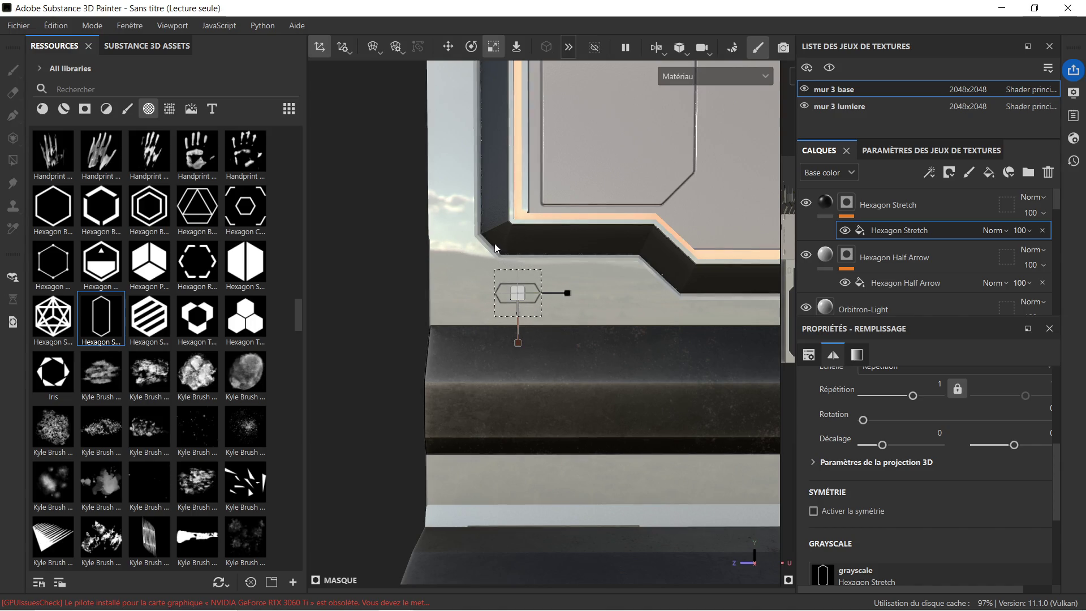
pyautogui.scroll(-3)
pyautogui.moveTo(629, 241); pyautogui.dragTo(483, 278)
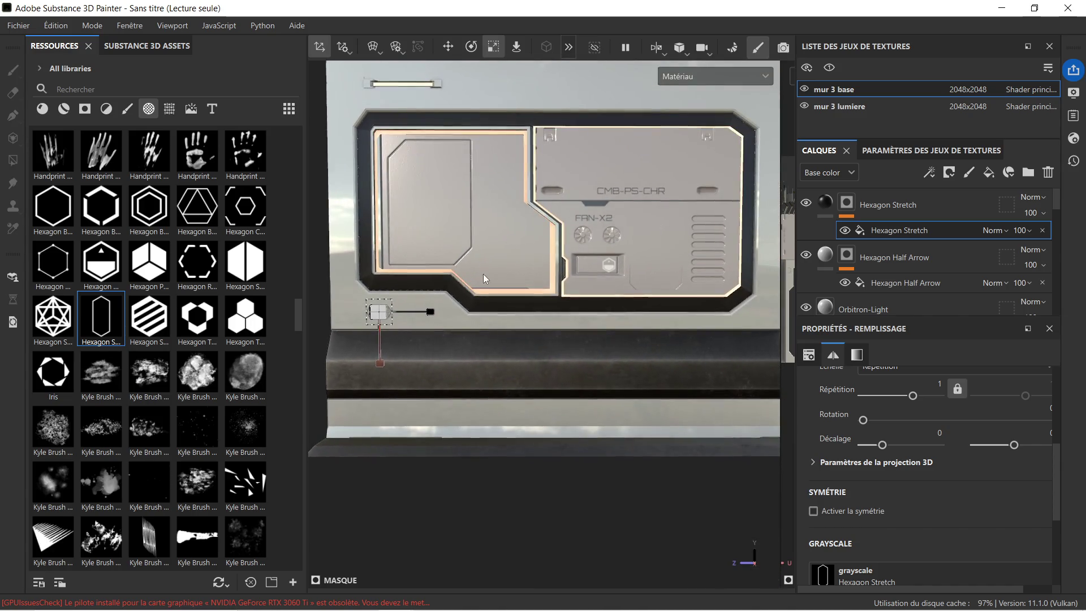
pyautogui.scroll(3)
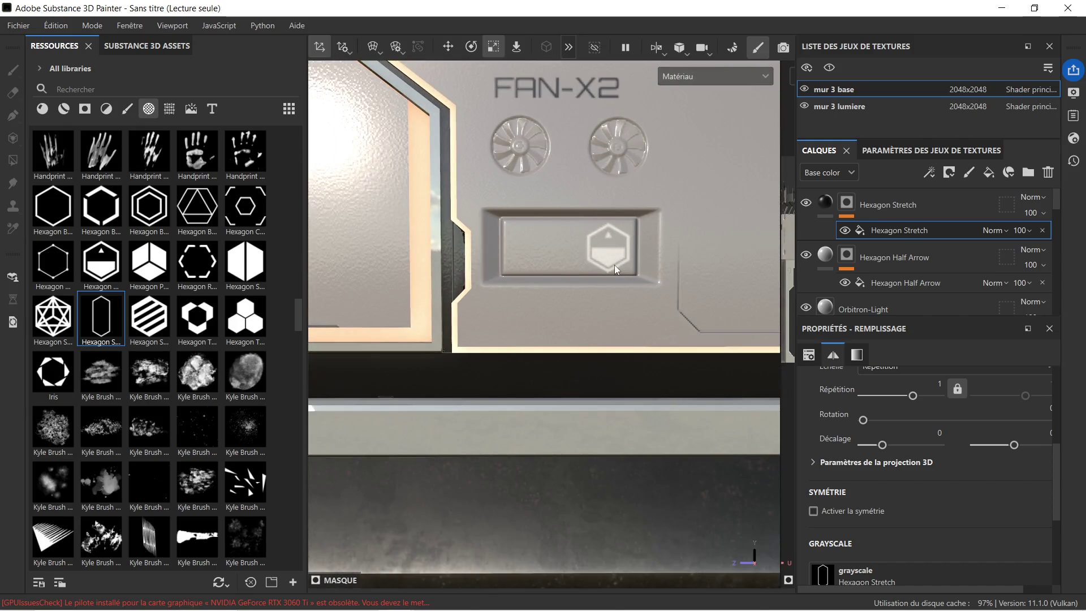
pyautogui.scroll(-3)
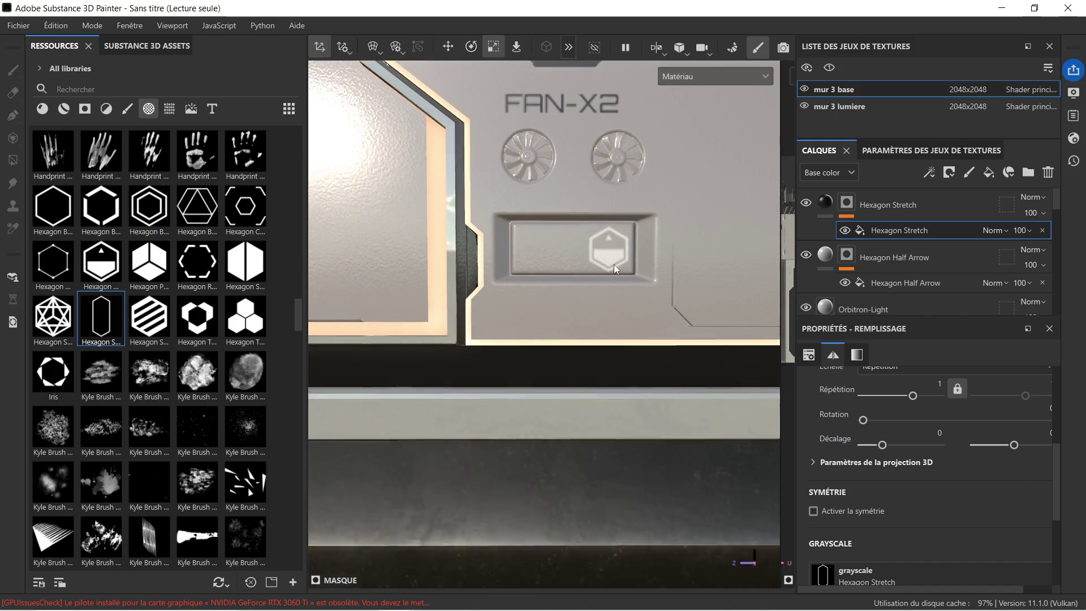
pyautogui.moveTo(314, 319); pyautogui.dragTo(459, 297)
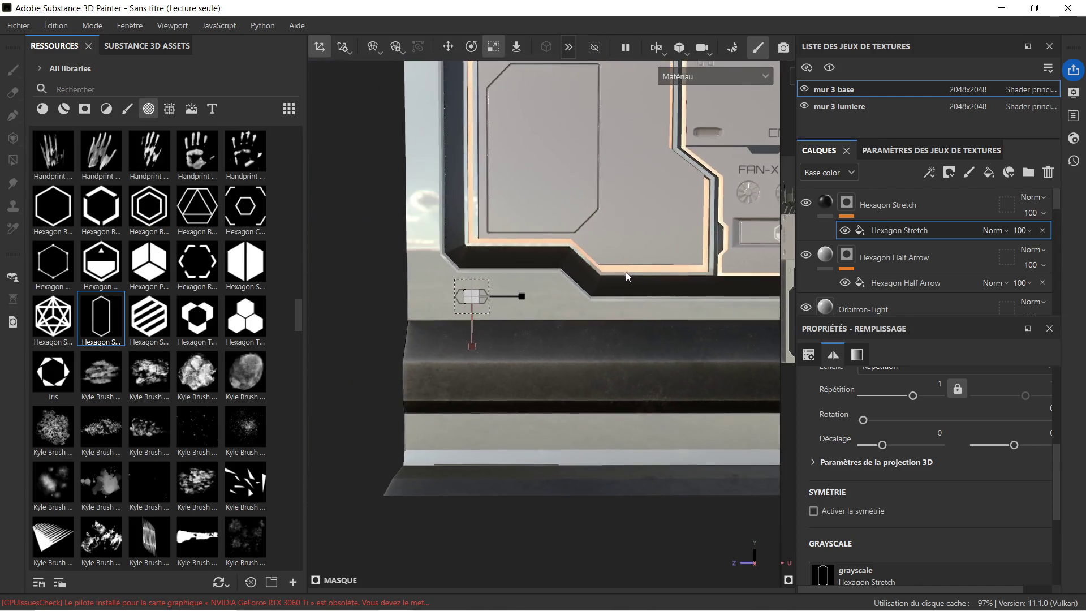
pyautogui.scroll(3)
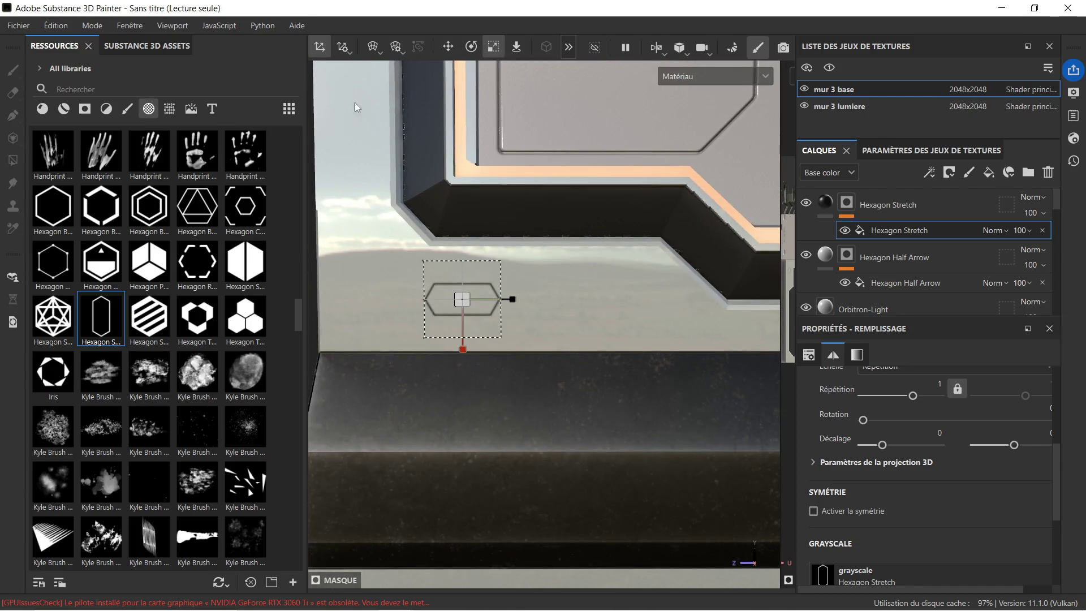
# Step: Move the hexagon decal up and right, just below the frame's lower-left corner
pyautogui.click(448, 48)
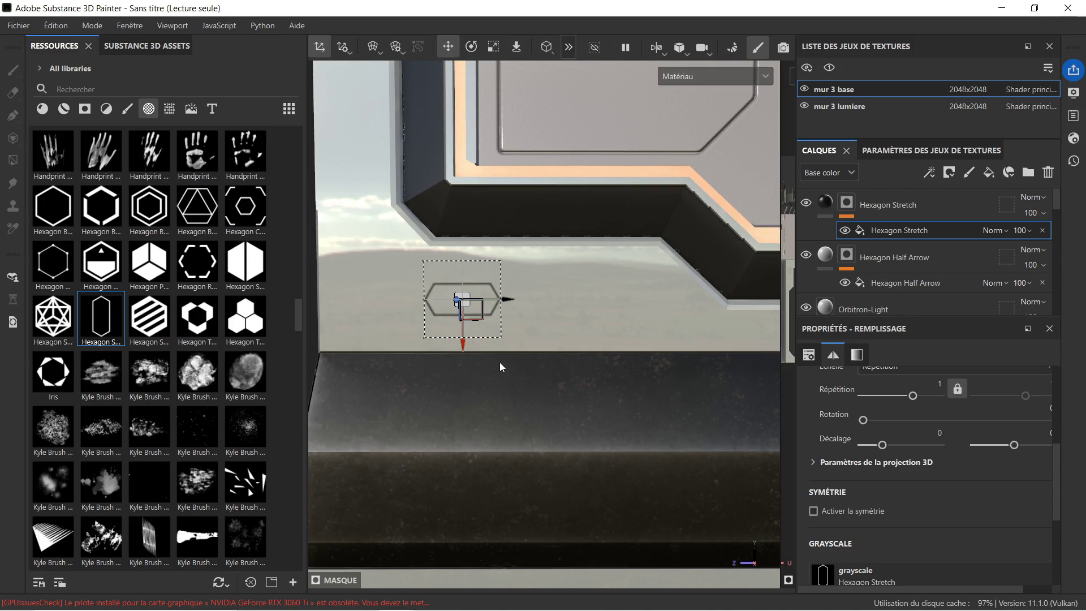
pyautogui.scroll(3)
pyautogui.moveTo(443, 312); pyautogui.dragTo(448, 281)
pyautogui.moveTo(492, 242); pyautogui.dragTo(589, 244)
pyautogui.scroll(-3)
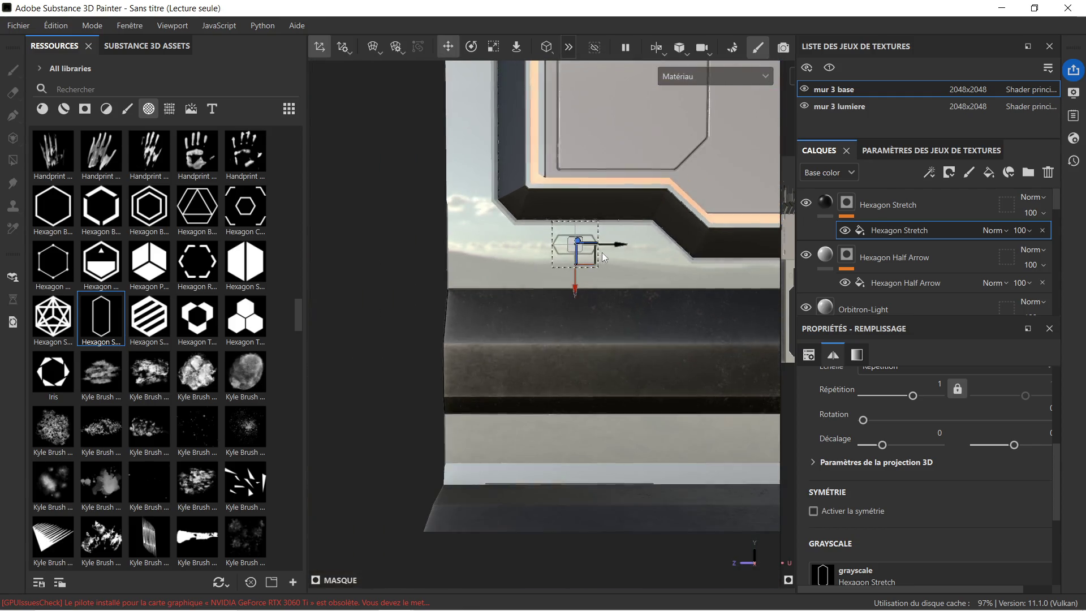
pyautogui.scroll(-3)
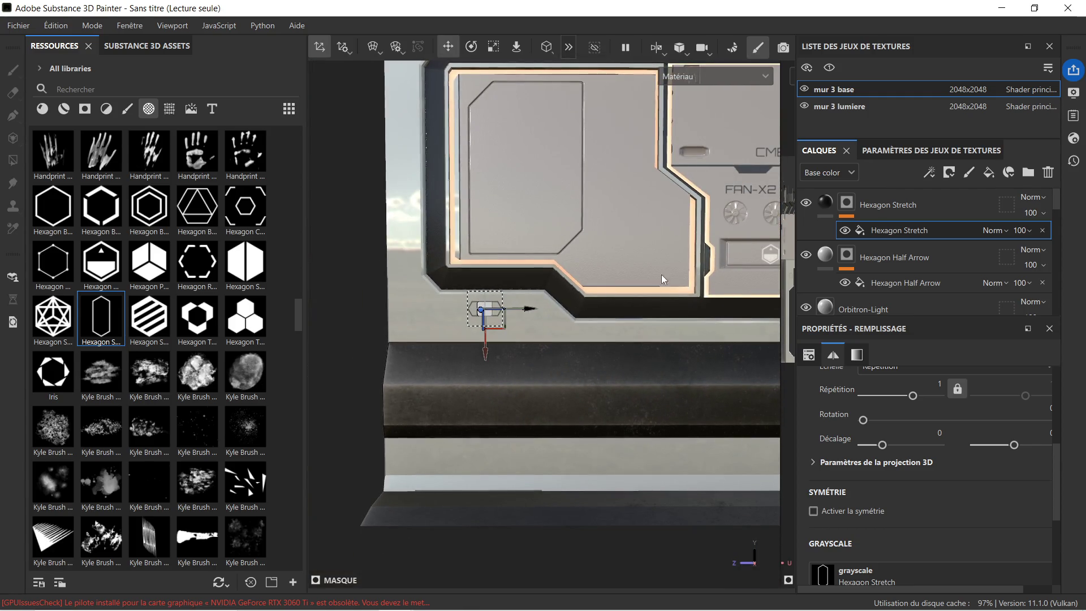
pyautogui.scroll(-3)
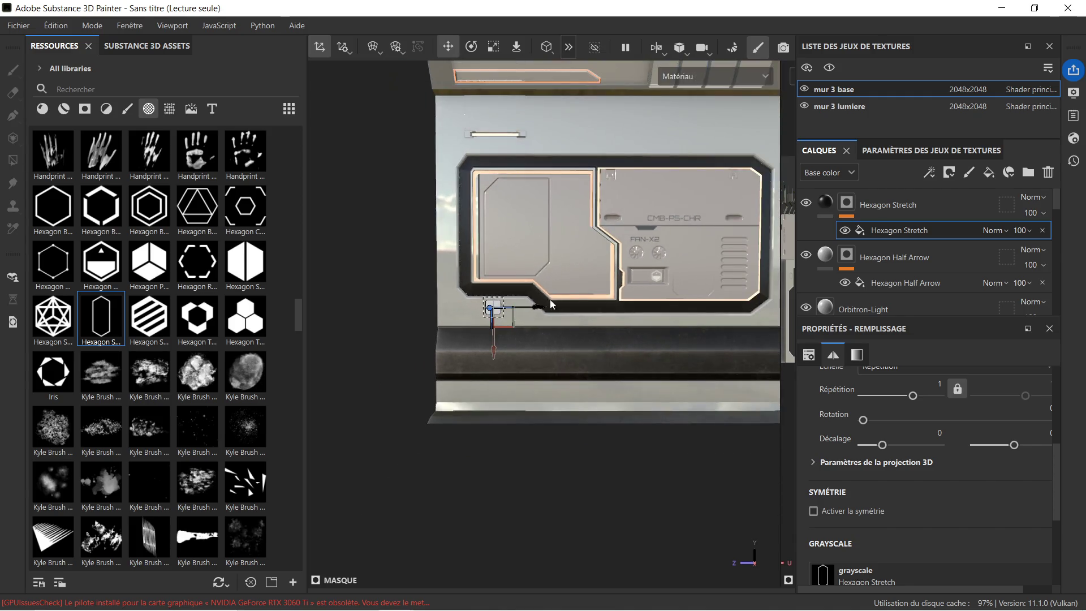
# Step: Remove the Hexagon Stretch layer from the layer stack and recentre the panel
pyautogui.click(916, 205)
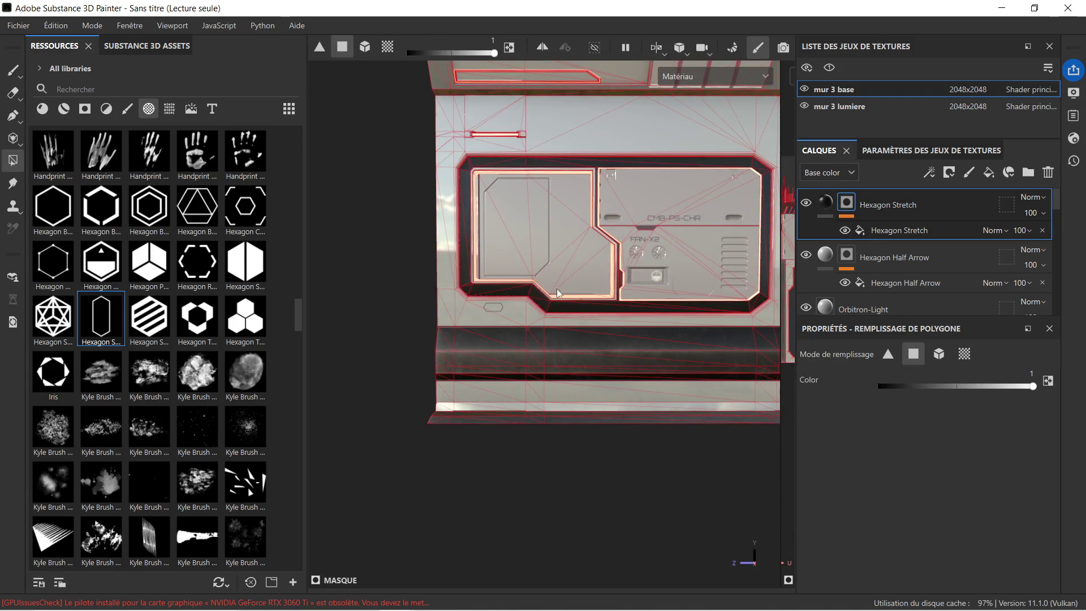
pyautogui.scroll(-3)
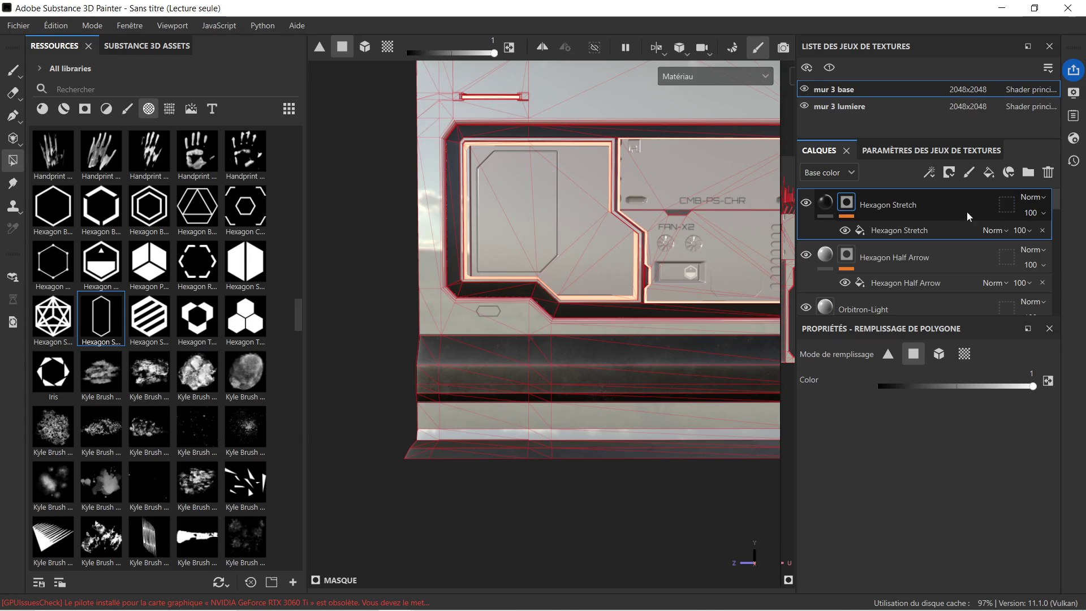
pyautogui.press('Delete')
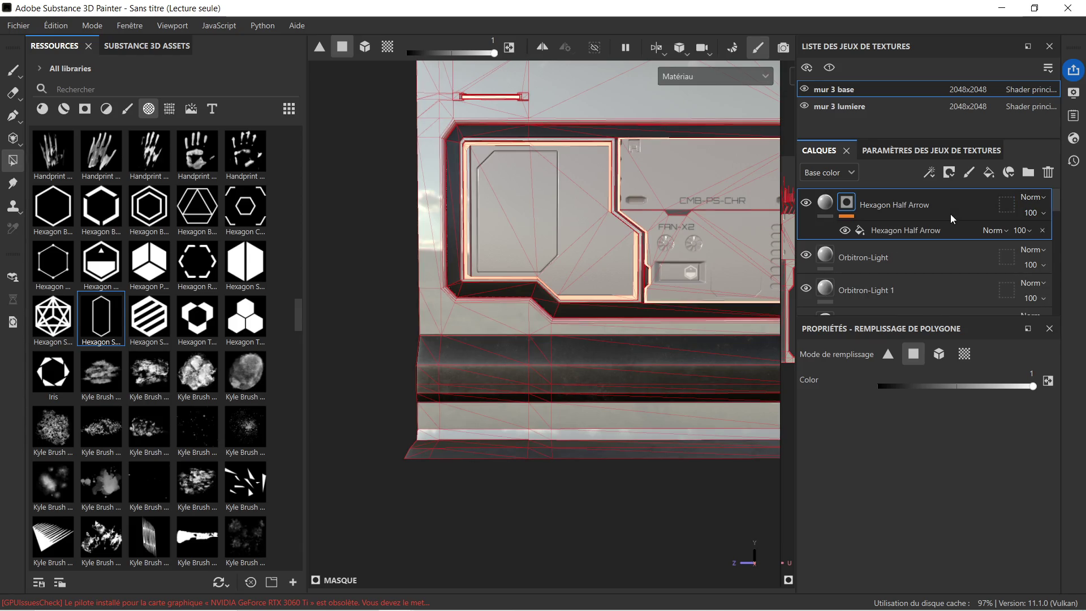
pyautogui.scroll(-3)
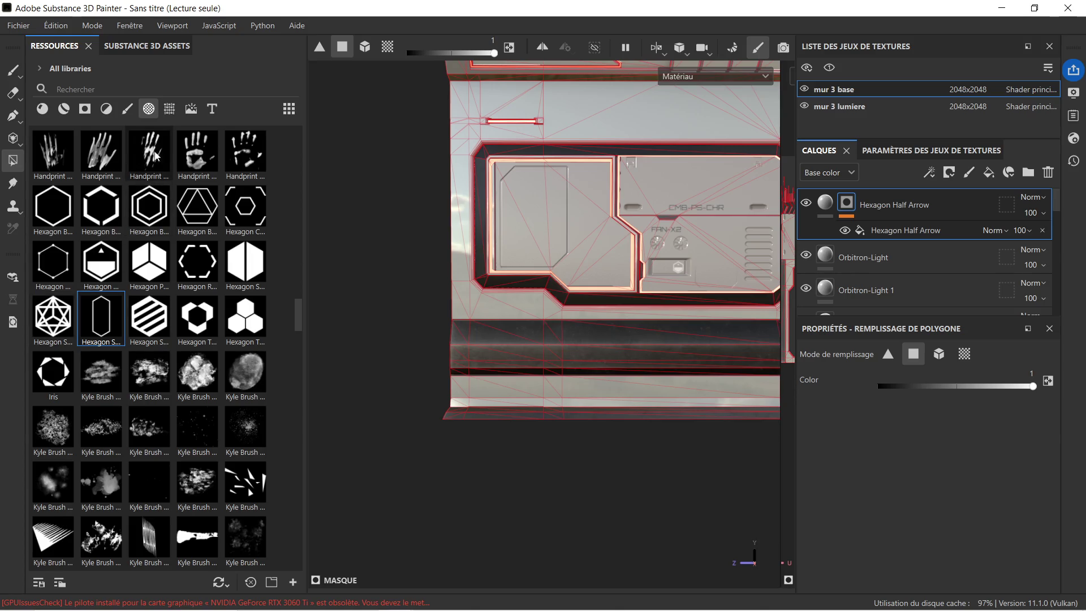
pyautogui.moveTo(668, 228); pyautogui.dragTo(578, 238)
pyautogui.scroll(3)
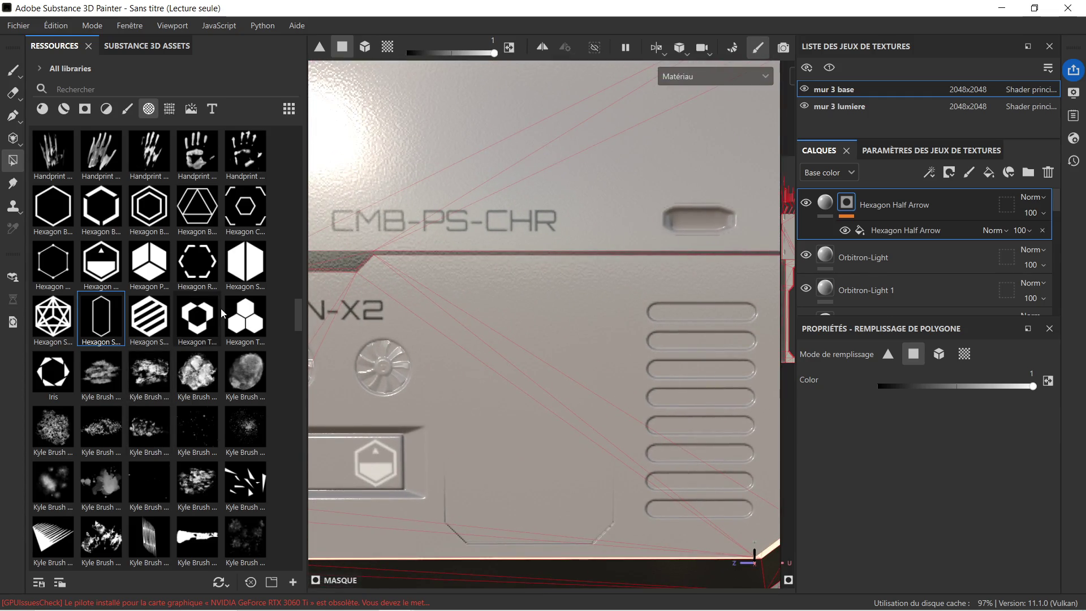
# Step: Place the Hexagon Tri Branch decal, shrink it, and position it beside the CMB-PS-CHR label
pyautogui.moveTo(204, 324); pyautogui.dragTo(646, 218)
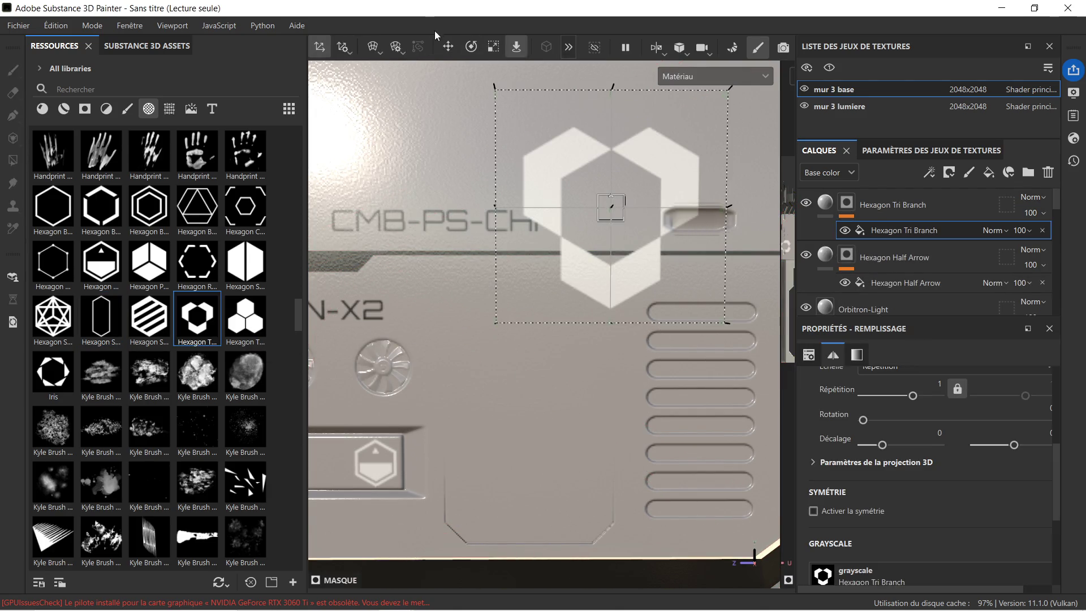
pyautogui.click(493, 48)
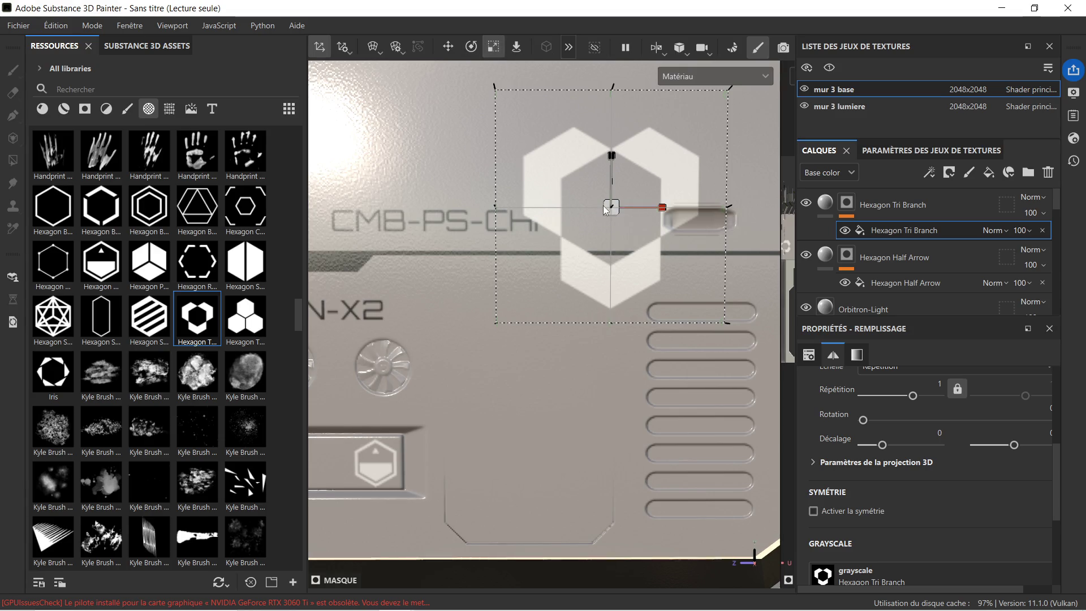
pyautogui.moveTo(606, 210); pyautogui.dragTo(456, 259)
pyautogui.press('w')
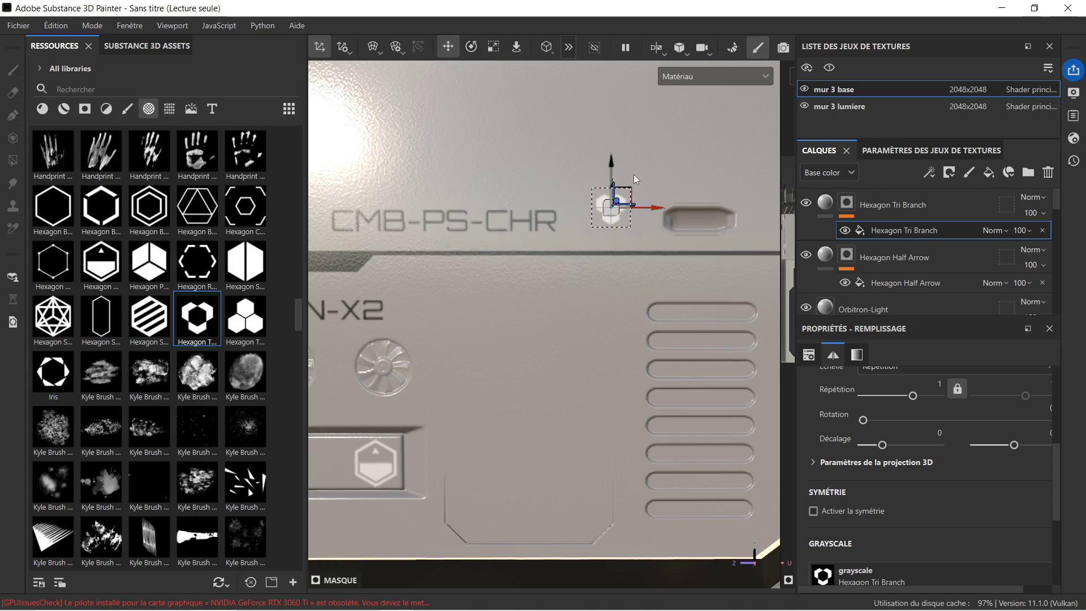
pyautogui.moveTo(609, 160); pyautogui.dragTo(613, 169)
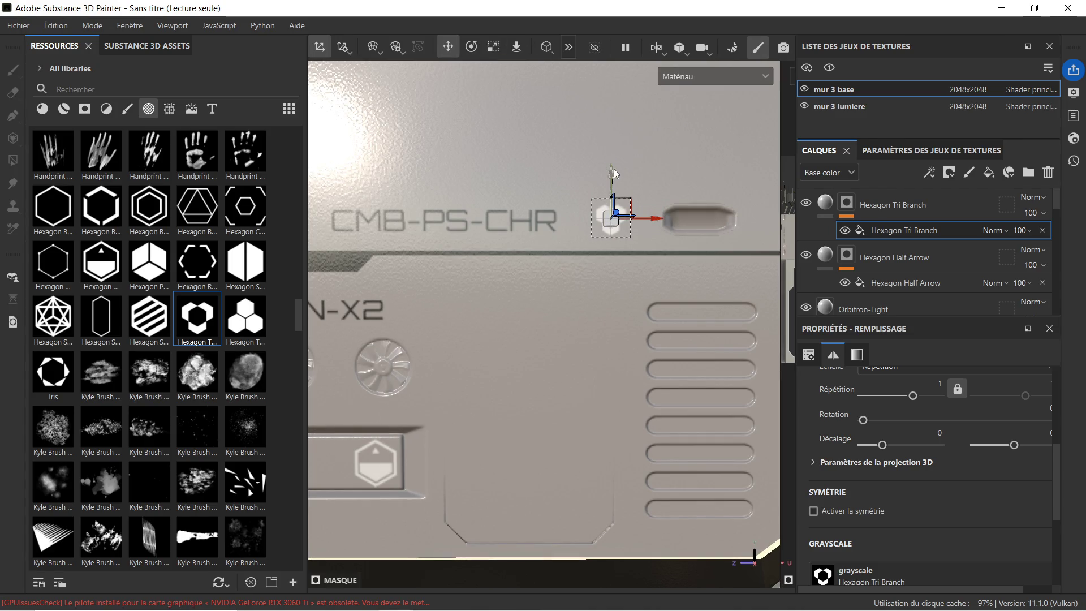
pyautogui.scroll(3)
pyautogui.moveTo(636, 217); pyautogui.dragTo(592, 220)
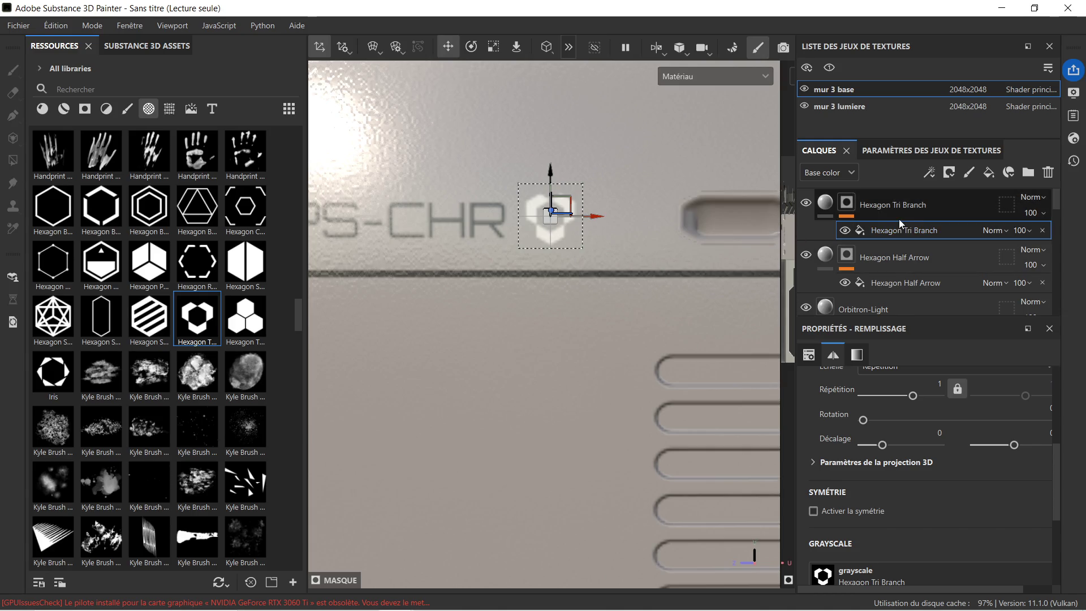
pyautogui.click(901, 212)
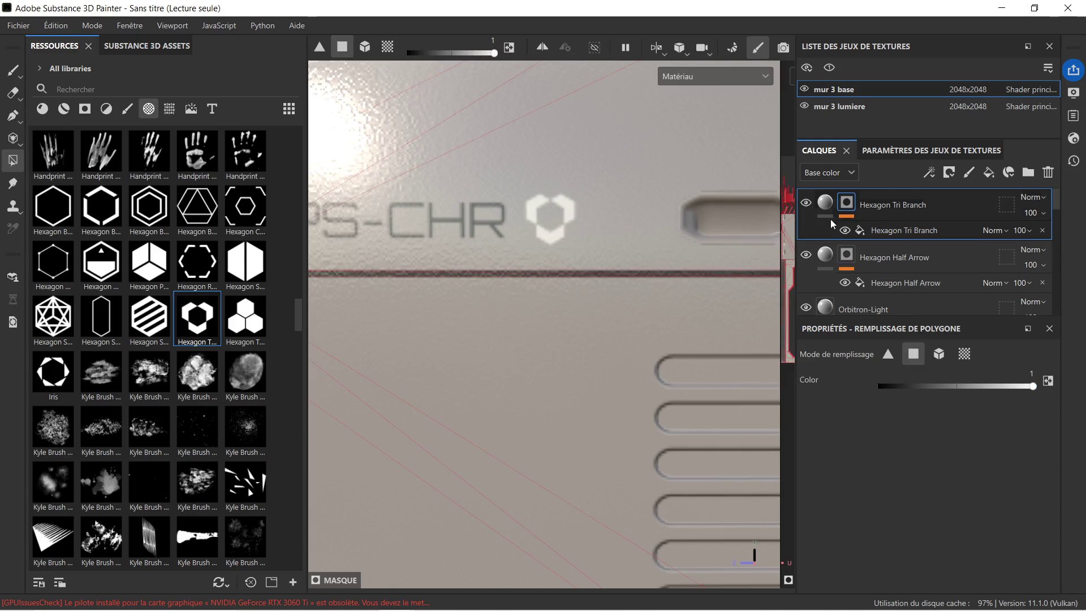
# Step: Set the Hexagon Tri Branch fill's base color to near-black 0D0D0D
pyautogui.click(825, 202)
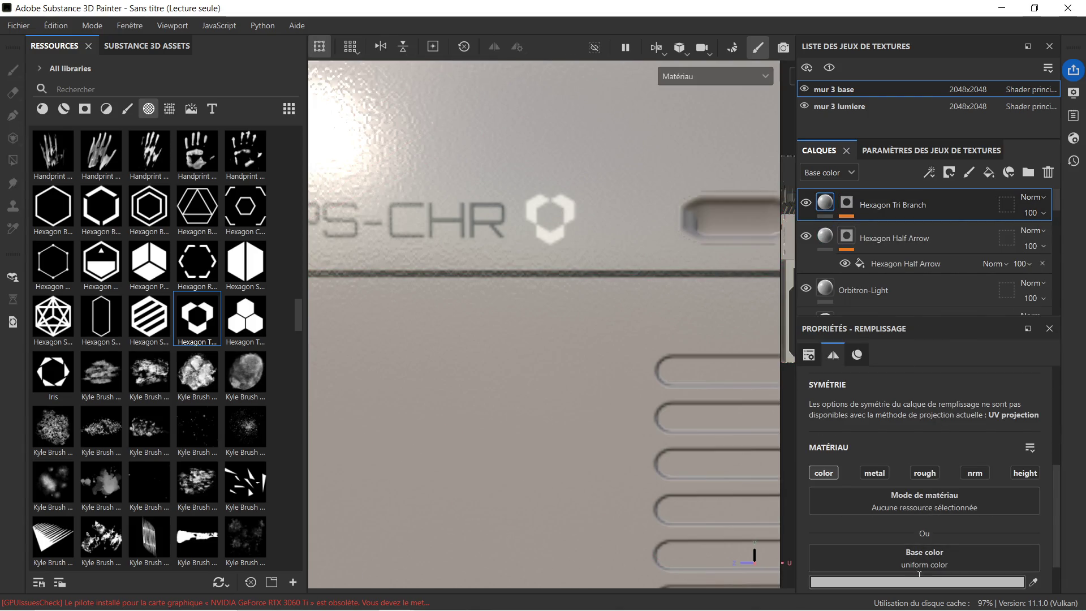
pyautogui.click(916, 582)
pyautogui.moveTo(821, 508); pyautogui.dragTo(756, 524)
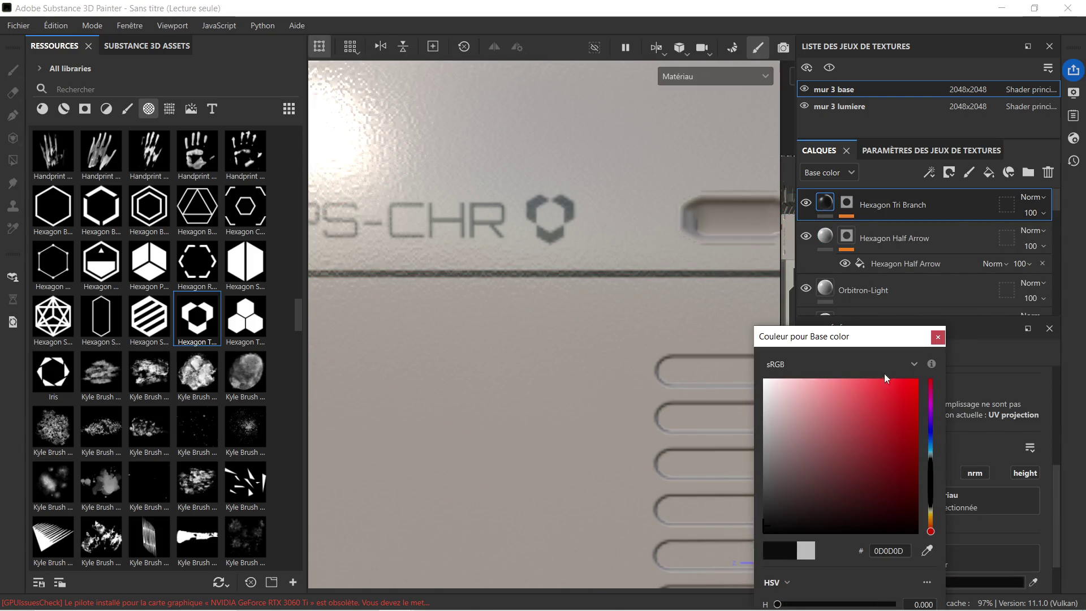
pyautogui.click(937, 337)
pyautogui.scroll(-3)
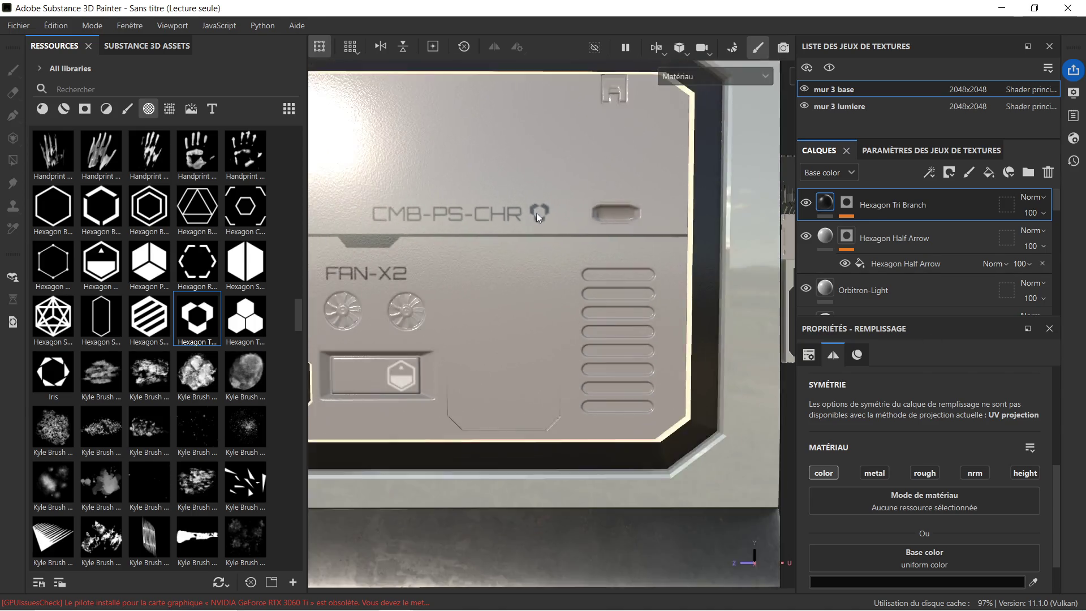
pyautogui.scroll(3)
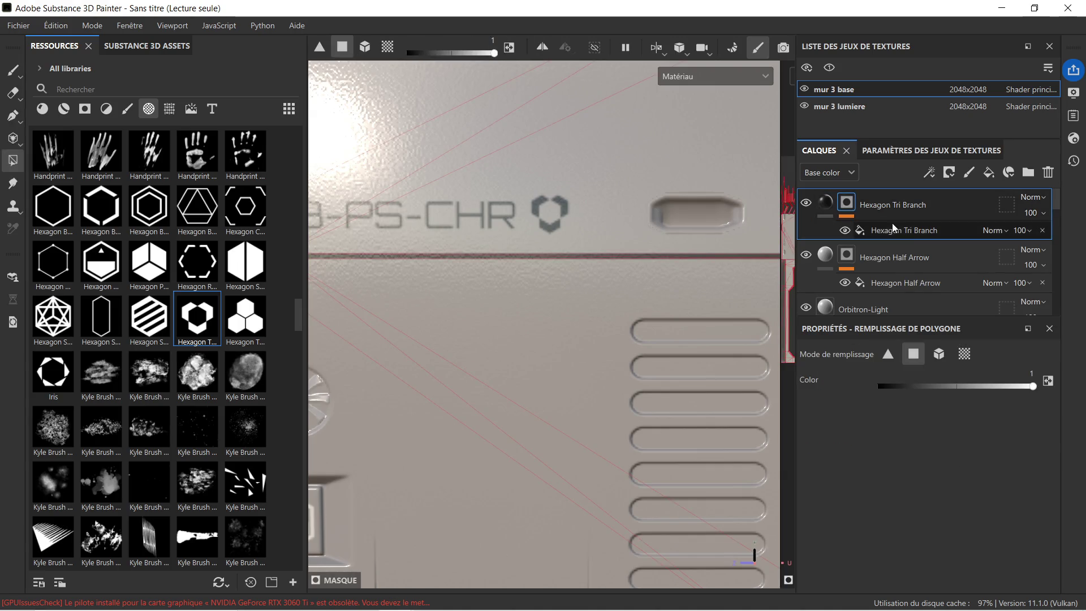
pyautogui.click(908, 229)
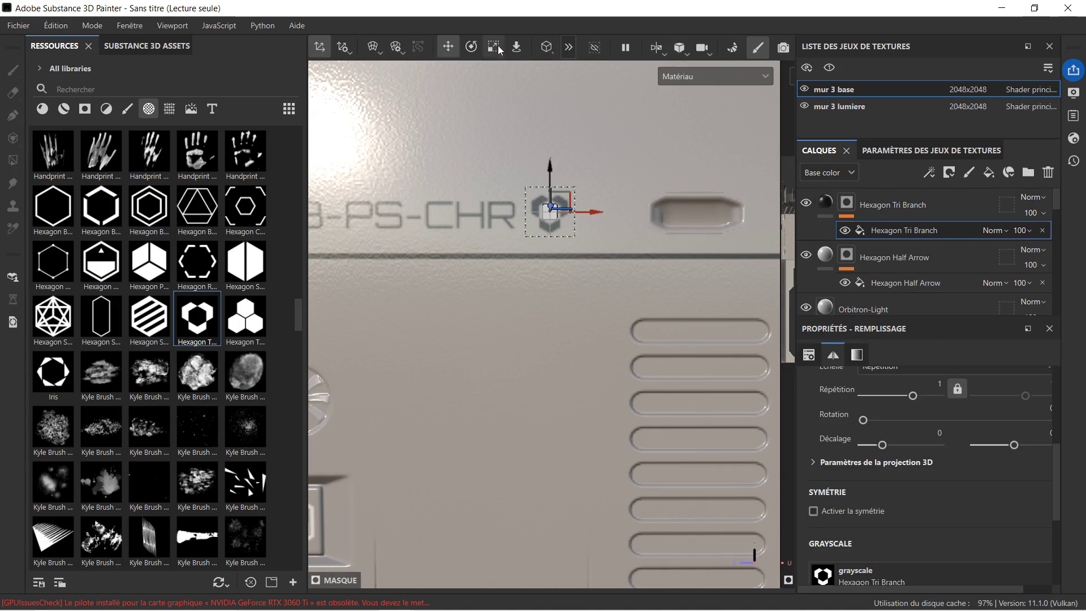
# Step: Shrink the Hexagon Tri Branch decal and nudge it slightly down and right
pyautogui.click(498, 49)
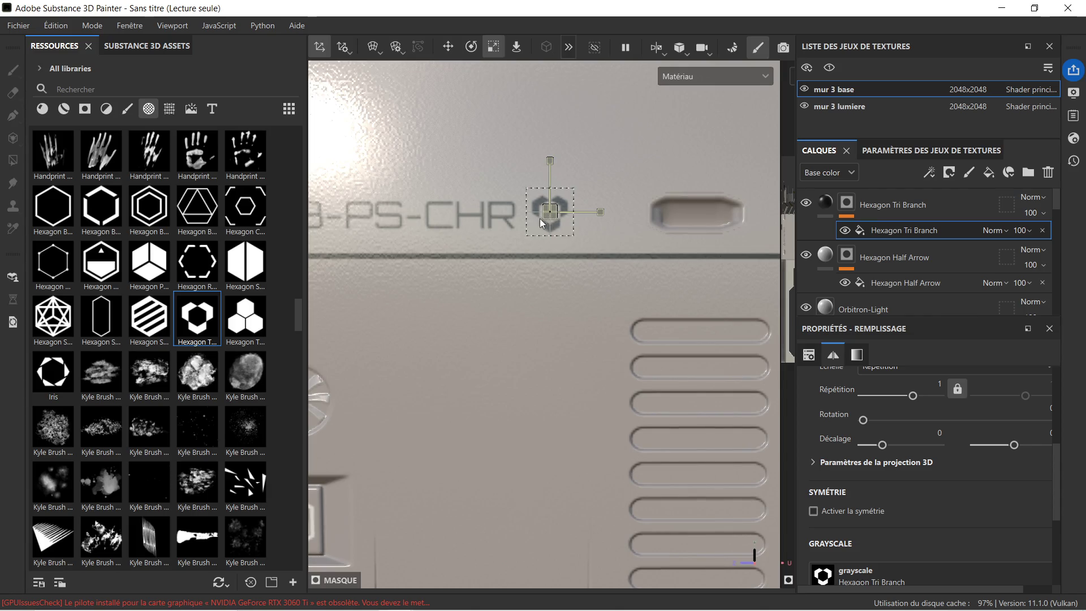
pyautogui.scroll(3)
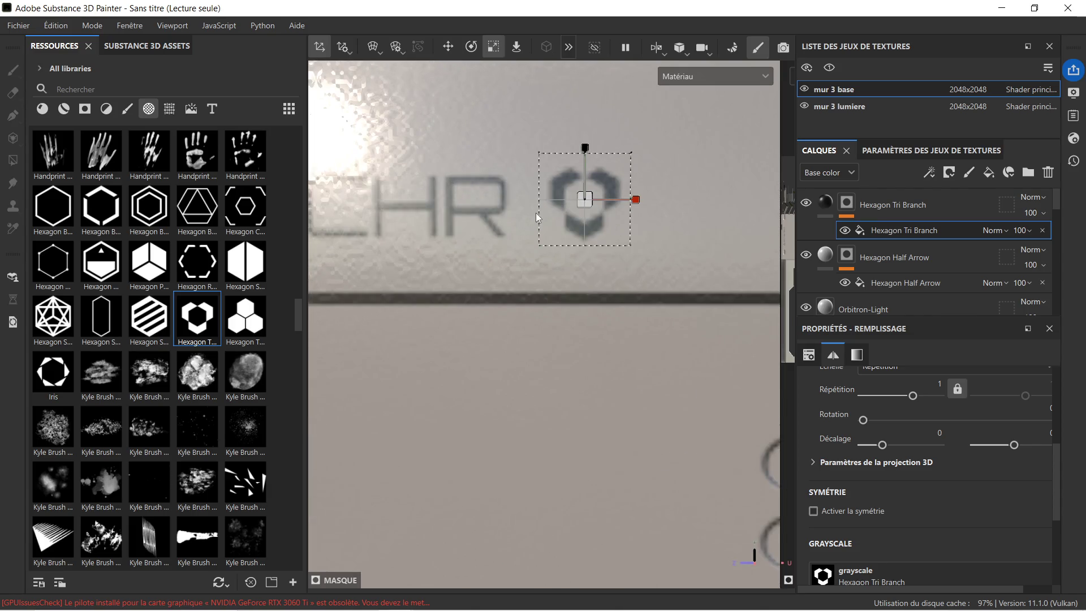
pyautogui.moveTo(576, 237); pyautogui.dragTo(549, 246)
pyautogui.click(452, 52)
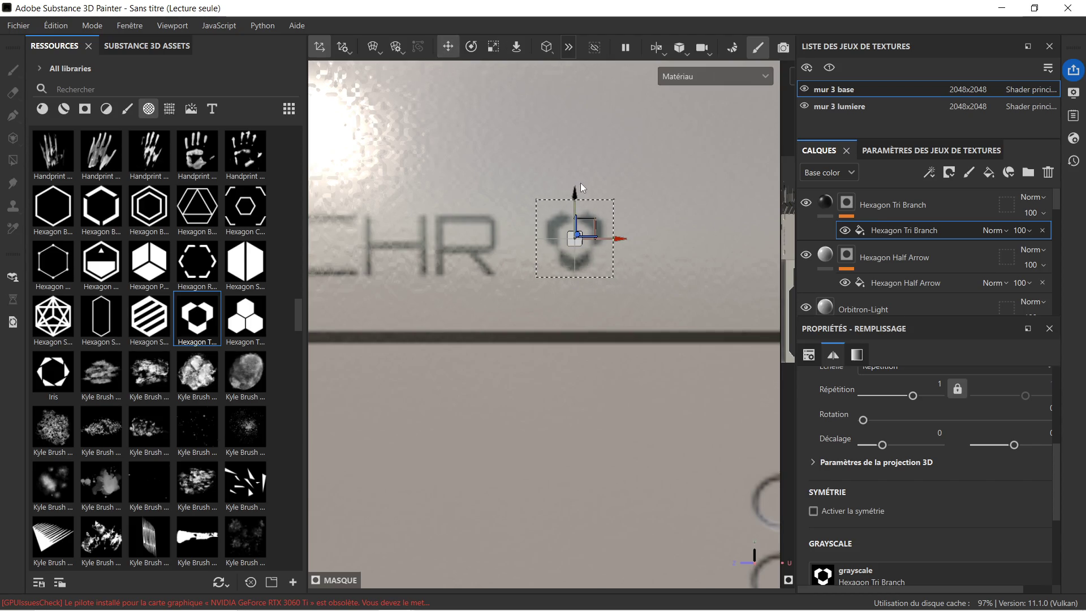
pyautogui.moveTo(577, 201); pyautogui.dragTo(577, 203)
pyautogui.moveTo(614, 247); pyautogui.dragTo(624, 248)
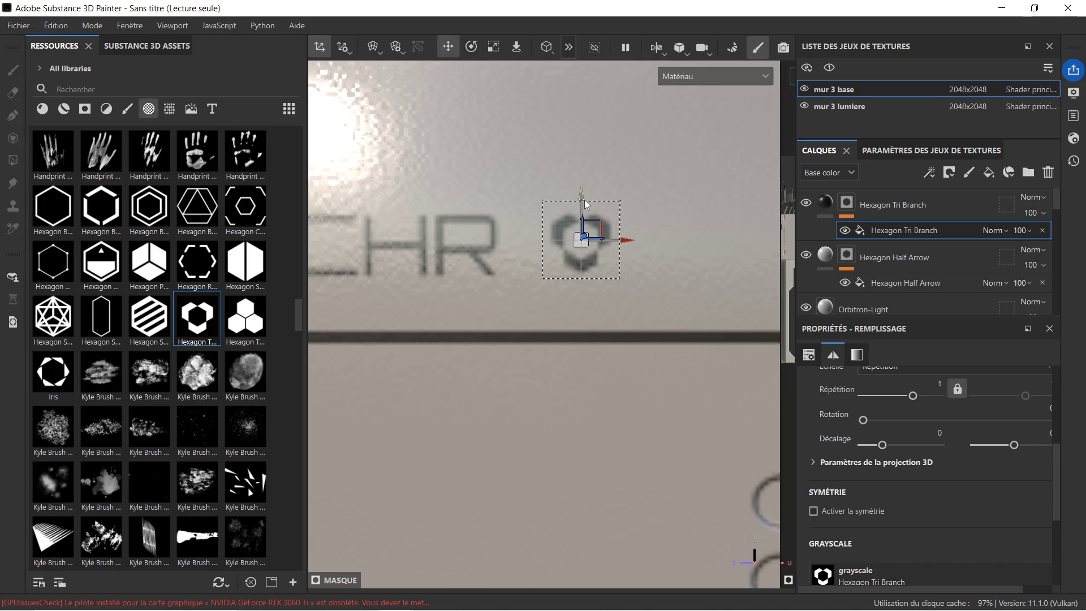
# Step: Fine-tune the decal's size and slide it to sit just right of the CHR text
pyautogui.click(496, 47)
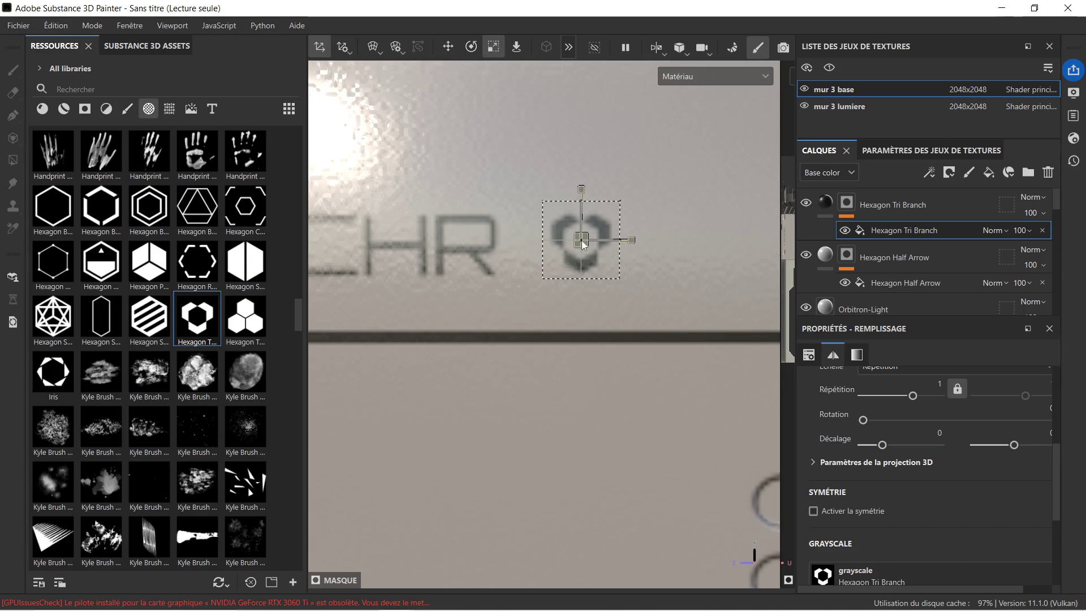
pyautogui.moveTo(586, 242); pyautogui.dragTo(602, 232)
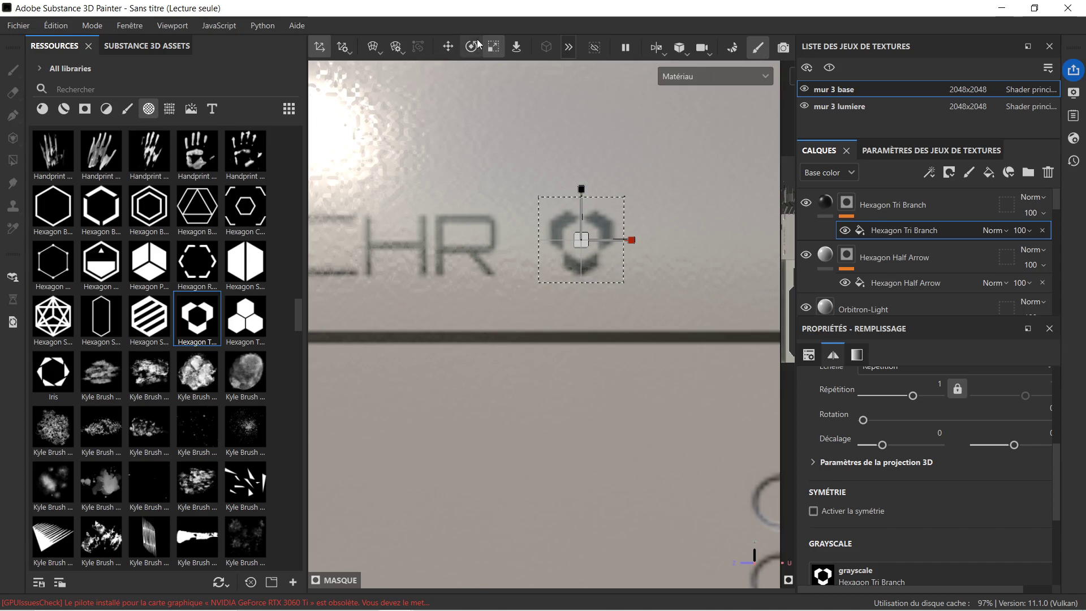
pyautogui.click(456, 46)
pyautogui.moveTo(625, 241); pyautogui.dragTo(537, 258)
pyautogui.click(493, 47)
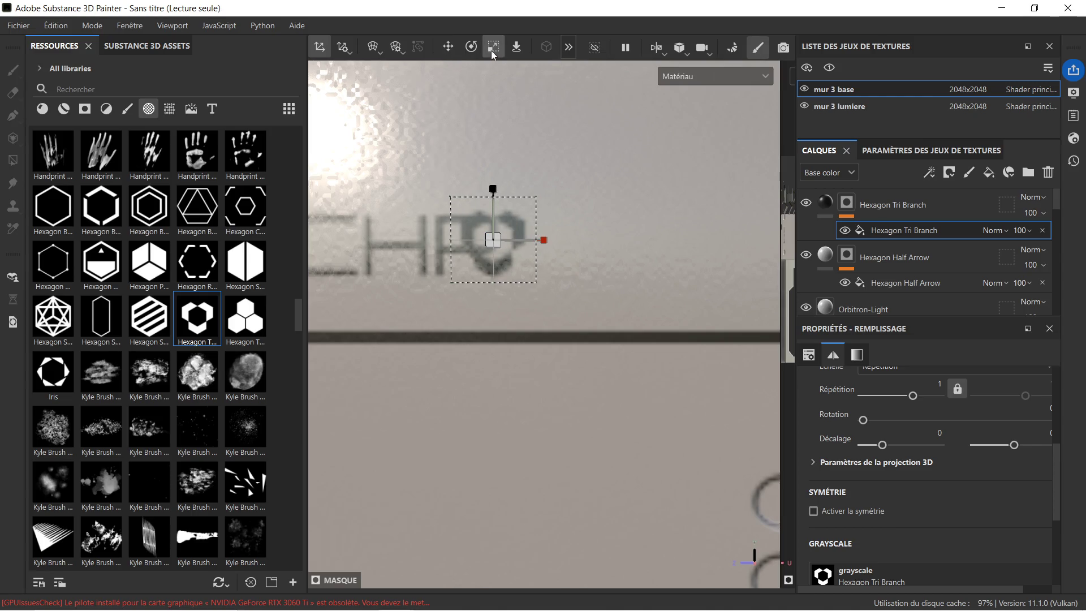
pyautogui.moveTo(491, 244); pyautogui.dragTo(467, 255)
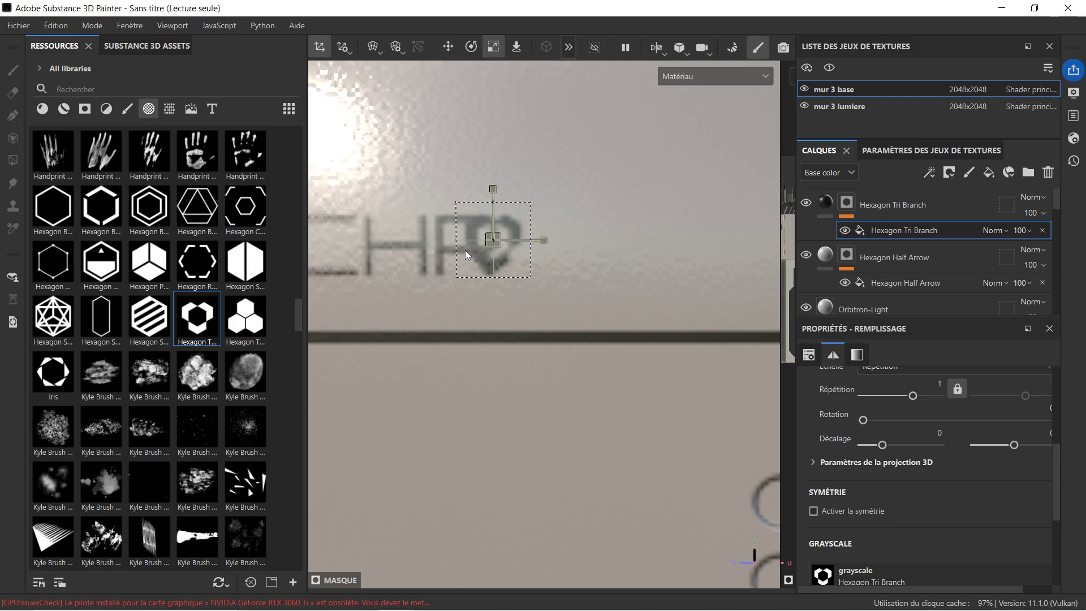
pyautogui.click(456, 49)
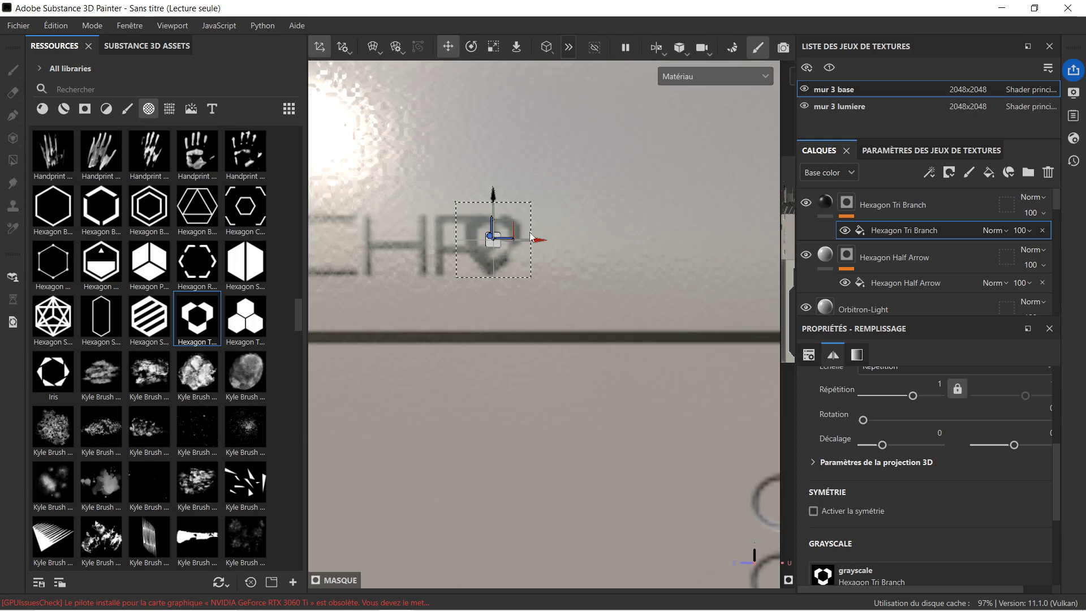
pyautogui.moveTo(537, 242); pyautogui.dragTo(615, 247)
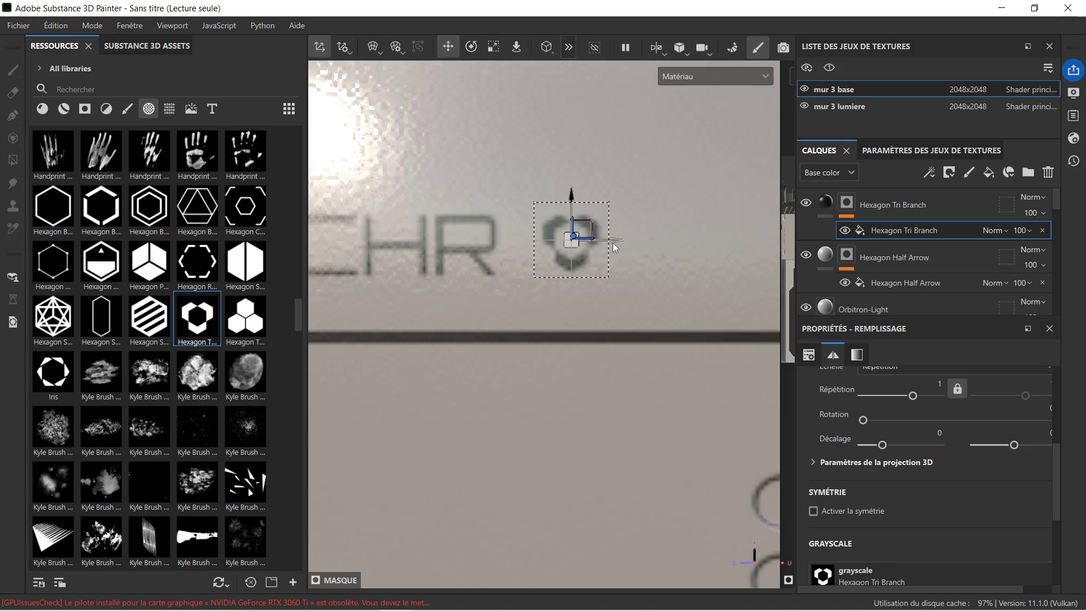
pyautogui.scroll(-3)
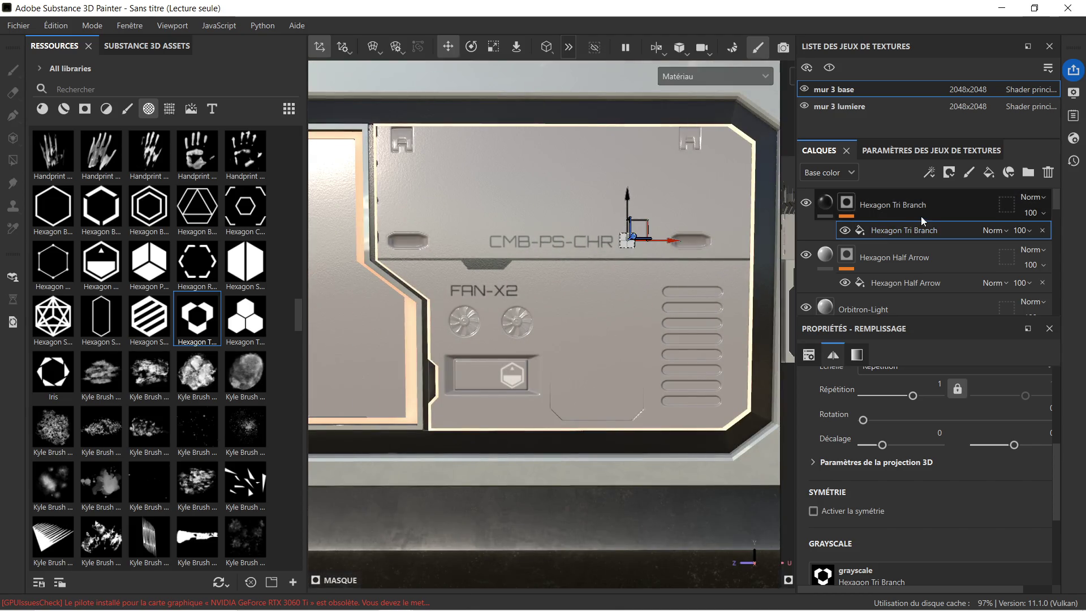
# Step: Delete the Hexagon Half Arrow layer after briefly toggling its visibility to compare
pyautogui.click(926, 219)
pyautogui.scroll(-3)
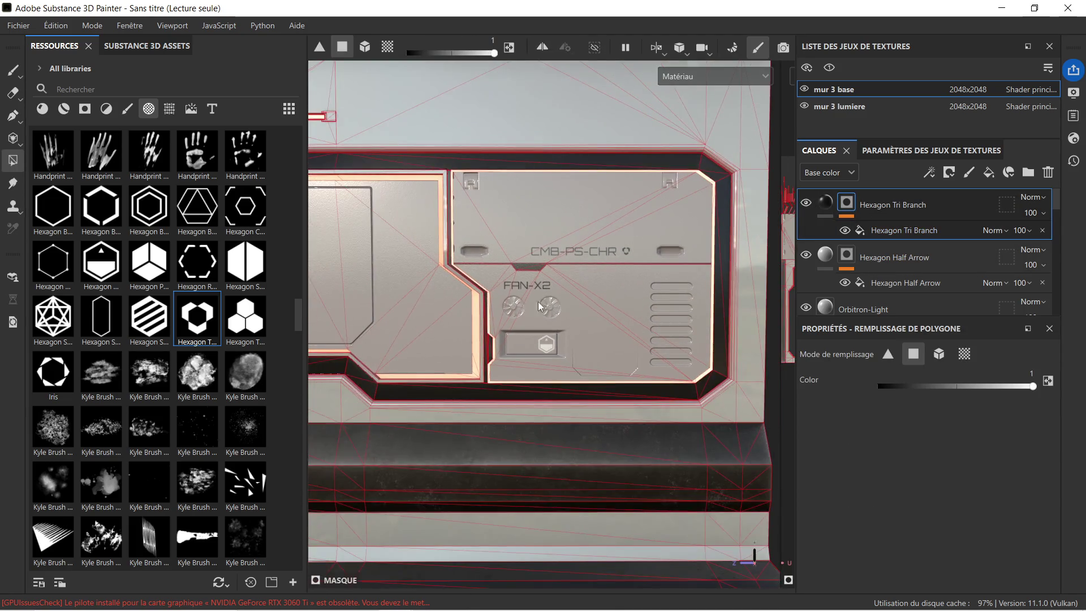
pyautogui.scroll(-3)
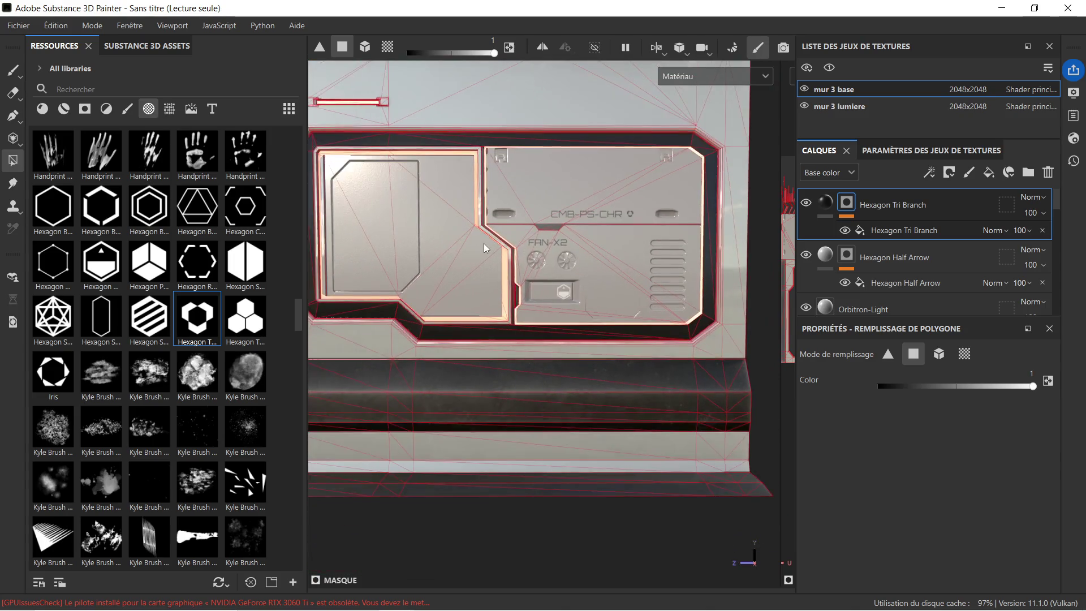
pyautogui.scroll(3)
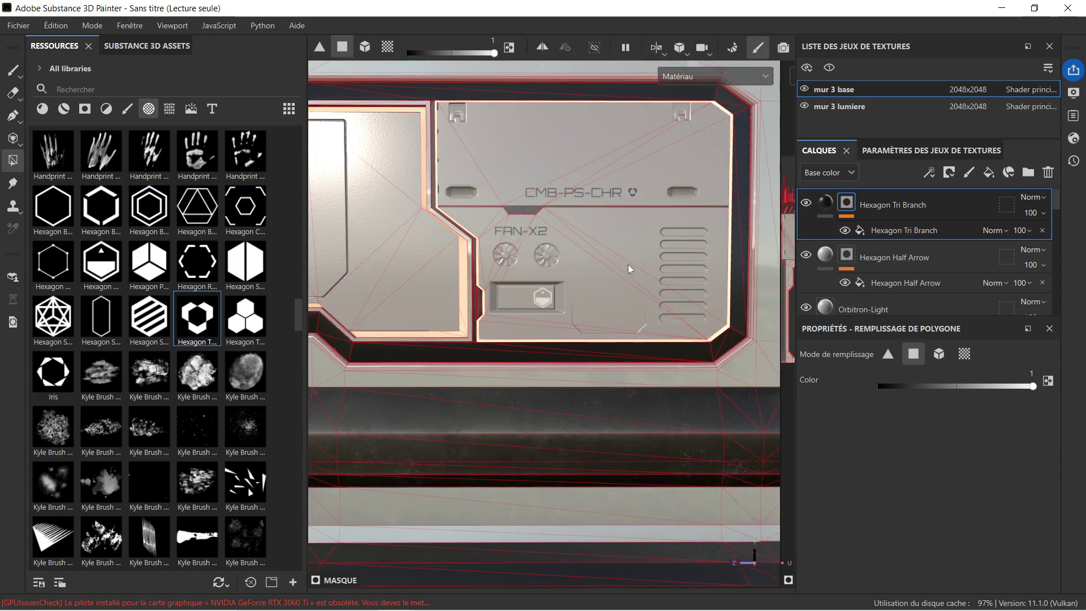
pyautogui.moveTo(545, 262); pyautogui.dragTo(661, 249)
pyautogui.scroll(3)
pyautogui.click(936, 260)
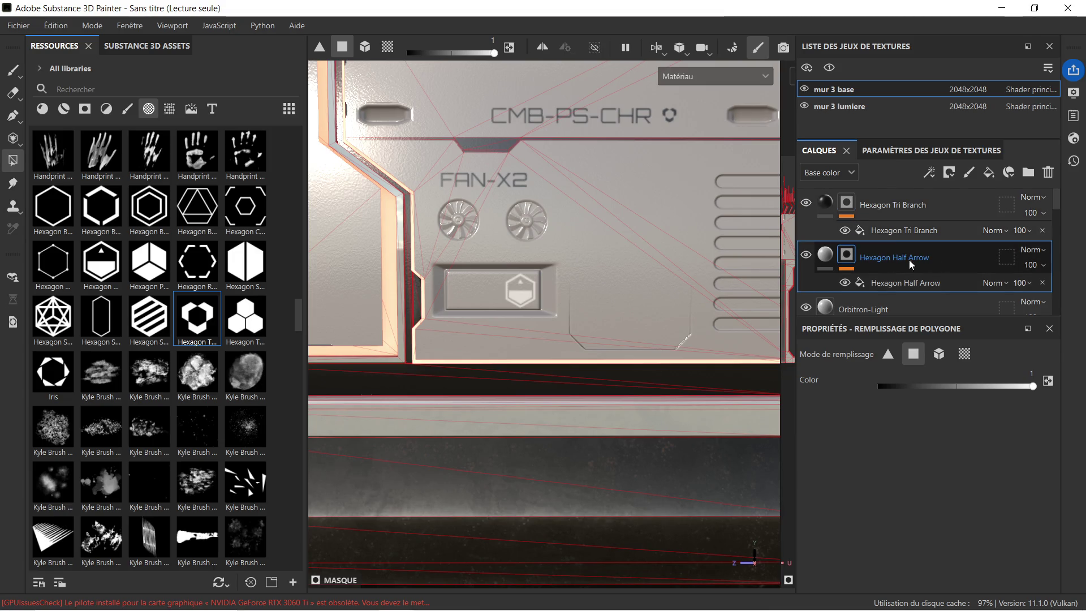
pyautogui.click(806, 256)
pyautogui.click(806, 256)
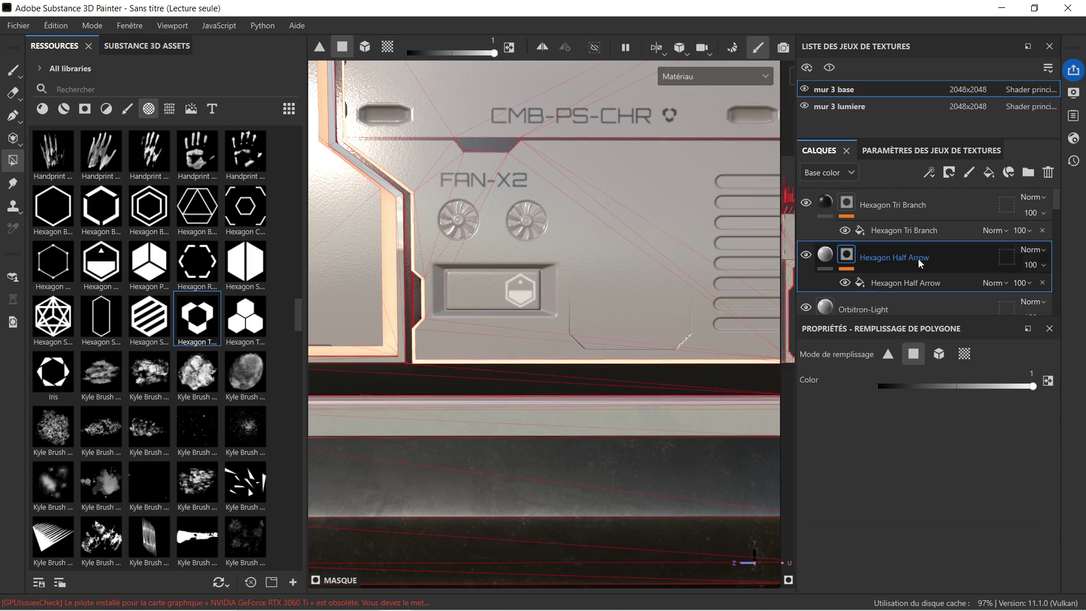
pyautogui.press('Delete')
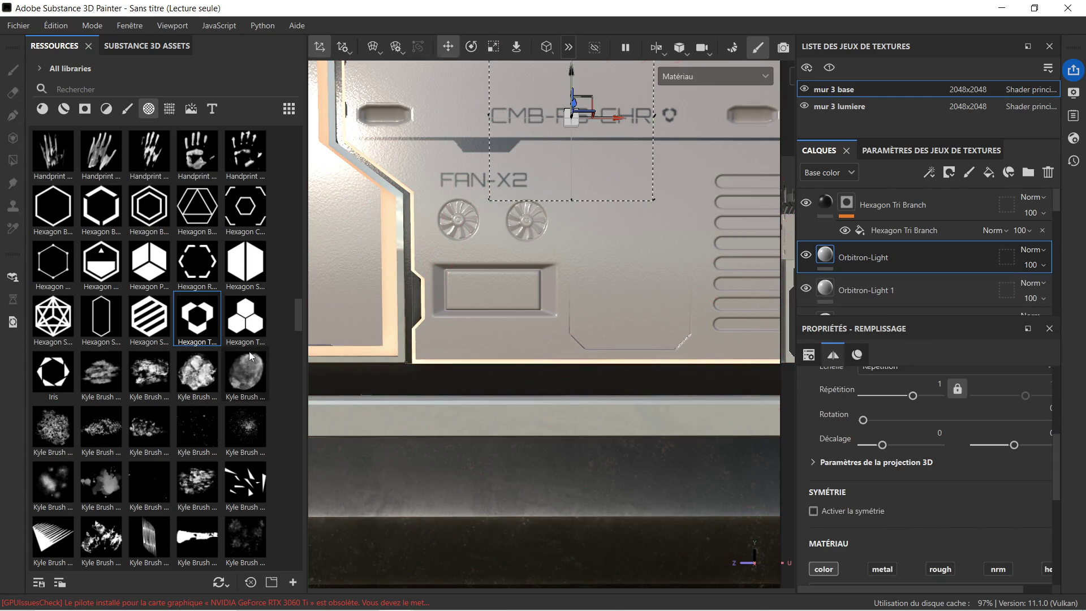
pyautogui.scroll(-3)
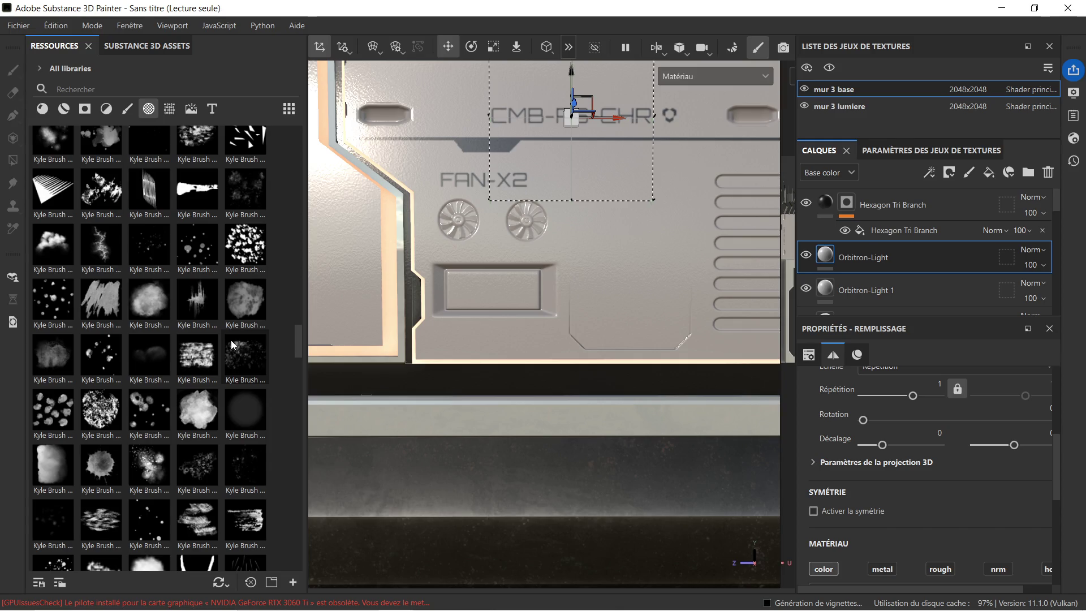
pyautogui.scroll(3)
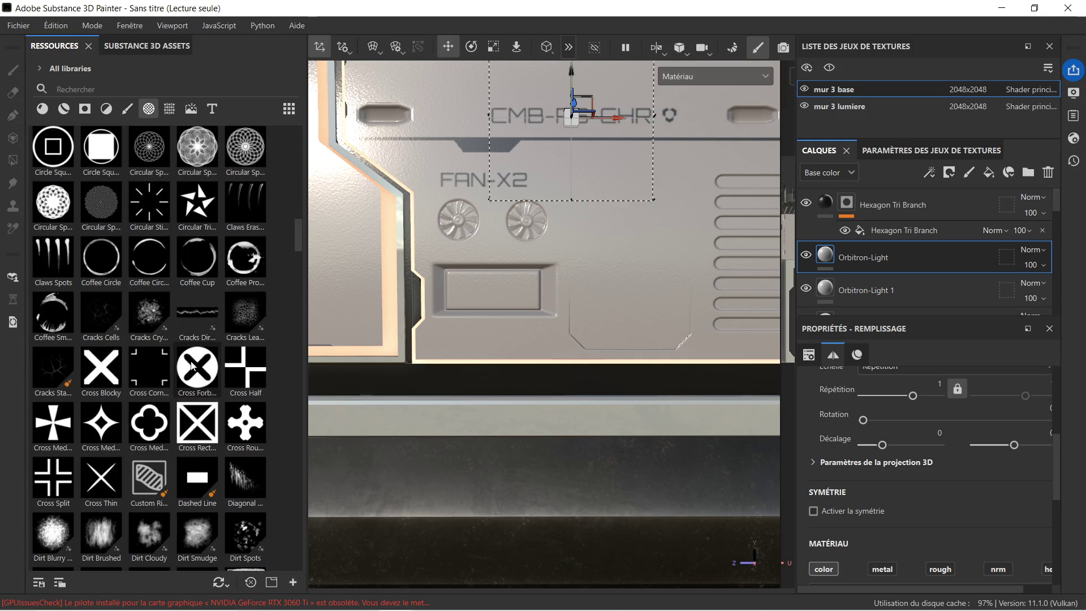
pyautogui.scroll(3)
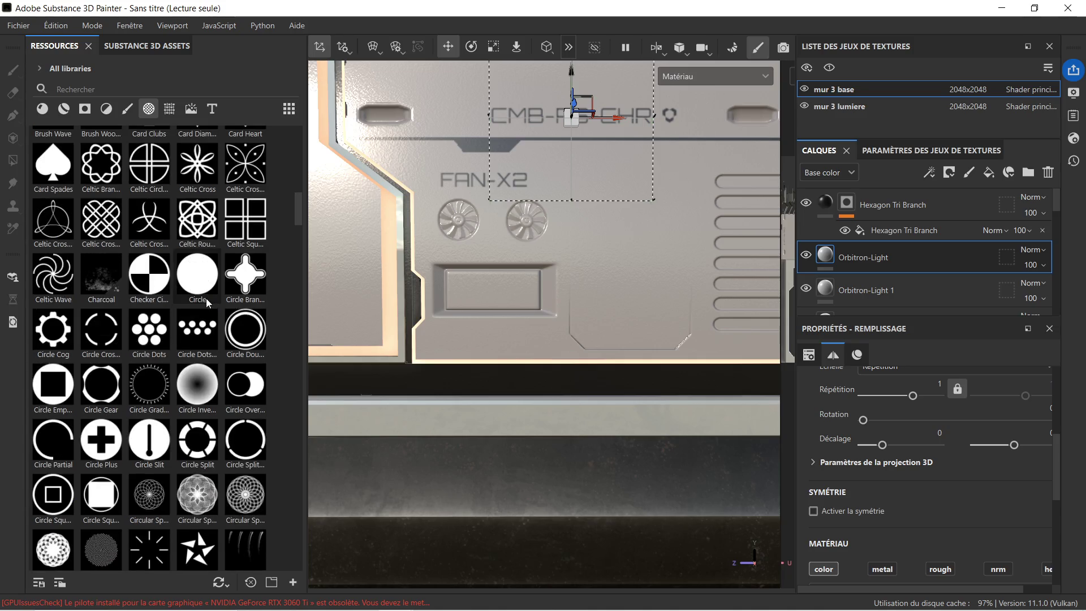
pyautogui.scroll(3)
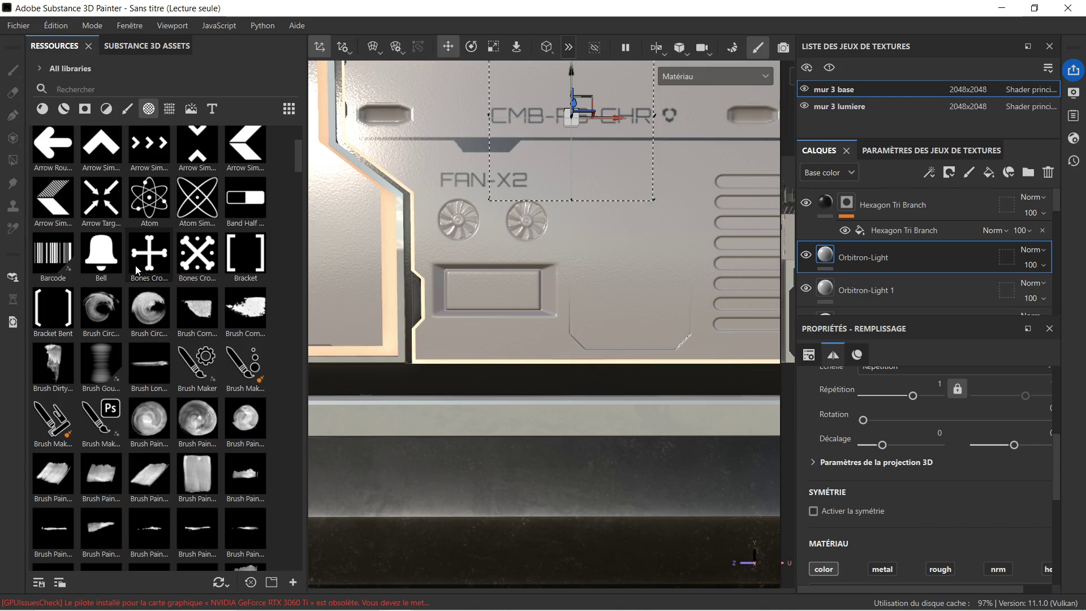
pyautogui.scroll(3)
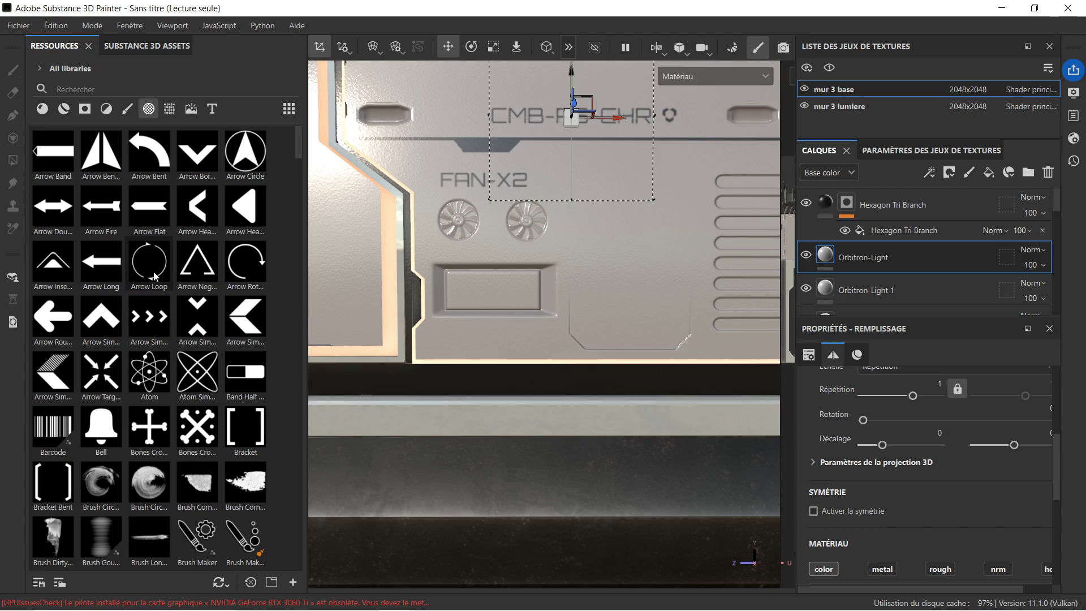
pyautogui.scroll(-3)
pyautogui.scroll(-3)
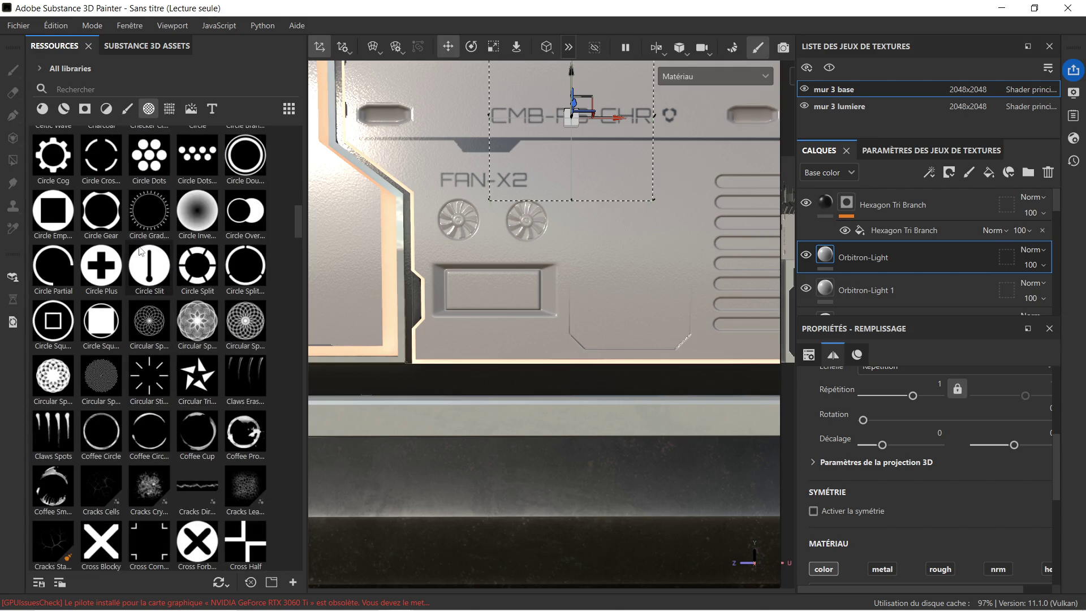
pyautogui.scroll(-3)
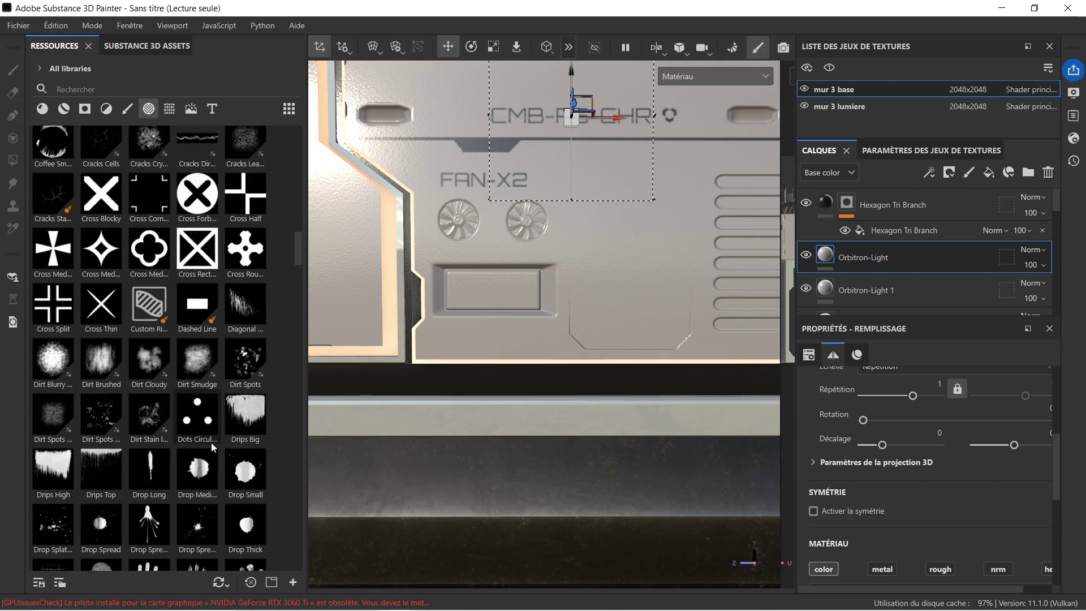
pyautogui.scroll(-3)
pyautogui.scroll(-3)
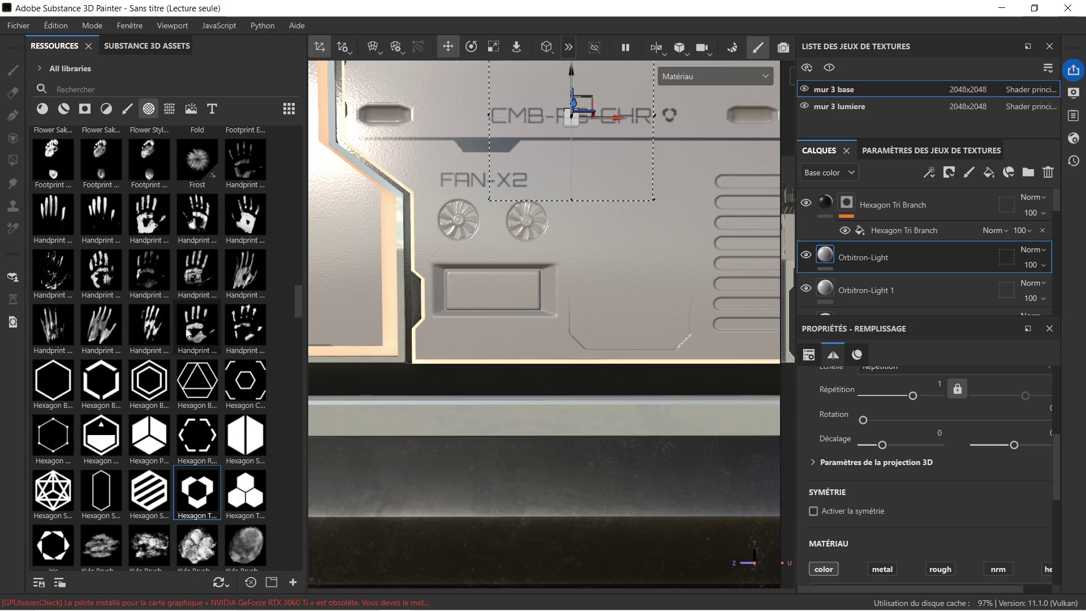
pyautogui.scroll(-3)
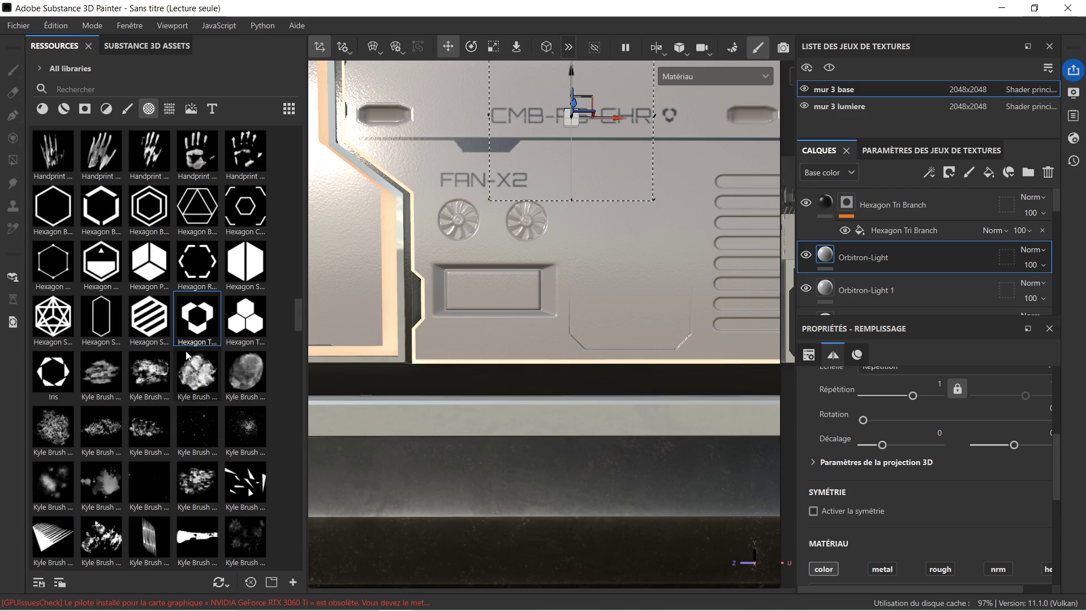
pyautogui.scroll(-3)
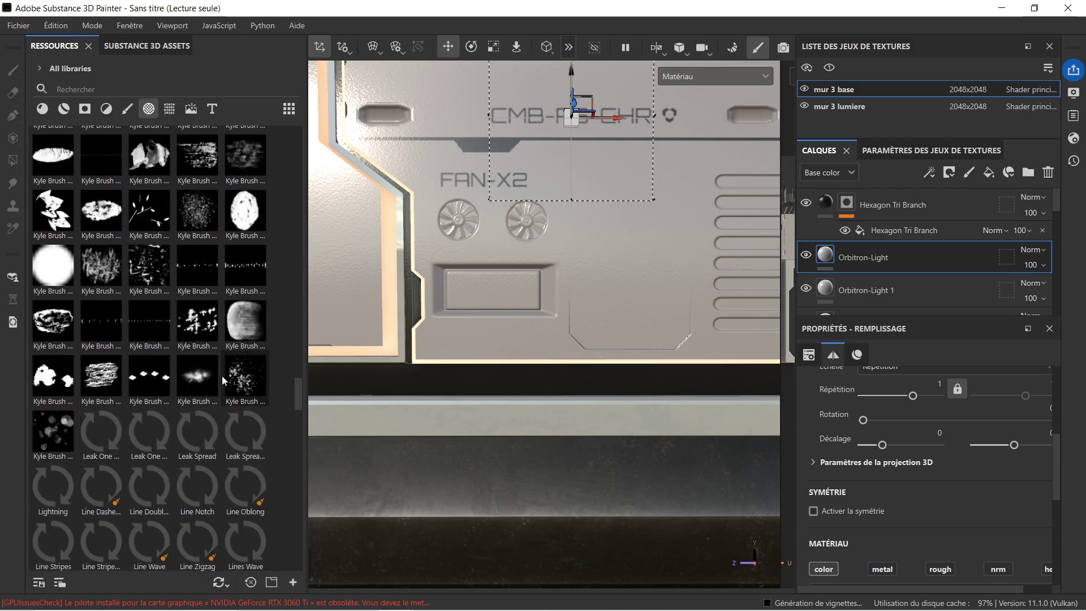
pyautogui.scroll(-3)
pyautogui.scroll(-3)
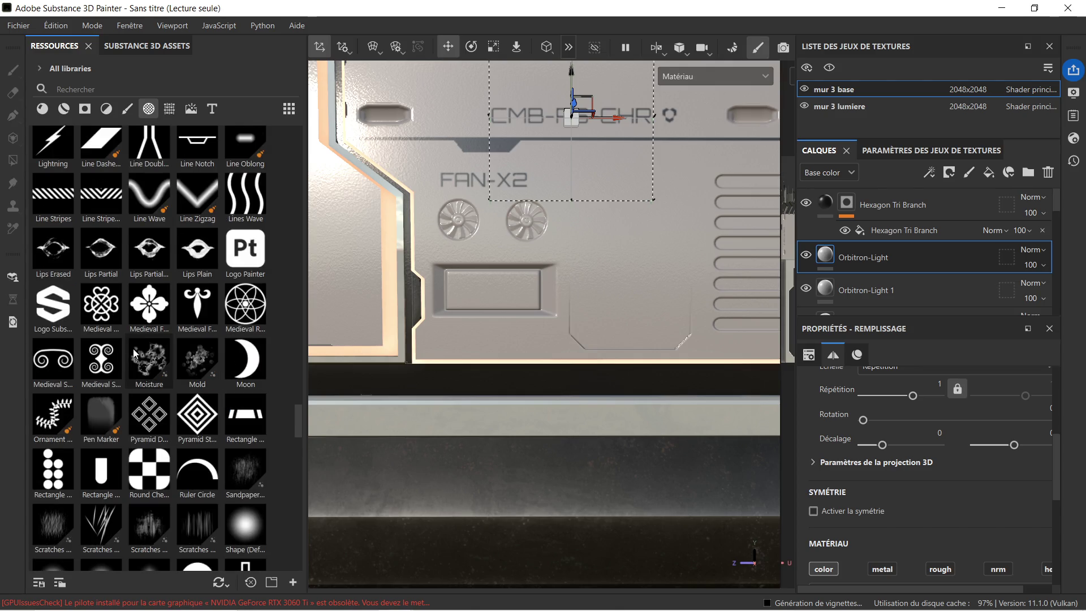
pyautogui.scroll(-3)
pyautogui.scroll(-3)
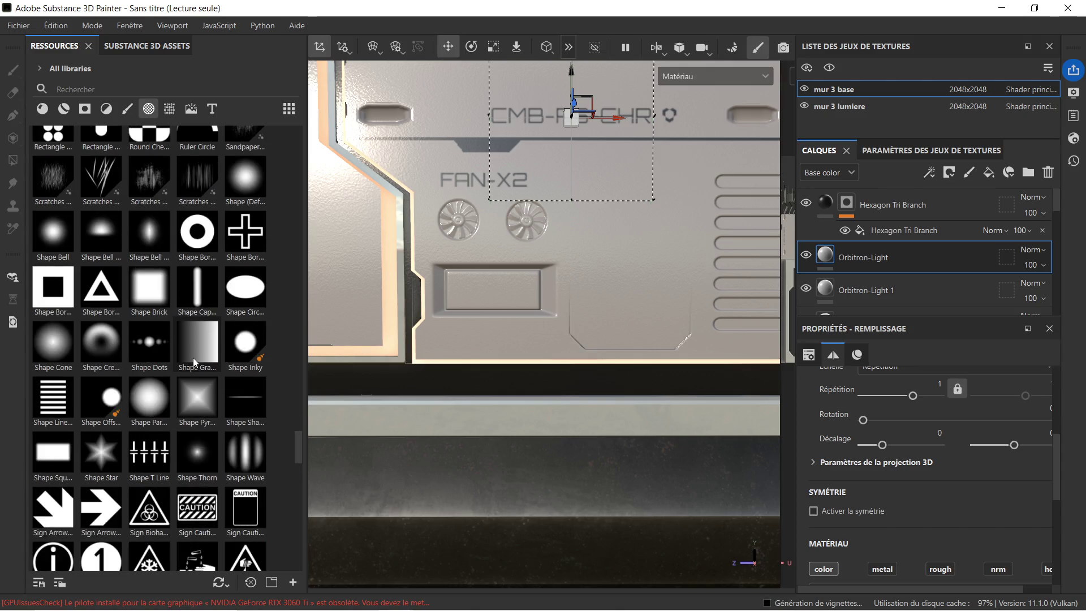
pyautogui.scroll(-3)
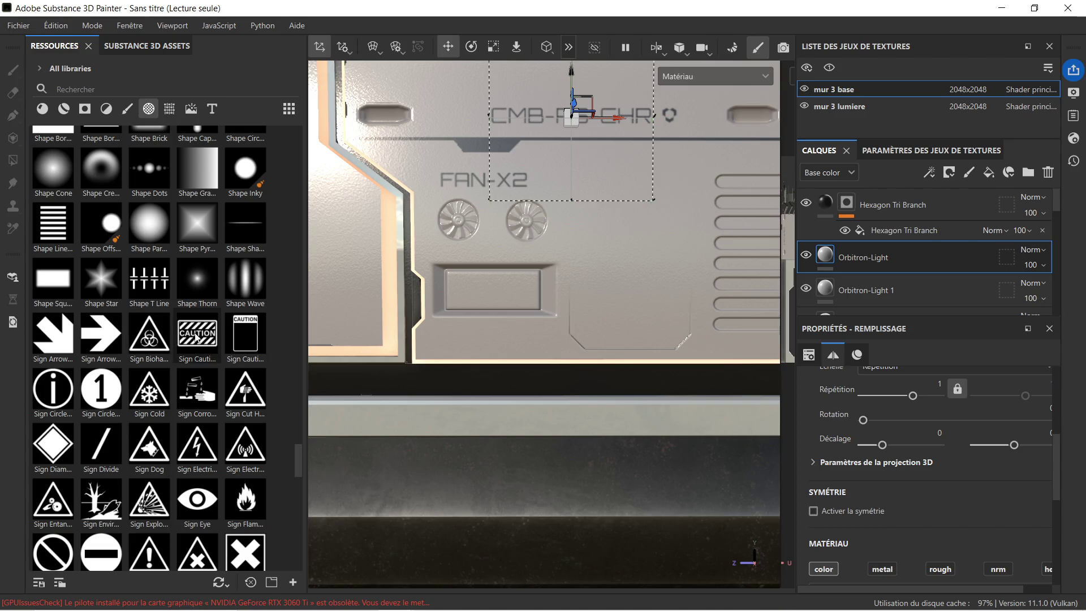
# Step: Drop the Sign Caution alpha onto the panel and shrink it around its centre
pyautogui.moveTo(203, 337); pyautogui.dragTo(529, 296)
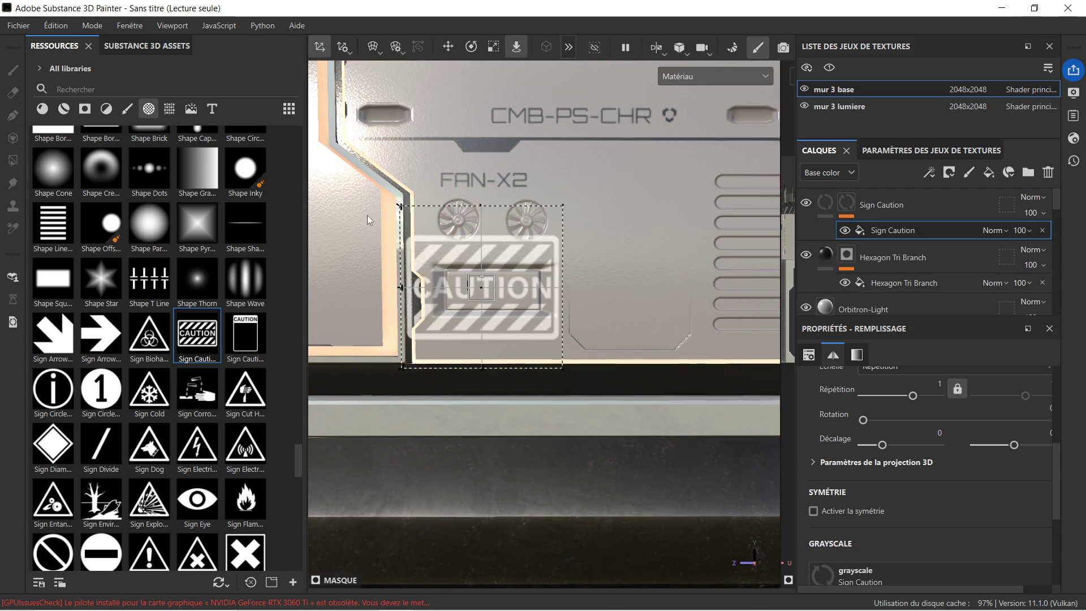
pyautogui.click(493, 46)
pyautogui.scroll(3)
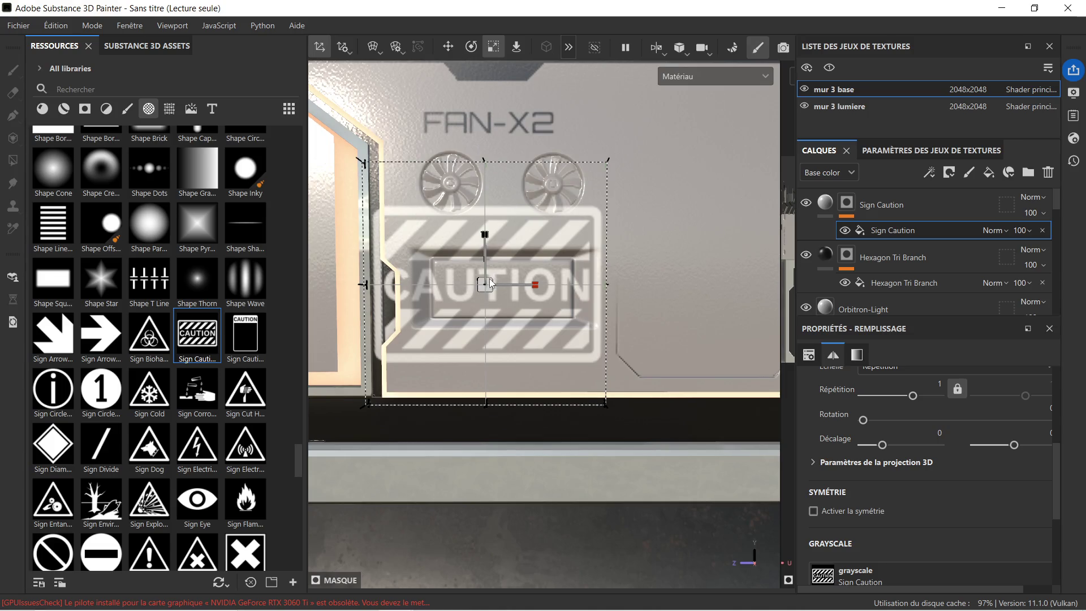
pyautogui.moveTo(489, 282); pyautogui.dragTo(362, 313)
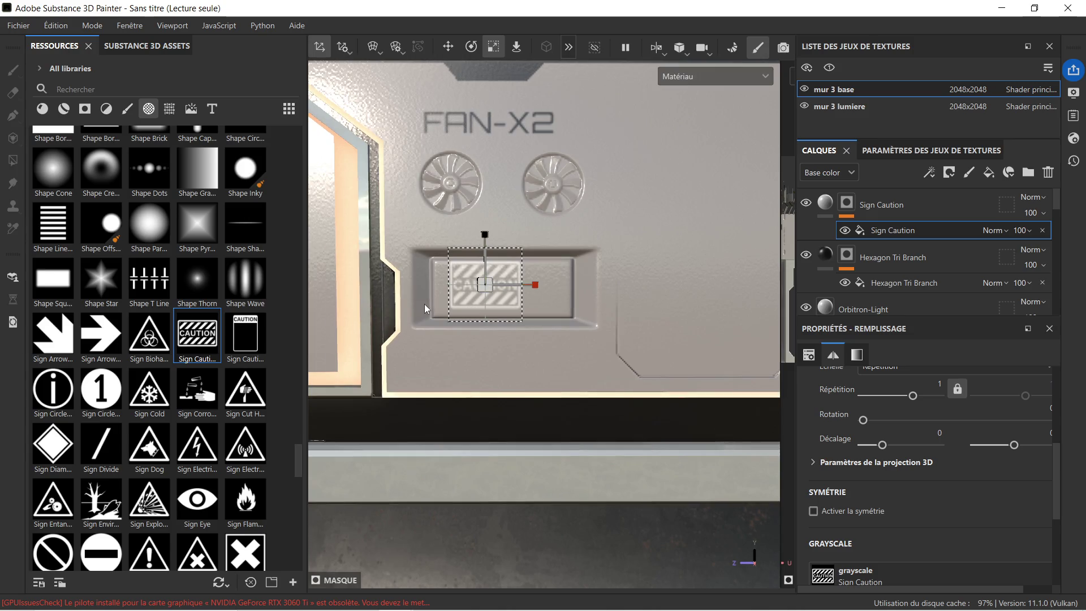
# Step: Stretch the caution decal wider to fill the plate below the FAN-X2 fans
pyautogui.scroll(3)
pyautogui.moveTo(529, 293); pyautogui.dragTo(457, 322)
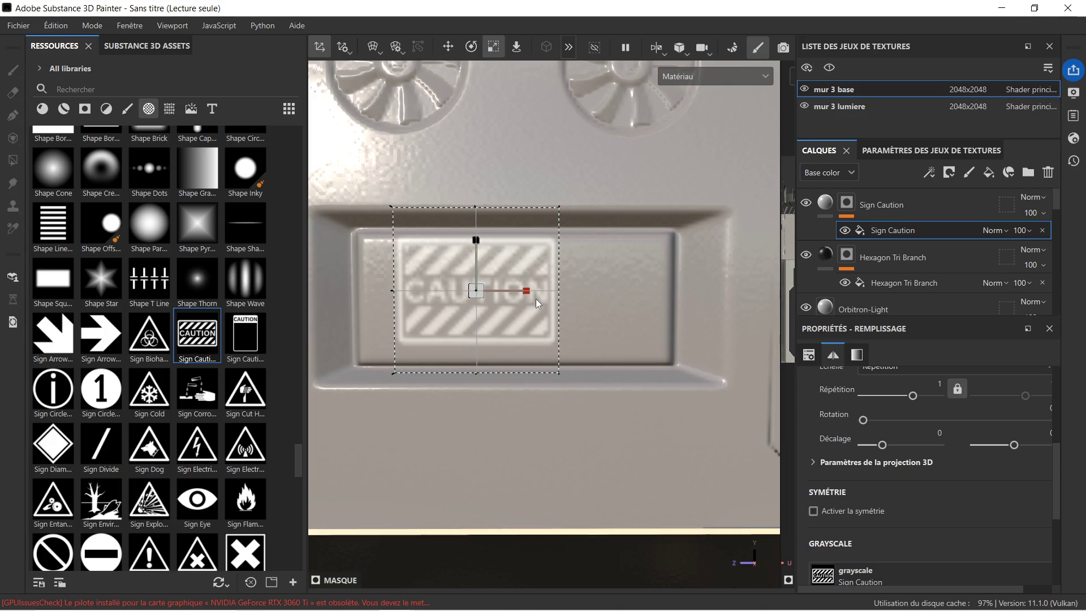
pyautogui.moveTo(531, 293); pyautogui.dragTo(557, 289)
pyautogui.click(447, 48)
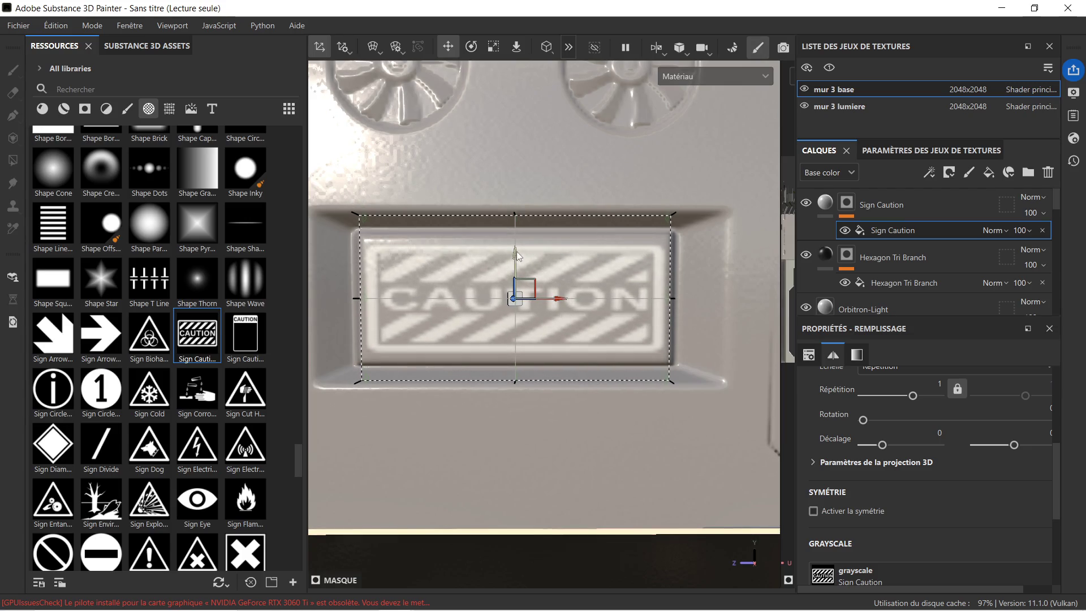
pyautogui.scroll(-3)
pyautogui.scroll(-3)
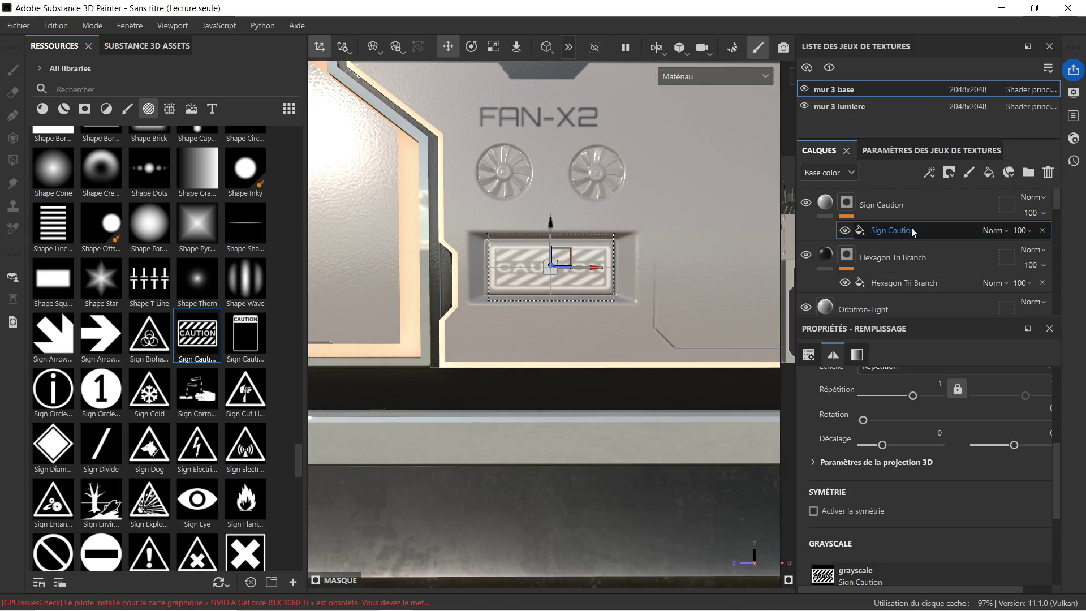
pyautogui.click(832, 210)
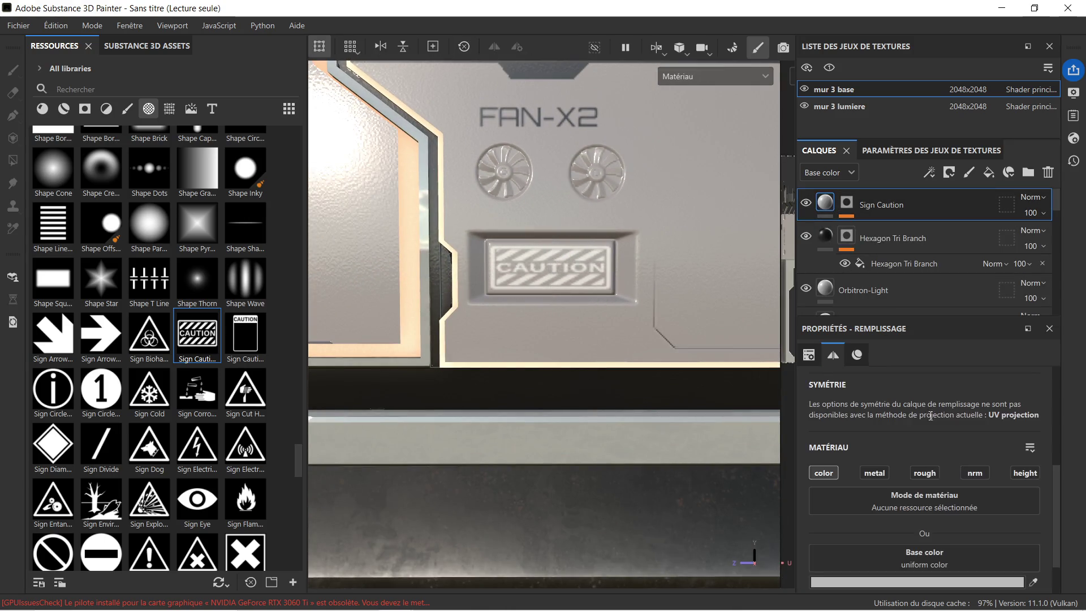
# Step: Darken the Sign Caution layer's base color to black
pyautogui.click(933, 582)
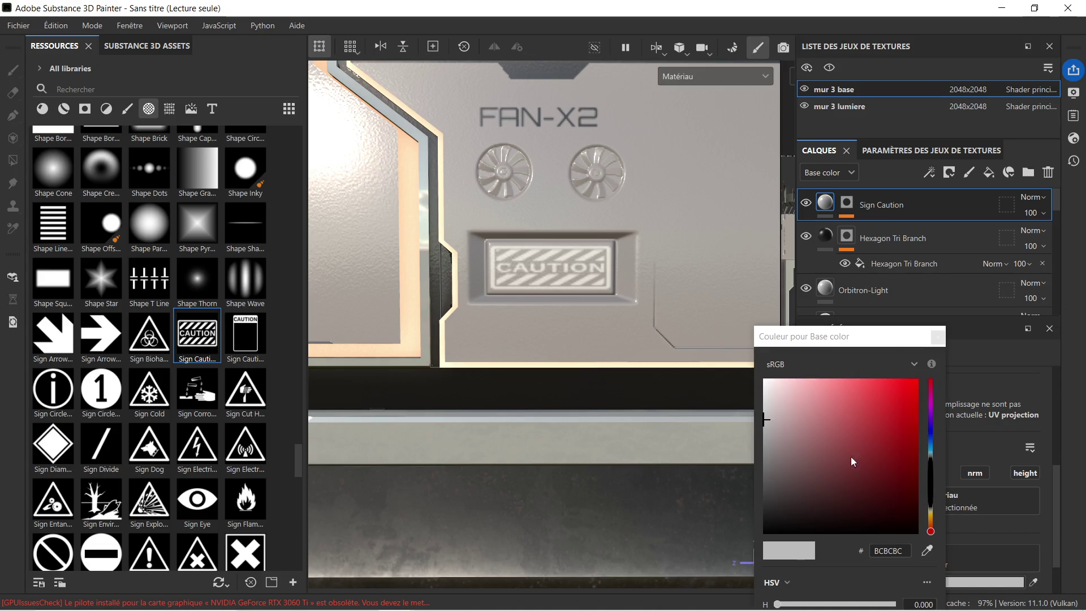
pyautogui.moveTo(853, 461); pyautogui.dragTo(753, 534)
pyautogui.click(938, 337)
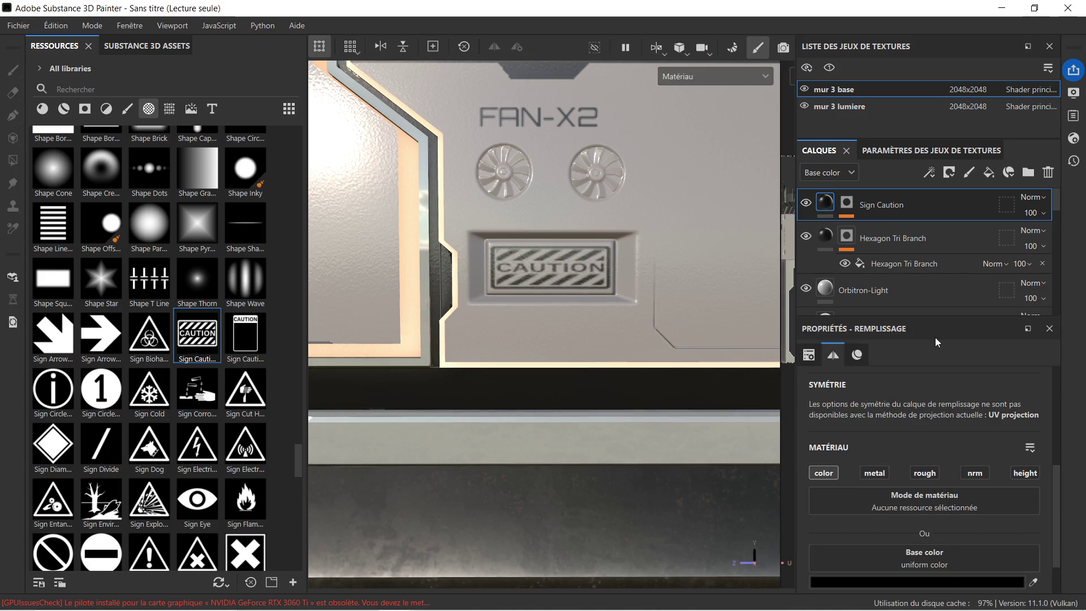
pyautogui.scroll(-3)
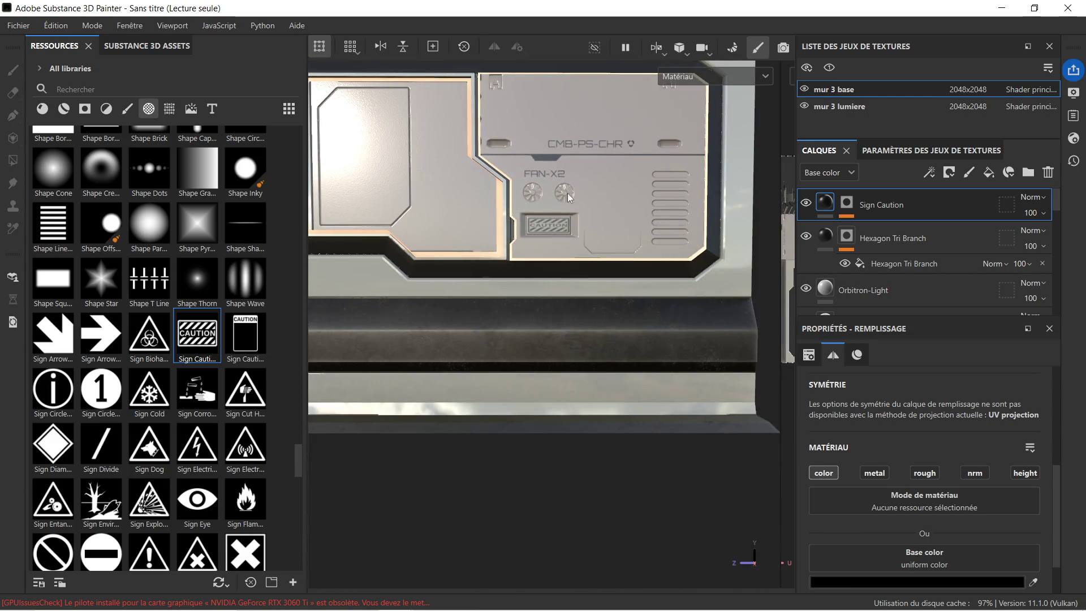
pyautogui.scroll(3)
pyautogui.scroll(-3)
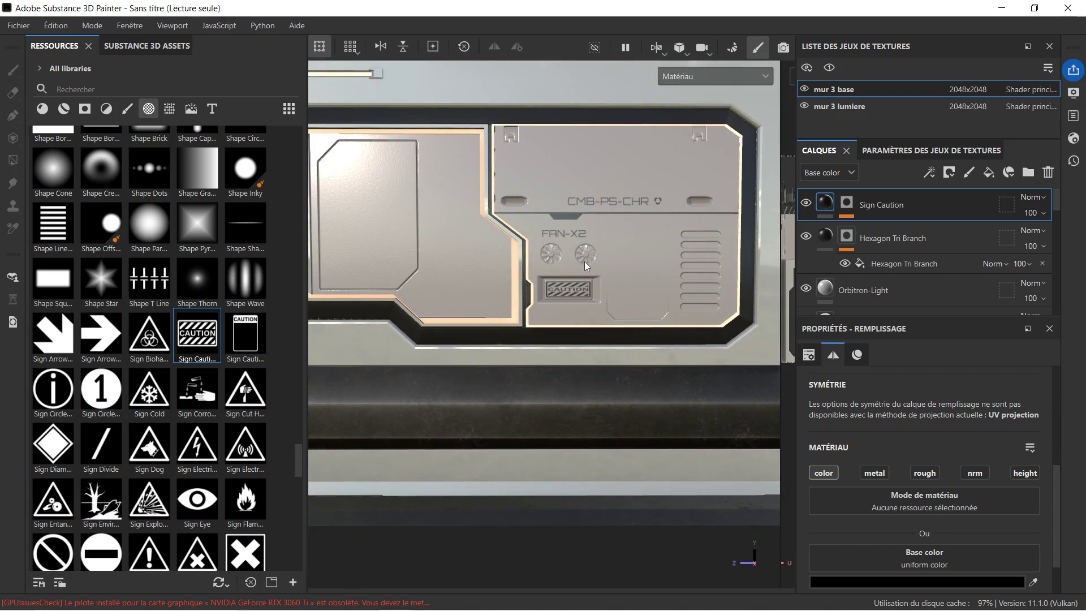
pyautogui.scroll(3)
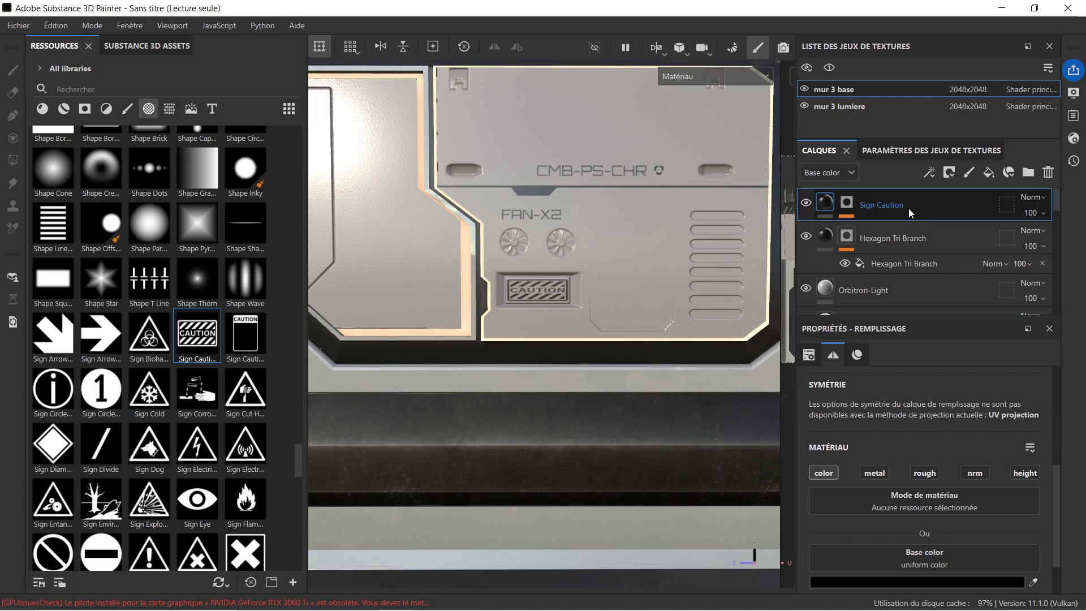
# Step: Try a bright orange and then a brown tint for the caution sign
pyautogui.click(920, 581)
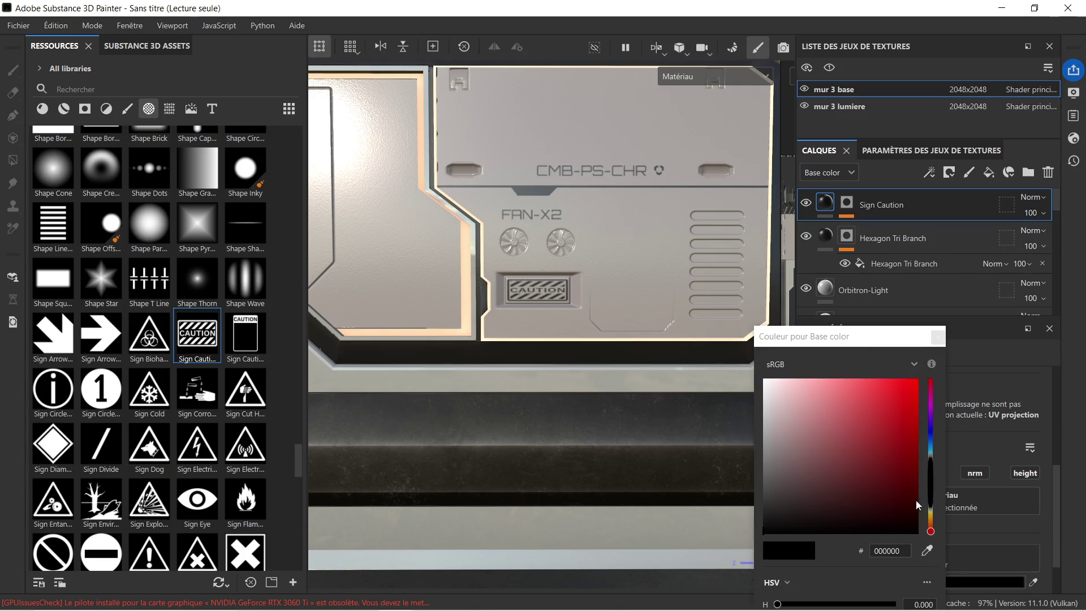
pyautogui.moveTo(931, 527); pyautogui.dragTo(932, 521)
pyautogui.moveTo(890, 482); pyautogui.dragTo(908, 393)
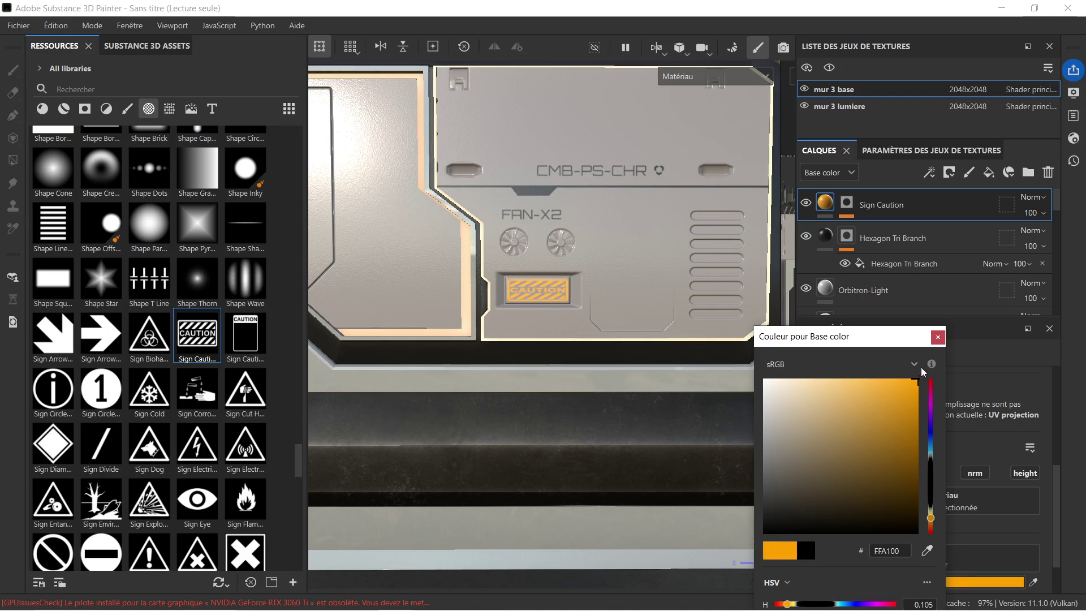
pyautogui.click(918, 454)
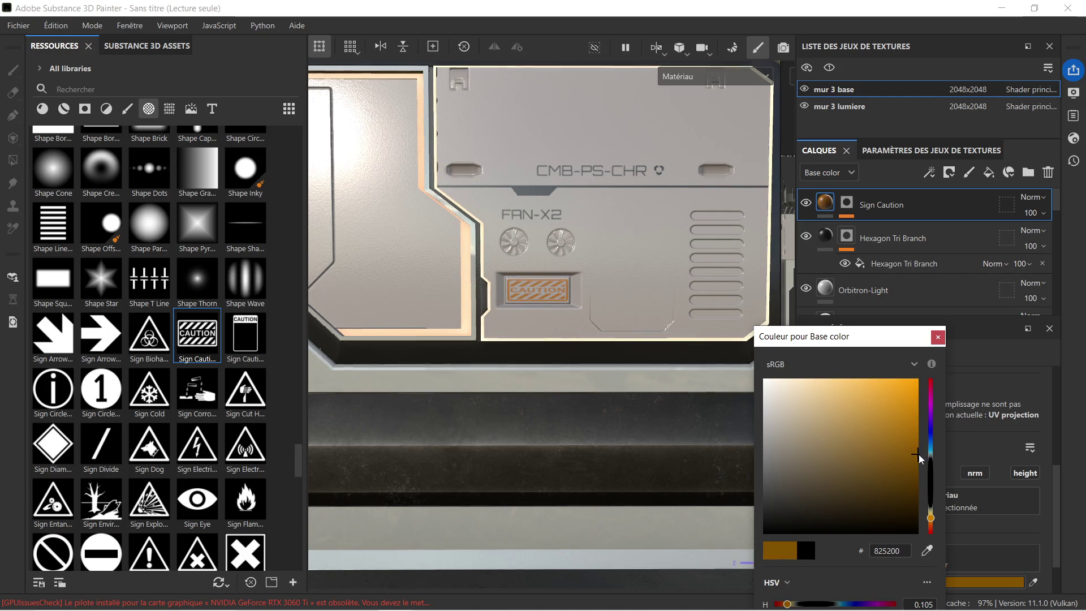
pyautogui.click(918, 454)
pyautogui.scroll(-3)
pyautogui.scroll(-3)
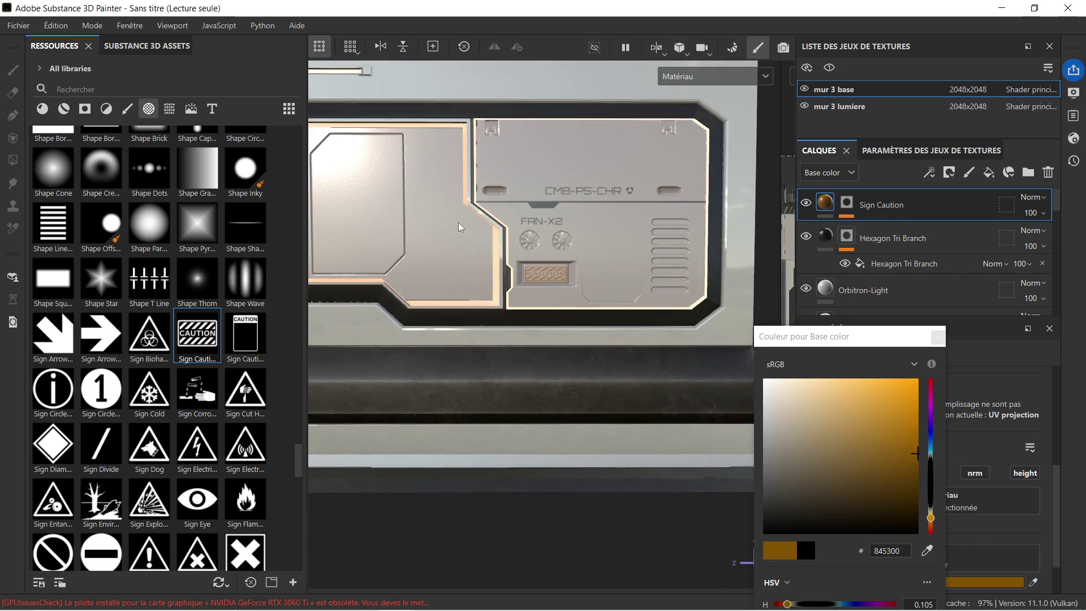
# Step: Set the sign color back to black 000000 and reframe the view on the panel
pyautogui.moveTo(514, 240); pyautogui.dragTo(482, 228)
pyautogui.scroll(3)
pyautogui.click(814, 531)
pyautogui.scroll(-3)
pyautogui.moveTo(522, 267); pyautogui.dragTo(436, 249)
pyautogui.moveTo(435, 249); pyautogui.dragTo(500, 226)
pyautogui.moveTo(513, 165); pyautogui.dragTo(514, 170)
pyautogui.moveTo(515, 169); pyautogui.dragTo(511, 243)
pyautogui.moveTo(554, 216); pyautogui.dragTo(488, 230)
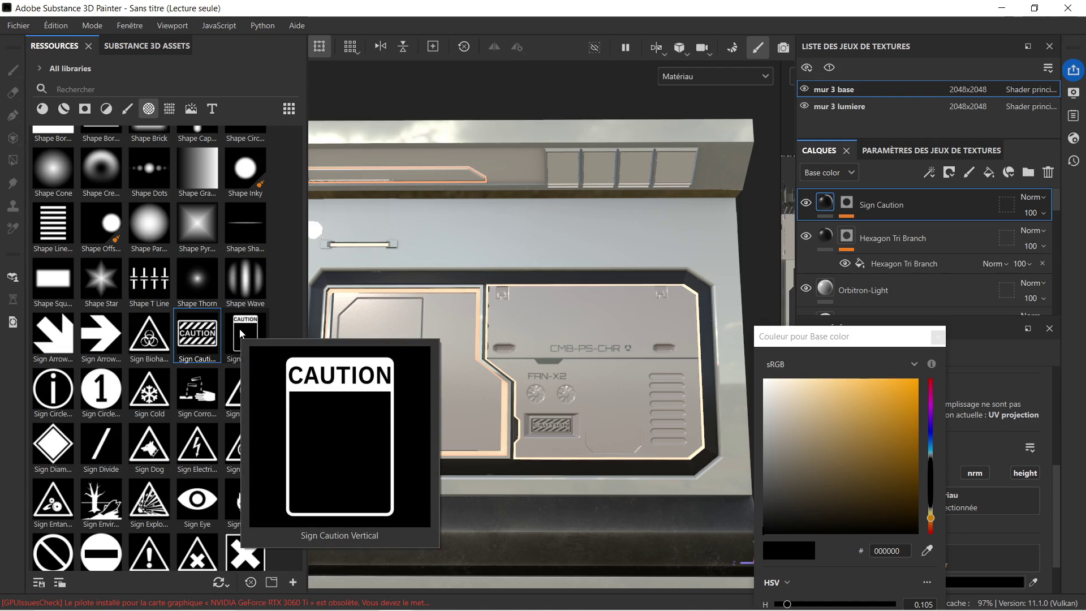
# Step: Drop Sign Caution Vertical onto the panel as a mask decal, replacing a misplaced first attempt
pyautogui.moveTo(245, 333); pyautogui.dragTo(424, 386)
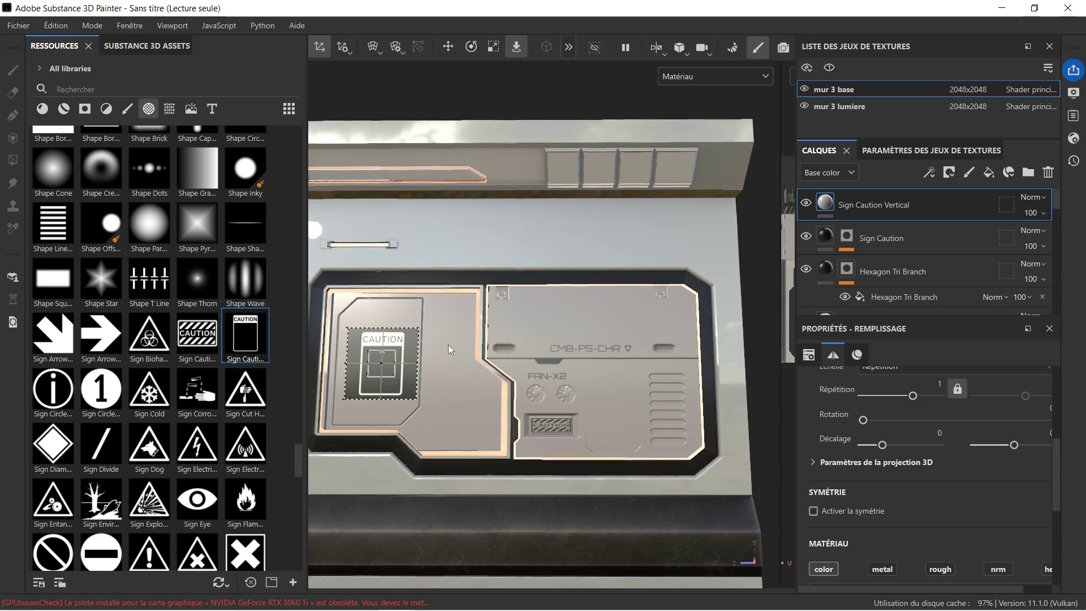
pyautogui.press('Delete')
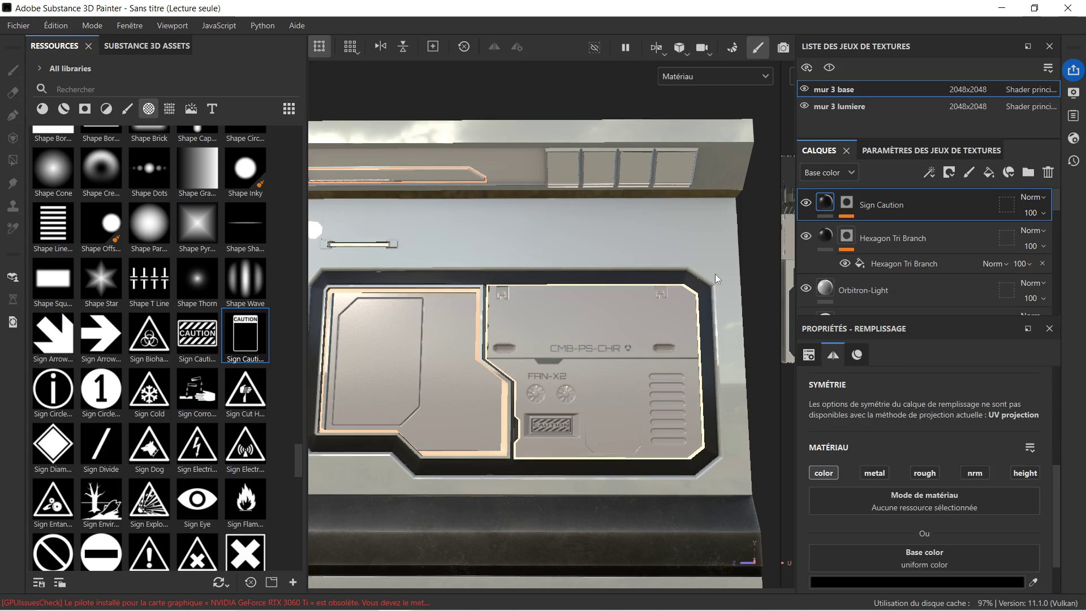
pyautogui.moveTo(244, 338); pyautogui.dragTo(395, 370)
pyautogui.click(396, 368)
pyautogui.scroll(3)
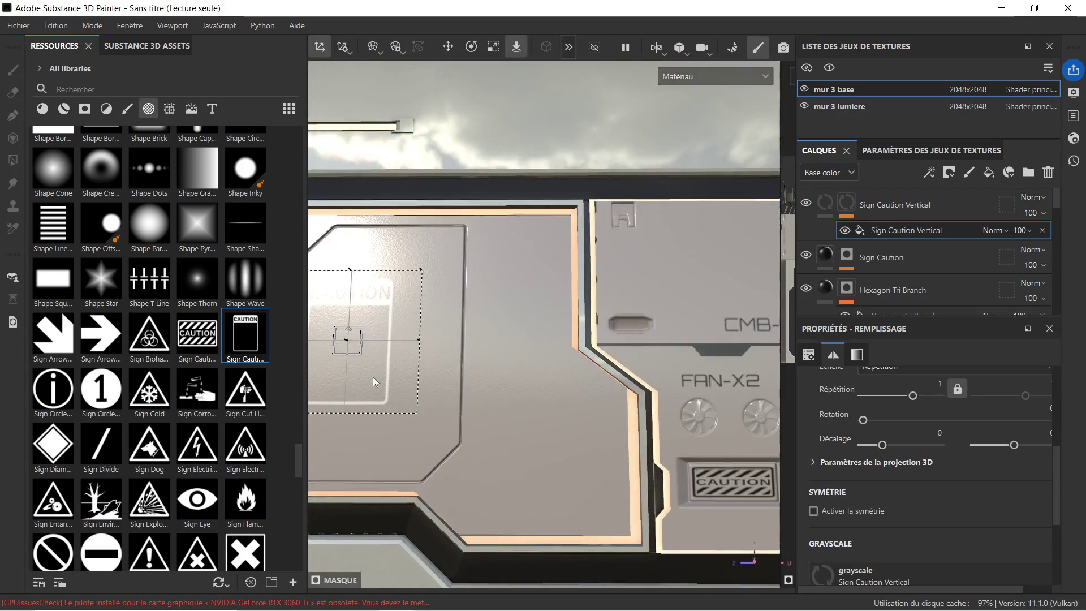
pyautogui.scroll(-3)
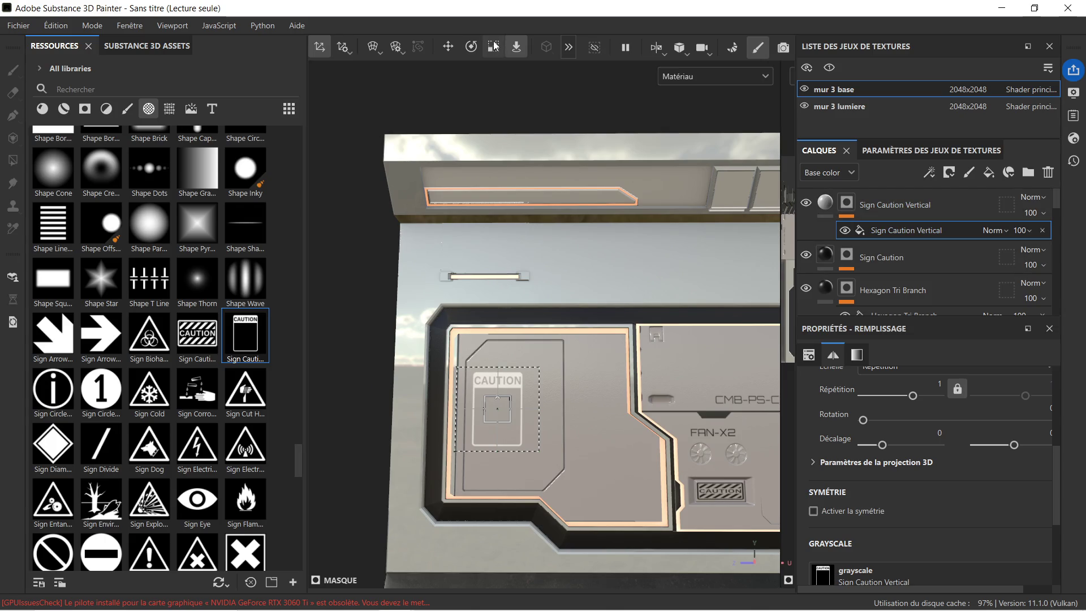
# Step: Widen and heighten the caution decal, then move it onto the left panel plate
pyautogui.click(493, 47)
pyautogui.moveTo(547, 410); pyautogui.dragTo(565, 406)
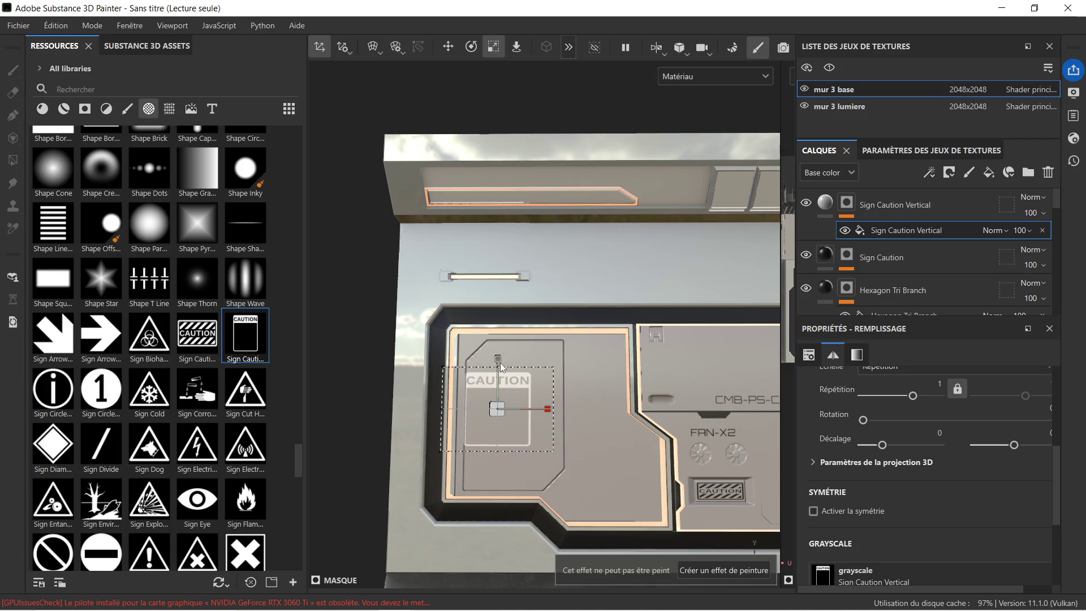
pyautogui.moveTo(500, 365); pyautogui.dragTo(499, 339)
pyautogui.click(447, 47)
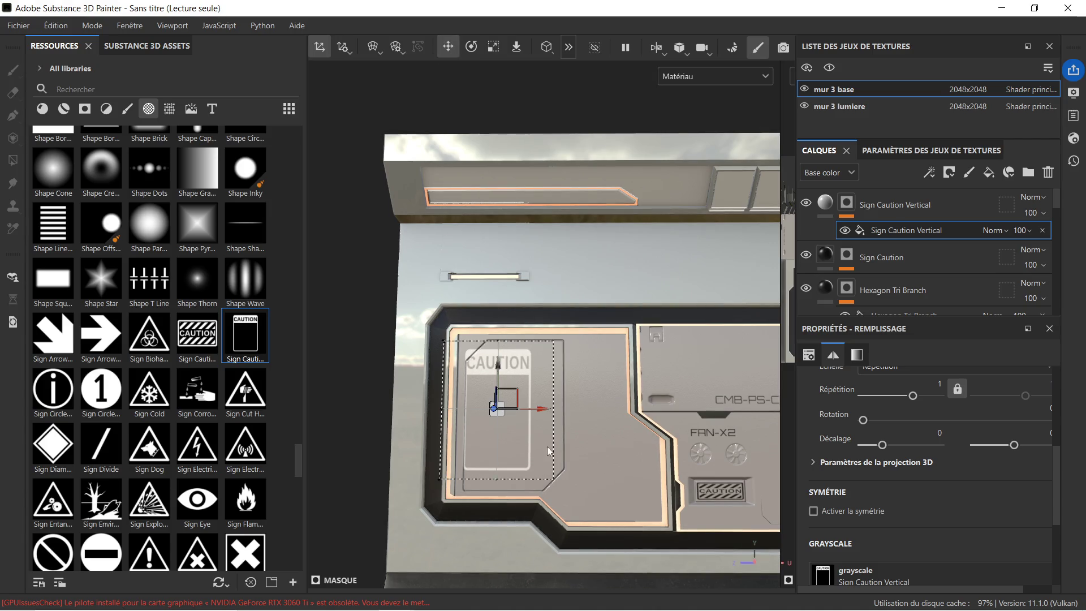
pyautogui.moveTo(540, 407); pyautogui.dragTo(559, 406)
pyautogui.moveTo(514, 350); pyautogui.dragTo(532, 389)
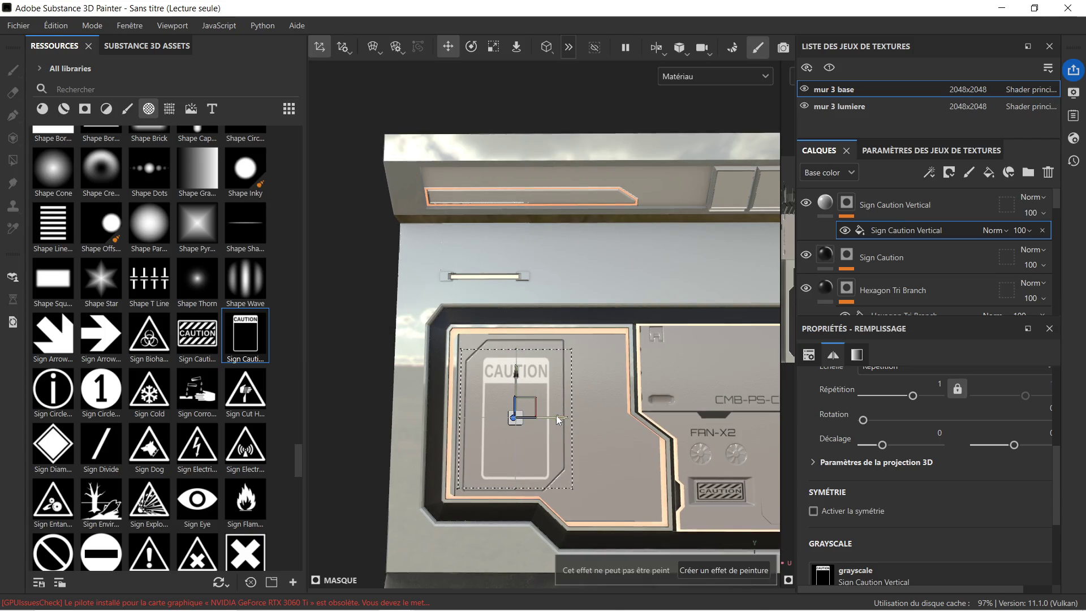
pyautogui.moveTo(562, 416); pyautogui.dragTo(615, 383)
pyautogui.scroll(-3)
pyautogui.scroll(3)
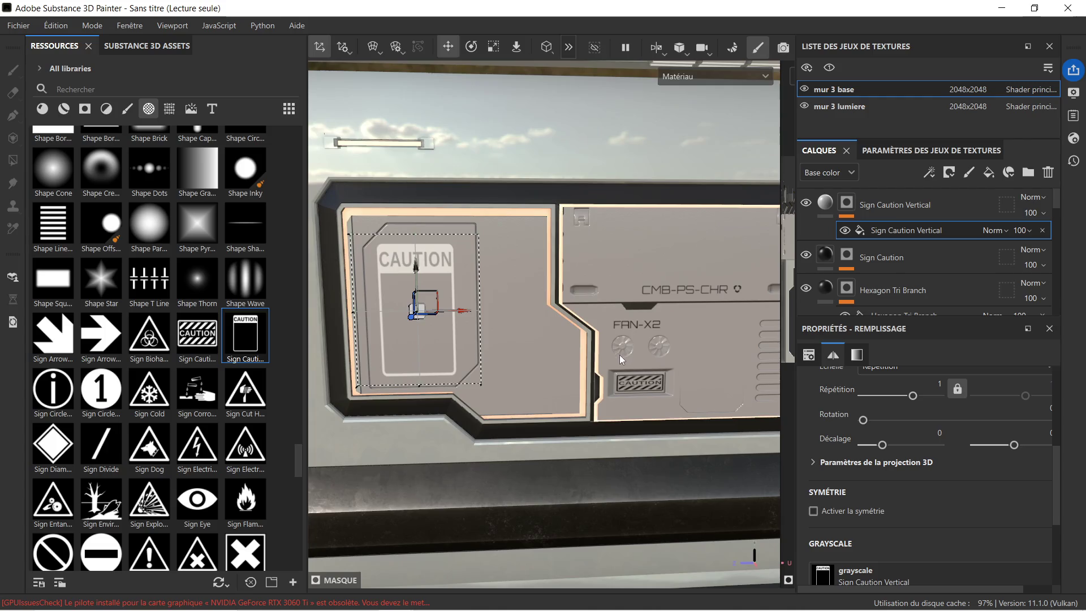
pyautogui.scroll(-3)
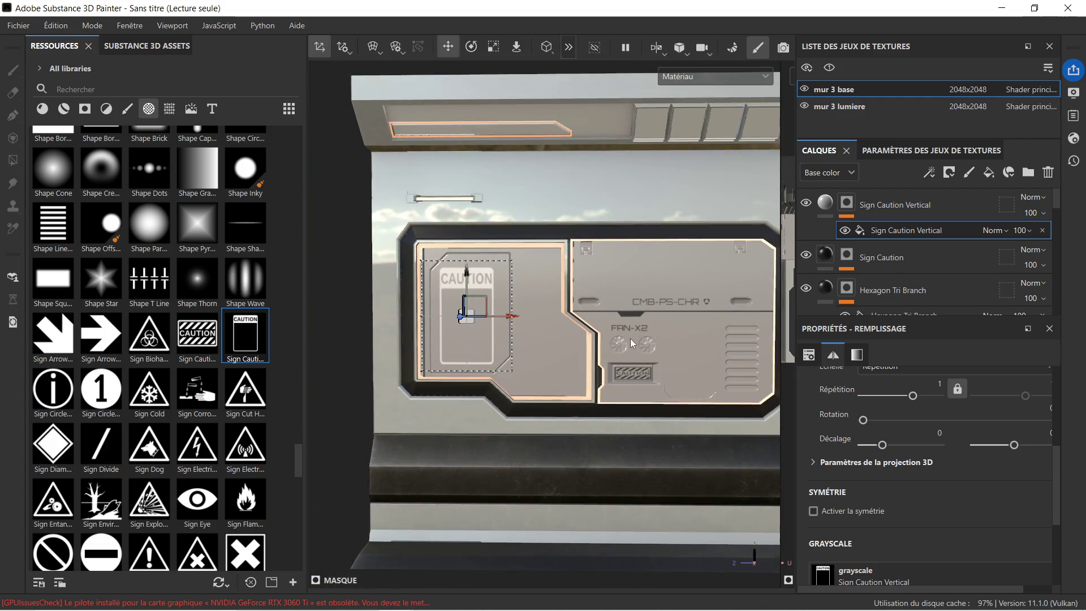
# Step: Move the Sign Caution Vertical projection over to the recessed plate by the FAN-X2 area
pyautogui.moveTo(604, 347); pyautogui.dragTo(598, 342)
pyautogui.moveTo(600, 349); pyautogui.dragTo(437, 322)
pyautogui.moveTo(435, 320); pyautogui.dragTo(657, 361)
pyautogui.scroll(3)
pyautogui.scroll(3)
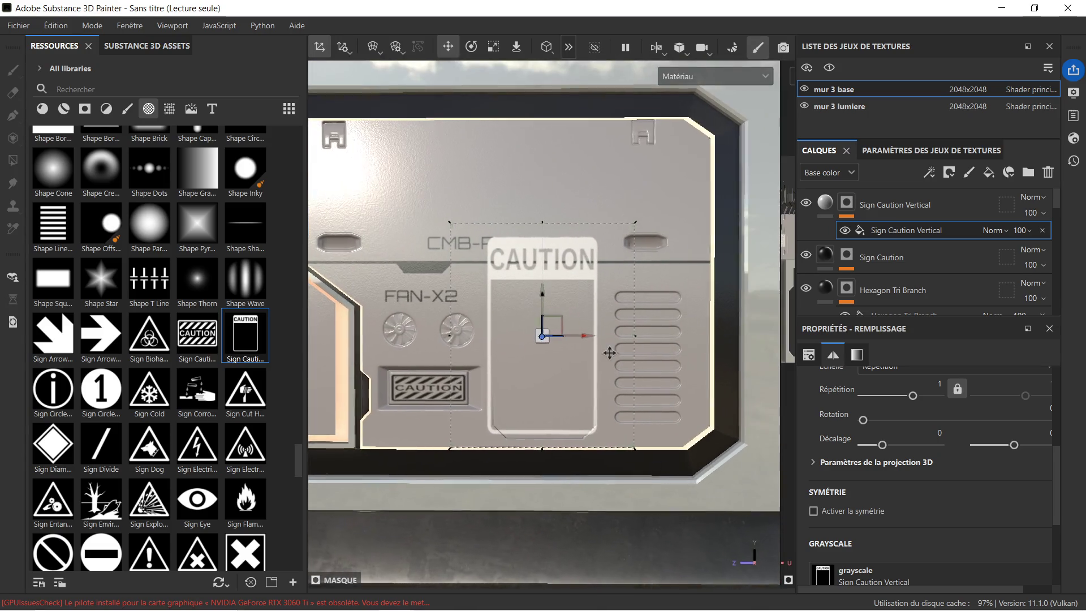
# Step: Shorten and narrow the caution sign so CMB-PS-CHR shows above it, then fine-tune its position
pyautogui.click(493, 47)
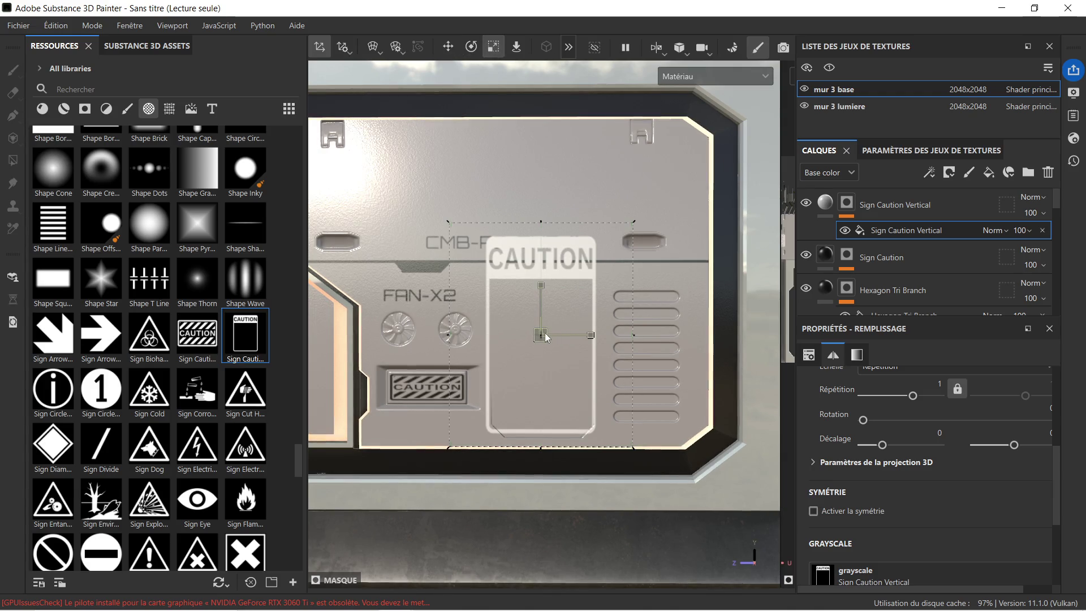
pyautogui.moveTo(542, 286); pyautogui.dragTo(543, 303)
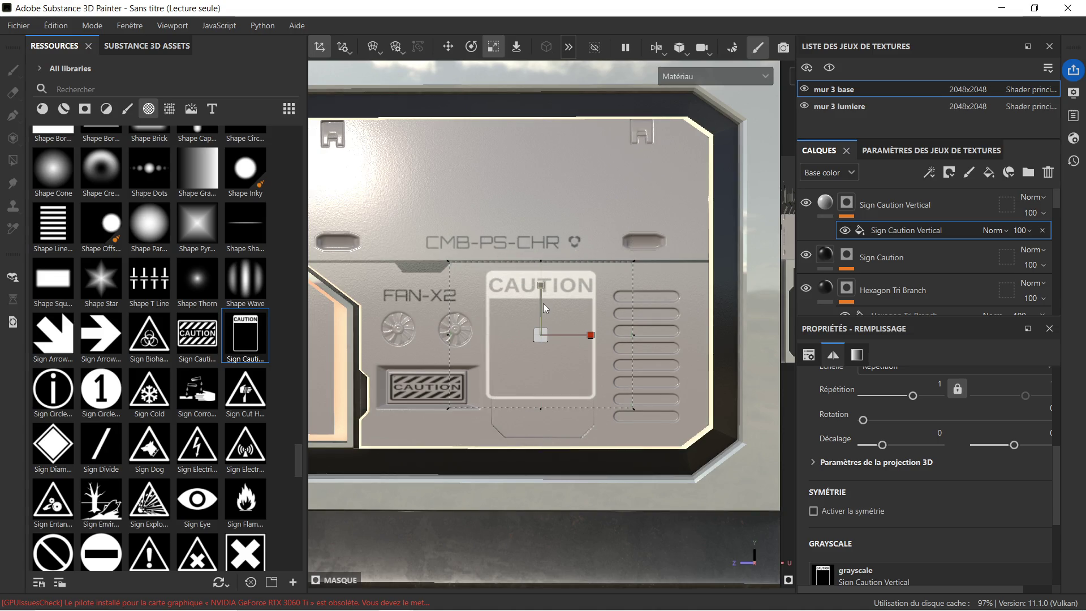
pyautogui.moveTo(587, 336); pyautogui.dragTo(569, 332)
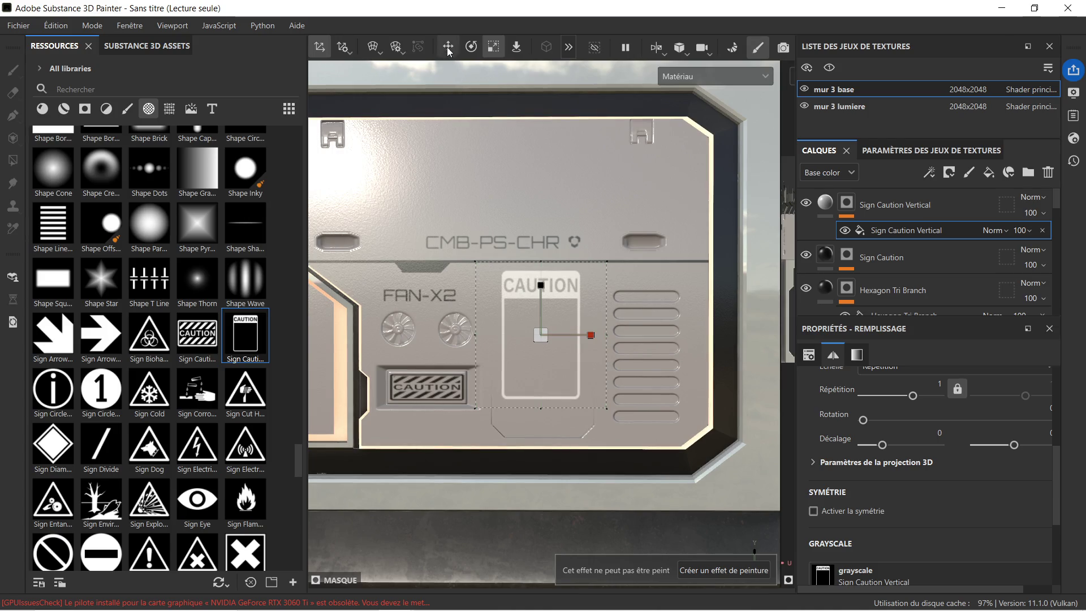
pyautogui.click(448, 49)
pyautogui.moveTo(539, 290); pyautogui.dragTo(547, 317)
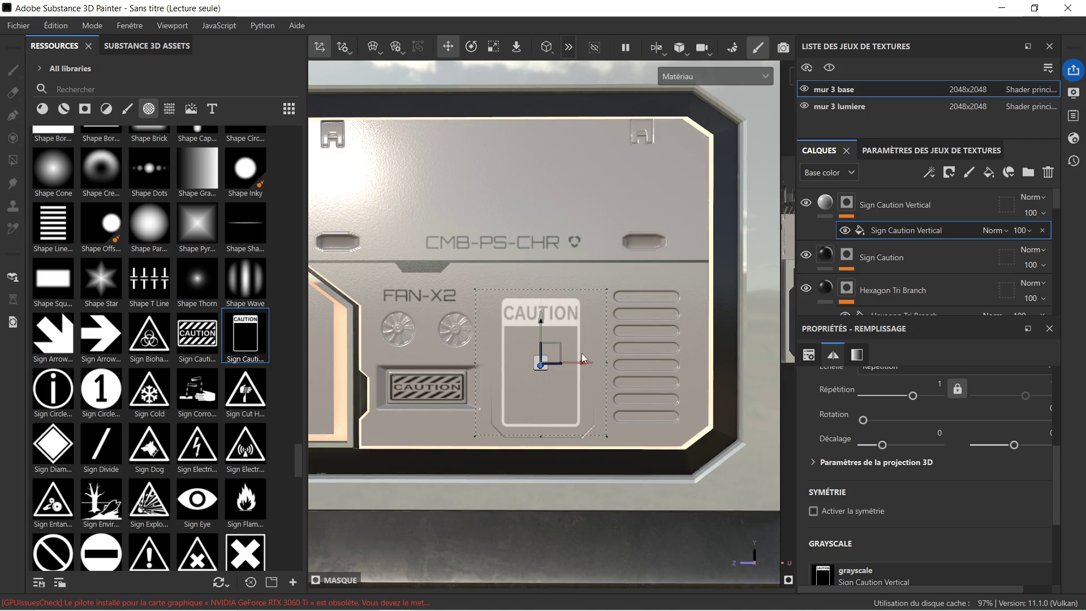
pyautogui.moveTo(580, 363); pyautogui.dragTo(583, 364)
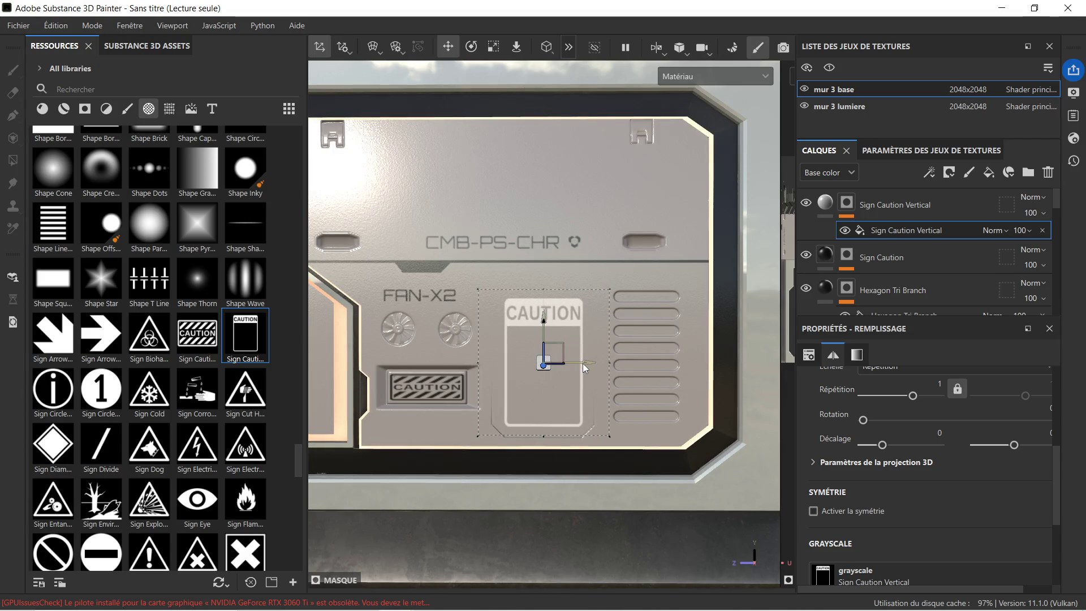
pyautogui.moveTo(545, 323); pyautogui.dragTo(542, 300)
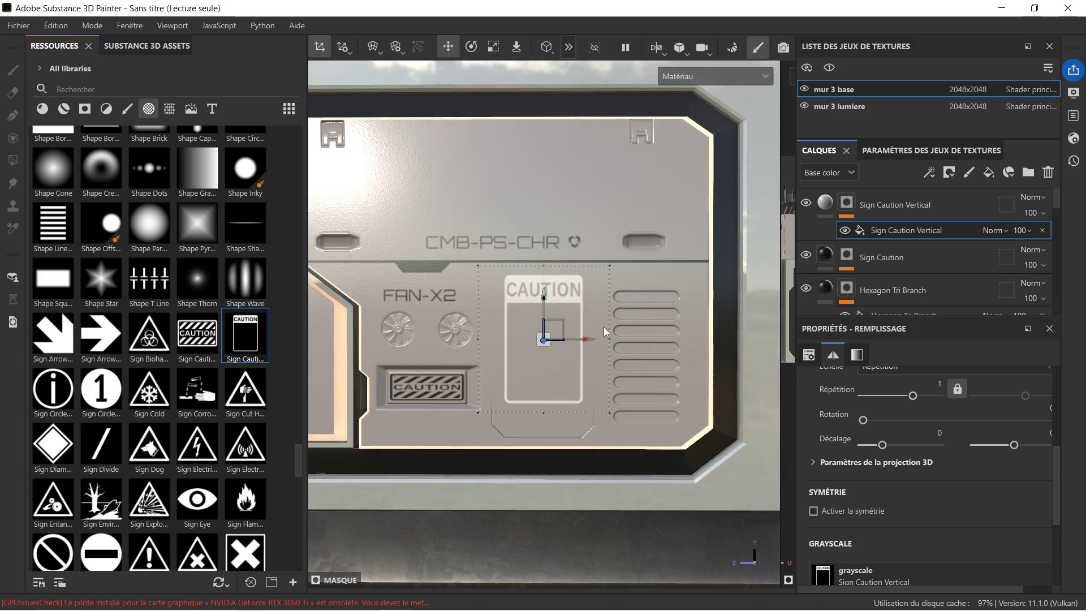
pyautogui.scroll(-3)
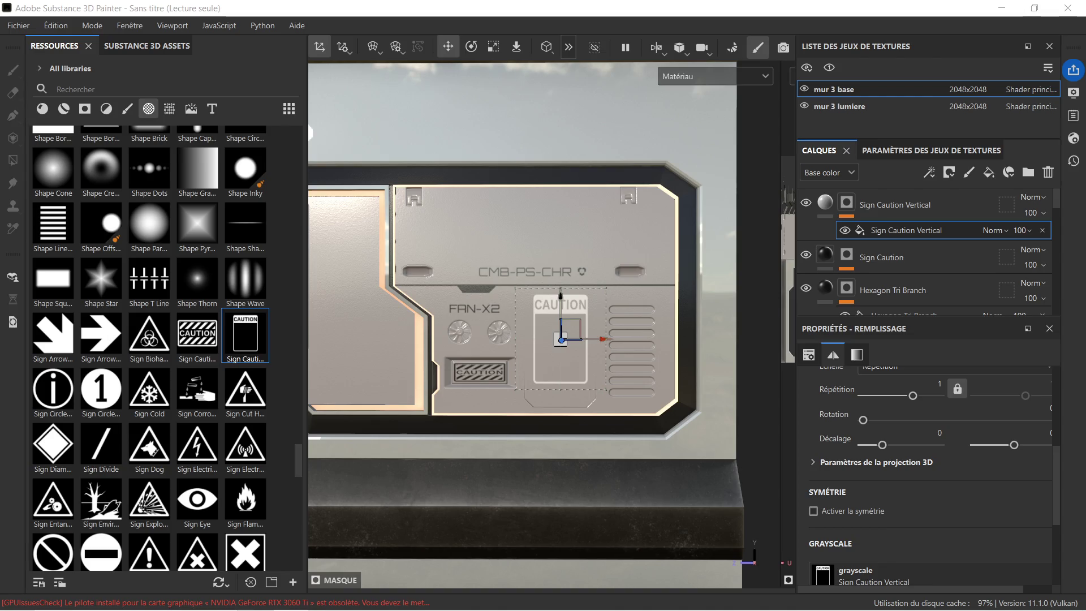
pyautogui.scroll(-3)
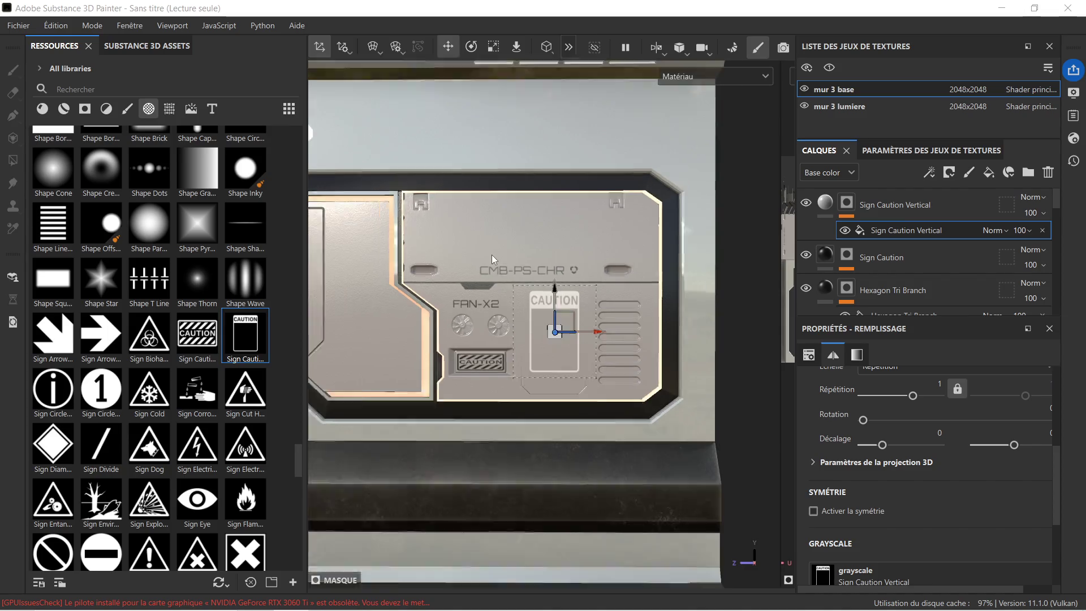
pyautogui.moveTo(502, 242); pyautogui.dragTo(590, 250)
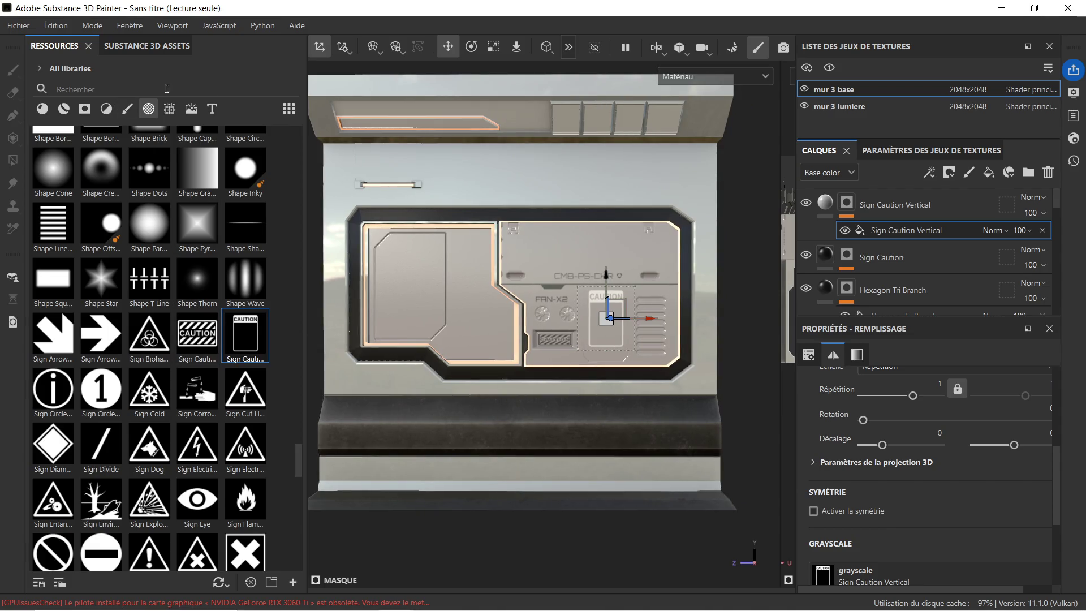
# Step: Show Textures in the asset library and drop vent_13 onto the wall as a new layer
pyautogui.click(174, 112)
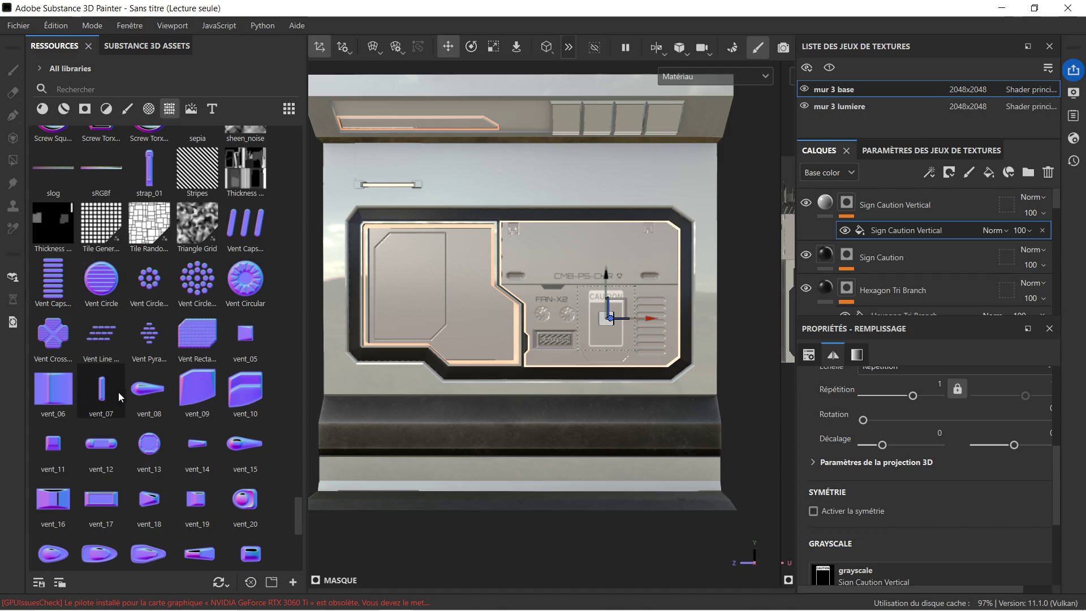
pyautogui.scroll(-3)
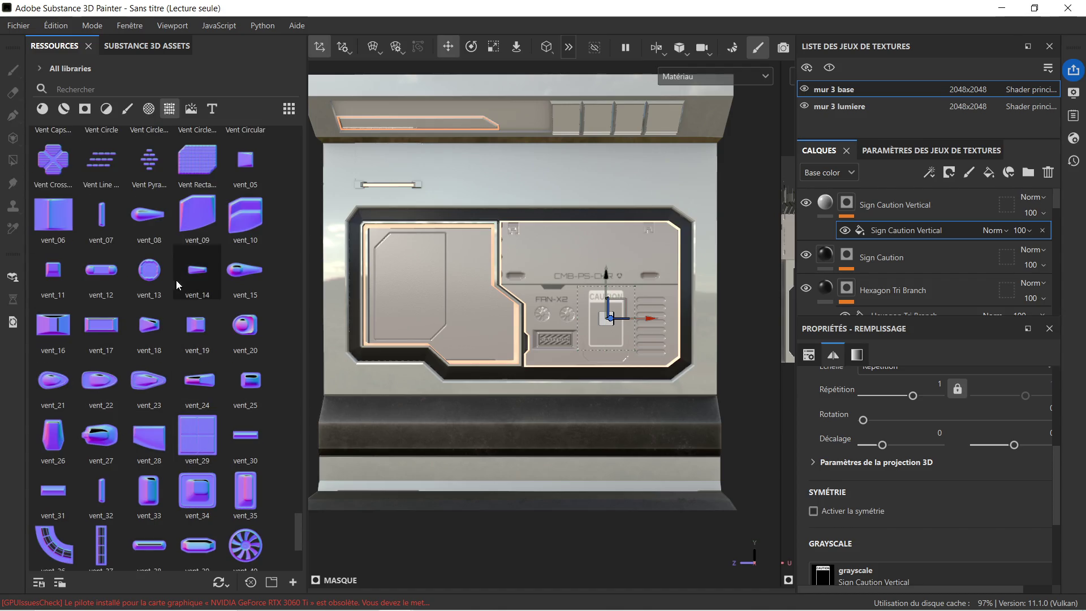
pyautogui.moveTo(154, 275); pyautogui.dragTo(738, 235)
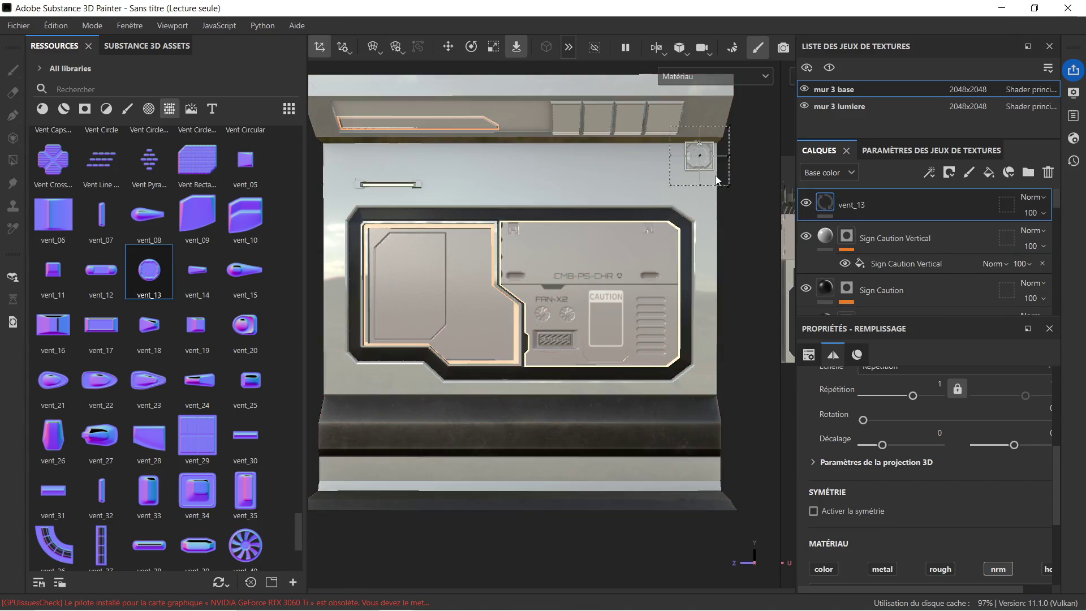
pyautogui.scroll(3)
pyautogui.moveTo(724, 168); pyautogui.dragTo(518, 283)
pyautogui.scroll(3)
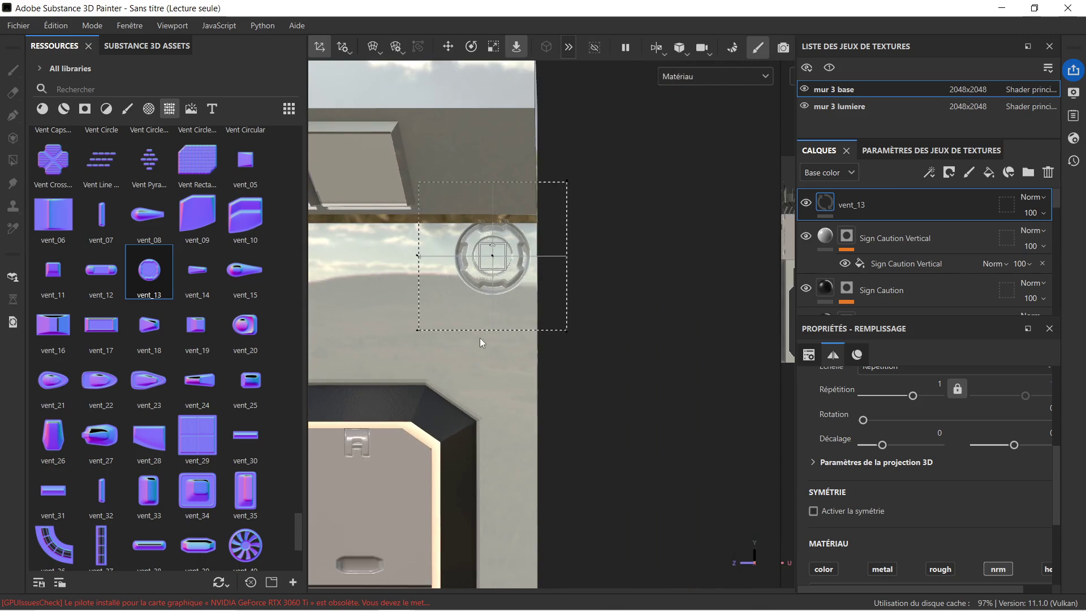
# Step: Shrink the vent_13 stamp to a small circle and move it right toward the corner
pyautogui.click(493, 47)
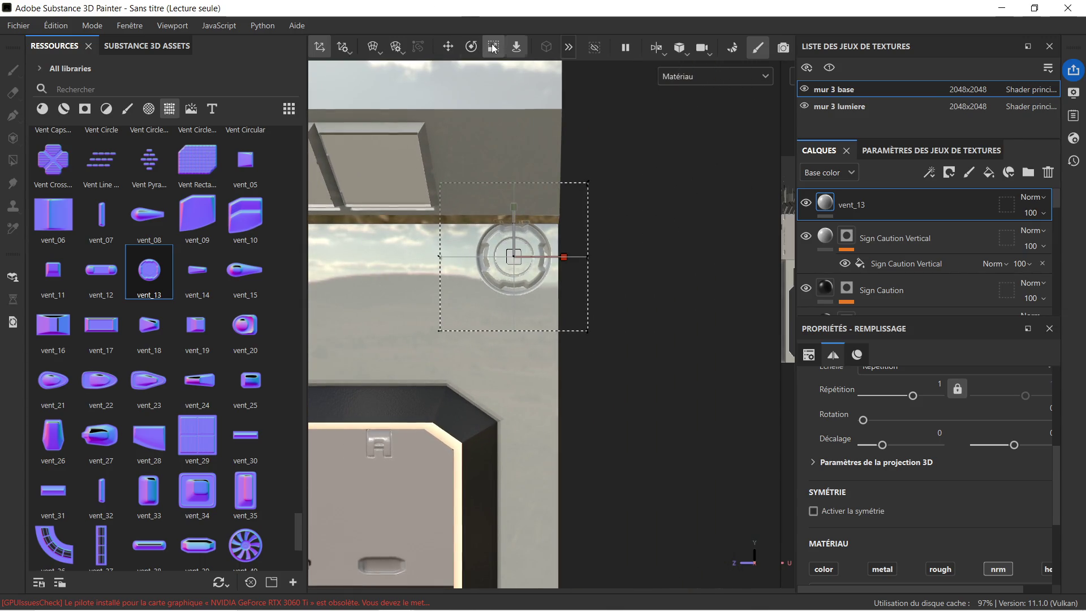
pyautogui.moveTo(513, 259); pyautogui.dragTo(392, 286)
pyautogui.press('w')
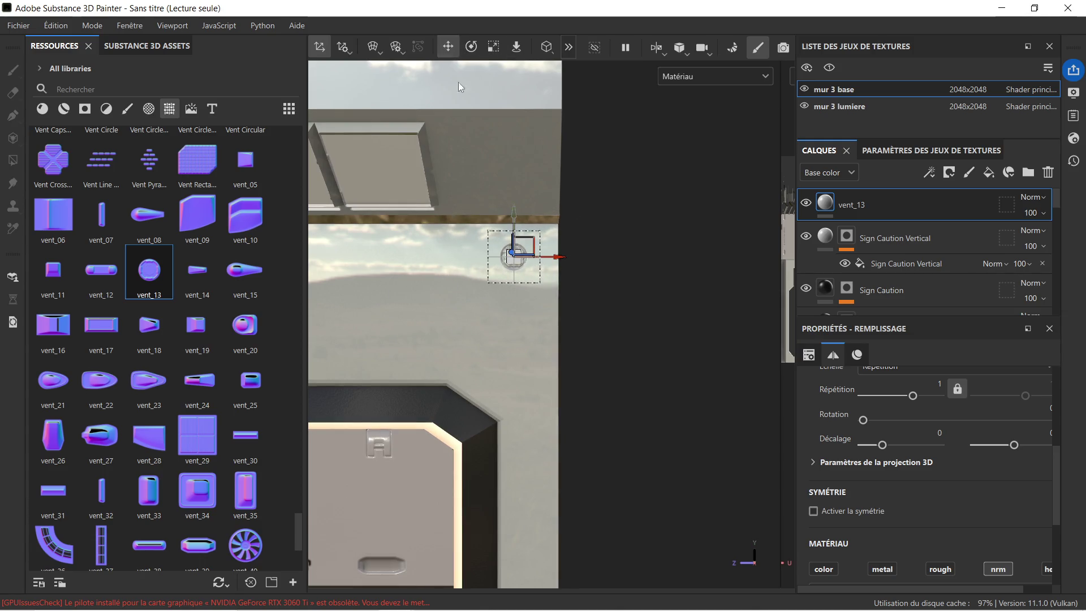
pyautogui.moveTo(555, 253); pyautogui.dragTo(569, 255)
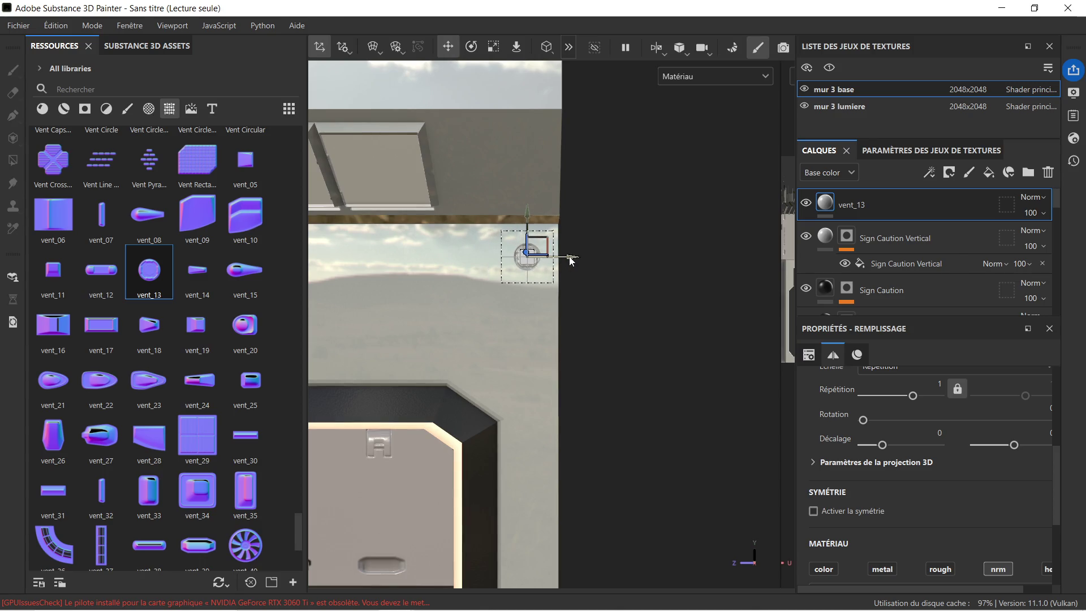
pyautogui.scroll(3)
pyautogui.scroll(3)
pyautogui.scroll(-3)
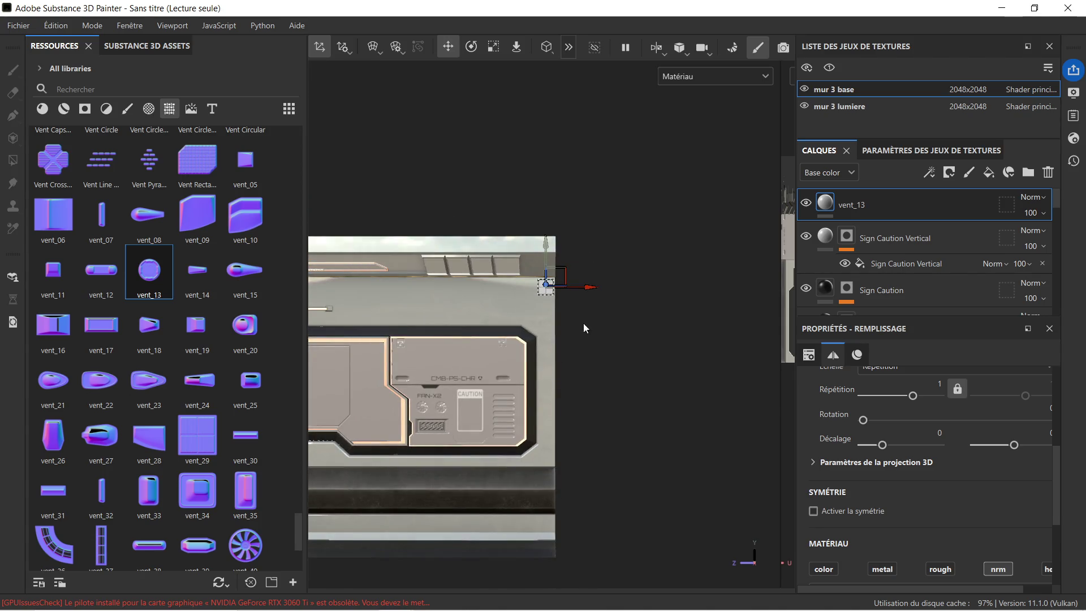
# Step: Nudge the vent stamp right and up into the wall's upper-right corner, above the frame
pyautogui.moveTo(514, 364); pyautogui.dragTo(584, 315)
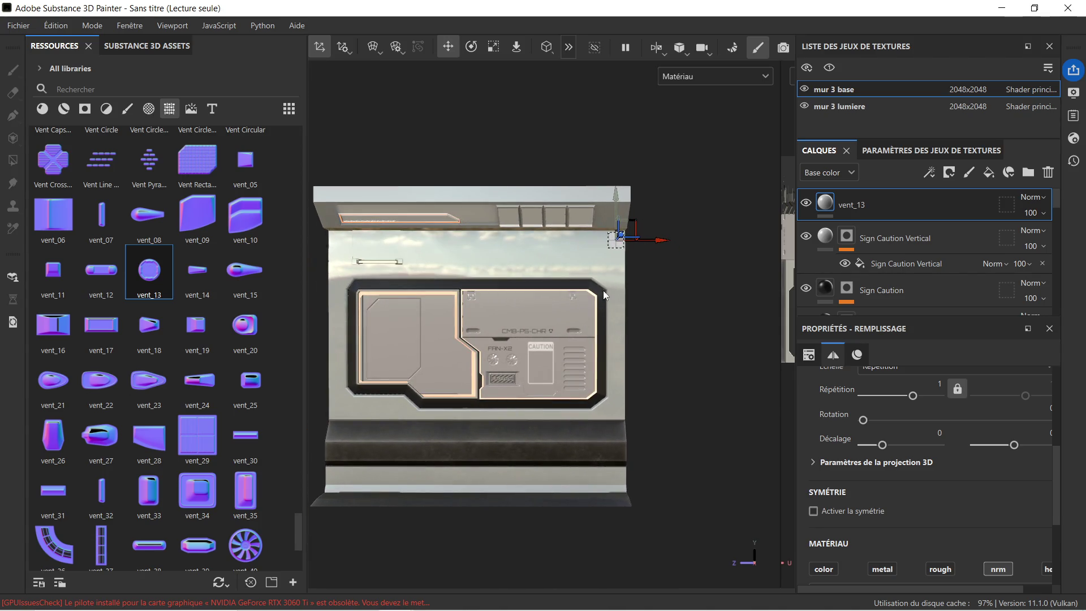
pyautogui.moveTo(618, 270); pyautogui.dragTo(590, 278)
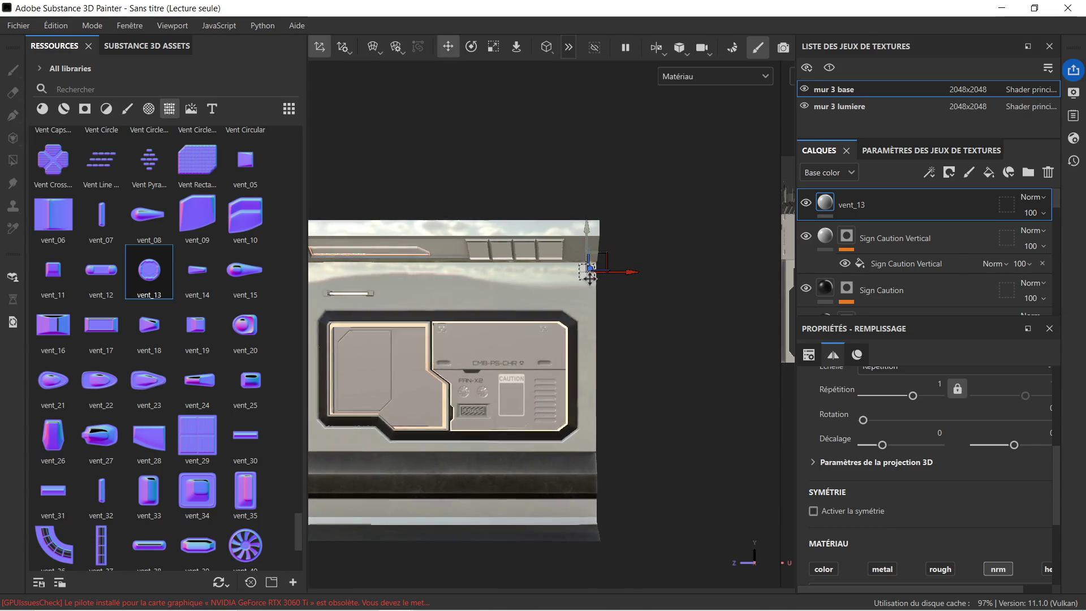
pyautogui.scroll(3)
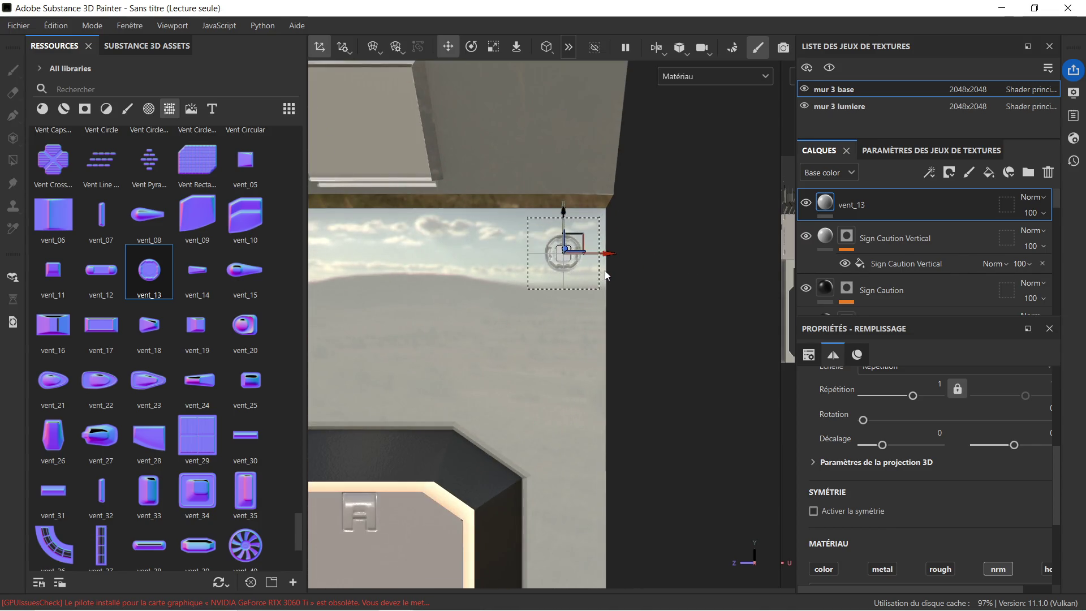
pyautogui.scroll(3)
pyautogui.moveTo(590, 252); pyautogui.dragTo(597, 255)
pyautogui.click(492, 50)
pyautogui.click(448, 48)
pyautogui.moveTo(555, 201); pyautogui.dragTo(558, 210)
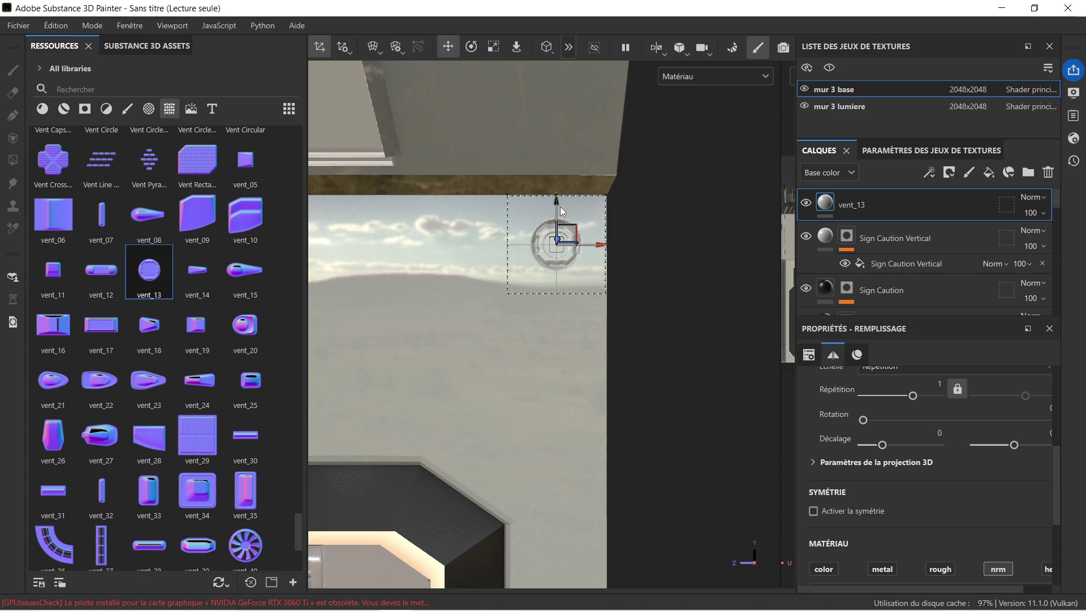
pyautogui.scroll(-3)
pyautogui.moveTo(572, 337); pyautogui.dragTo(570, 268)
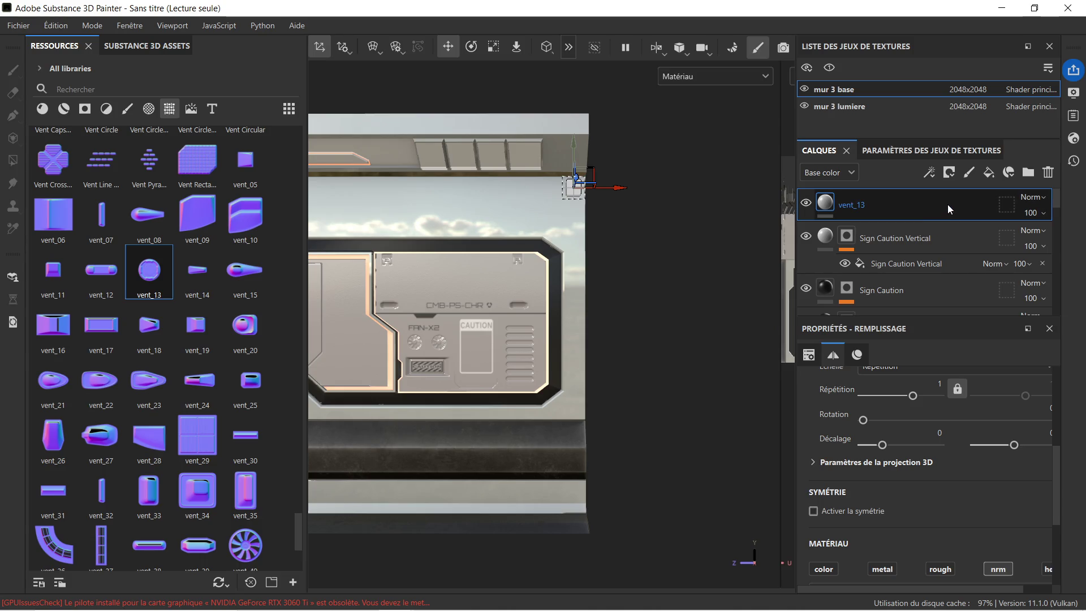
# Step: Duplicate the vent_13 layer and move the copy down to the panel's lower-right corner
pyautogui.hotkey('ctrl', 'd')
pyautogui.moveTo(573, 140); pyautogui.dragTo(579, 360)
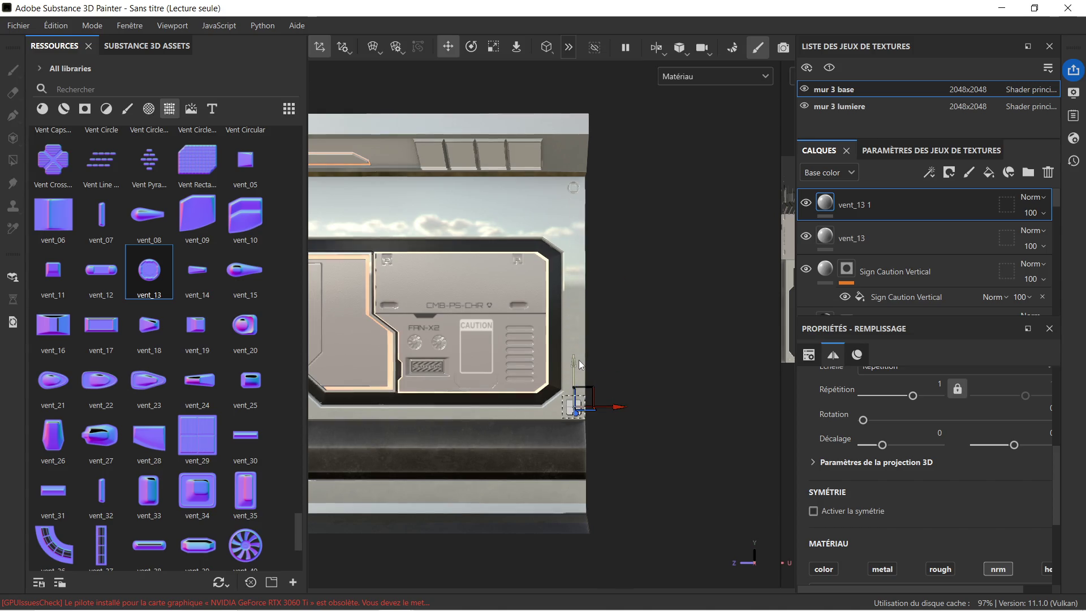
pyautogui.scroll(3)
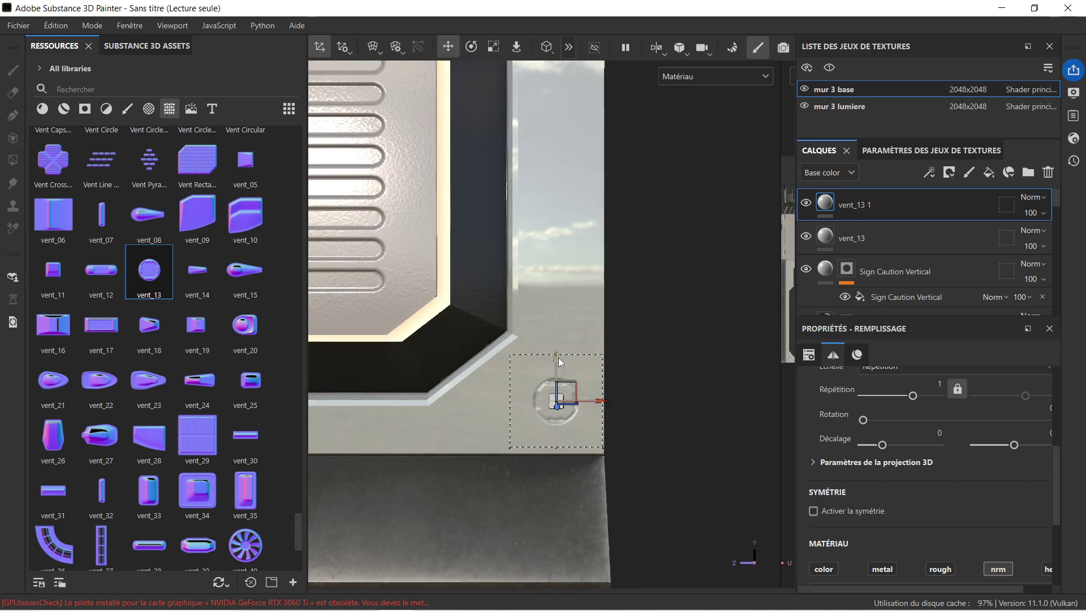
pyautogui.moveTo(558, 359); pyautogui.dragTo(556, 365)
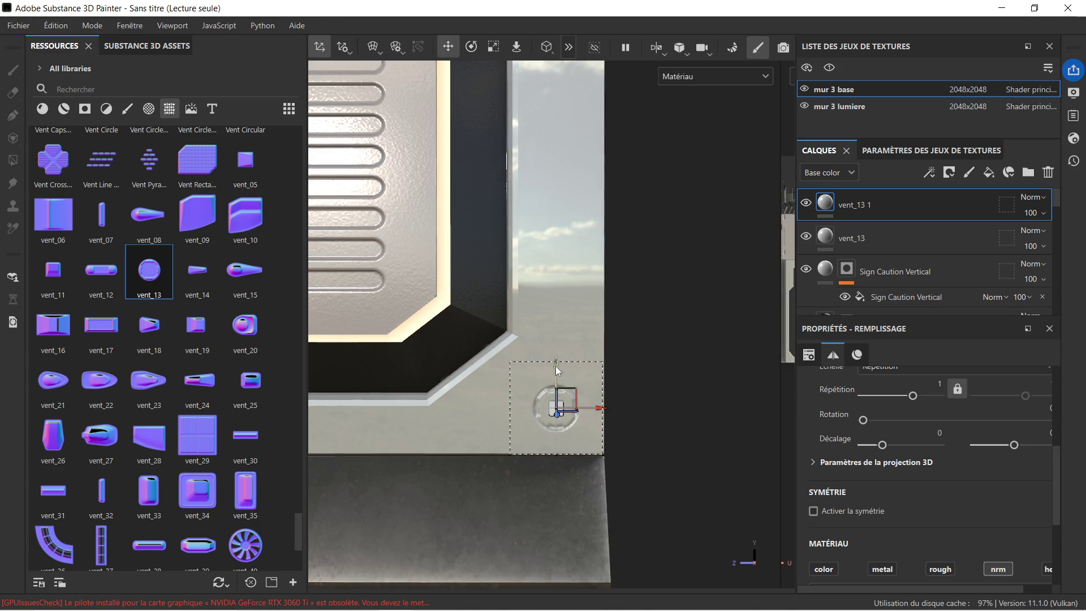
pyautogui.scroll(3)
pyautogui.scroll(3)
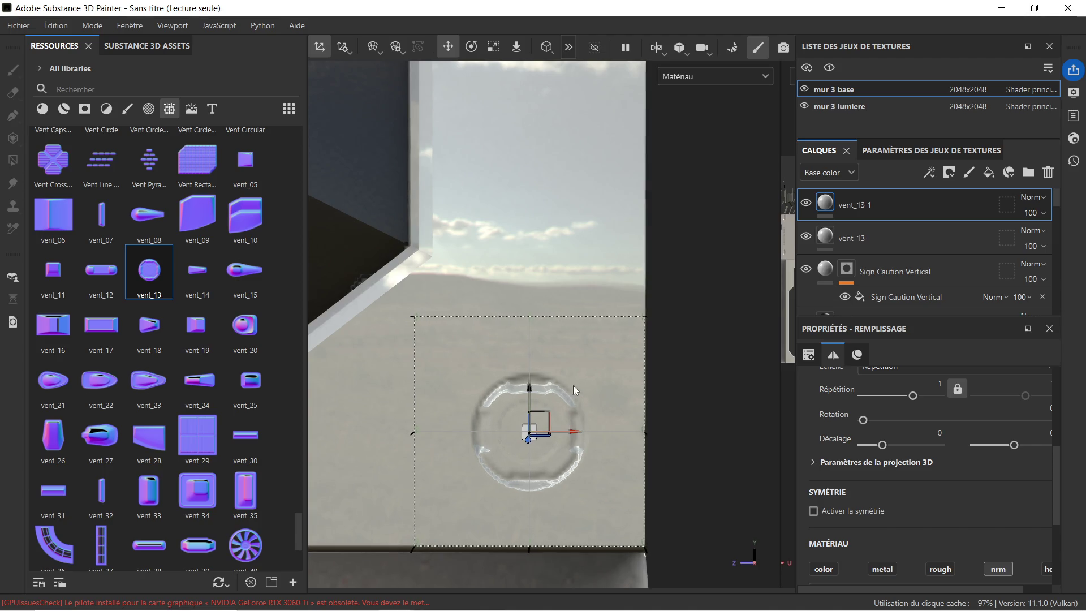
pyautogui.scroll(-3)
pyautogui.scroll(-3)
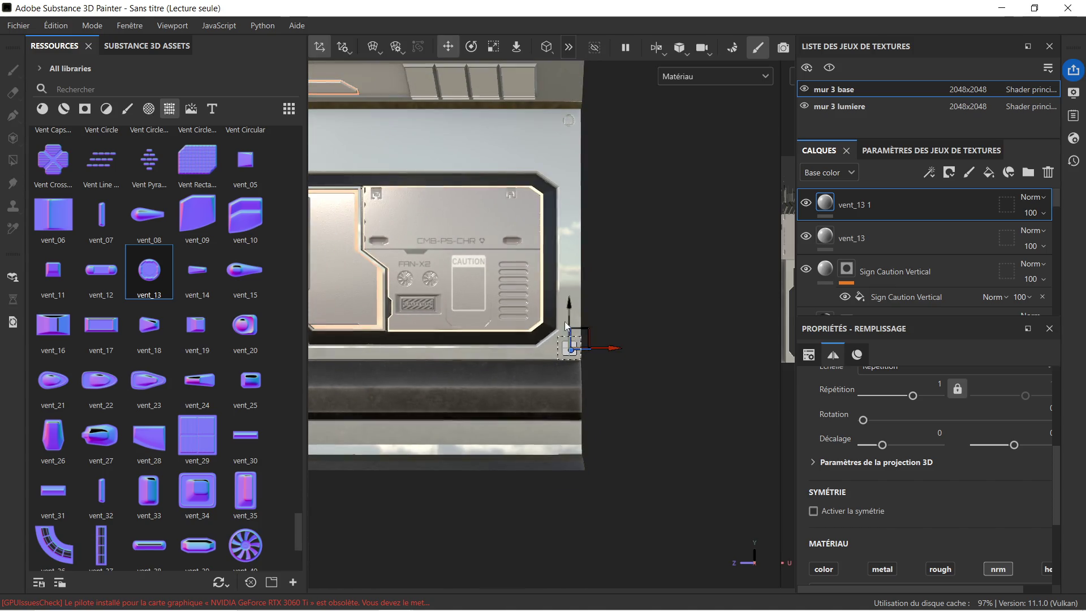
# Step: Recentre on the wall panel and make a third vent_13 copy
pyautogui.moveTo(545, 270); pyautogui.dragTo(650, 296)
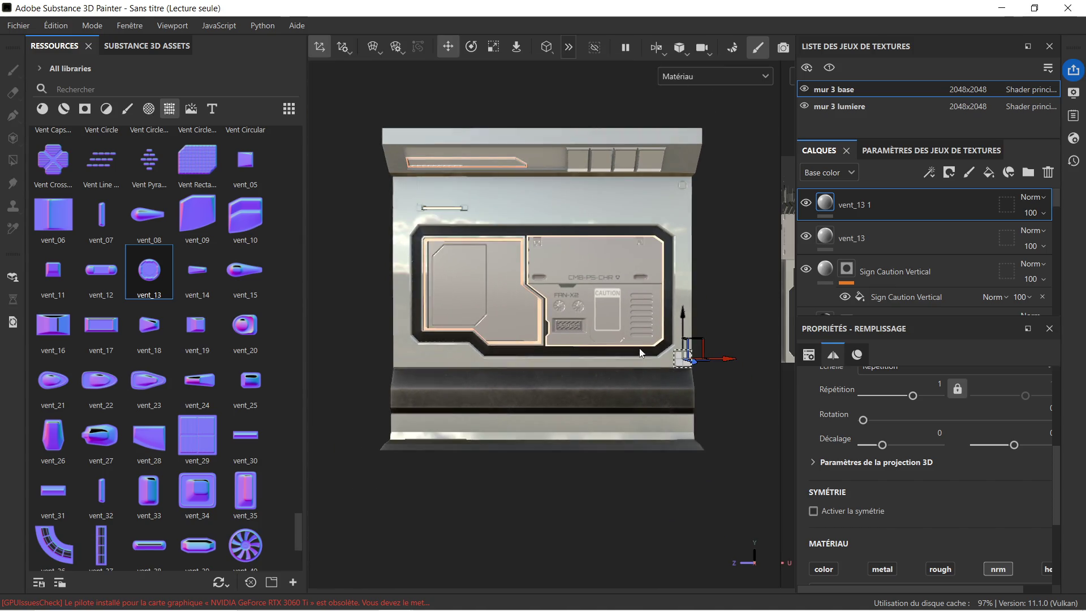
pyautogui.scroll(3)
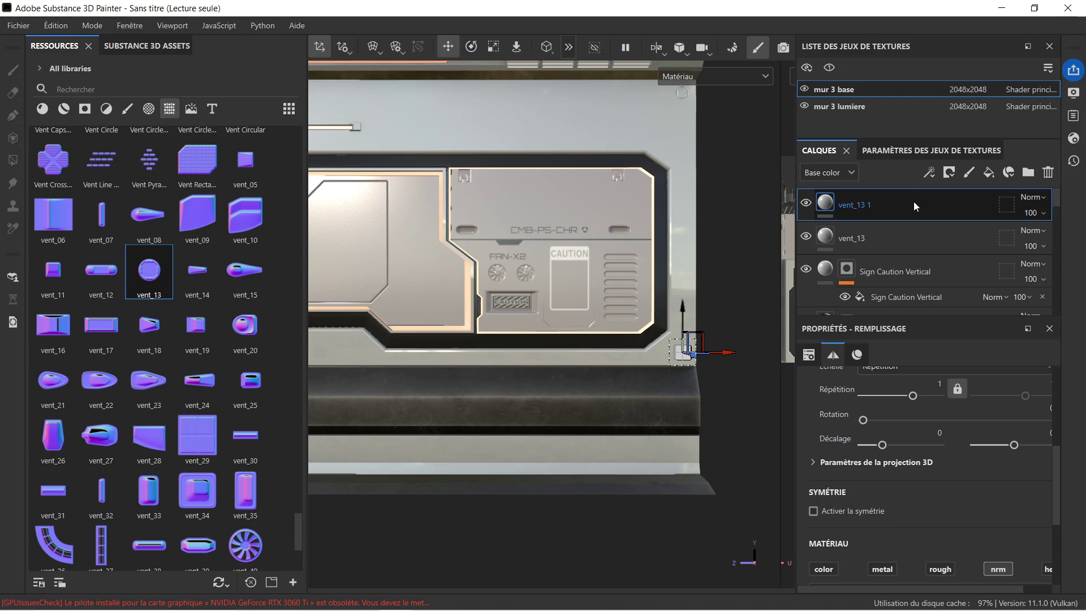
pyautogui.hotkey('ctrl', 'd')
pyautogui.scroll(-3)
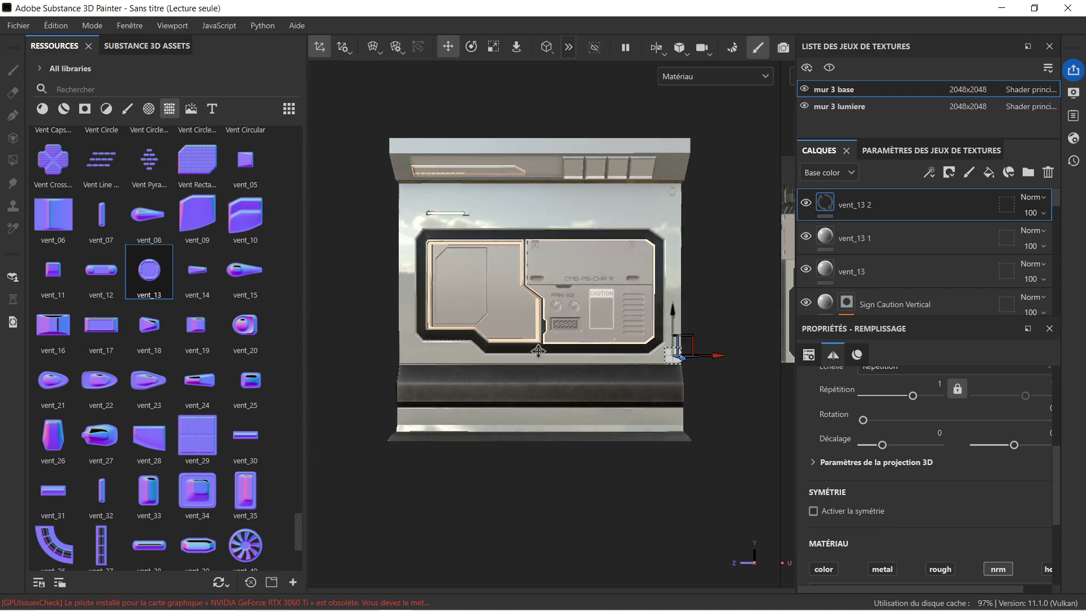
# Step: Slide the third vent copy left along the bottom of the panel
pyautogui.moveTo(537, 352); pyautogui.dragTo(592, 352)
pyautogui.moveTo(775, 362); pyautogui.dragTo(438, 369)
pyautogui.scroll(3)
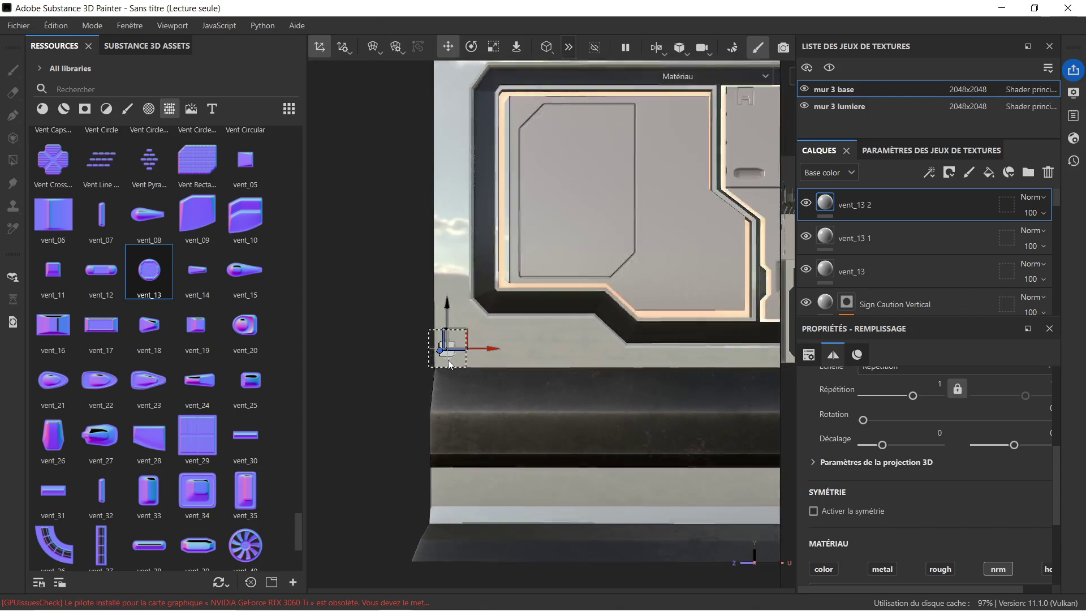
pyautogui.scroll(3)
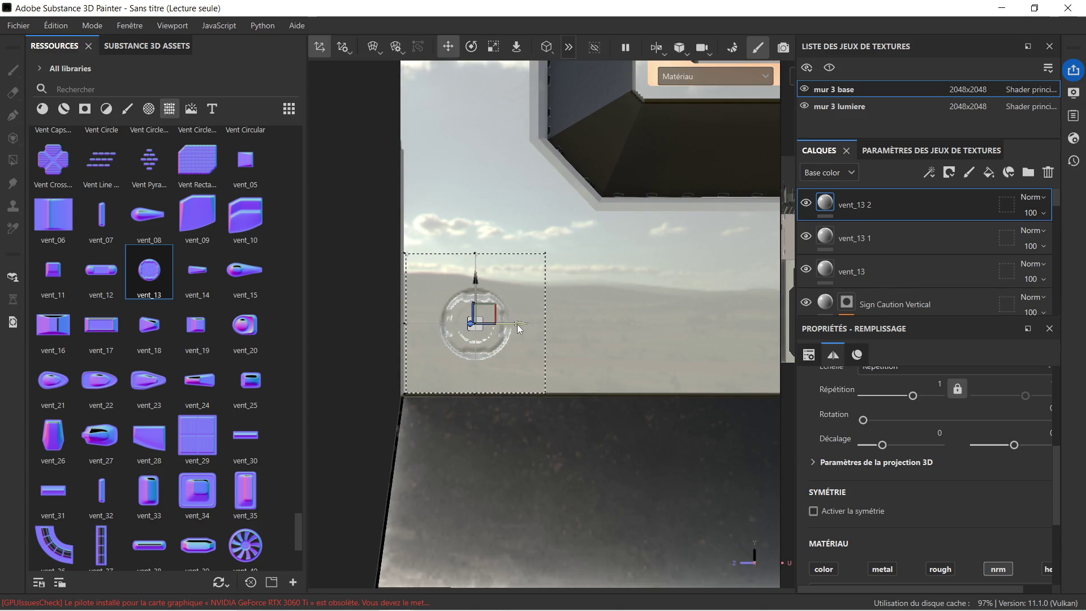
pyautogui.scroll(-3)
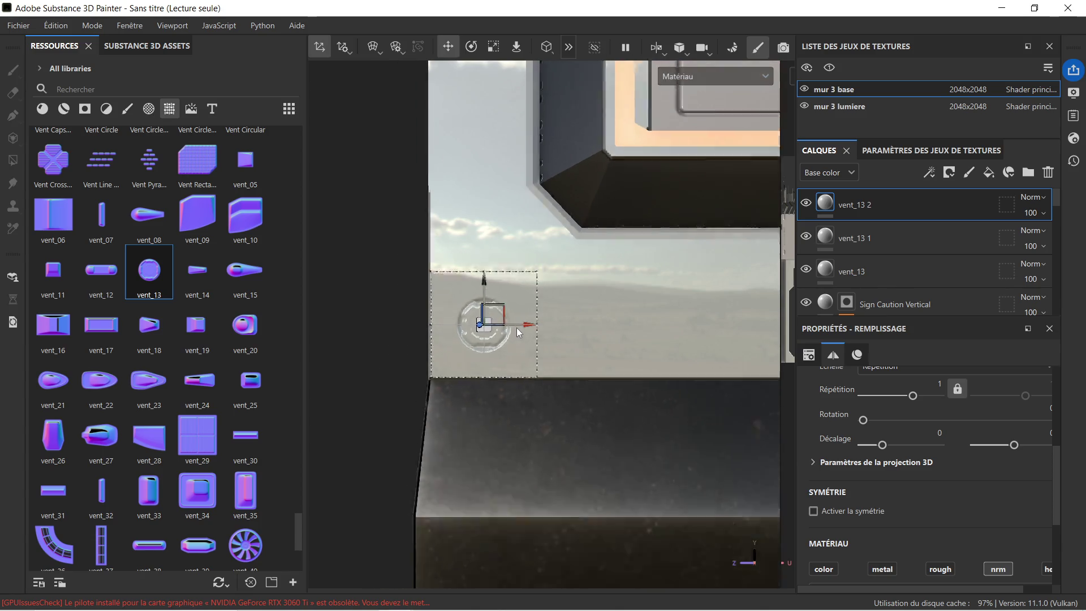
pyautogui.scroll(-3)
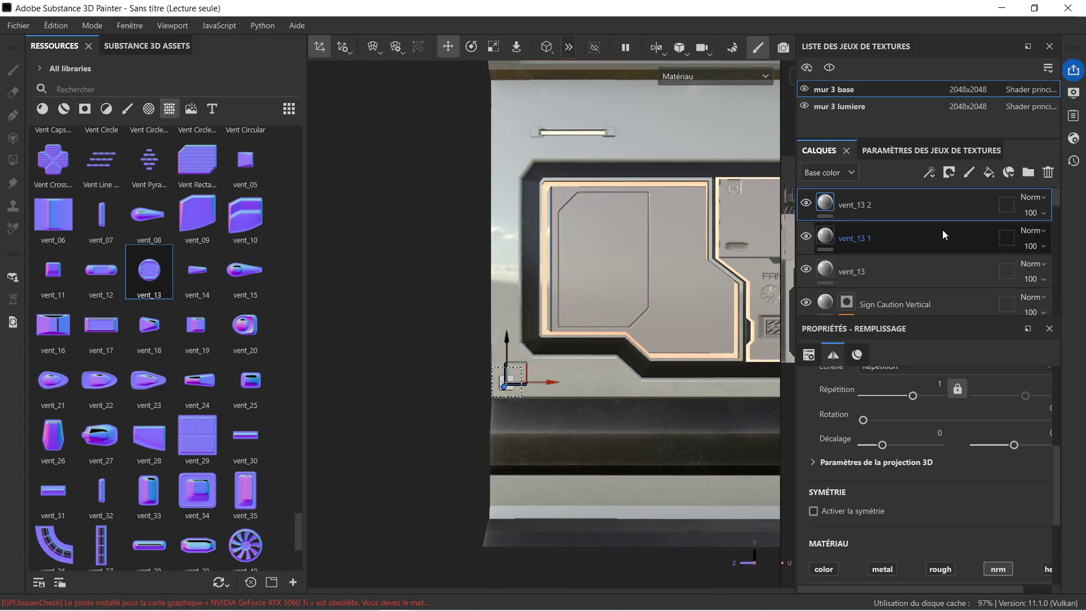
# Step: Duplicate vent_13 2 and move the new copy up to the panel's upper-left corner
pyautogui.hotkey('ctrl', 'd')
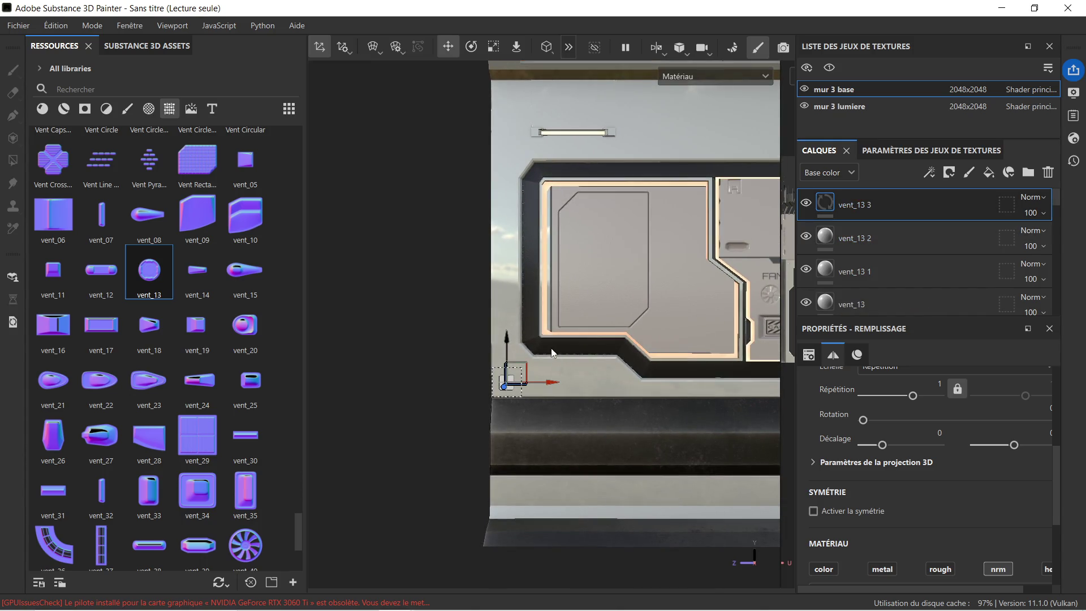
pyautogui.moveTo(507, 348); pyautogui.dragTo(532, 111)
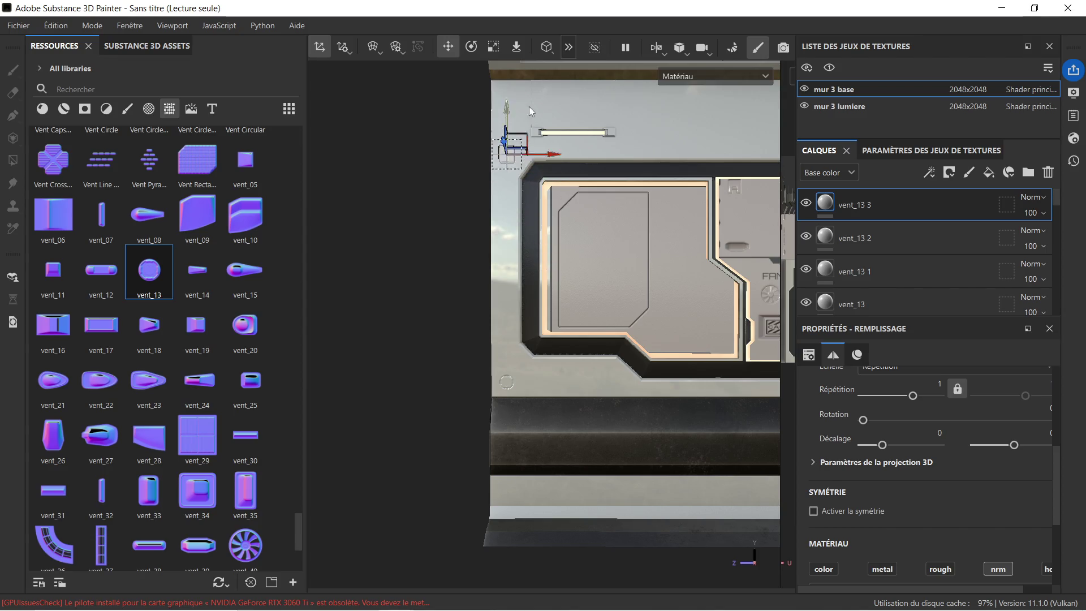
pyautogui.scroll(3)
pyautogui.moveTo(521, 152); pyautogui.dragTo(563, 427)
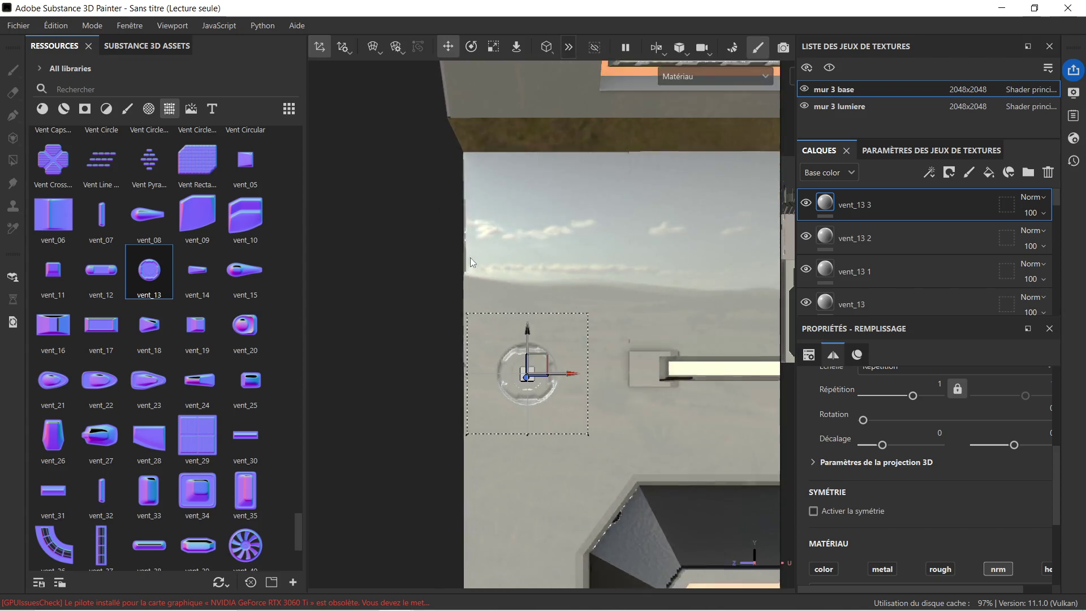
pyautogui.scroll(3)
pyautogui.moveTo(535, 373); pyautogui.dragTo(533, 153)
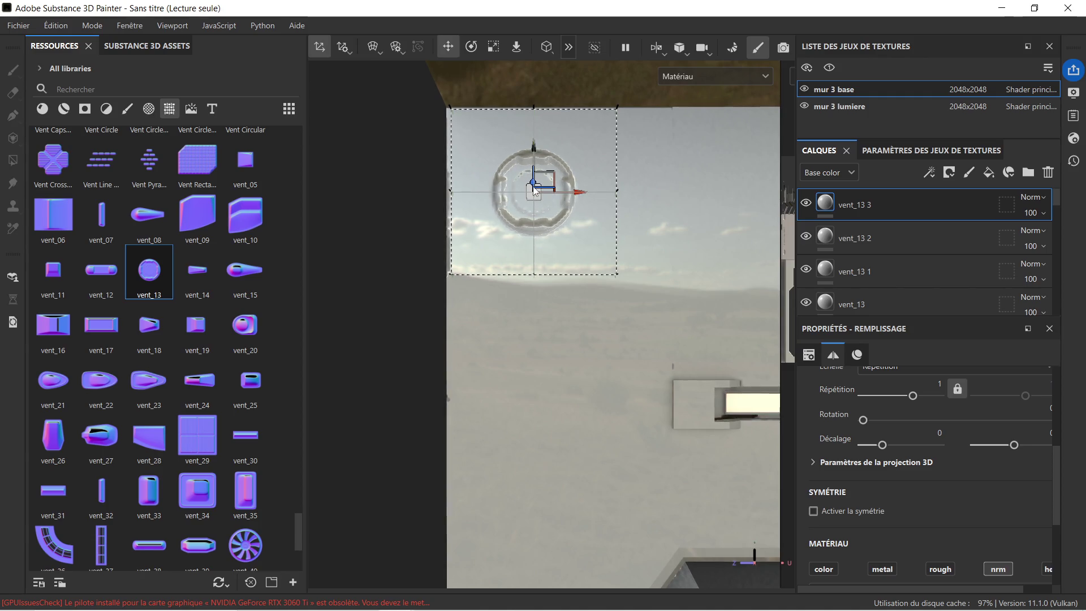
pyautogui.scroll(-3)
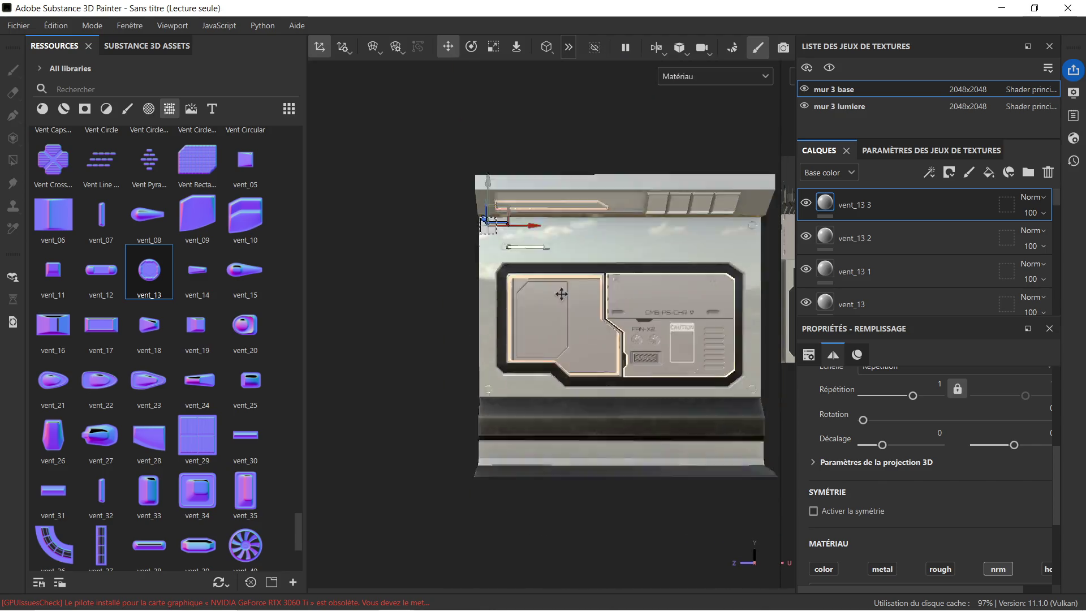
pyautogui.scroll(3)
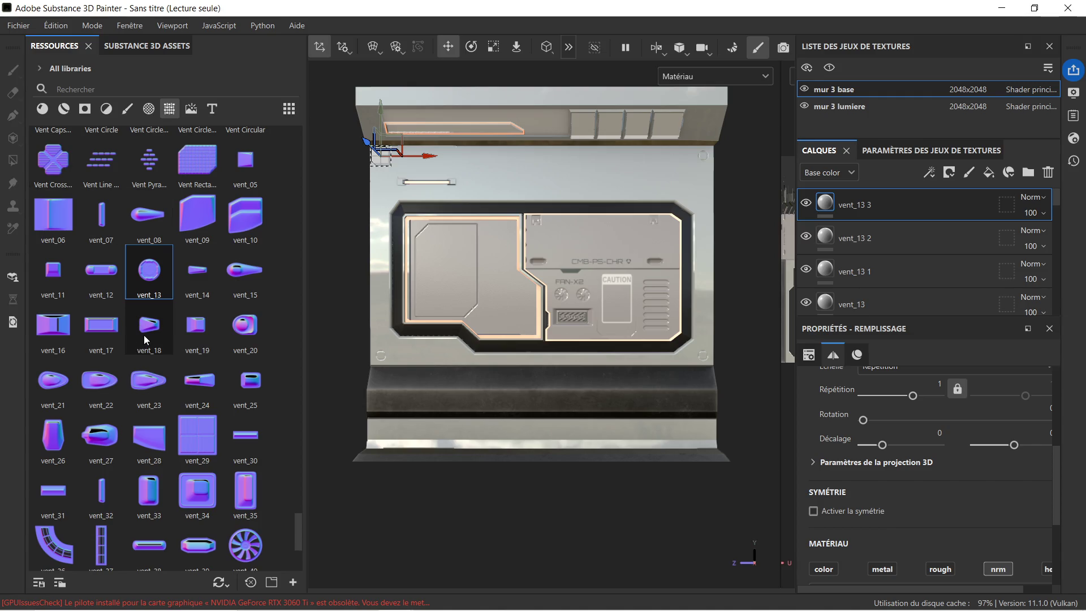
# Step: Scroll the Resources grid to the Bevel thumbnails and drag Bevel Rectangle onto the wall panel
pyautogui.scroll(-3)
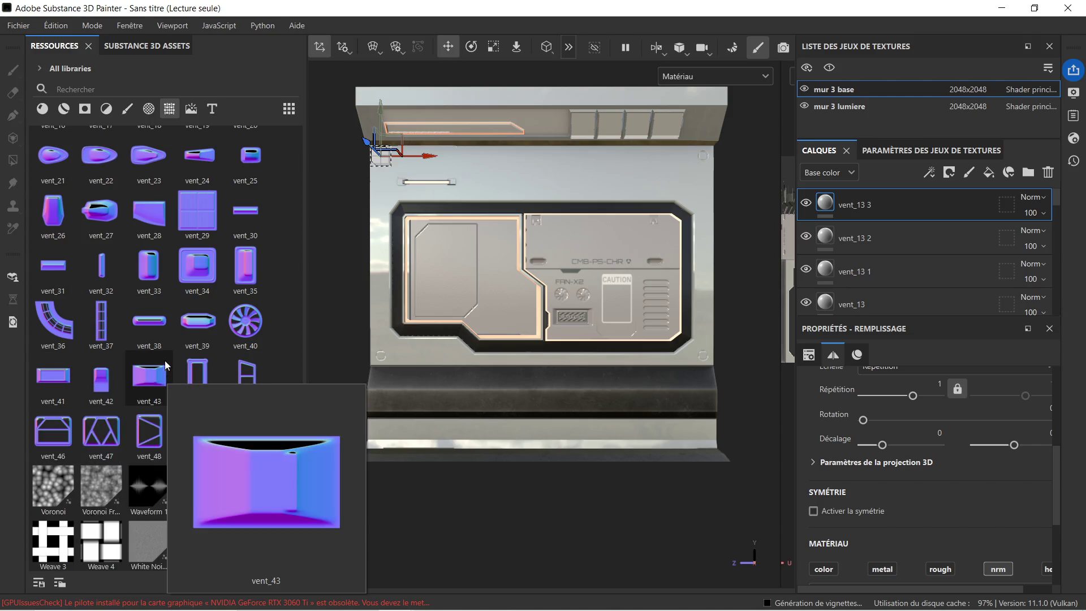
pyautogui.scroll(3)
pyautogui.scroll(3)
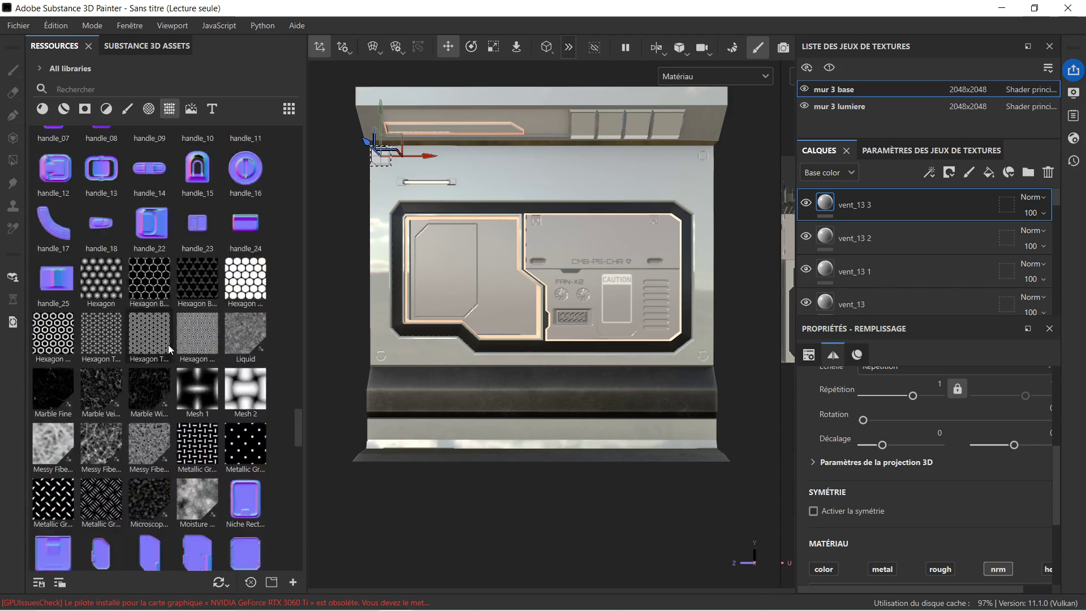
pyautogui.scroll(3)
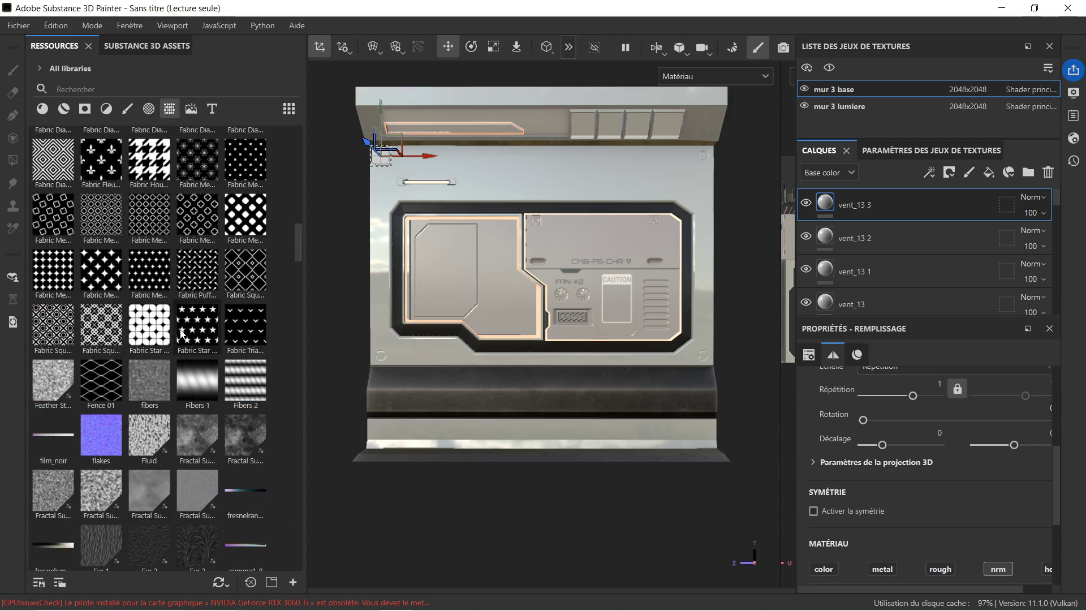
pyautogui.scroll(3)
pyautogui.scroll(3)
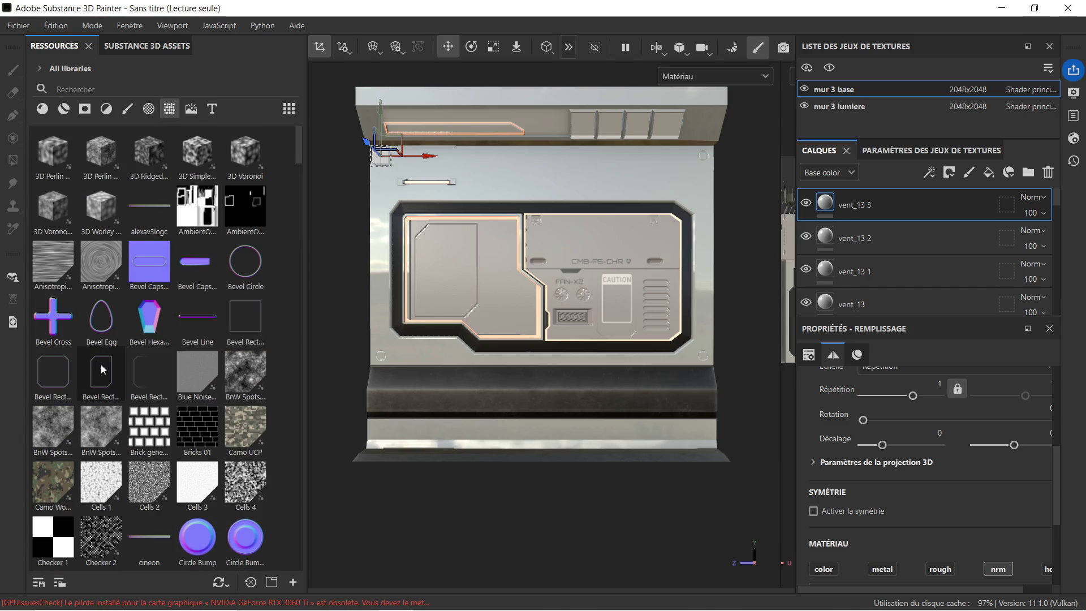
pyautogui.moveTo(257, 321)
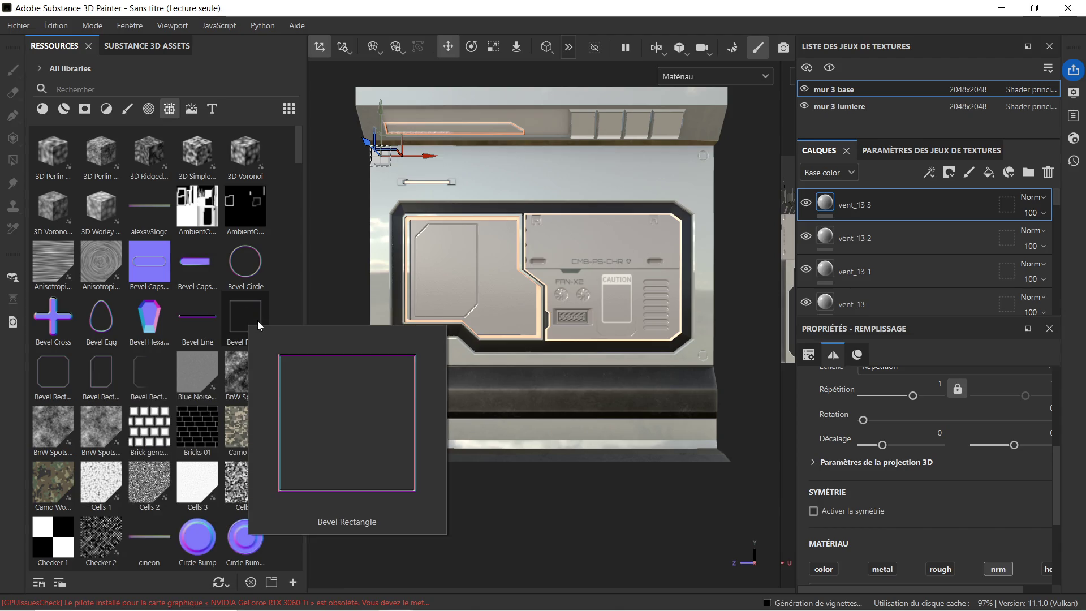
pyautogui.moveTo(259, 321); pyautogui.dragTo(575, 195)
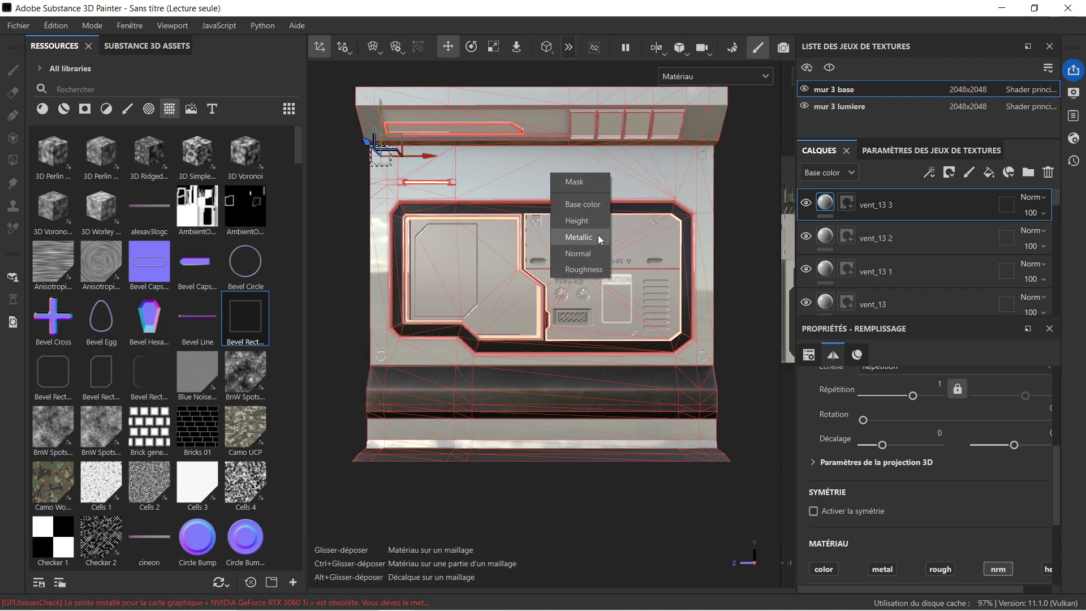
pyautogui.moveTo(595, 253); pyautogui.dragTo(595, 254)
pyautogui.scroll(3)
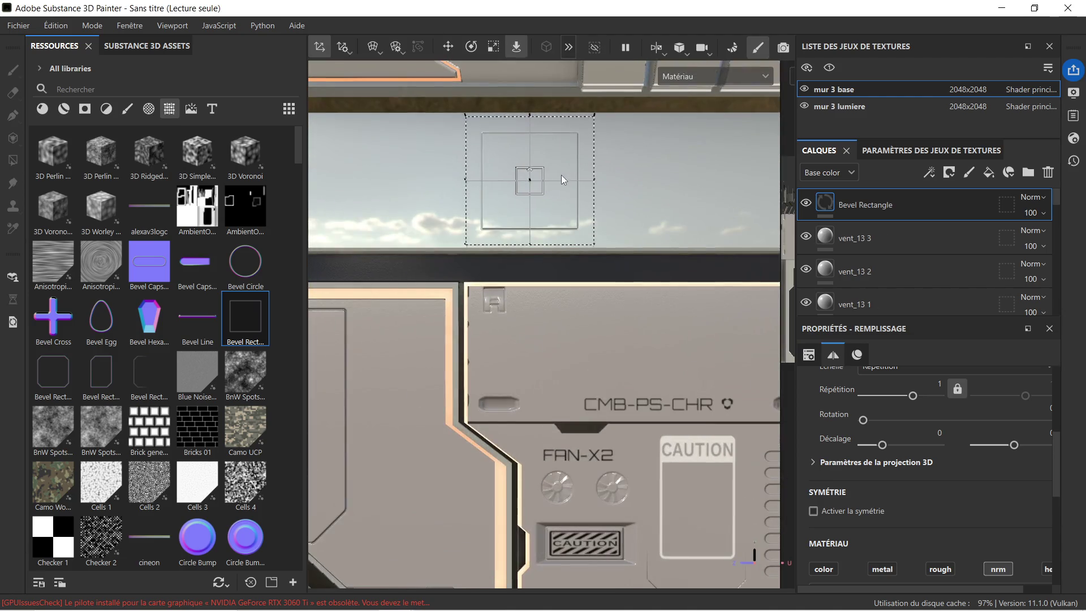
pyautogui.press('f')
pyautogui.click(493, 47)
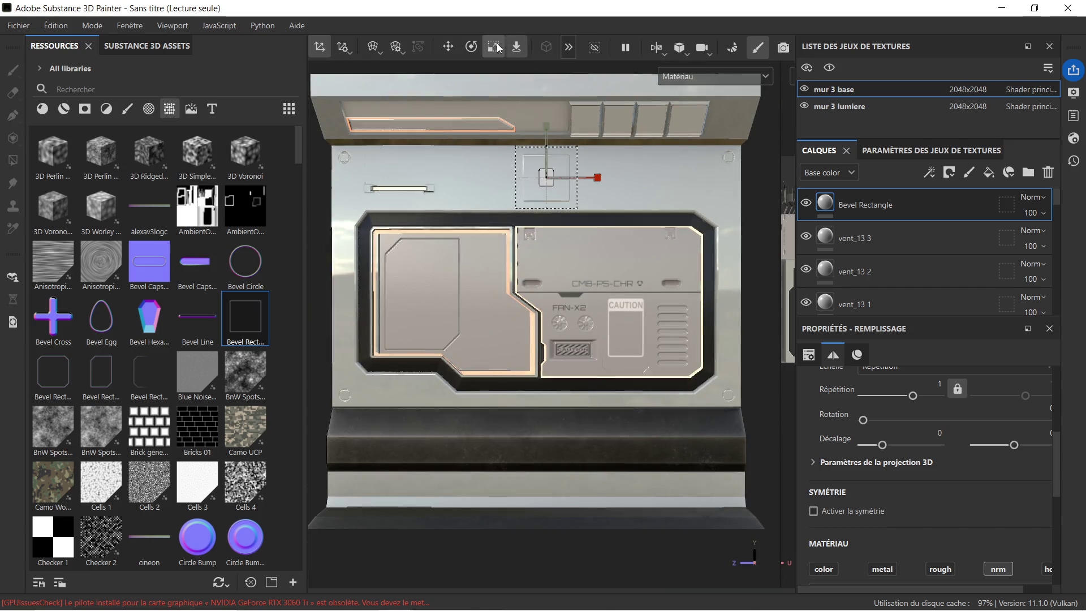
pyautogui.moveTo(550, 132); pyautogui.dragTo(548, 94)
pyautogui.moveTo(598, 178); pyautogui.dragTo(878, 185)
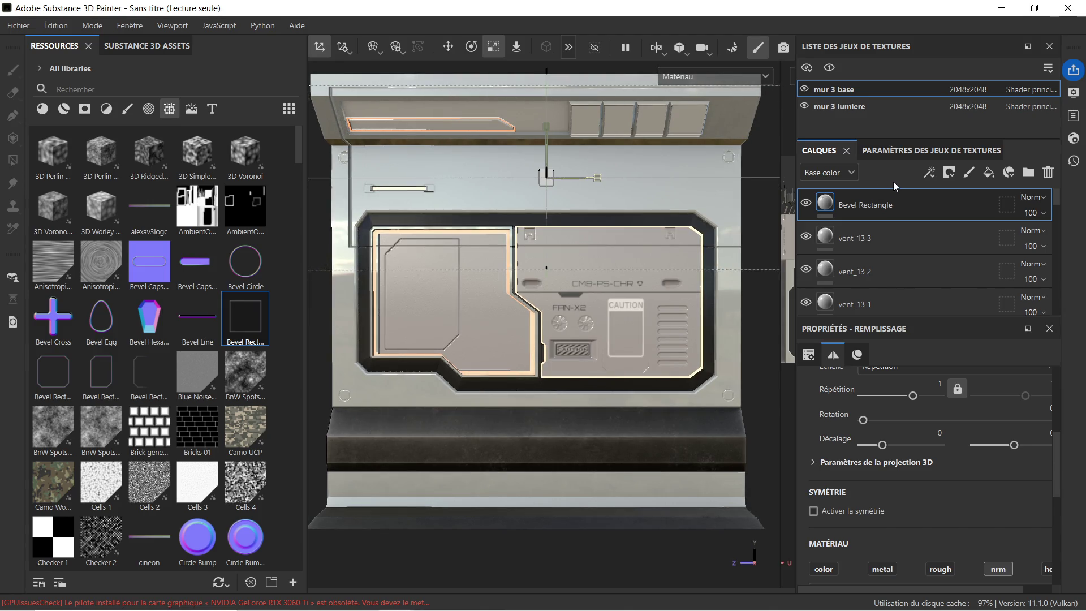
pyautogui.click(455, 45)
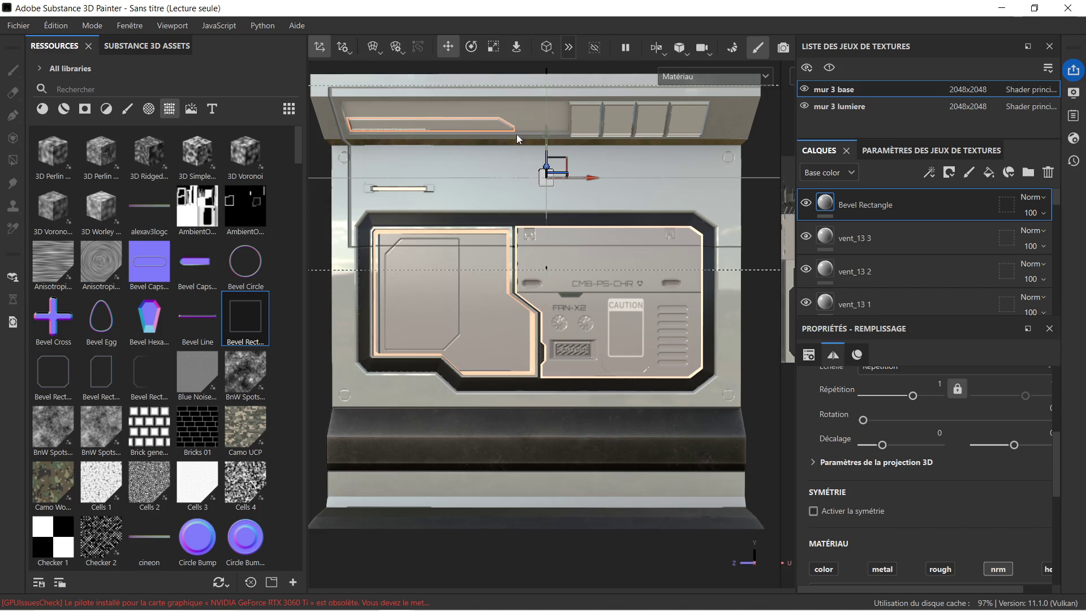
pyautogui.moveTo(589, 176); pyautogui.dragTo(579, 181)
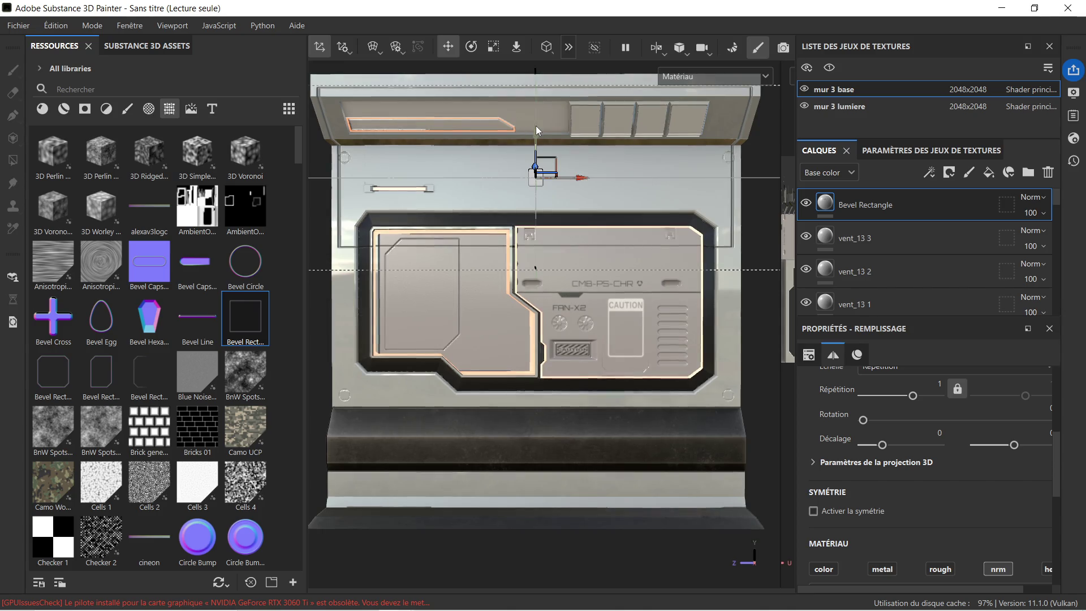
pyautogui.moveTo(536, 130); pyautogui.dragTo(537, 190)
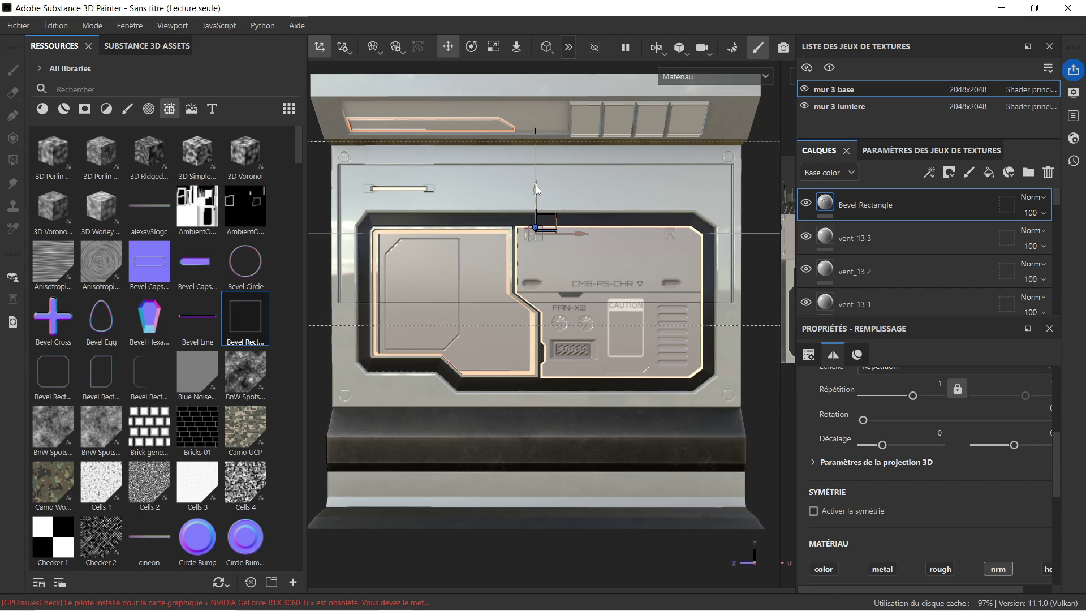
pyautogui.click(495, 48)
pyautogui.moveTo(536, 184); pyautogui.dragTo(537, 151)
pyautogui.click(449, 48)
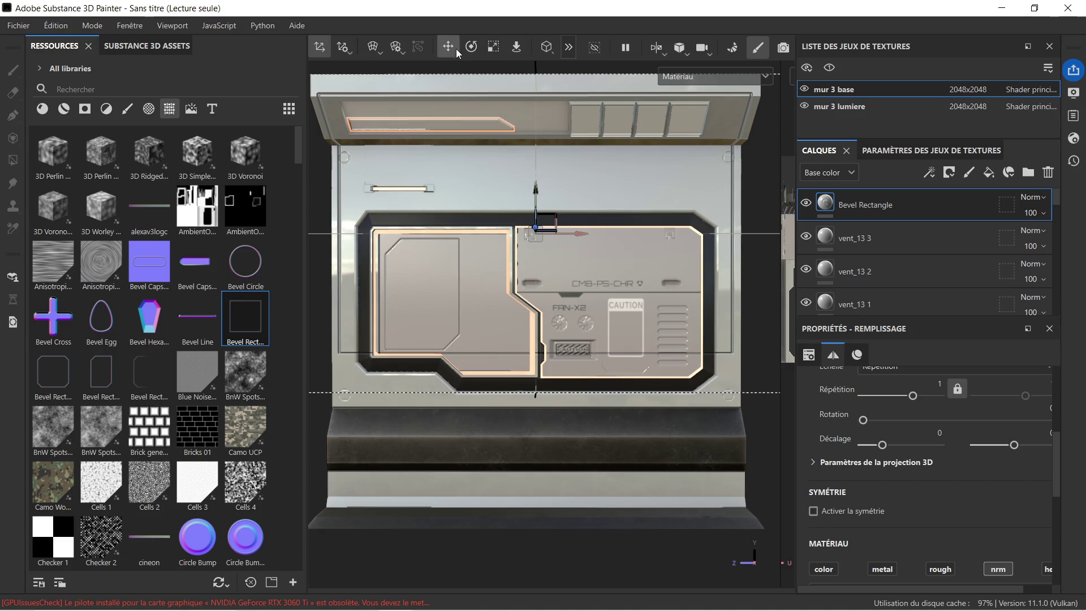
pyautogui.moveTo(535, 190); pyautogui.dragTo(535, 234)
pyautogui.press('Delete')
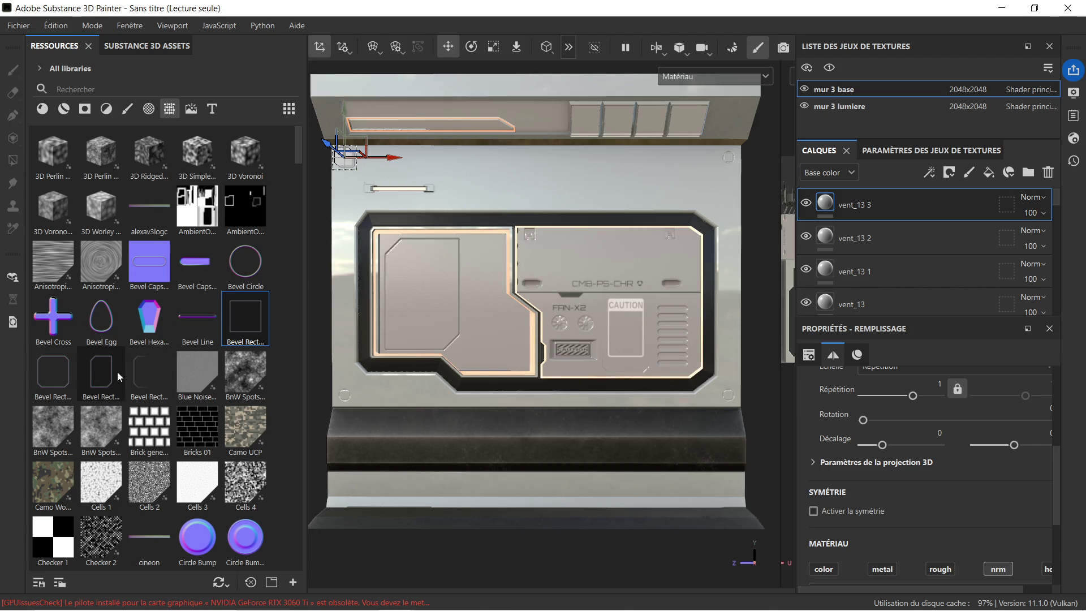
# Step: Drop Bevel Rectangle Corner onto the panel as a new layer and move it down
pyautogui.moveTo(64, 371); pyautogui.dragTo(538, 183)
pyautogui.click(569, 262)
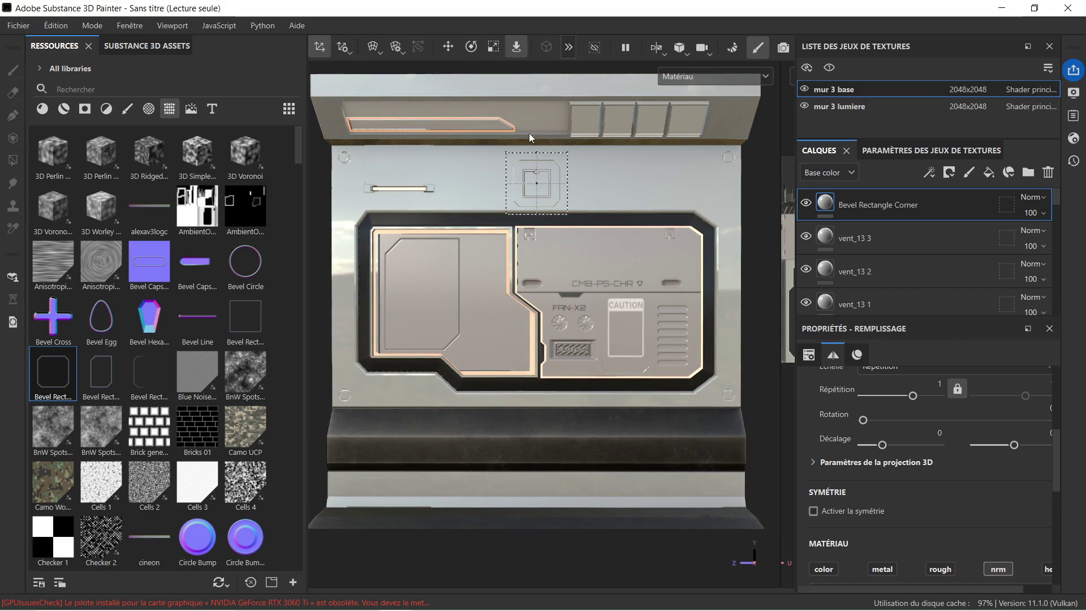
pyautogui.press('w')
pyautogui.moveTo(542, 148); pyautogui.dragTo(538, 245)
pyautogui.moveTo(578, 287); pyautogui.dragTo(566, 290)
pyautogui.click(566, 289)
pyautogui.moveTo(525, 241); pyautogui.dragTo(525, 263)
# Step: Stretch the corner decal's projection taller and wider, adjusting its position between scales
pyautogui.click(491, 50)
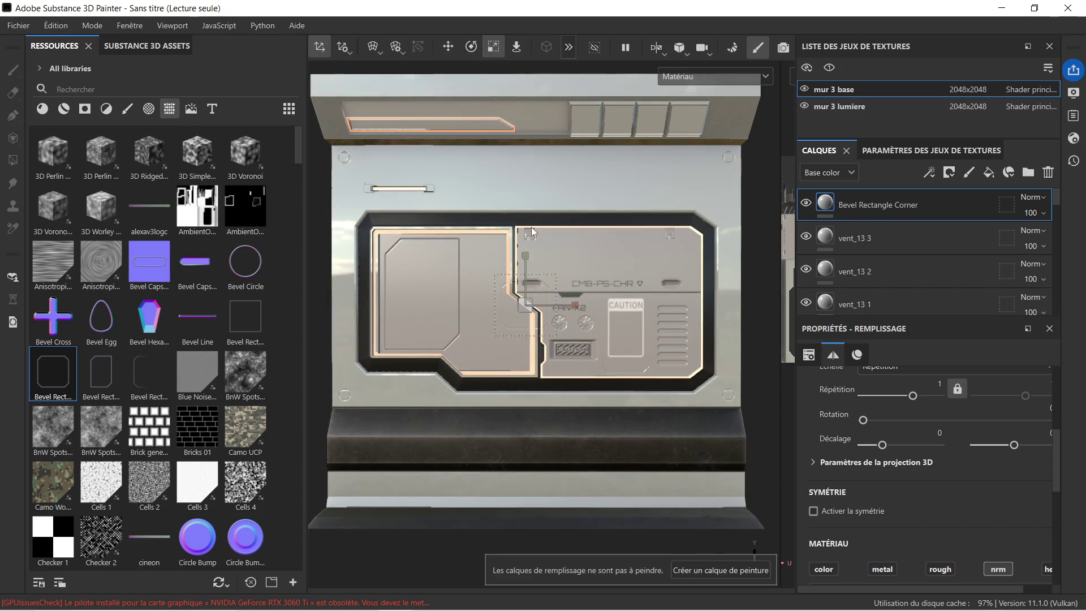
pyautogui.moveTo(526, 252); pyautogui.dragTo(568, 60)
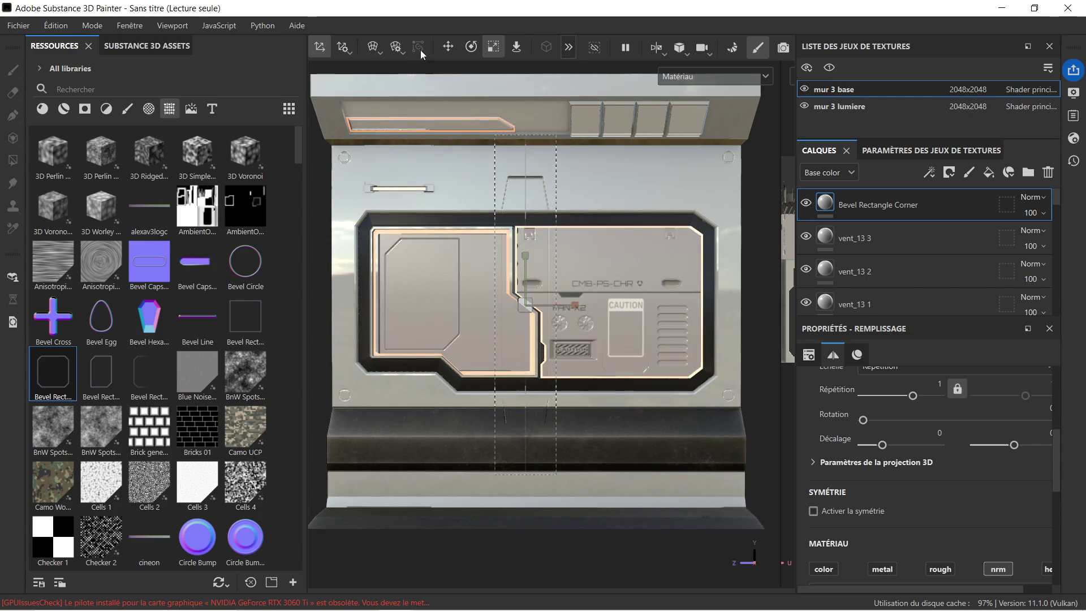
pyautogui.click(447, 47)
pyautogui.moveTo(525, 261); pyautogui.dragTo(533, 232)
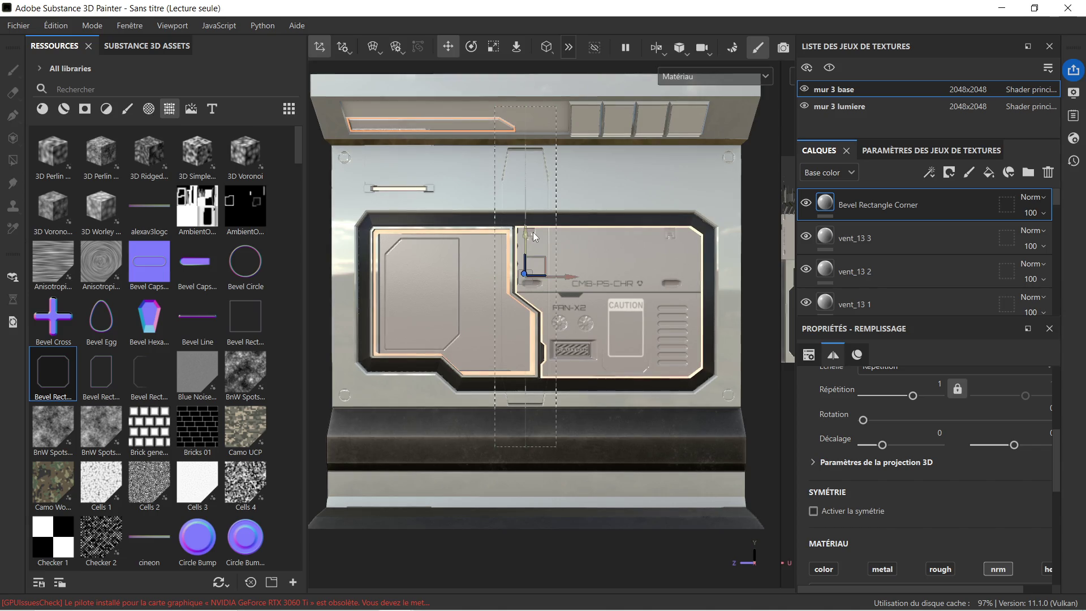
pyautogui.click(490, 51)
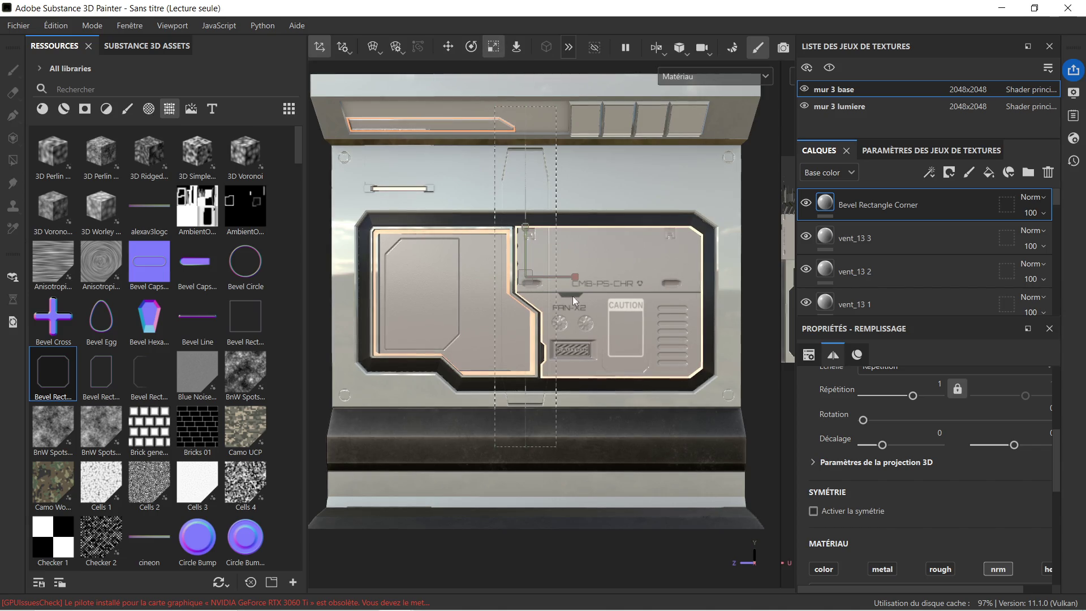
pyautogui.moveTo(578, 276); pyautogui.dragTo(938, 293)
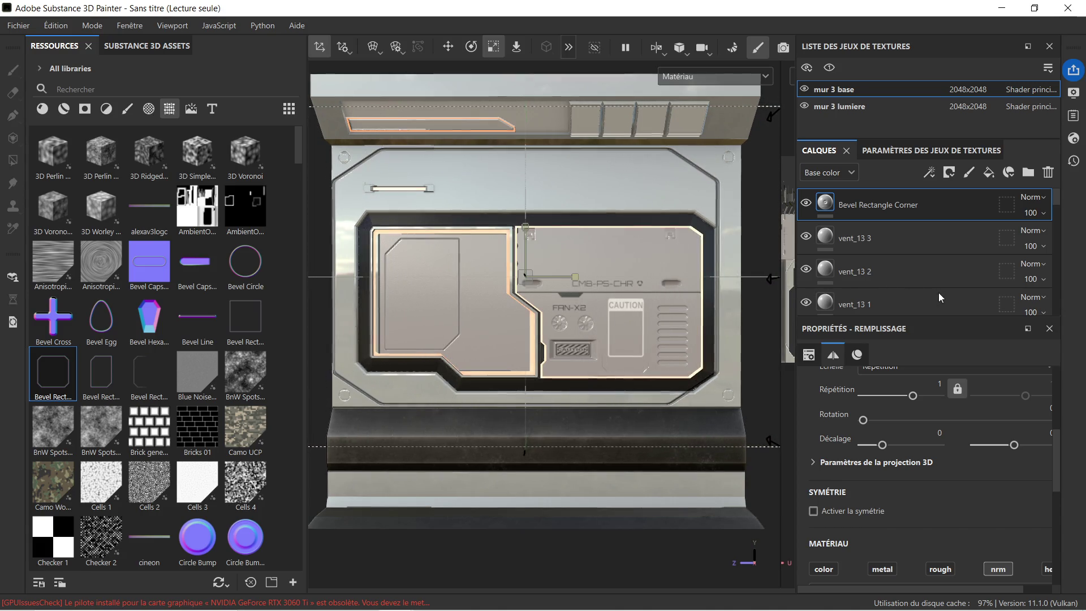
pyautogui.click(455, 49)
pyautogui.moveTo(568, 275); pyautogui.dragTo(583, 283)
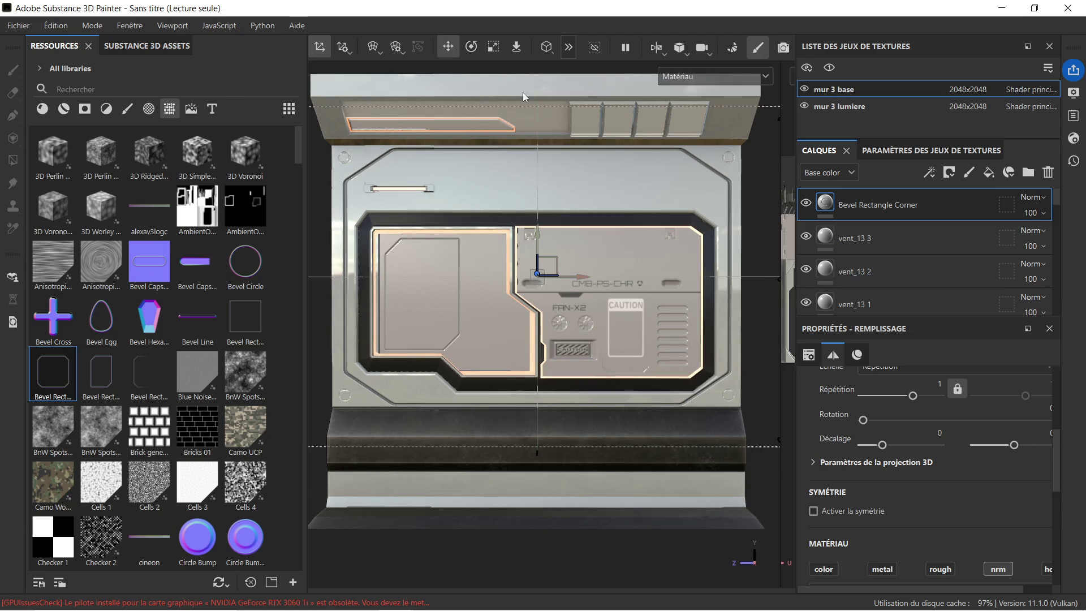
# Step: Fine-tune the decal projection's height and position with further scale and move tweaks
pyautogui.click(501, 45)
pyautogui.moveTo(536, 229); pyautogui.dragTo(538, 233)
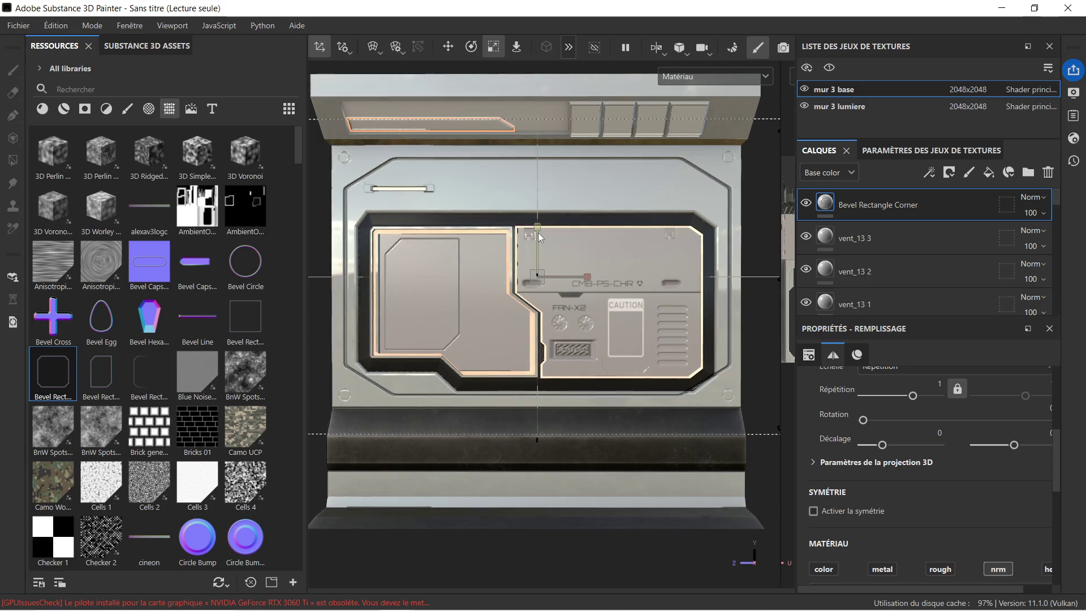
pyautogui.click(452, 49)
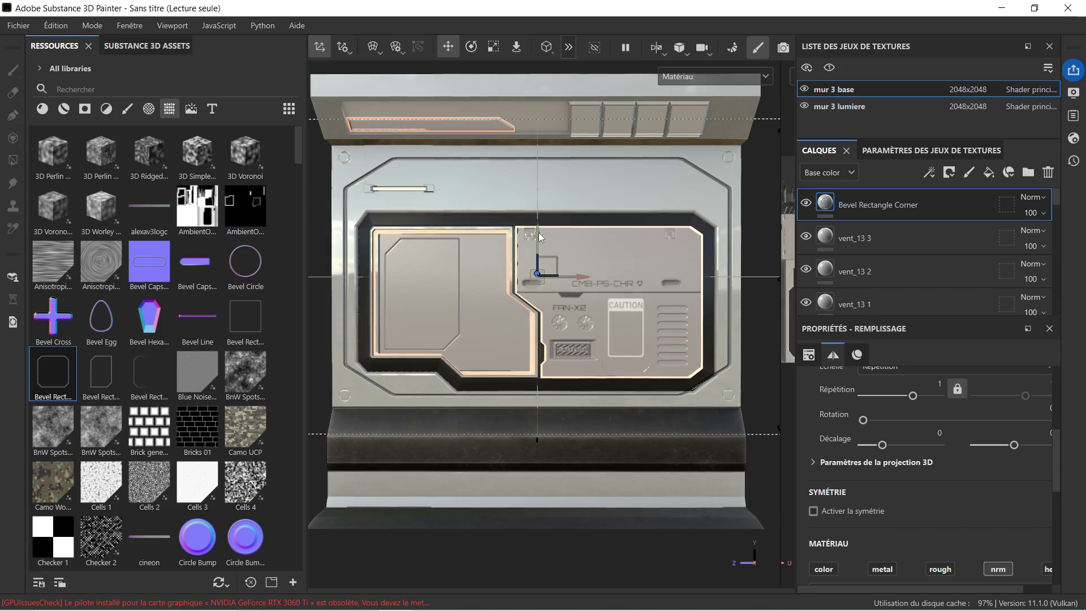
pyautogui.moveTo(538, 229); pyautogui.dragTo(538, 239)
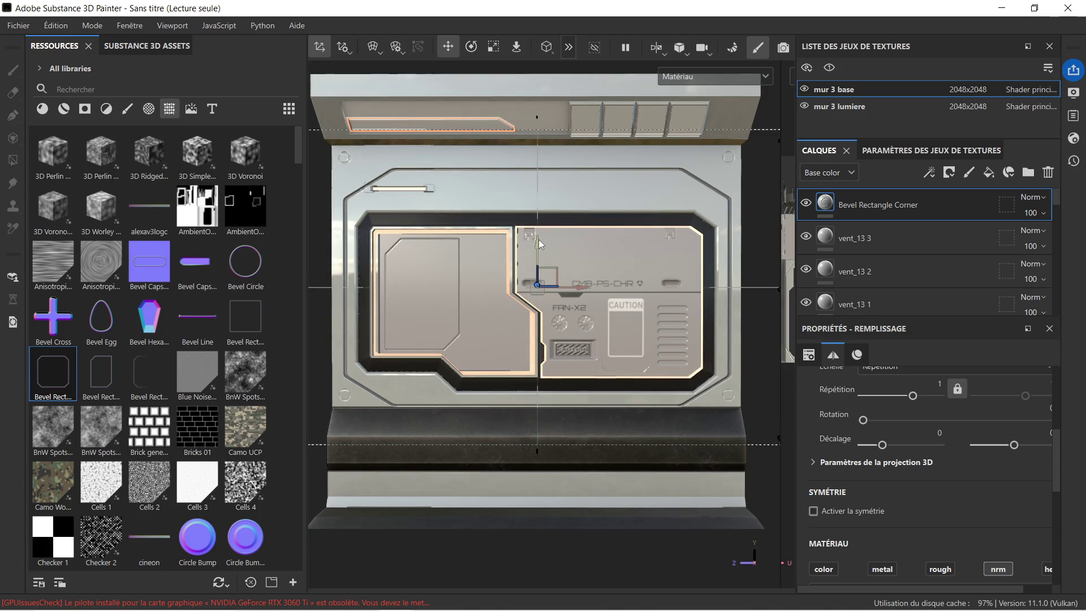
pyautogui.moveTo(577, 286); pyautogui.dragTo(576, 283)
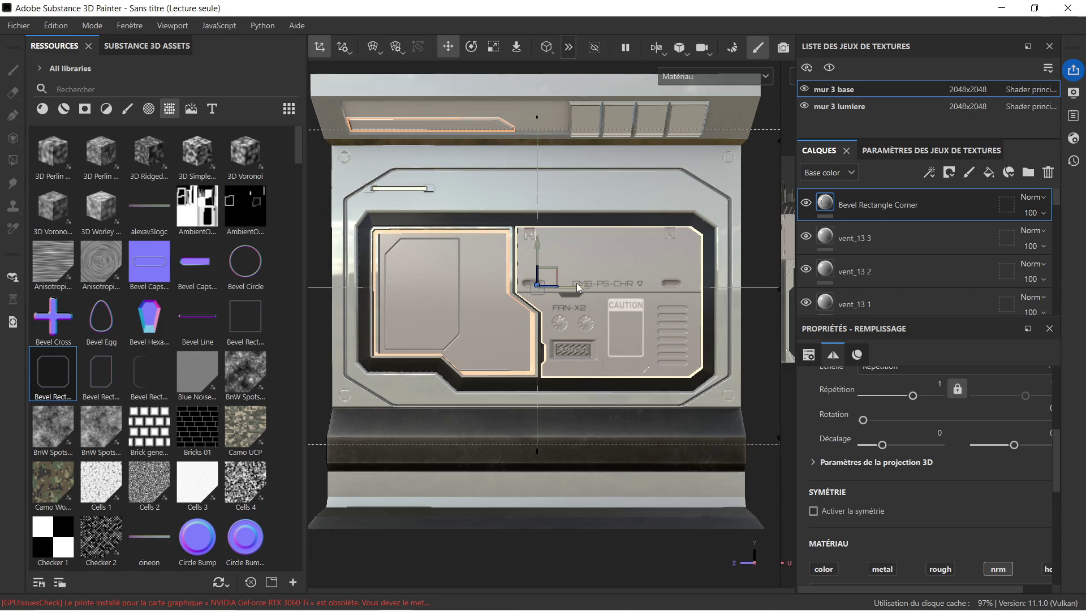
pyautogui.click(493, 47)
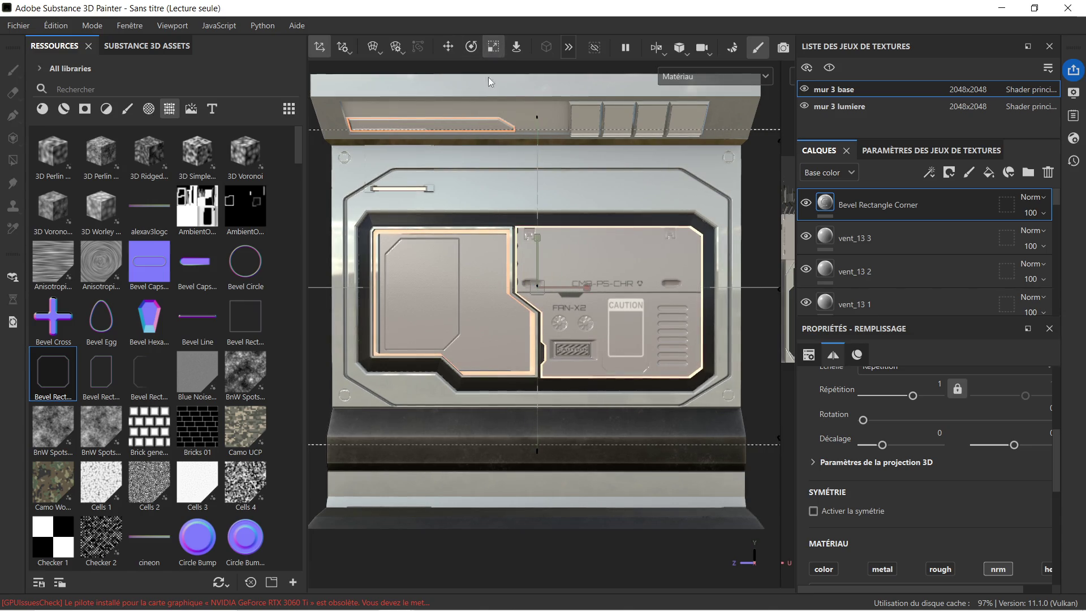
pyautogui.moveTo(535, 237); pyautogui.dragTo(538, 229)
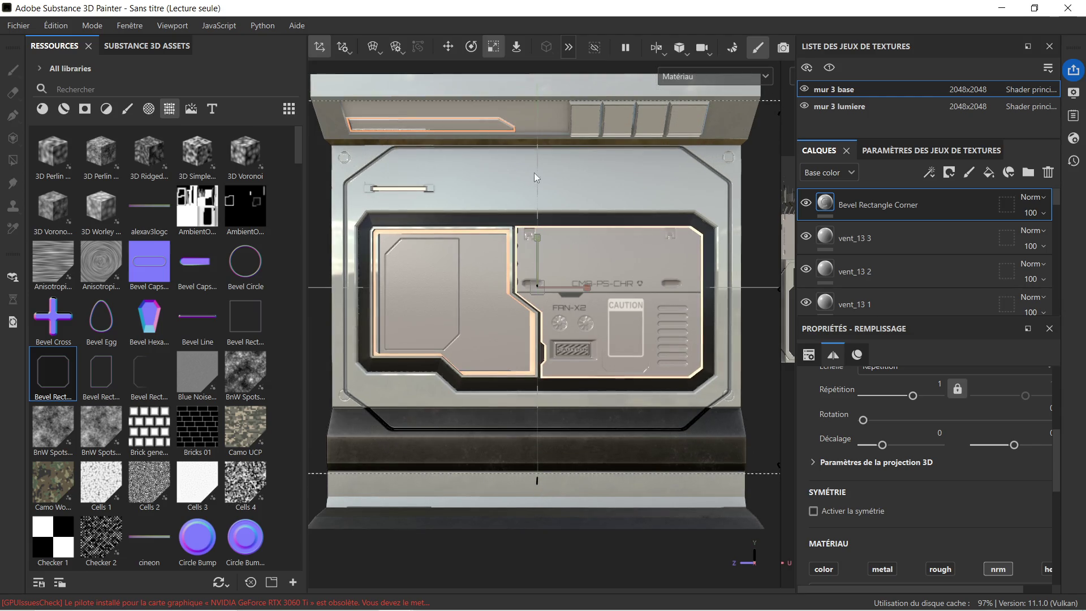
pyautogui.click(453, 48)
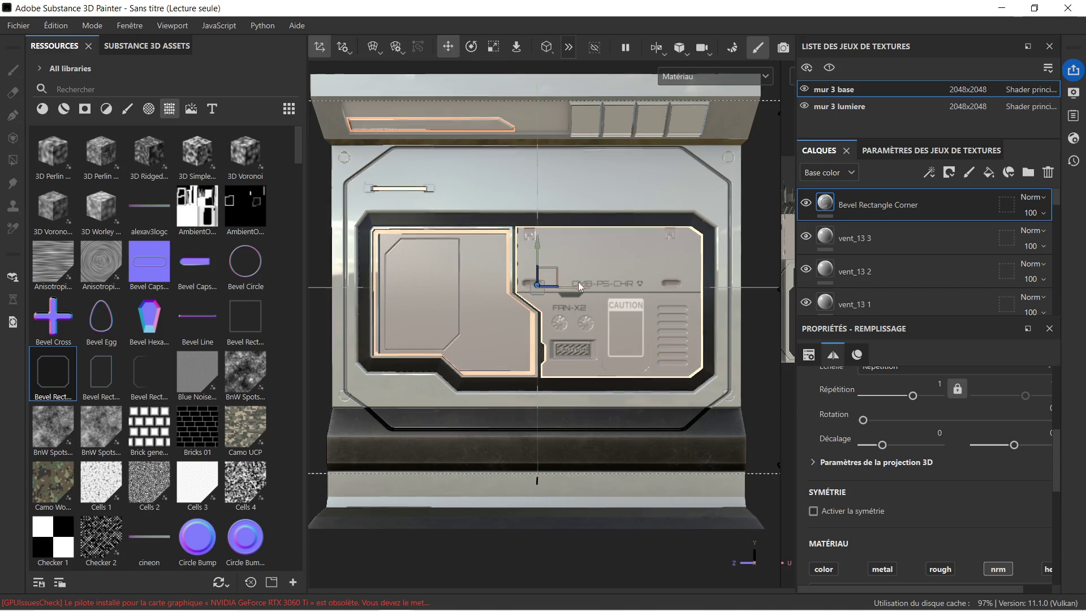
pyautogui.moveTo(538, 240); pyautogui.dragTo(559, 245)
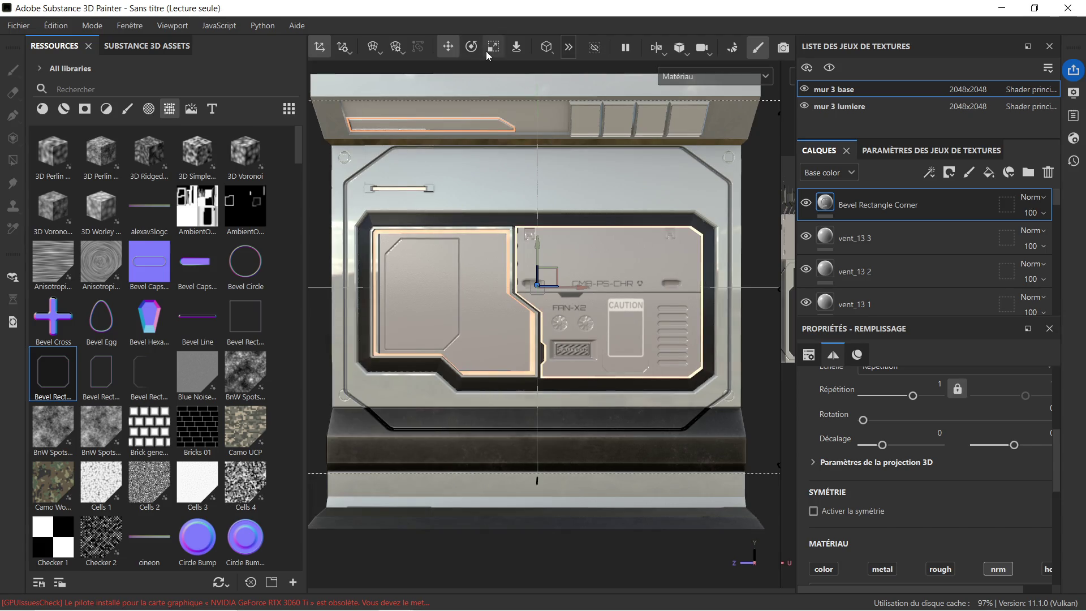
pyautogui.click(493, 47)
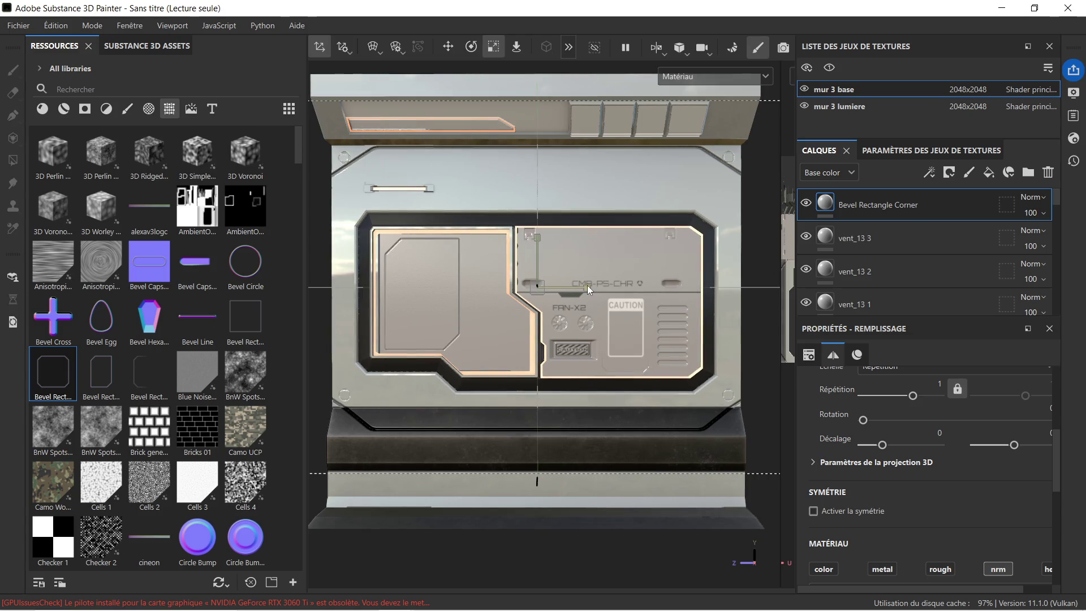
# Step: Delete the Bevel Rectangle Corner layer and look over the vent row
pyautogui.scroll(-3)
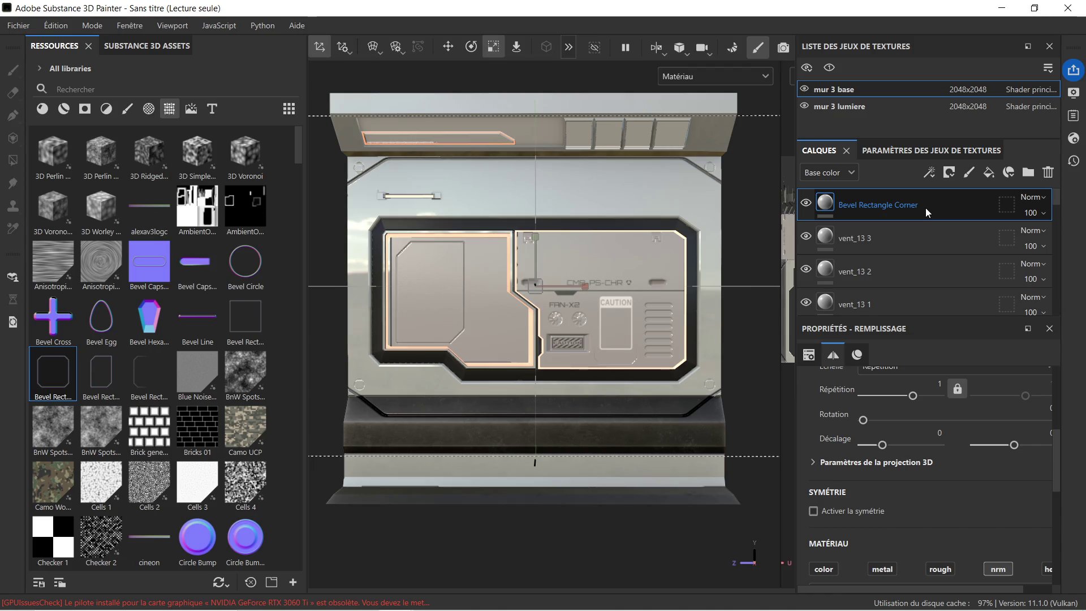
pyautogui.press('Delete')
pyautogui.moveTo(294, 604)
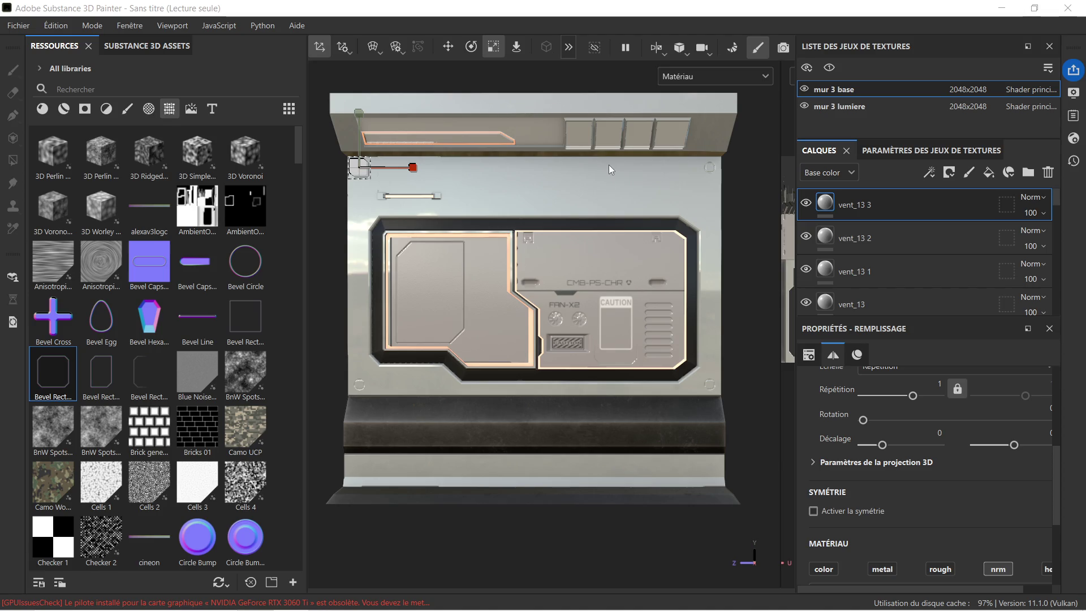
pyautogui.scroll(3)
pyautogui.moveTo(616, 201); pyautogui.dragTo(528, 295)
pyautogui.scroll(3)
pyautogui.scroll(-3)
pyautogui.scroll(-3)
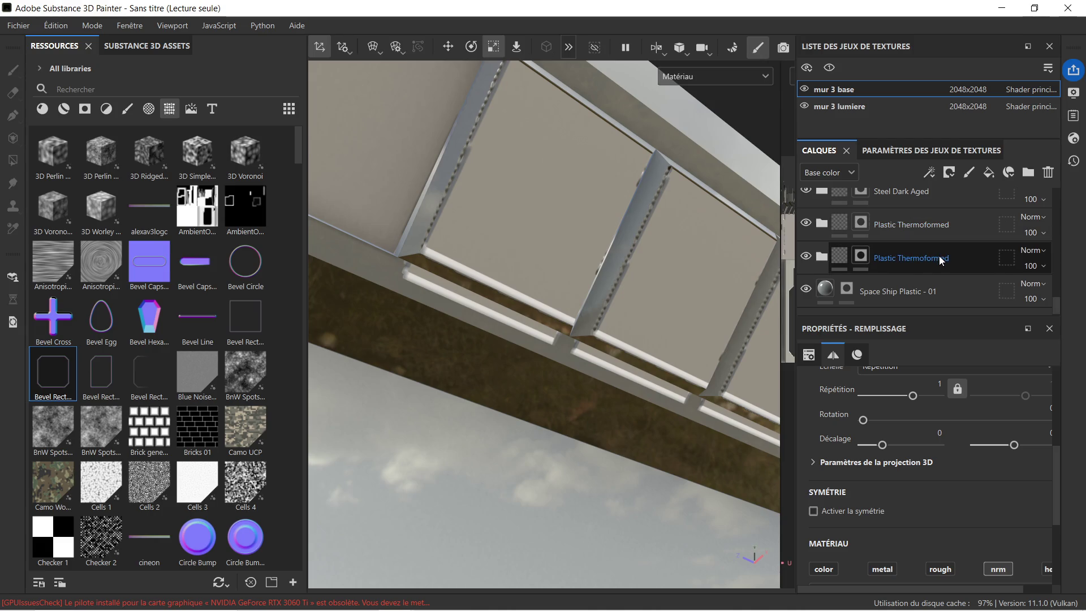
# Step: Switch to Polygon Fill and try test fills on the beam's ledge and strip, undoing them
pyautogui.press('4')
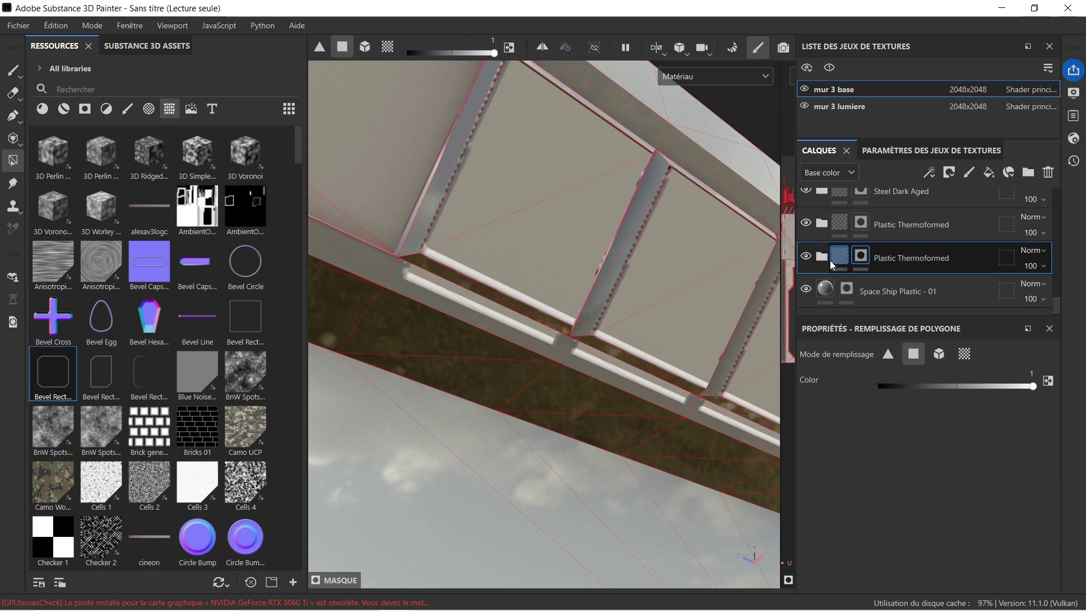
pyautogui.click(419, 276)
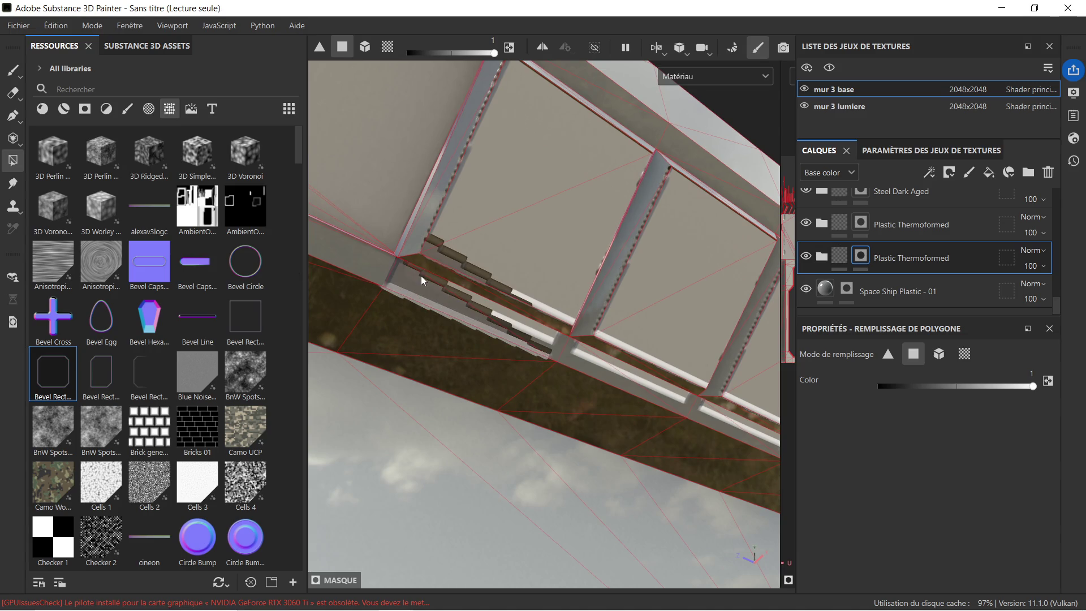
pyautogui.hotkey('ctrl', 'z')
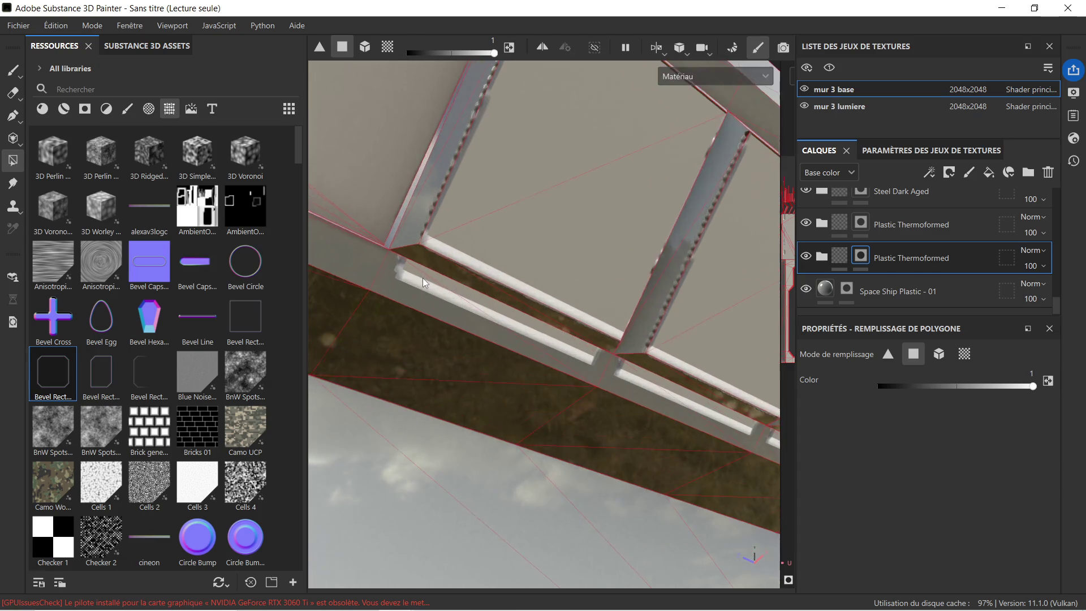
pyautogui.scroll(3)
pyautogui.click(392, 257)
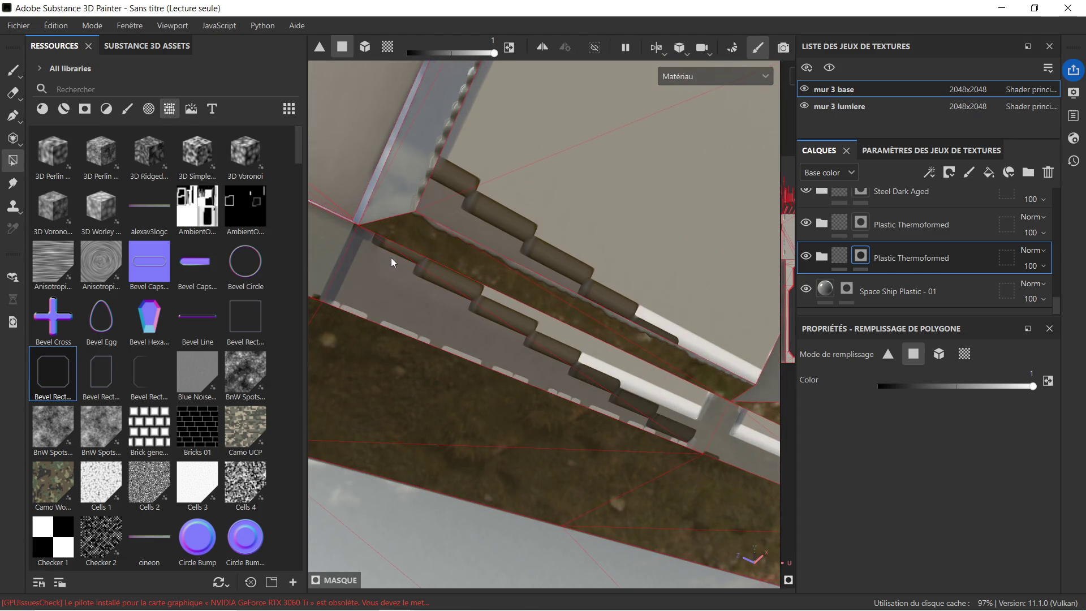
pyautogui.hotkey('ctrl', 'z')
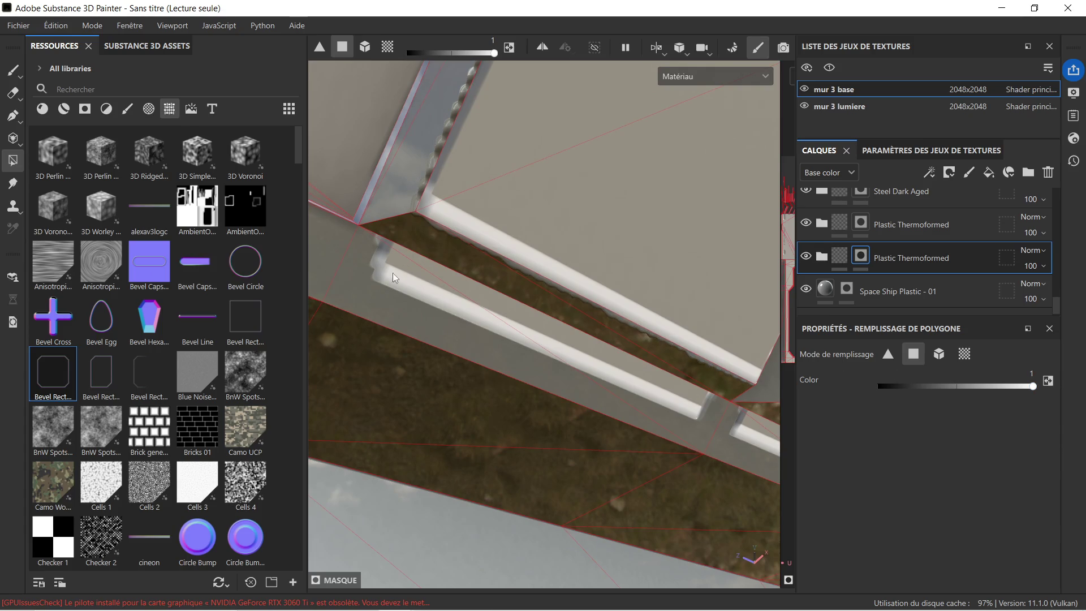
pyautogui.moveTo(450, 262); pyautogui.dragTo(545, 239)
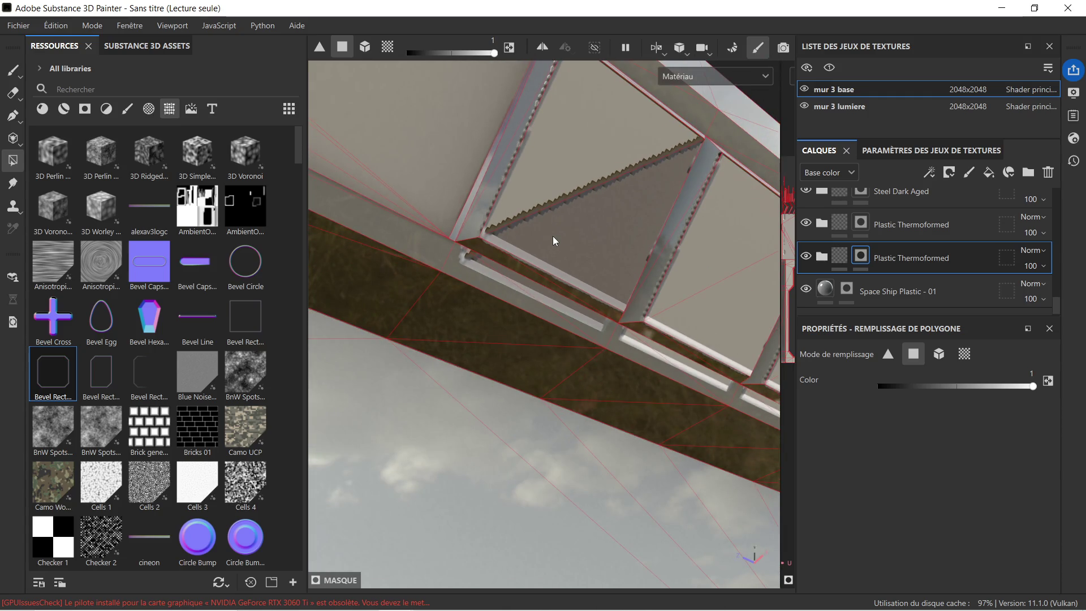
pyautogui.click(553, 237)
# Step: Select the Space Ship Plastic - 01 mask and fill the continuous vent strip on the beam
pyautogui.click(888, 286)
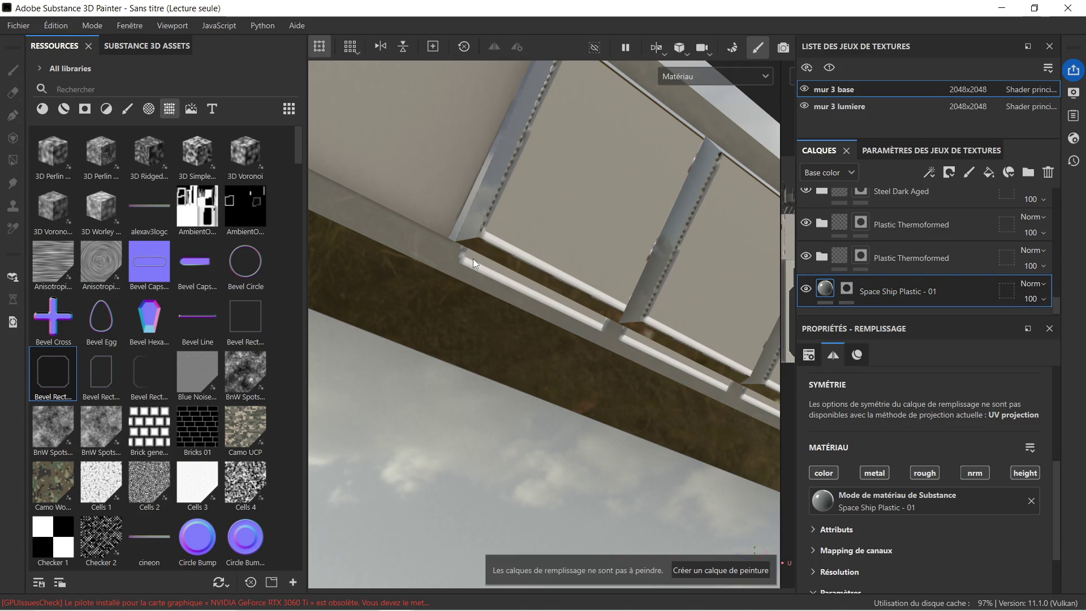
pyautogui.click(839, 290)
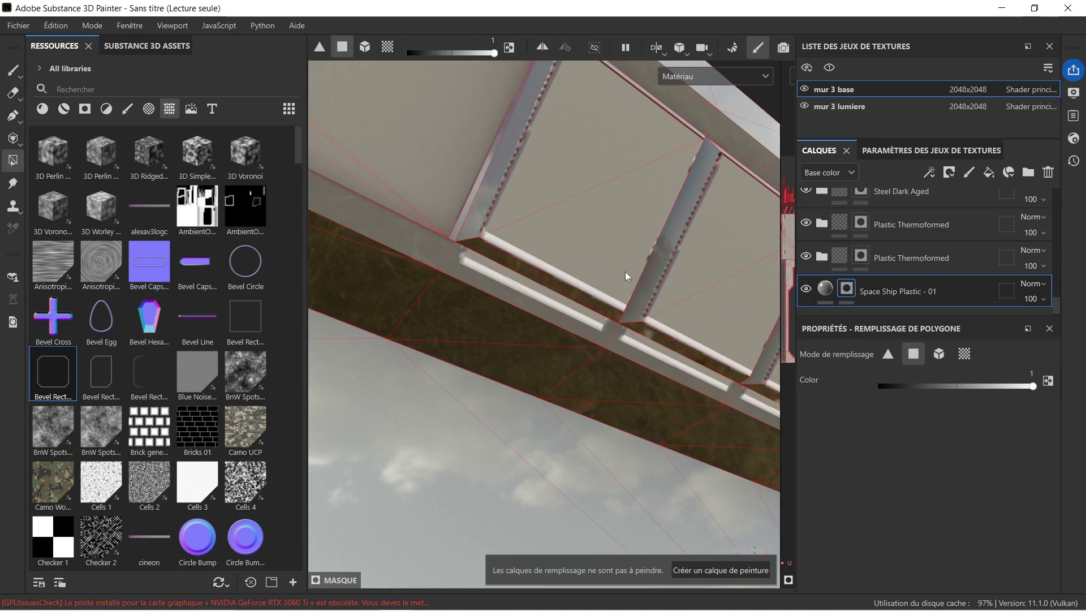
pyautogui.click(472, 262)
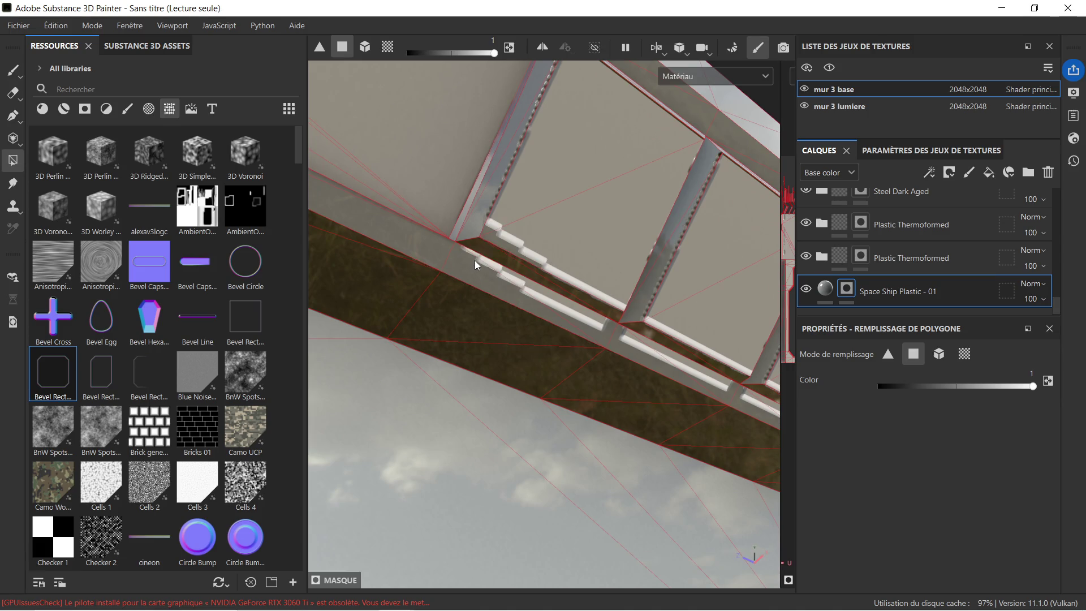
pyautogui.click(538, 291)
pyautogui.moveTo(617, 277); pyautogui.dragTo(567, 273)
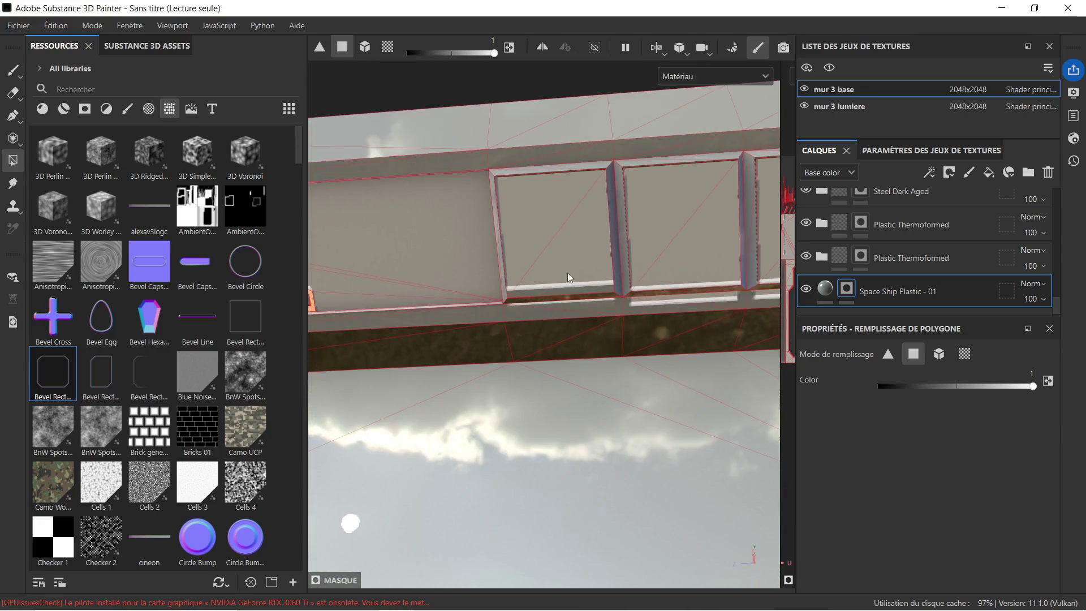
pyautogui.moveTo(687, 270); pyautogui.dragTo(562, 307)
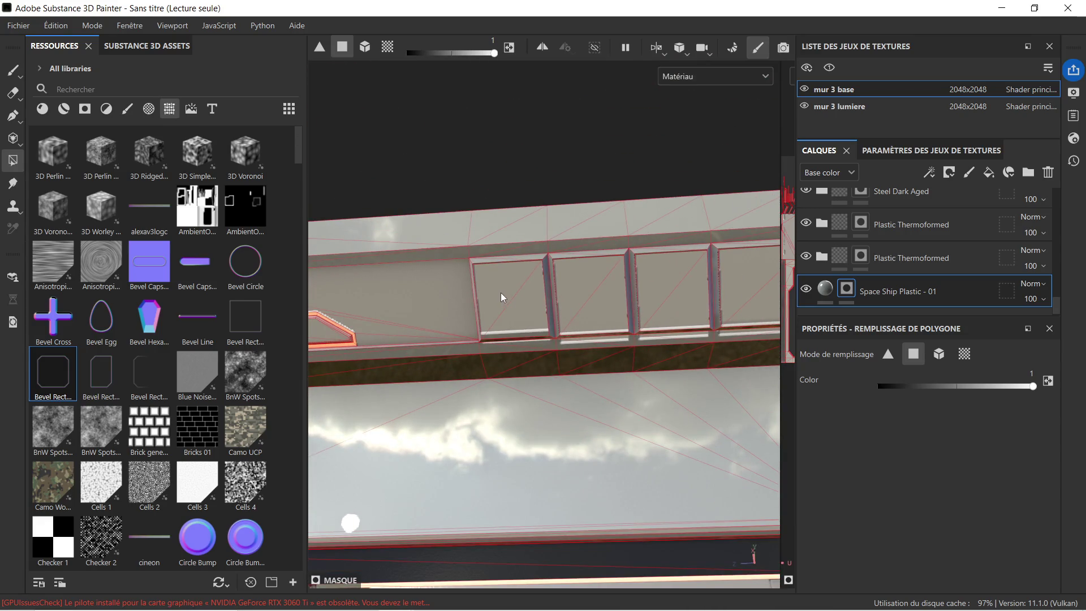
# Step: Fill all four window panels of the top beam into the Space Ship Plastic - 01 mask
pyautogui.click(525, 308)
pyautogui.click(568, 288)
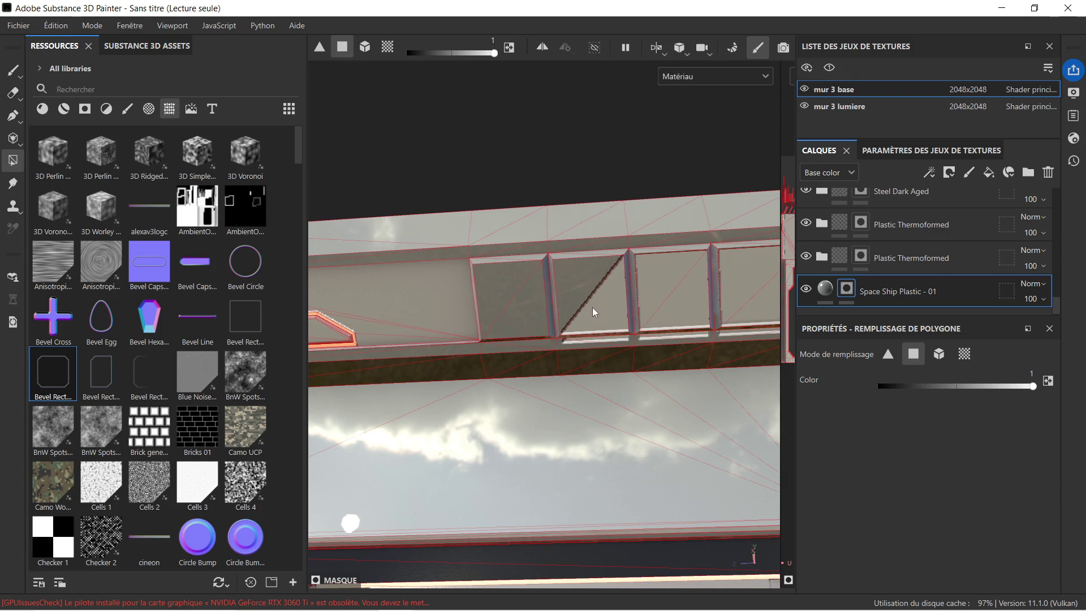
pyautogui.click(603, 314)
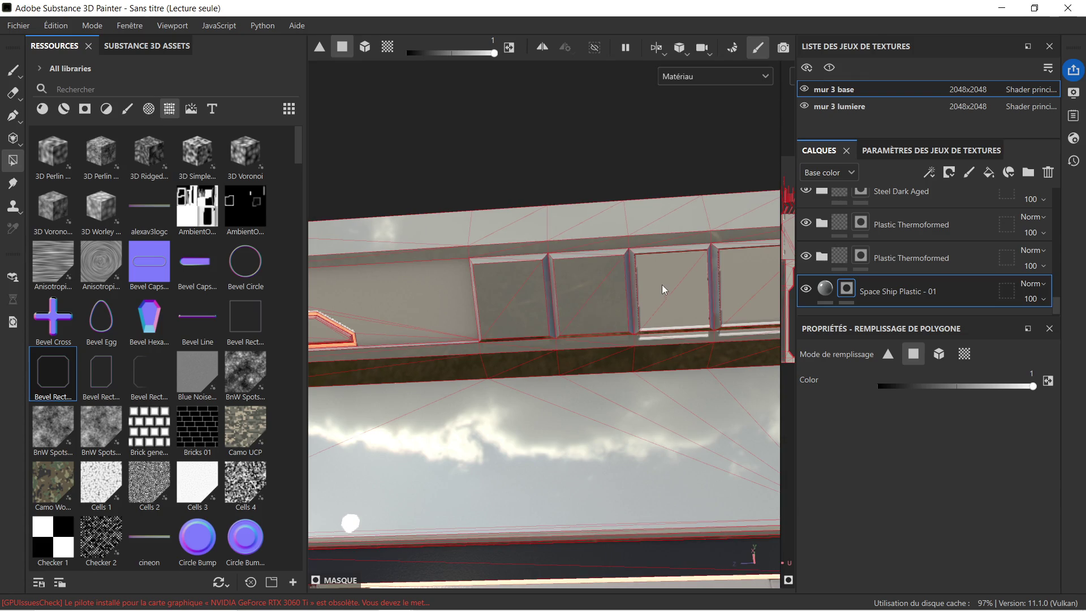
pyautogui.click(667, 288)
pyautogui.moveTo(684, 311); pyautogui.dragTo(656, 329)
pyautogui.click(624, 304)
pyautogui.moveTo(616, 293); pyautogui.dragTo(443, 283)
pyautogui.moveTo(442, 283); pyautogui.dragTo(530, 325)
pyautogui.moveTo(509, 281); pyautogui.dragTo(519, 328)
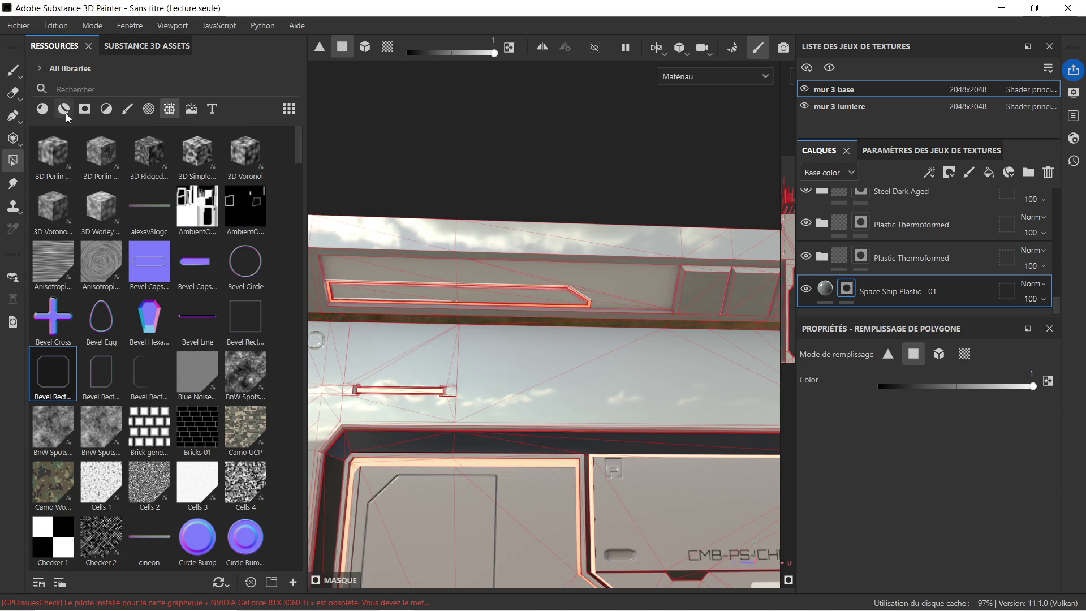
# Step: Apply the Carbon Fiber material from the asset library to the panel as a new layer
pyautogui.click(64, 110)
pyautogui.click(44, 110)
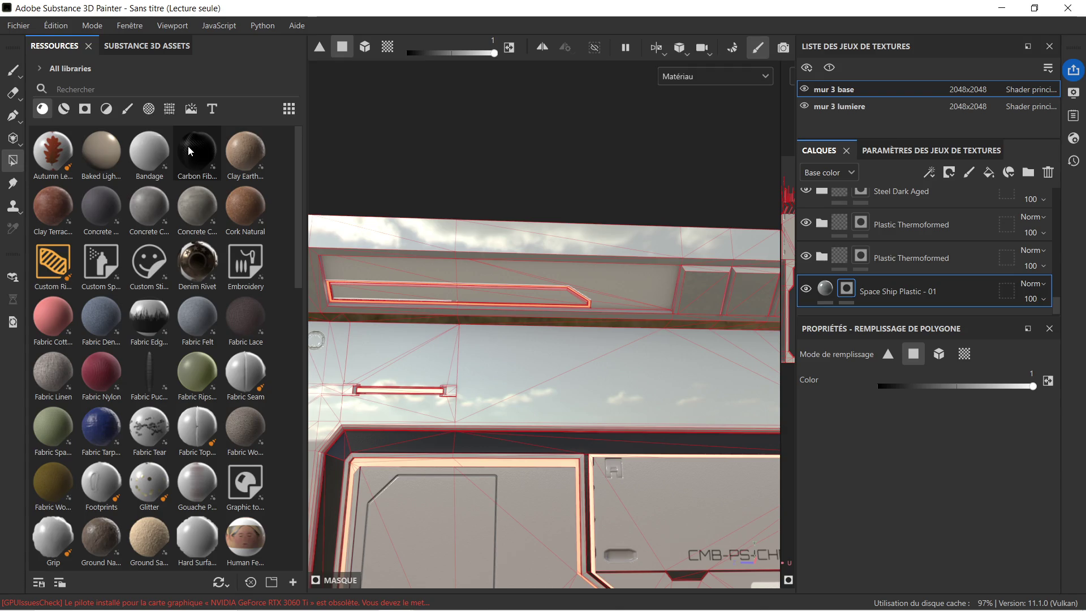
pyautogui.moveTo(188, 146); pyautogui.dragTo(909, 273)
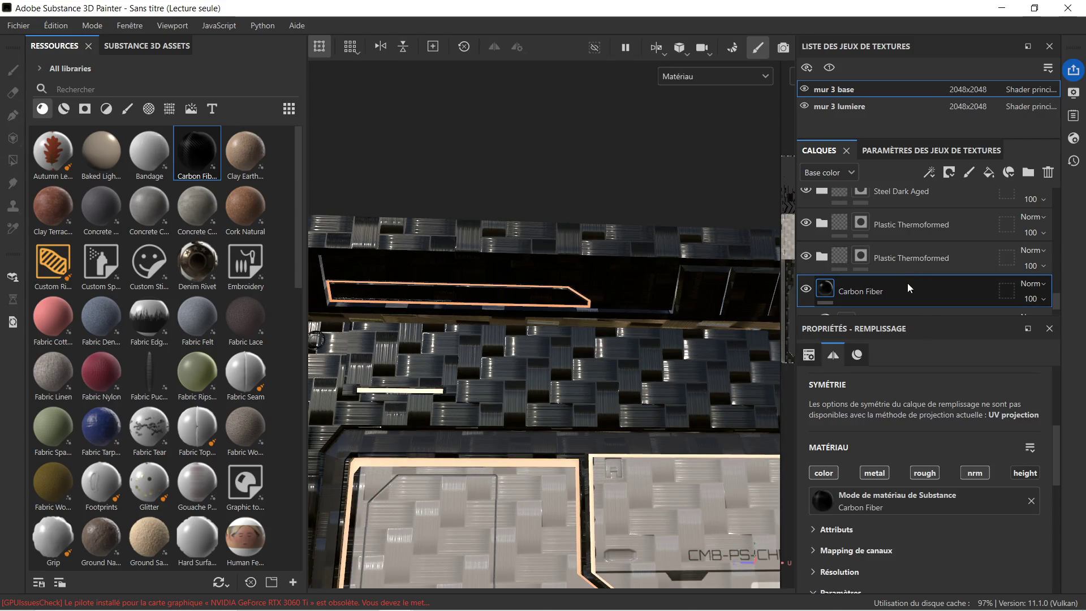
pyautogui.scroll(-3)
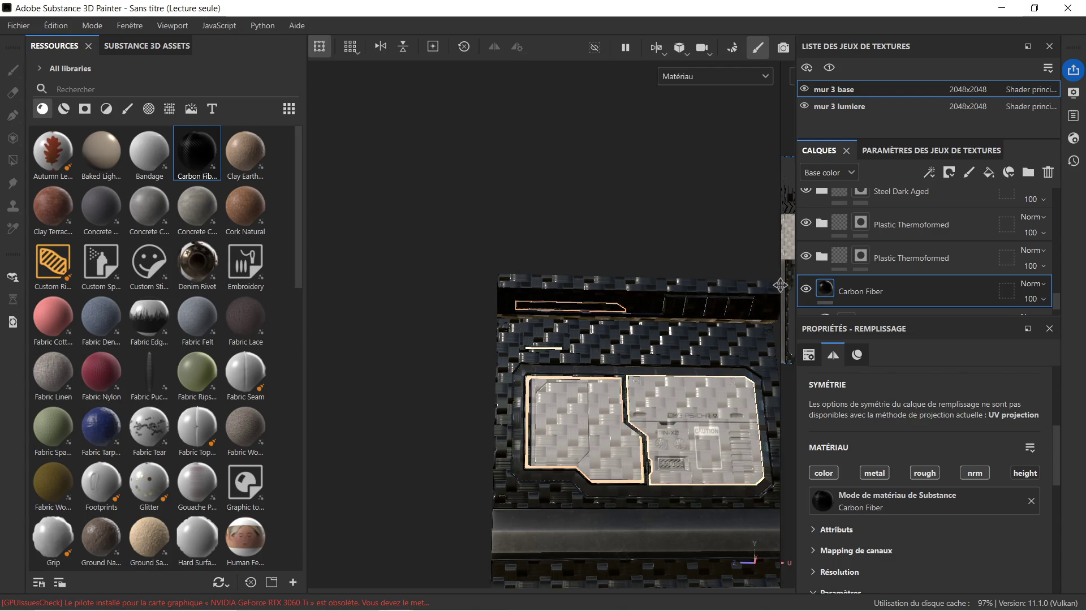
# Step: Scale down the Carbon Fiber projection in the 2D UV view for a much finer weave
pyautogui.moveTo(780, 283); pyautogui.dragTo(557, 283)
pyautogui.scroll(3)
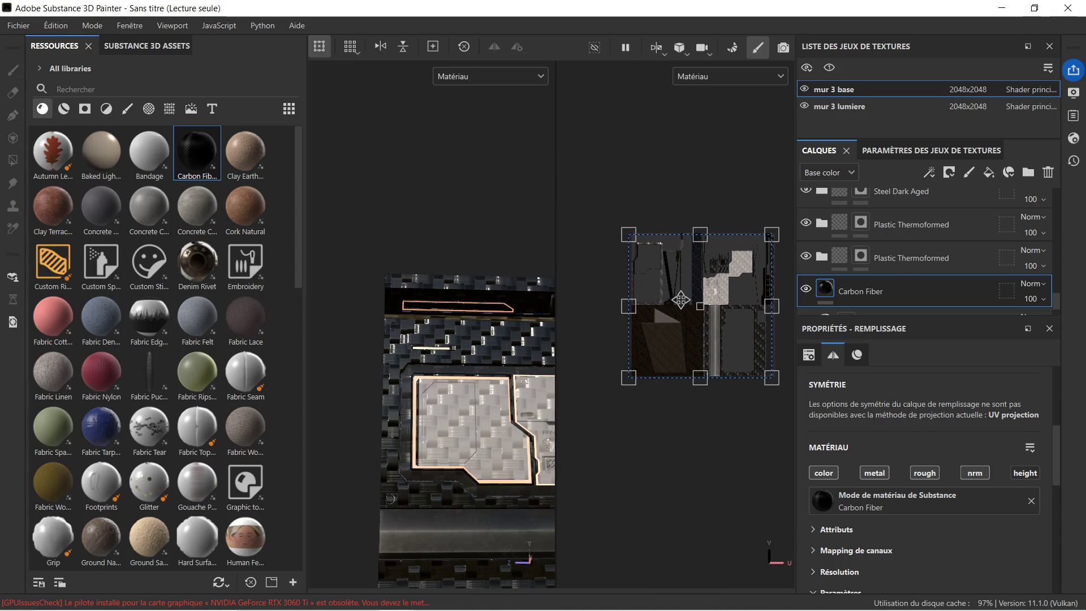
pyautogui.scroll(-3)
pyautogui.moveTo(758, 243); pyautogui.dragTo(642, 371)
pyautogui.scroll(3)
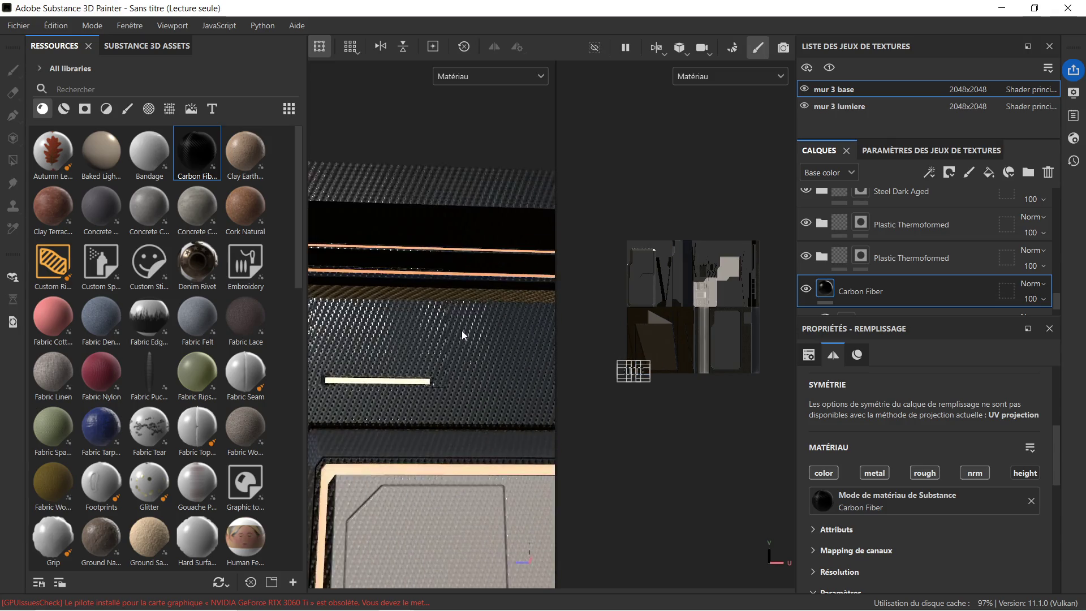
pyautogui.scroll(3)
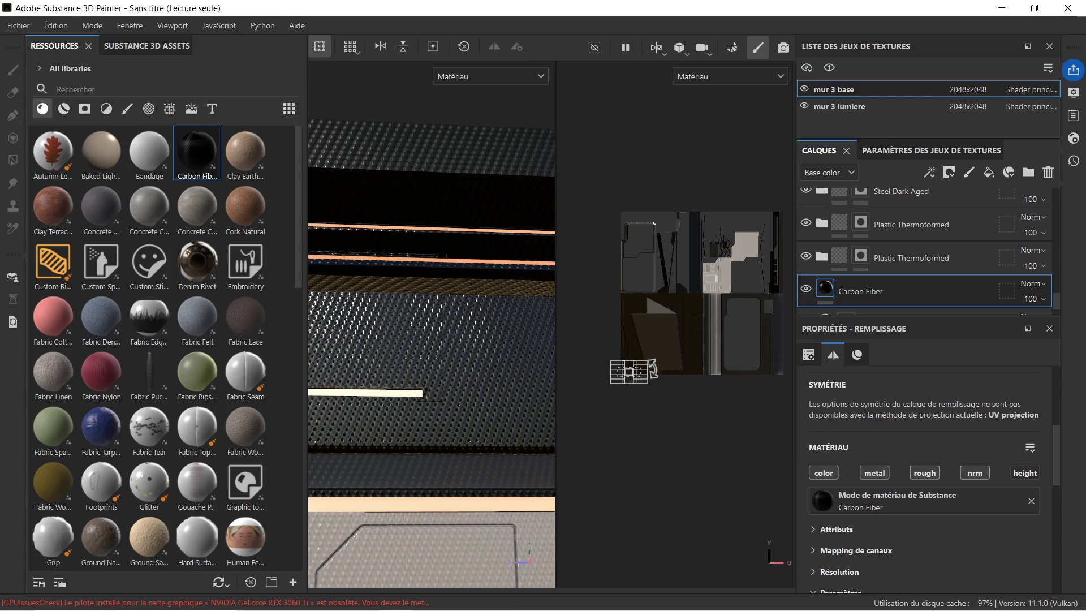
pyautogui.moveTo(650, 361); pyautogui.dragTo(640, 368)
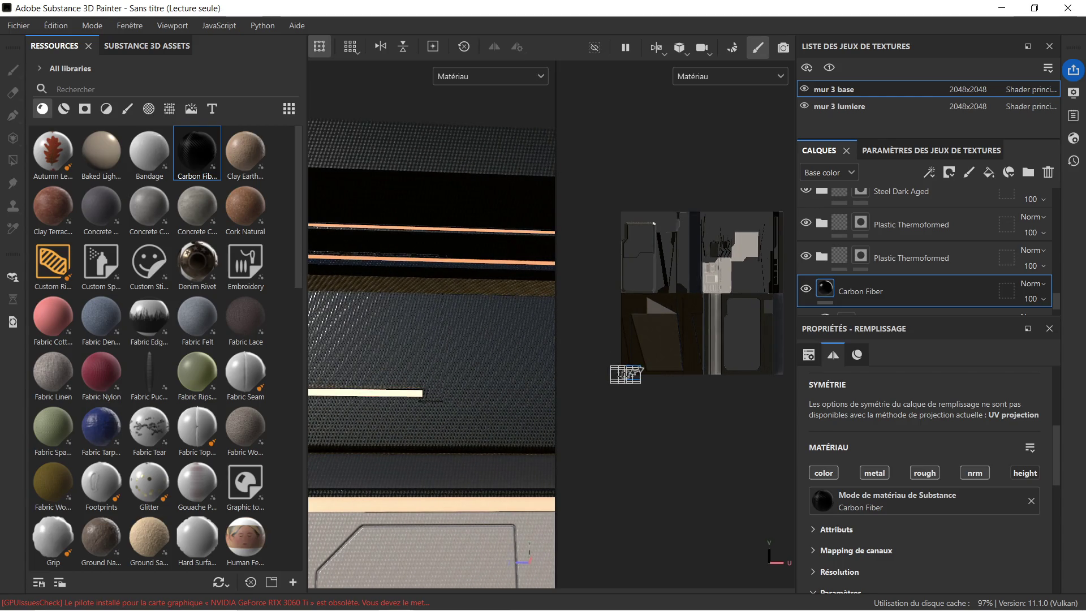
pyautogui.scroll(-3)
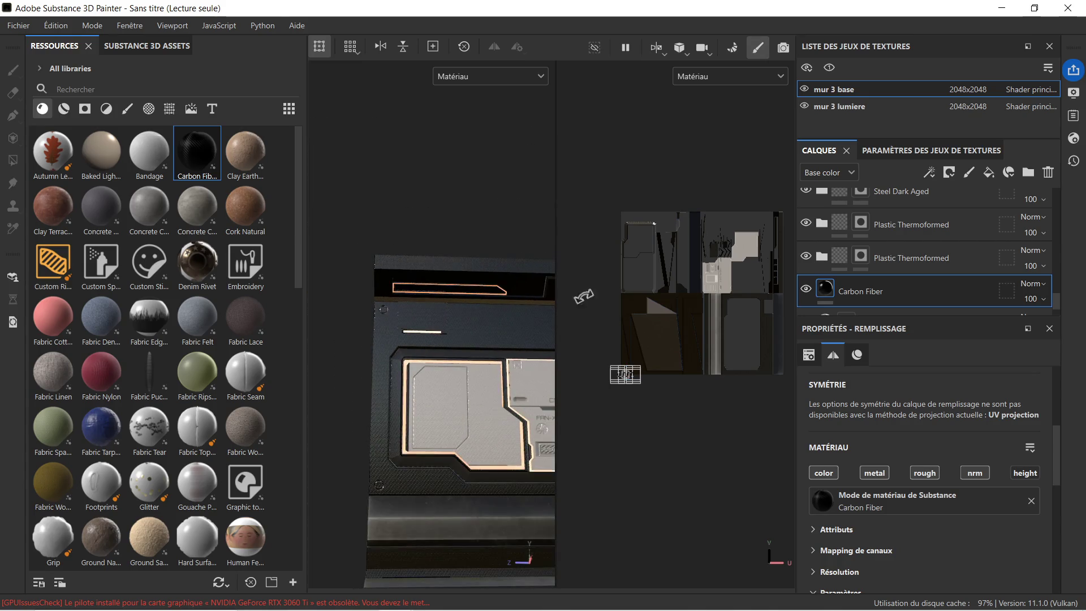
pyautogui.moveTo(554, 277); pyautogui.dragTo(705, 309)
pyautogui.scroll(3)
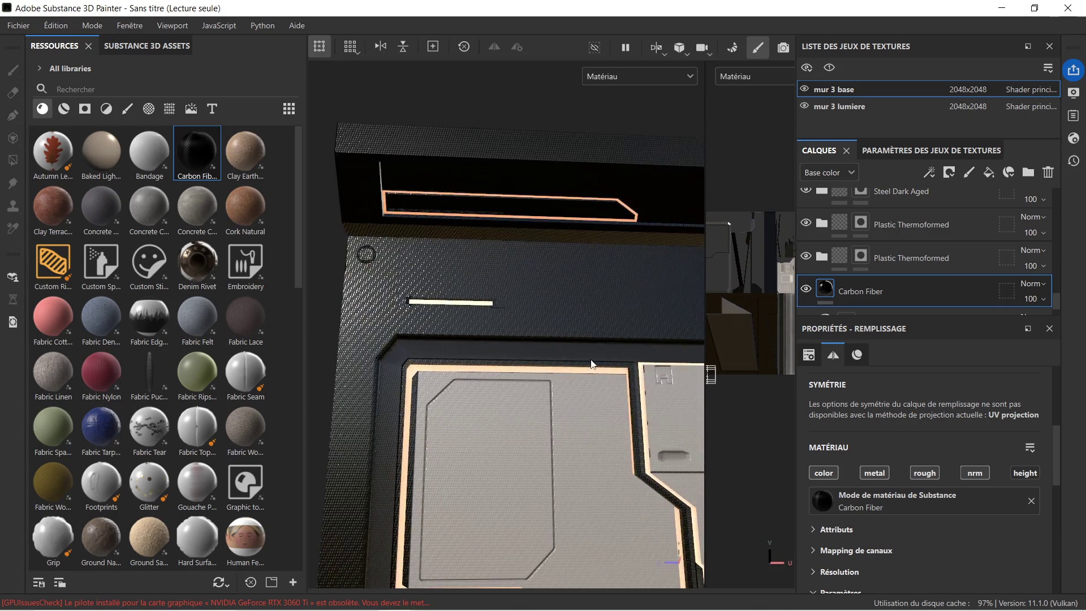
pyautogui.moveTo(536, 293); pyautogui.dragTo(513, 303)
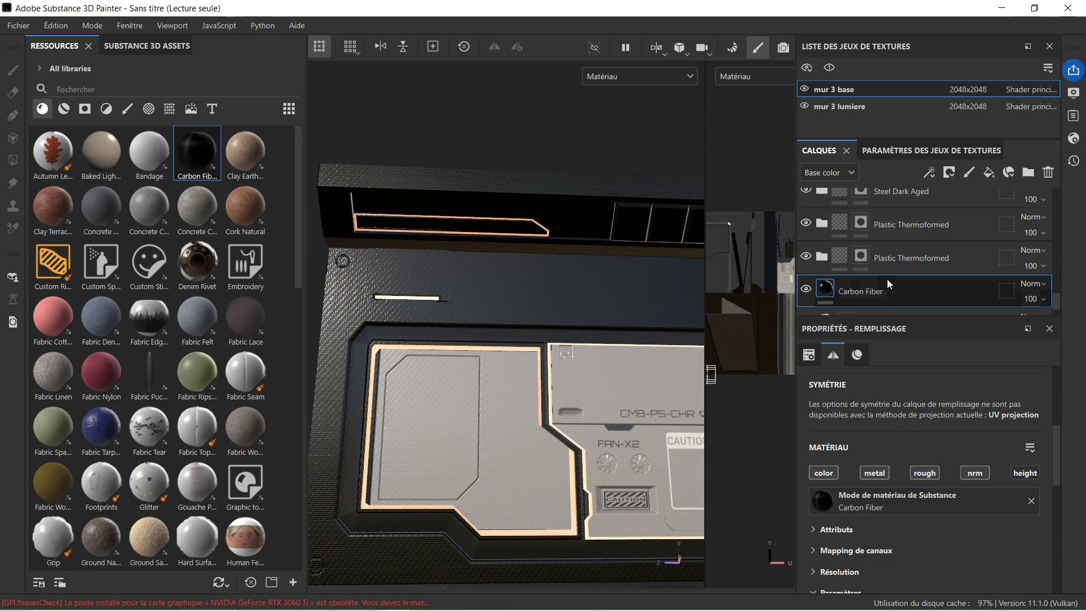
pyautogui.rightClick(907, 290)
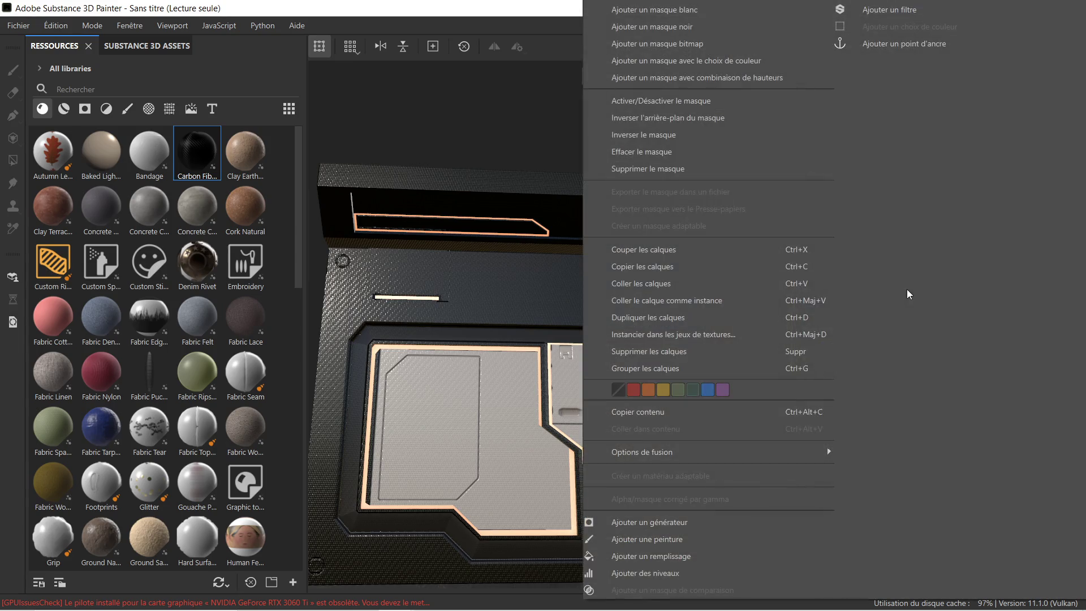
# Step: Add a black mask to Carbon Fiber and polygon-fill the upper recess faces
pyautogui.click(696, 25)
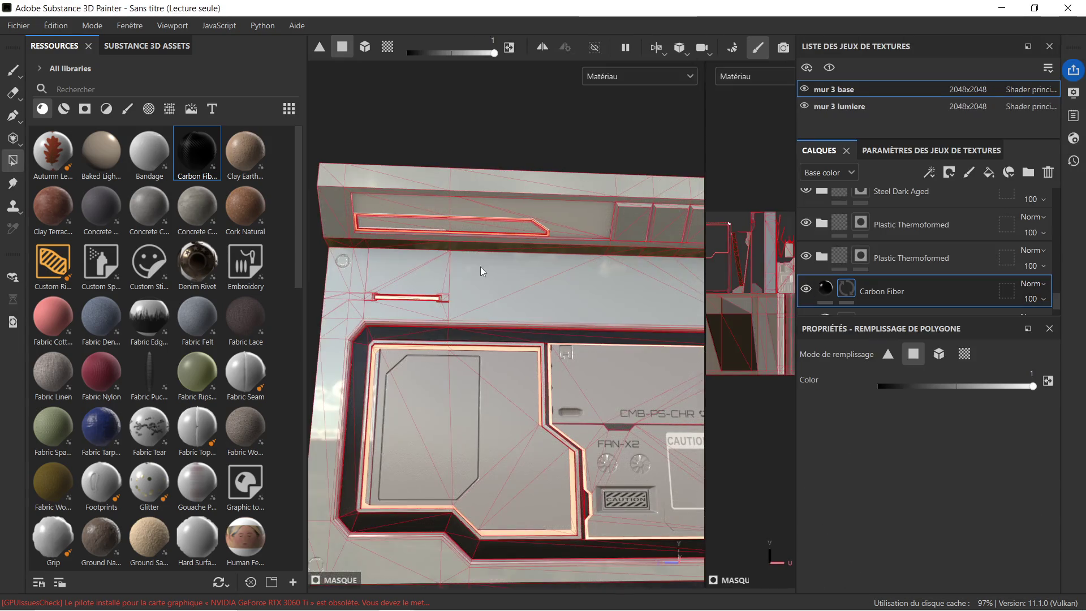
pyautogui.scroll(3)
pyautogui.click(381, 209)
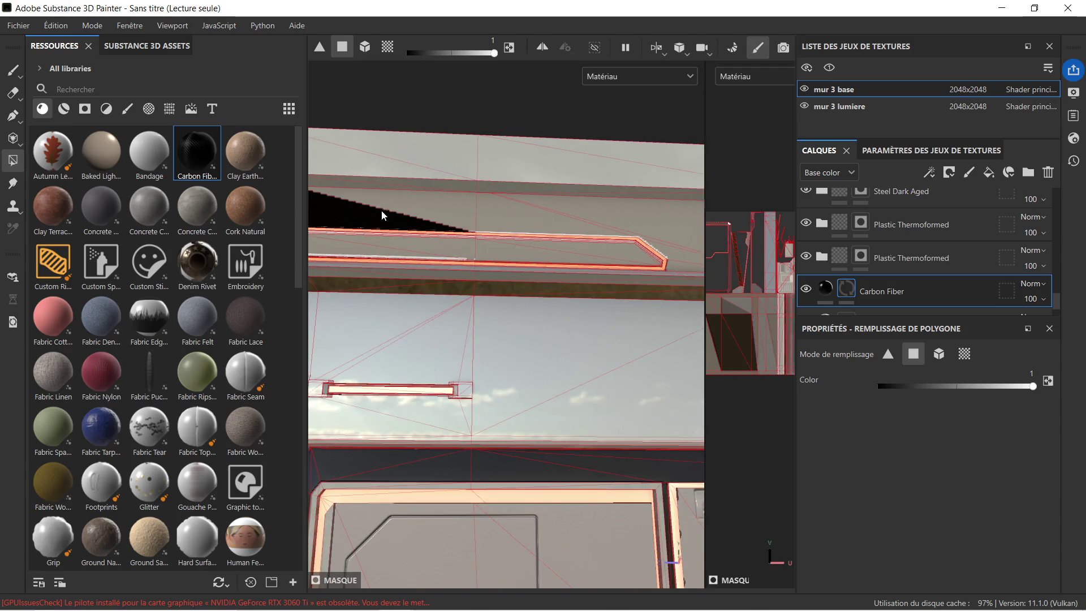
pyautogui.moveTo(459, 213); pyautogui.dragTo(554, 217)
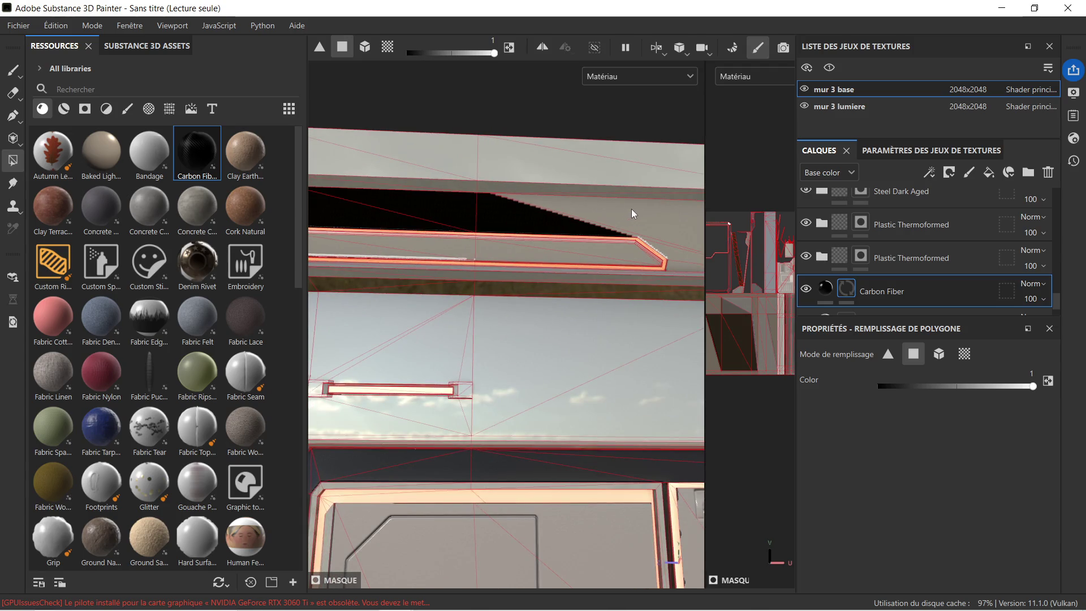
pyautogui.click(631, 215)
pyautogui.moveTo(649, 216); pyautogui.dragTo(500, 219)
pyautogui.click(518, 239)
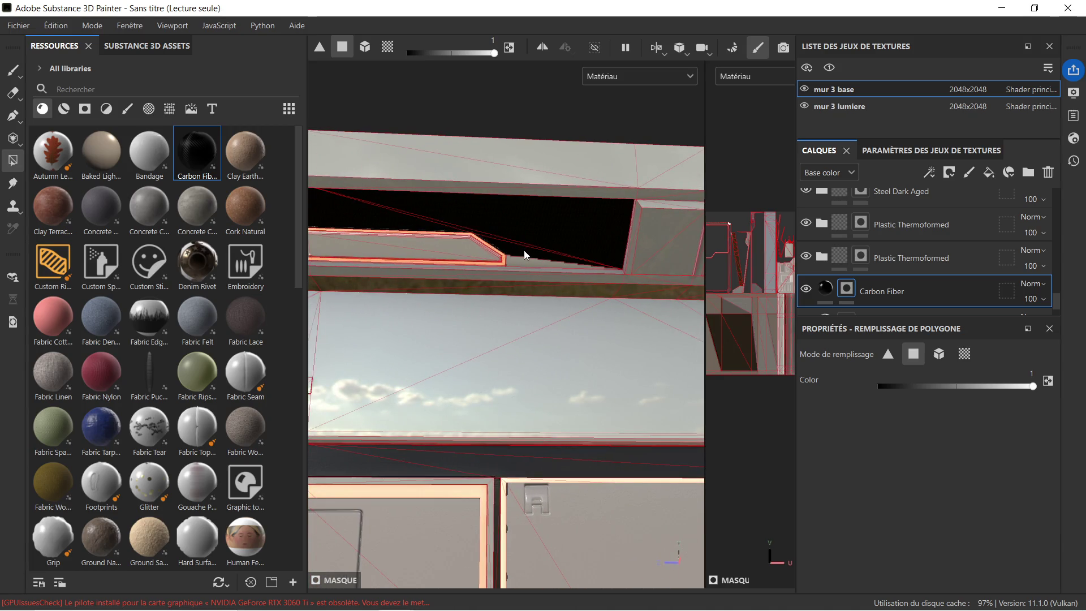
pyautogui.click(527, 257)
pyautogui.moveTo(524, 255); pyautogui.dragTo(531, 283)
# Step: Frame and orbit the whole wall panel to inspect the carbon fiber recess
pyautogui.scroll(3)
pyautogui.moveTo(450, 301); pyautogui.dragTo(641, 227)
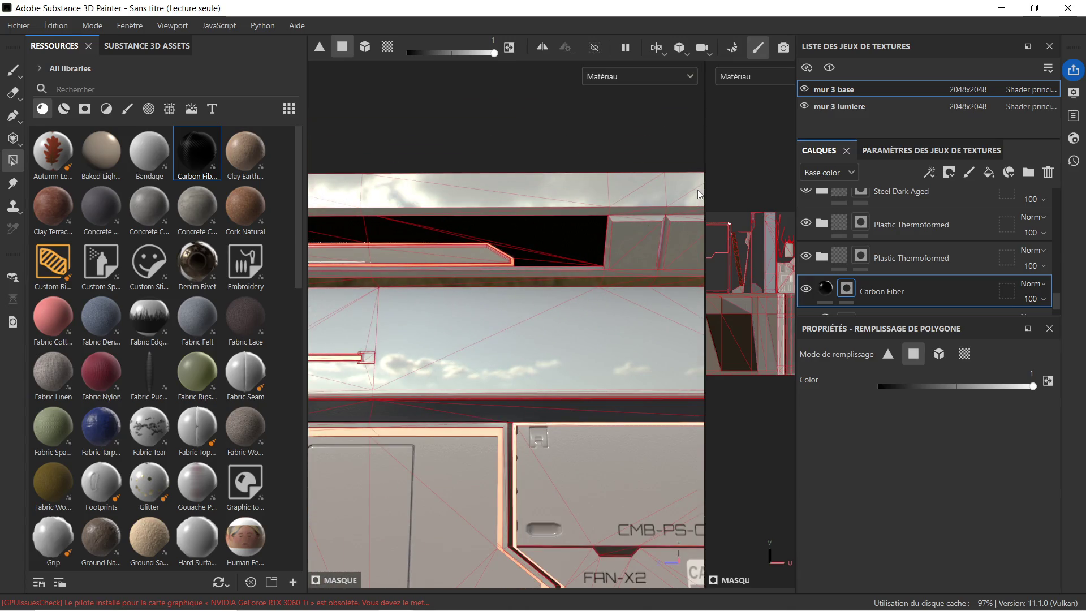
pyautogui.moveTo(704, 191); pyautogui.dragTo(783, 192)
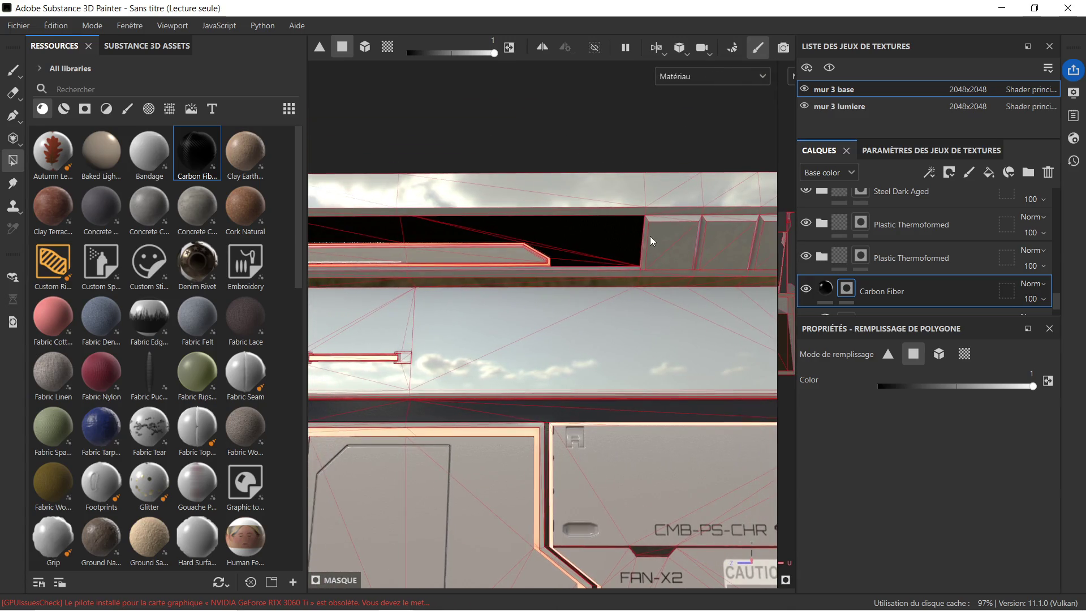
pyautogui.press('f')
pyautogui.moveTo(629, 278); pyautogui.dragTo(568, 326)
pyautogui.scroll(3)
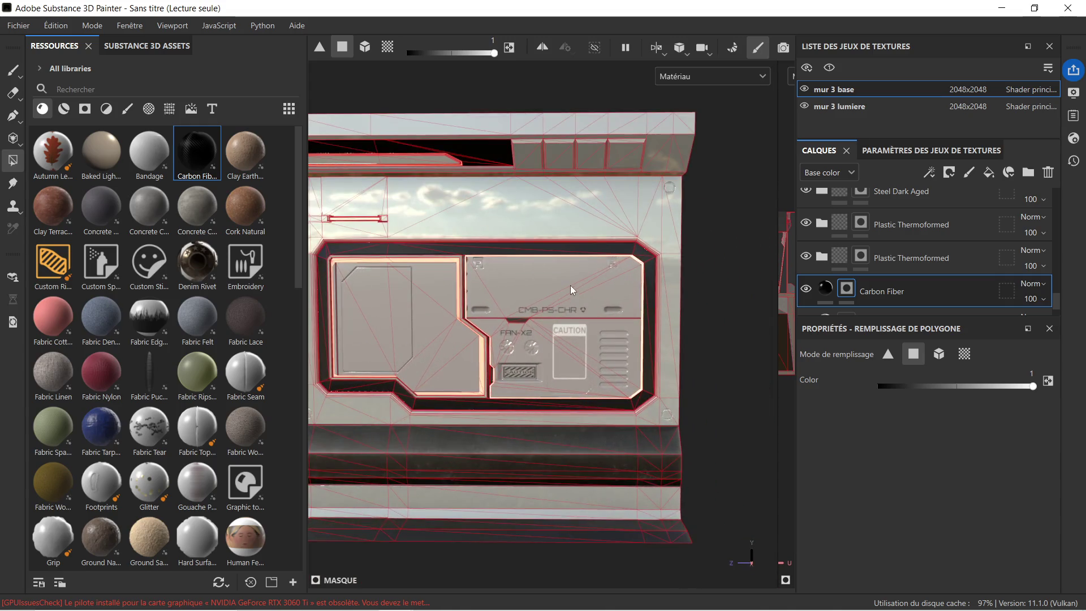
pyautogui.moveTo(410, 189); pyautogui.dragTo(528, 208)
pyautogui.scroll(3)
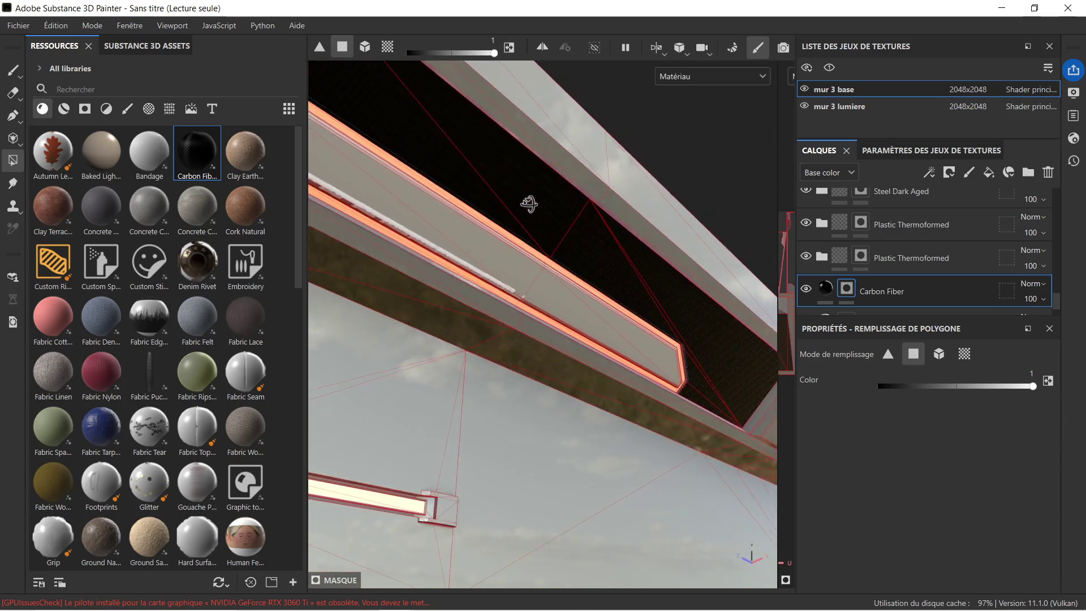
# Step: Select the second Plastic Thermoformed mask and fill the ledge's inner strip faces
pyautogui.click(922, 256)
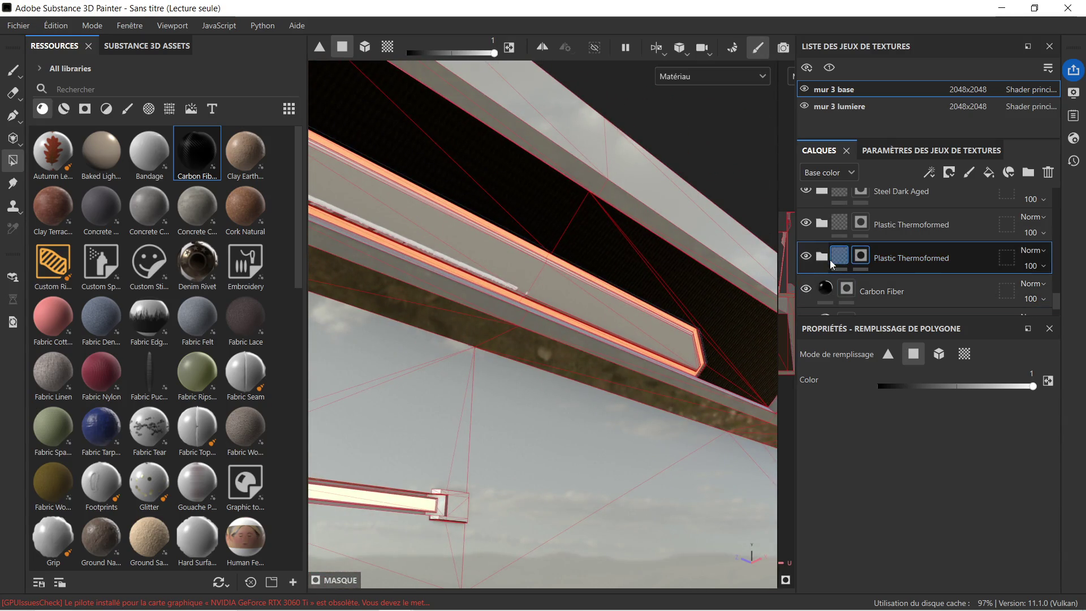
pyautogui.scroll(-3)
pyautogui.click(805, 259)
pyautogui.click(805, 259)
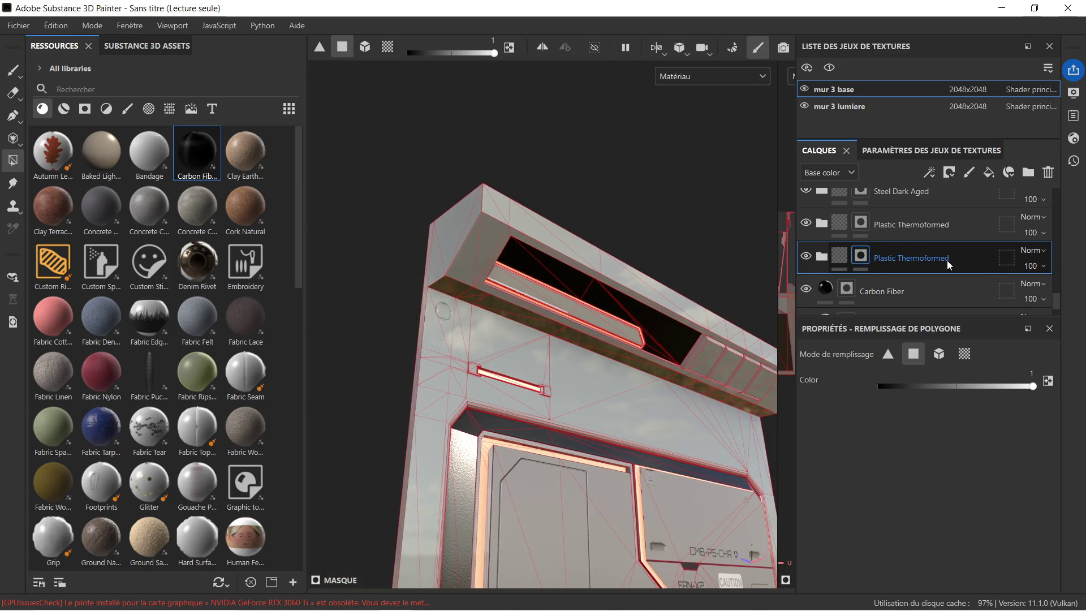
pyautogui.scroll(3)
pyautogui.scroll(3)
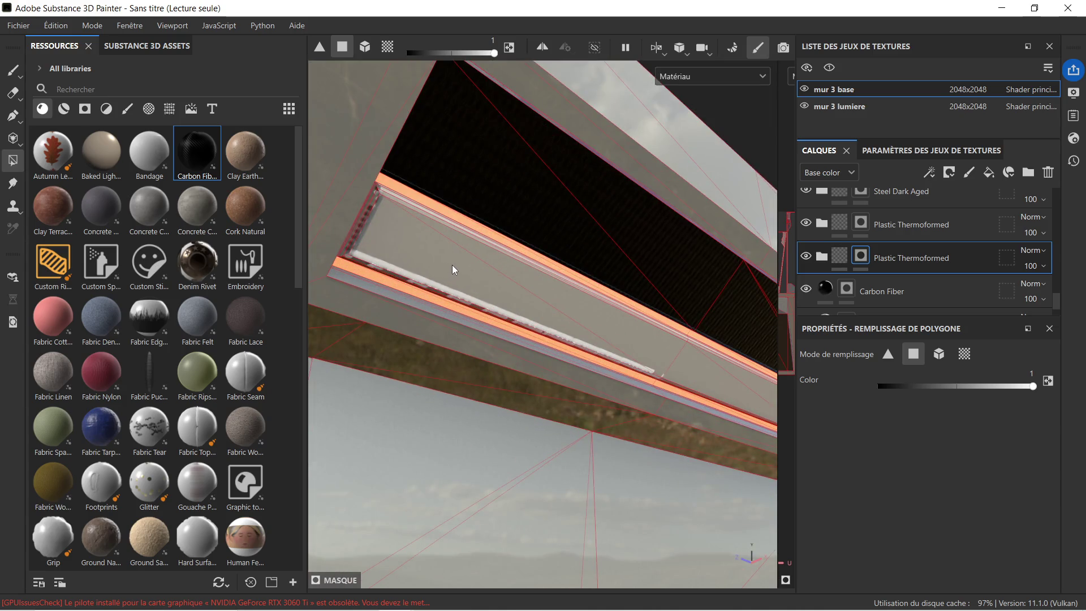
pyautogui.click(463, 266)
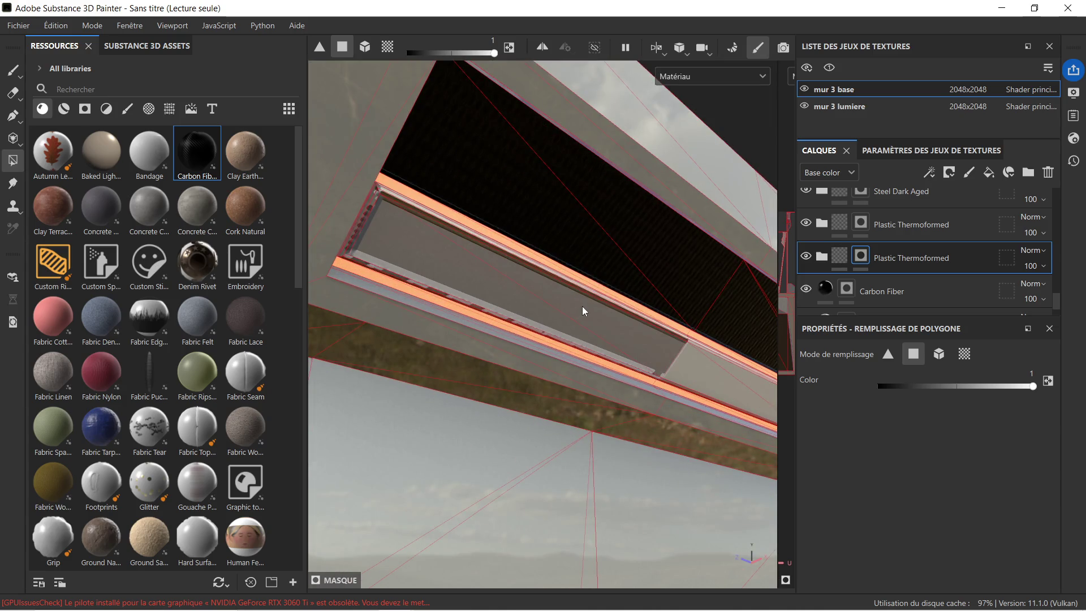
pyautogui.scroll(-3)
pyautogui.click(689, 345)
pyautogui.scroll(3)
pyautogui.scroll(3)
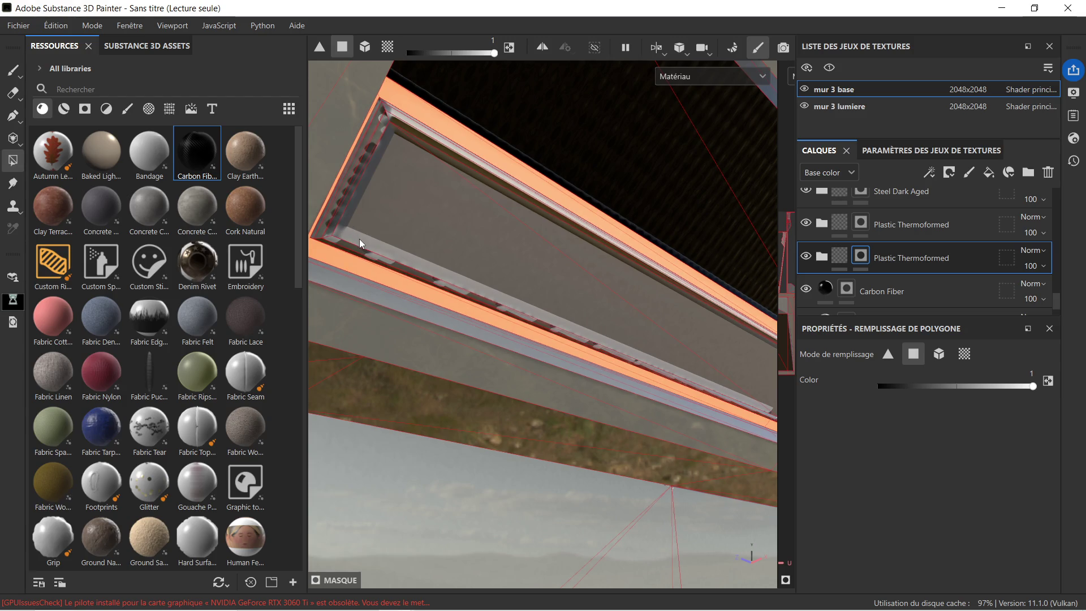
# Step: Fill the lower-edge, notched inner-left and upper light strips into the Plastic Thermoformed mask
pyautogui.click(378, 258)
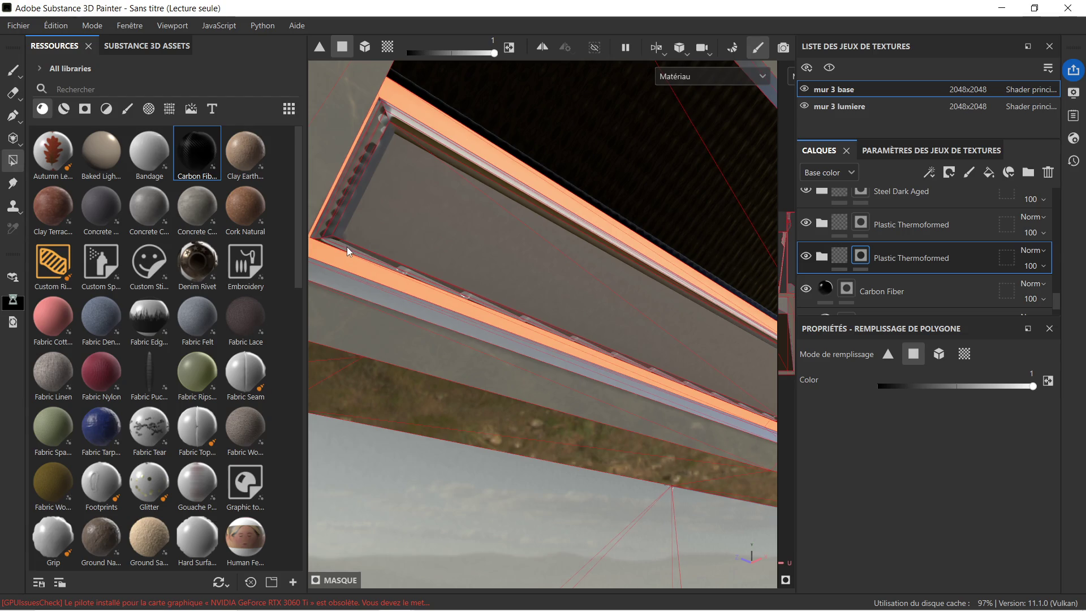
pyautogui.click(349, 247)
pyautogui.click(341, 204)
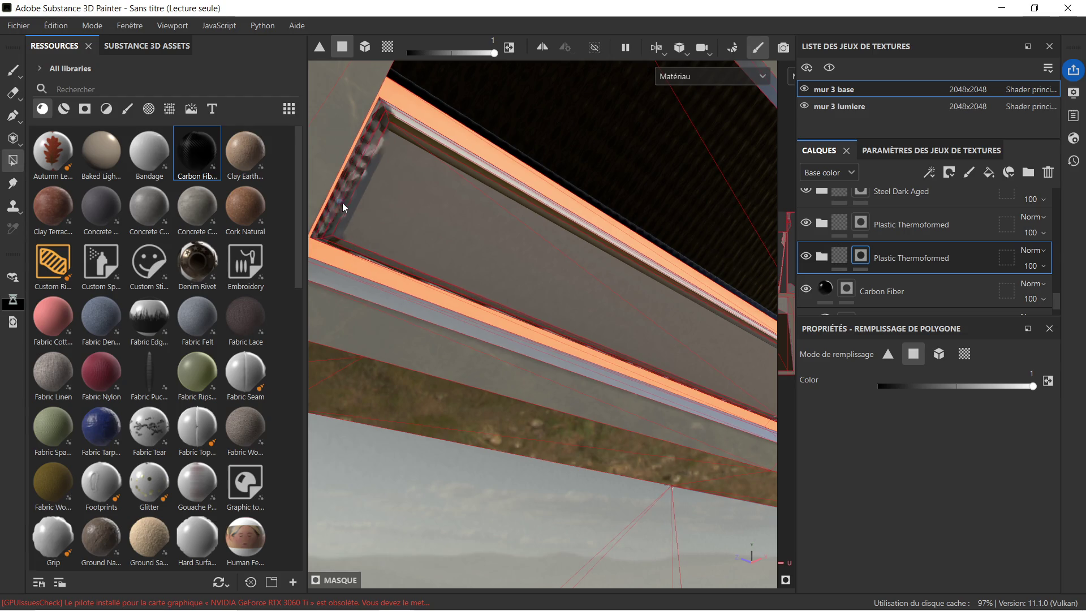
pyautogui.click(365, 147)
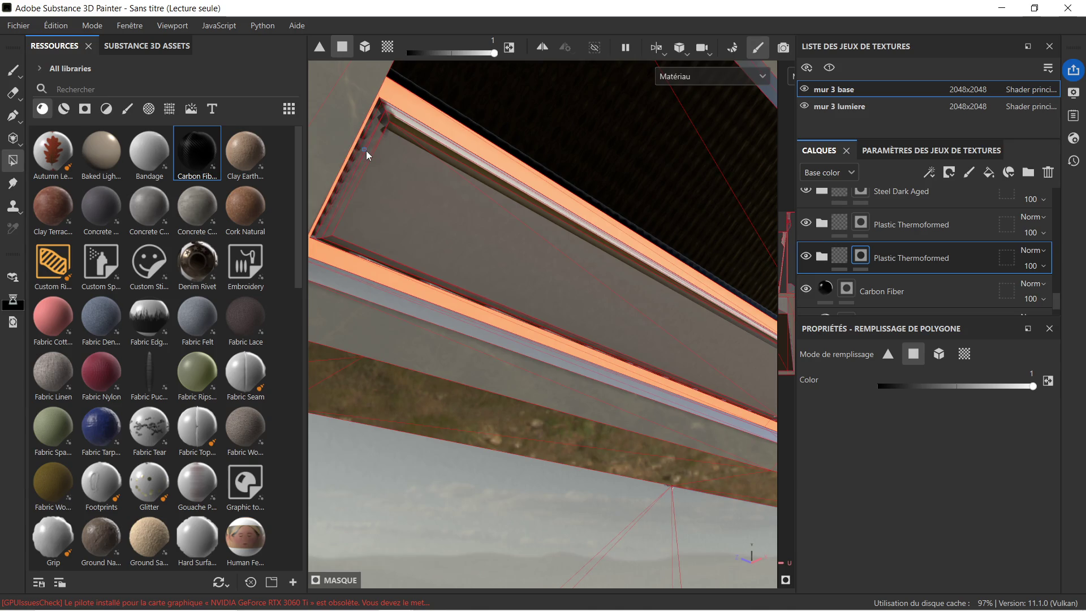
pyautogui.moveTo(405, 127); pyautogui.dragTo(396, 166)
pyautogui.click(369, 142)
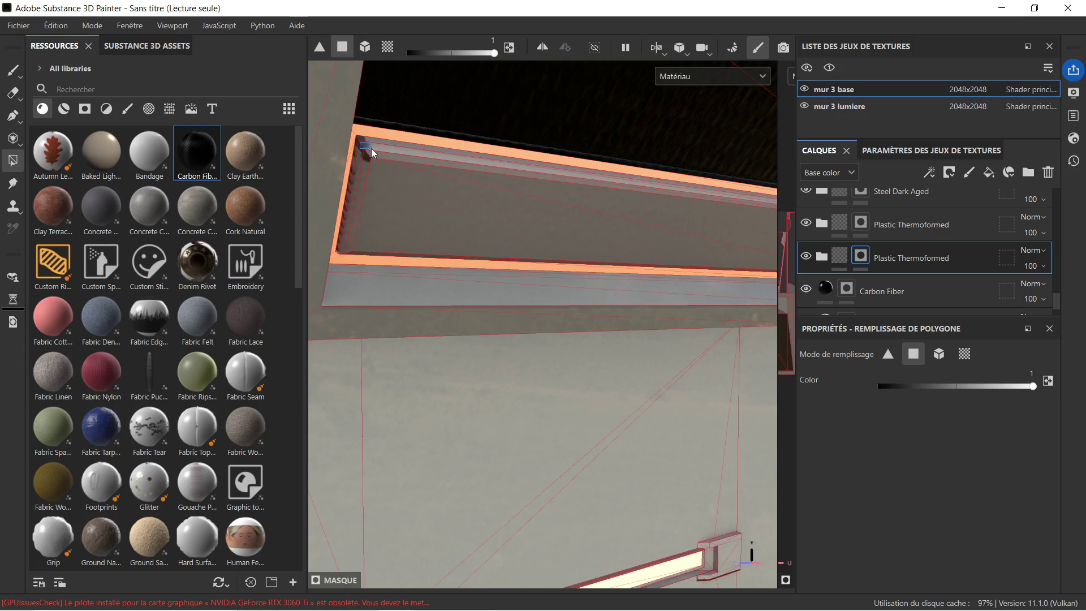
# Step: Fill the thin grey strips under and beside the orange edge into the mask
pyautogui.moveTo(372, 164); pyautogui.dragTo(389, 208)
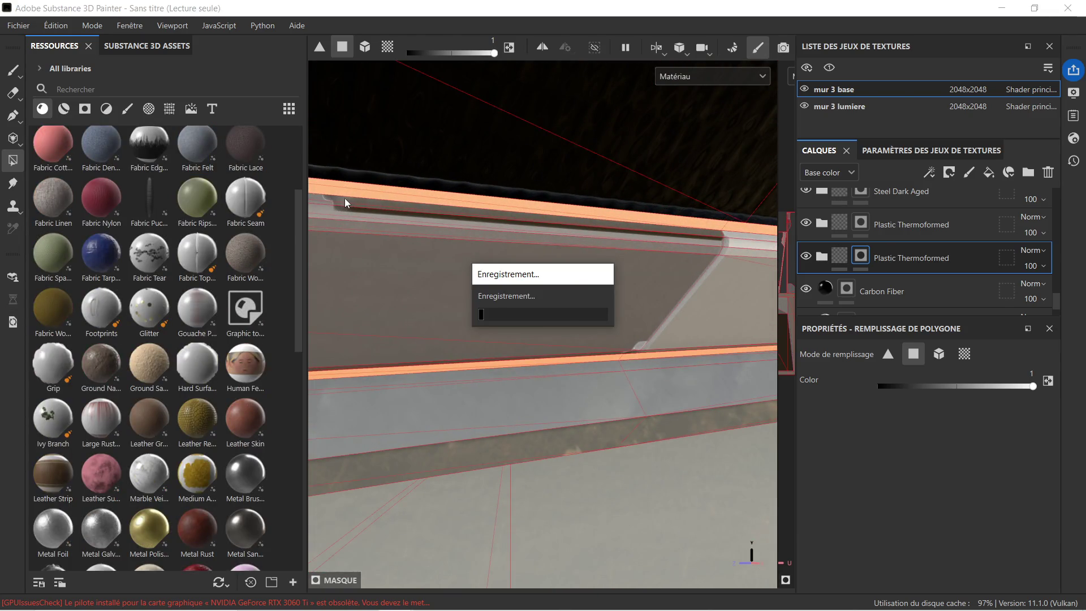
pyautogui.click(346, 207)
pyautogui.moveTo(680, 259); pyautogui.dragTo(540, 231)
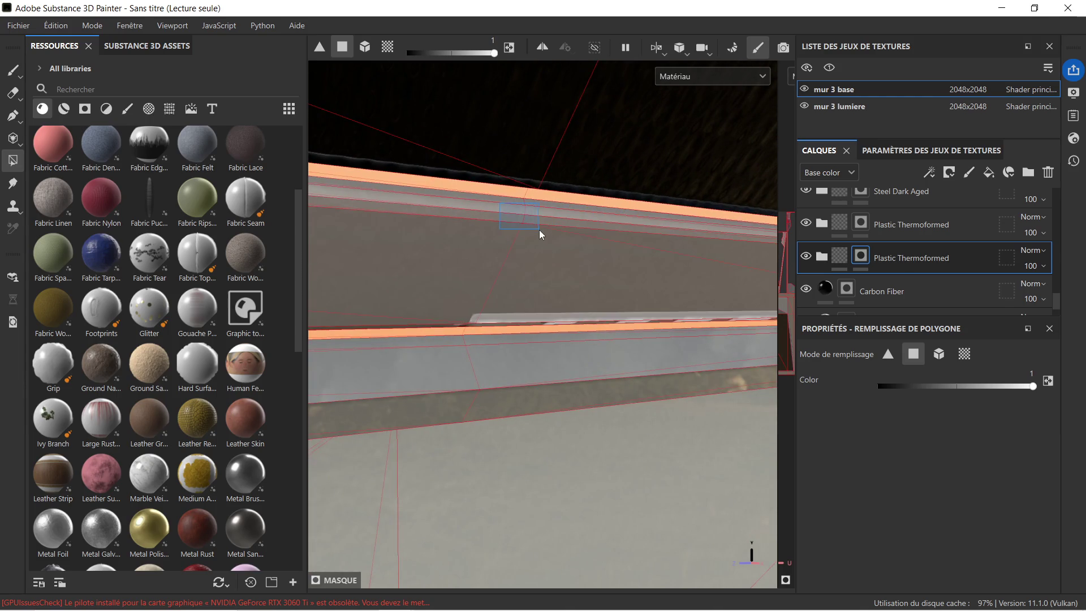
pyautogui.click(491, 320)
pyautogui.moveTo(492, 324); pyautogui.dragTo(478, 253)
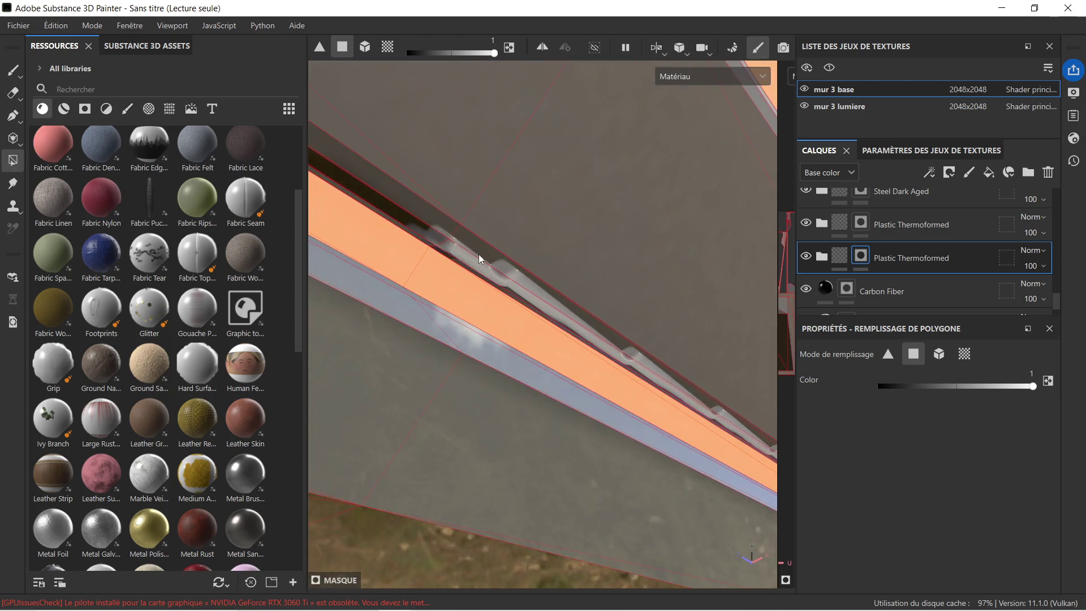
pyautogui.moveTo(426, 226); pyautogui.dragTo(451, 246)
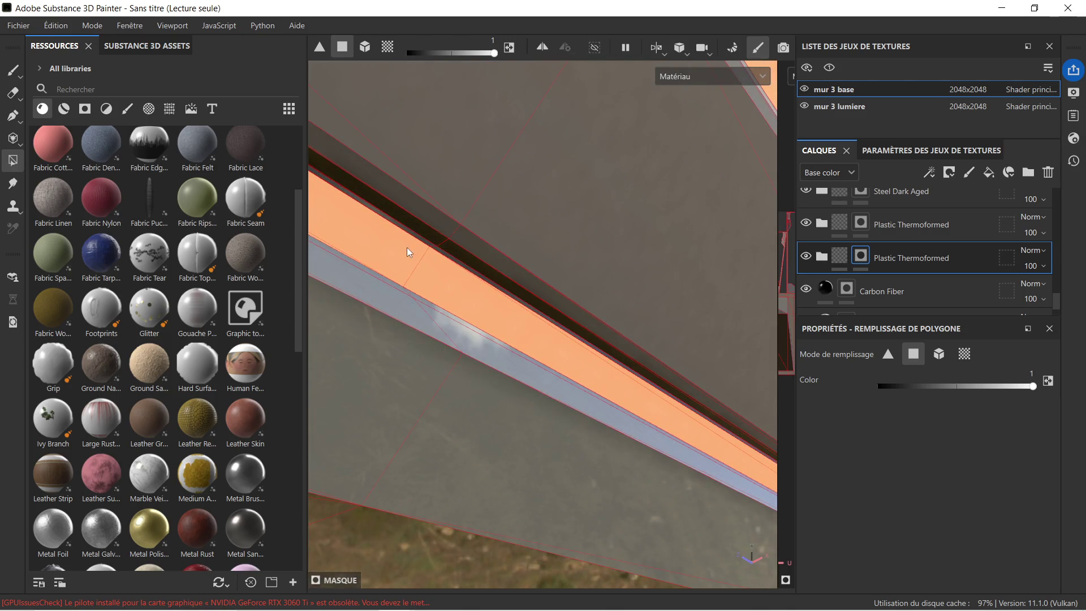
pyautogui.moveTo(429, 243); pyautogui.dragTo(564, 338)
pyautogui.moveTo(711, 326); pyautogui.dragTo(496, 350)
pyautogui.scroll(3)
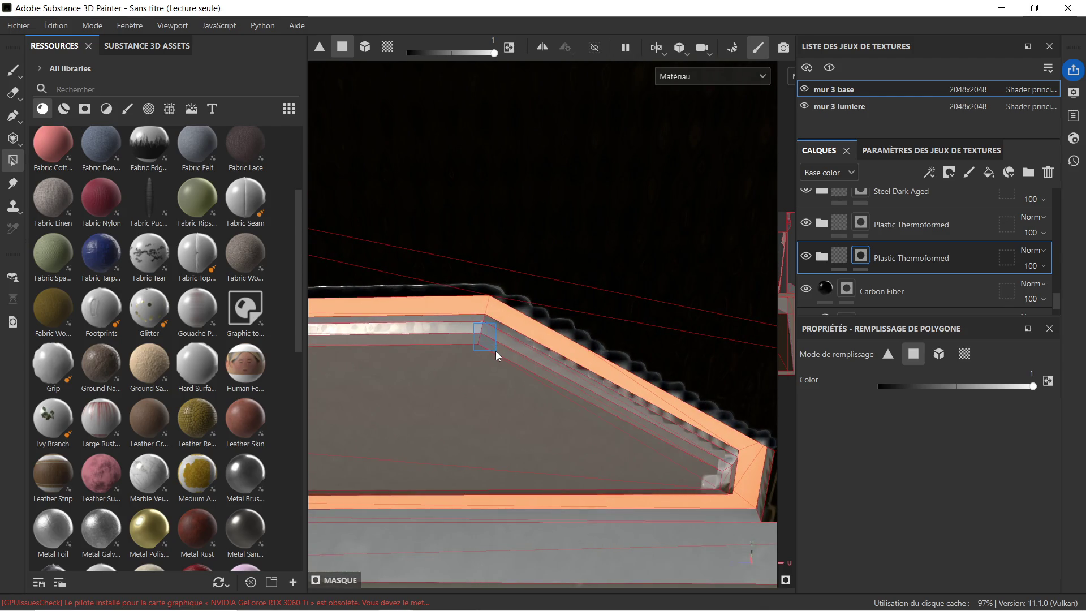
# Step: Fill the small faces at the top frame's wall corner into the Plastic Thermoformed mask
pyautogui.moveTo(638, 402); pyautogui.dragTo(555, 423)
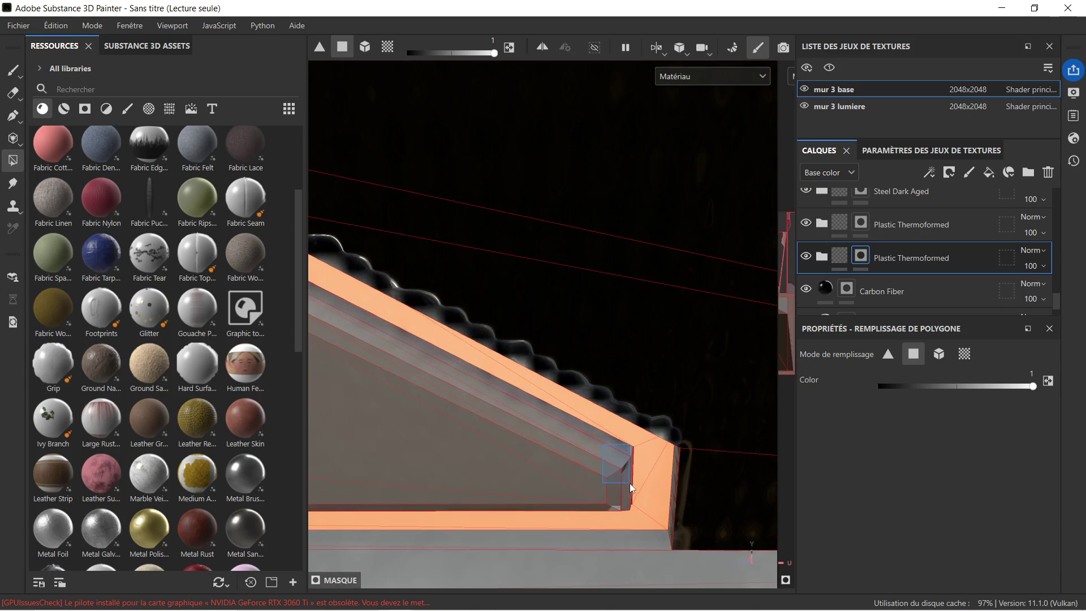
pyautogui.moveTo(607, 496); pyautogui.dragTo(637, 482)
pyautogui.moveTo(654, 439); pyautogui.dragTo(593, 372)
pyautogui.moveTo(621, 490); pyautogui.dragTo(636, 416)
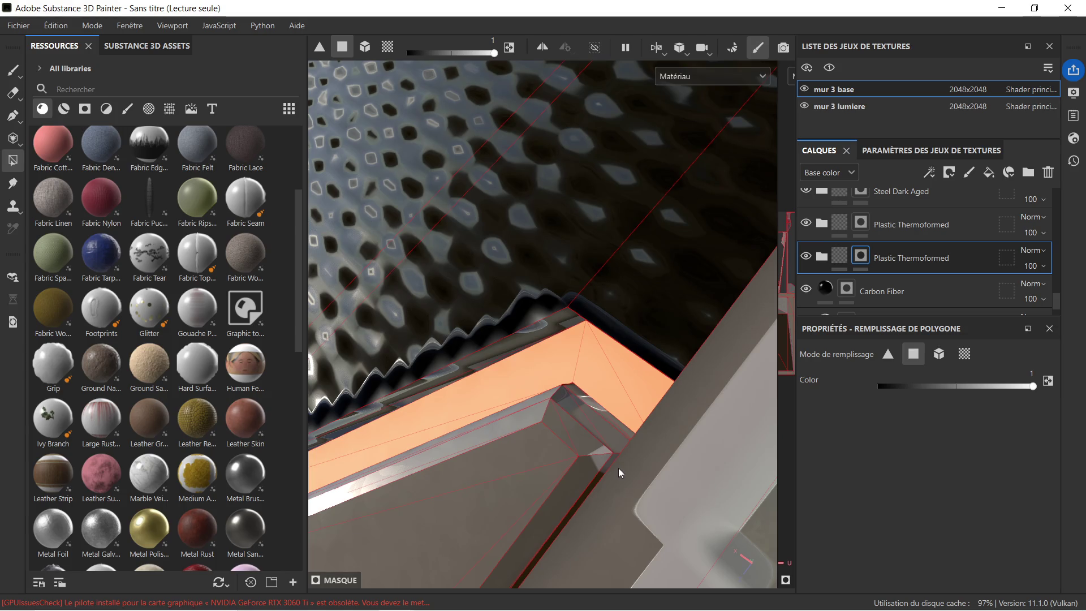
# Step: Inspect the orange-edged corner, then reframe the wall panel front-on
pyautogui.press('ctrl')
pyautogui.moveTo(605, 429); pyautogui.dragTo(640, 474)
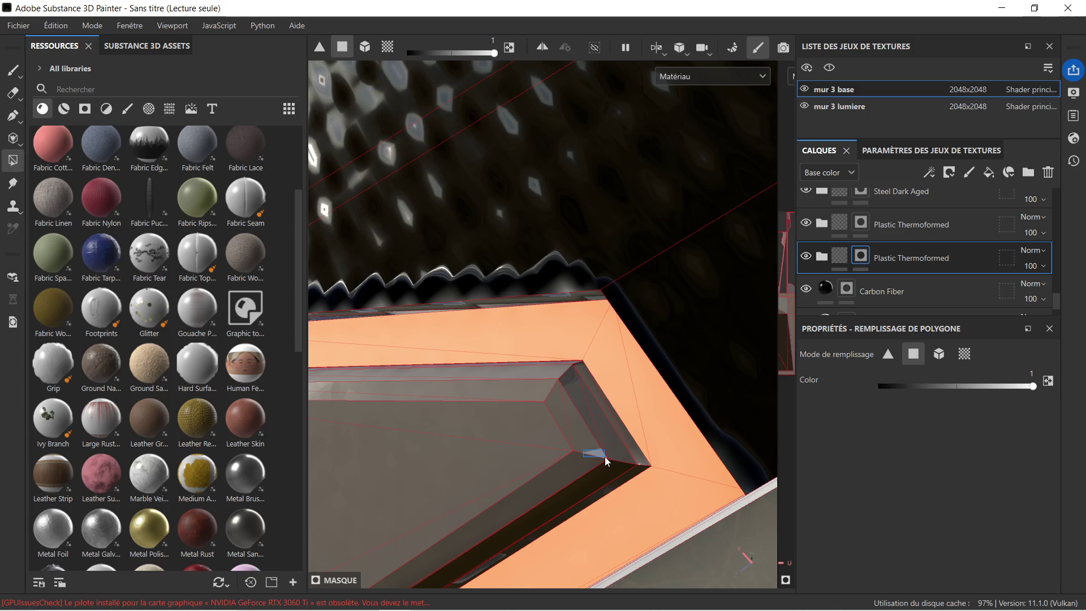
pyautogui.scroll(3)
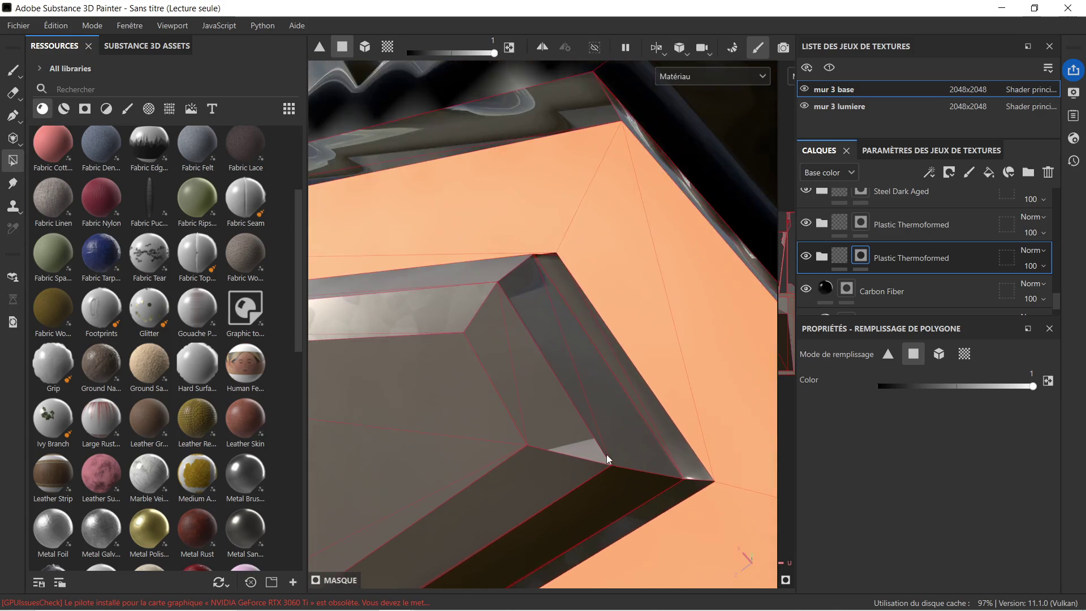
pyautogui.moveTo(606, 446); pyautogui.dragTo(586, 478)
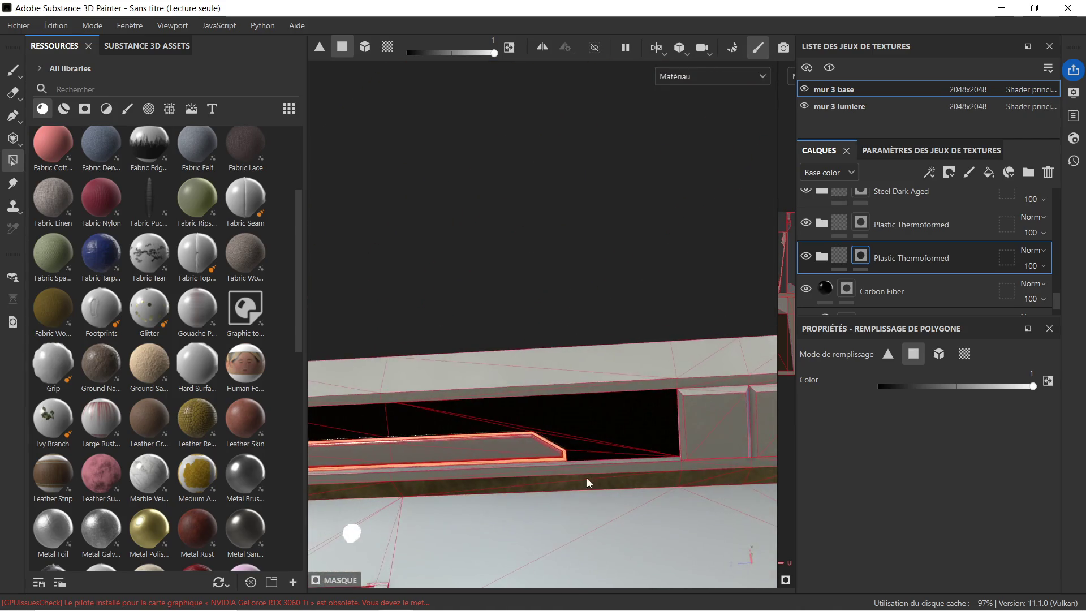
pyautogui.scroll(-3)
pyautogui.moveTo(575, 517); pyautogui.dragTo(553, 368)
pyautogui.moveTo(553, 367); pyautogui.dragTo(535, 291)
pyautogui.scroll(3)
pyautogui.scroll(-3)
pyautogui.moveTo(555, 330); pyautogui.dragTo(548, 293)
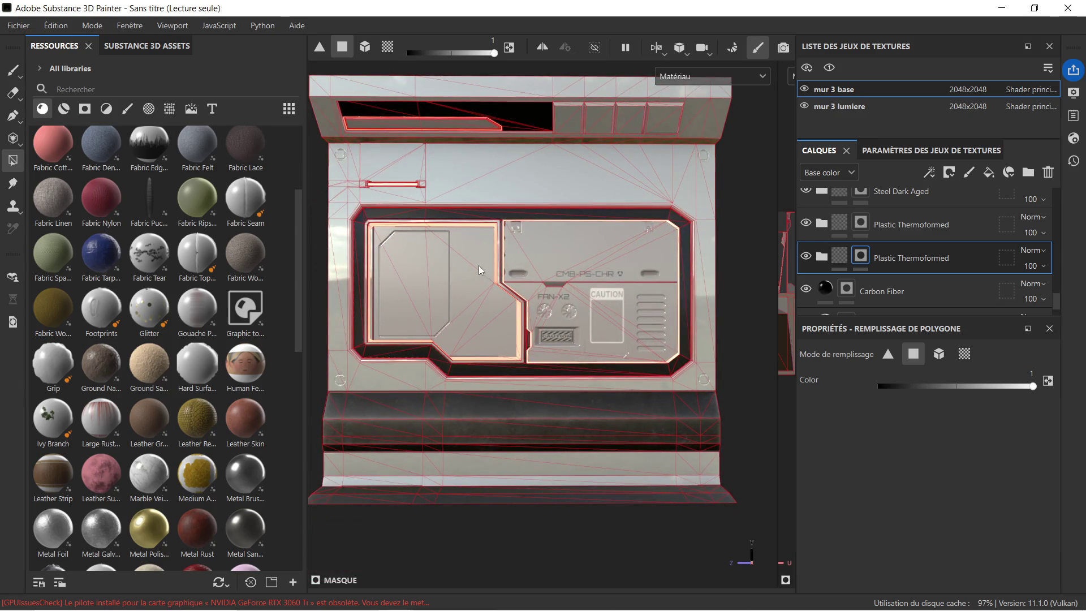
# Step: Filter the Resources shelf to procedurals and scroll to Grid Alternating
pyautogui.scroll(3)
pyautogui.scroll(-3)
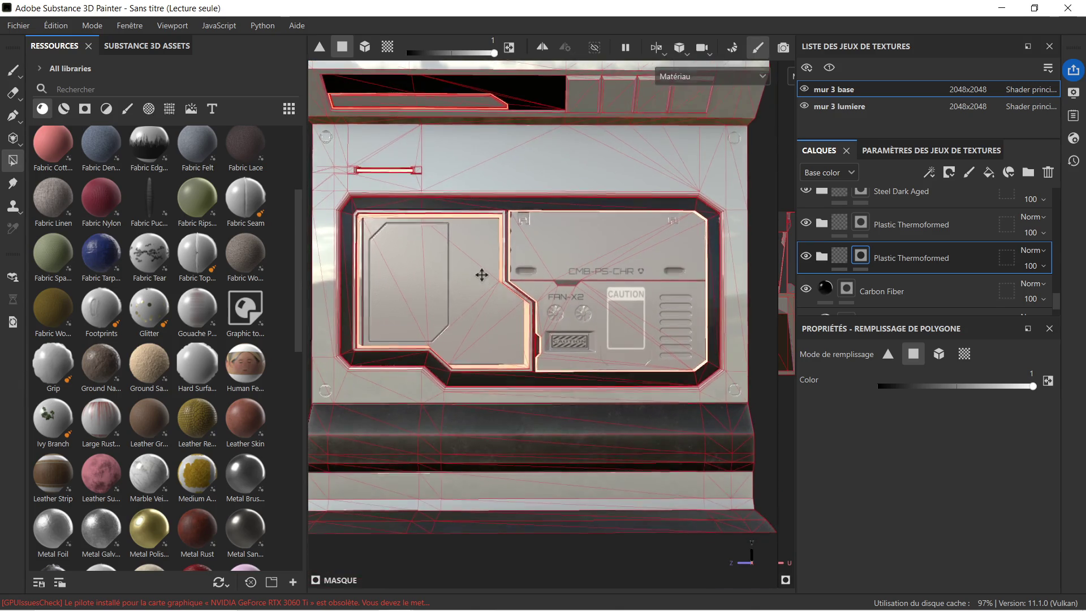
pyautogui.moveTo(483, 273); pyautogui.dragTo(480, 263)
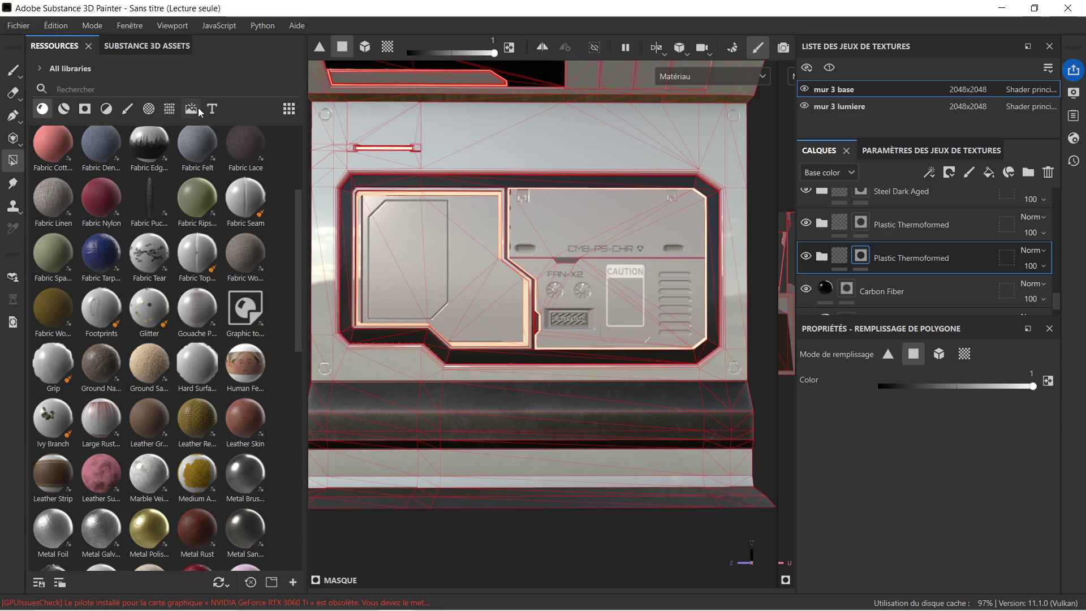
pyautogui.click(192, 109)
pyautogui.click(169, 109)
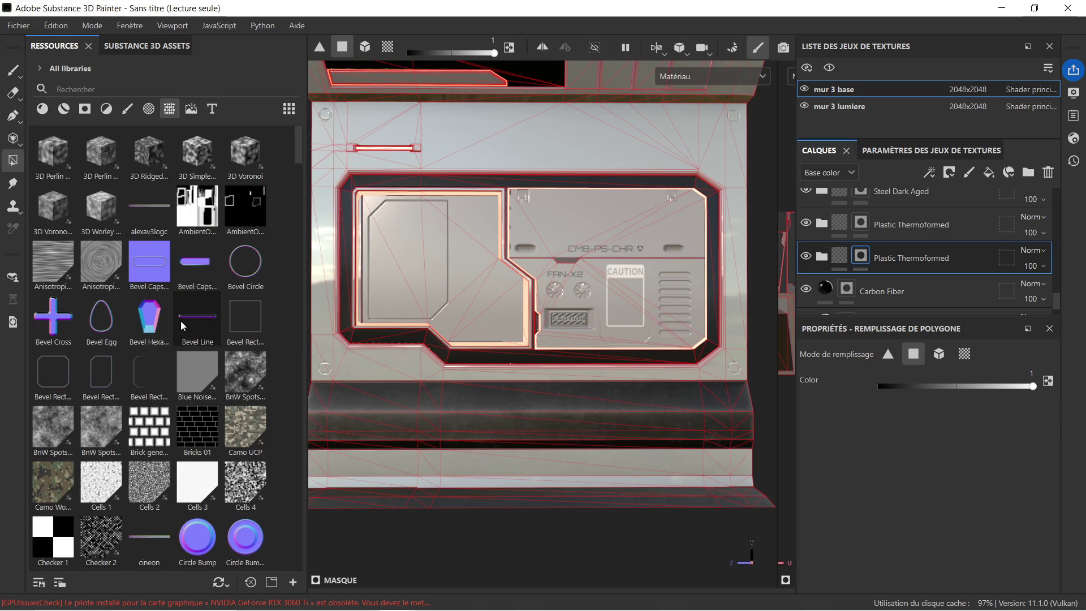
pyautogui.scroll(-3)
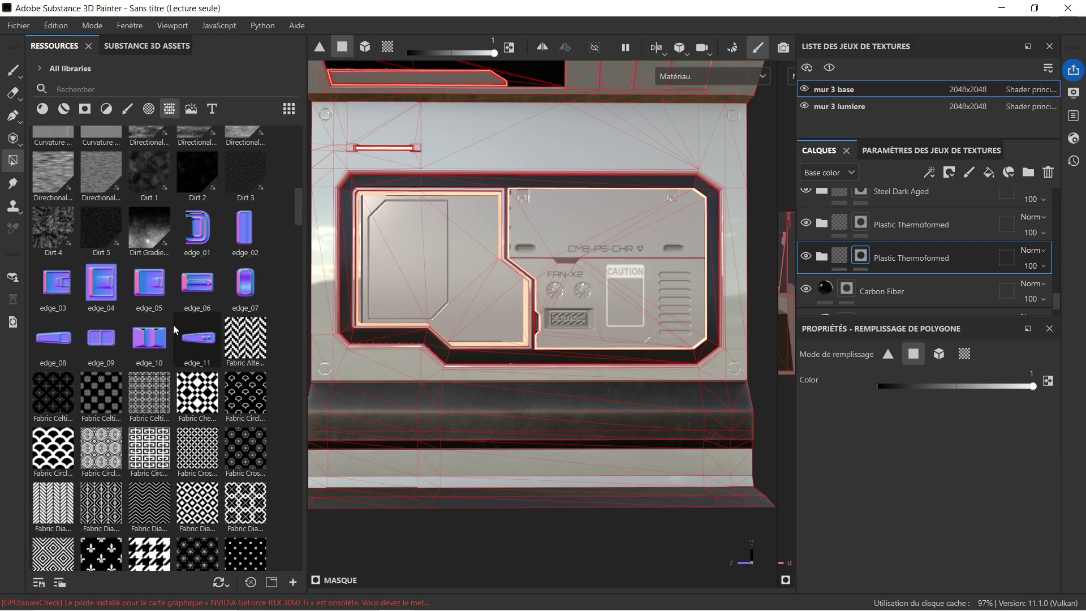
pyautogui.scroll(-3)
pyautogui.scroll(-3)
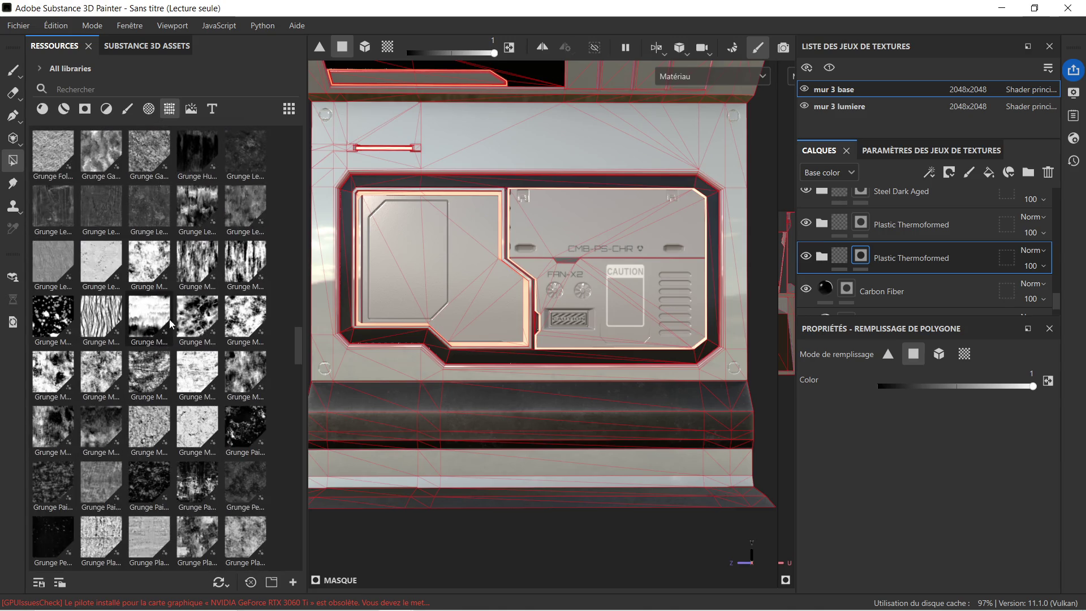
pyautogui.scroll(3)
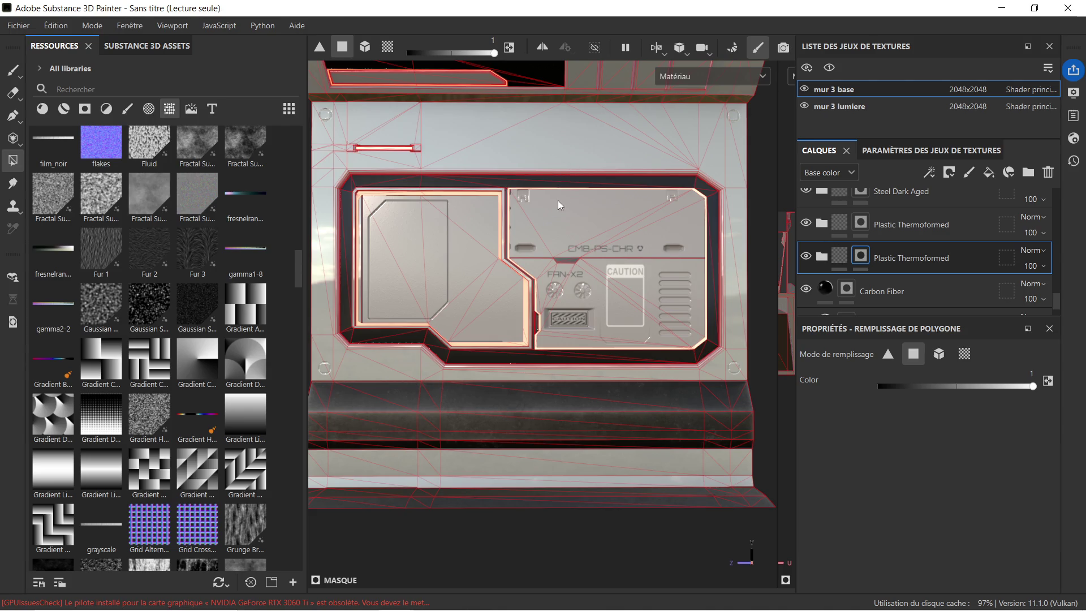
# Step: Drop Grid Alternating onto the panel's top ledge and apply it to the Normal channel
pyautogui.press('super')
pyautogui.press('super')
pyautogui.moveTo(595, 148); pyautogui.dragTo(341, 328)
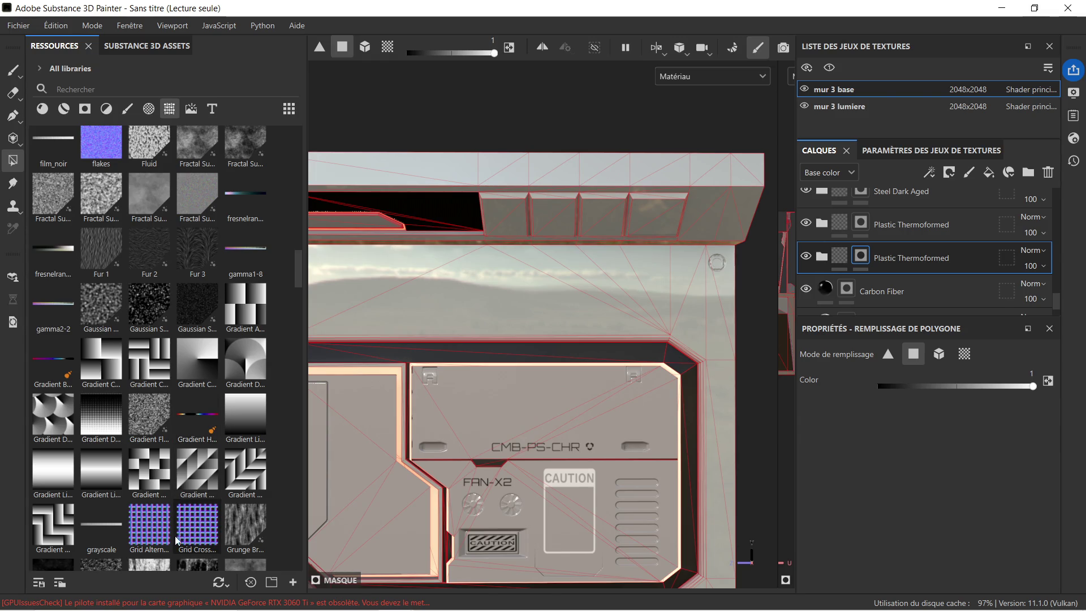
pyautogui.moveTo(158, 537); pyautogui.dragTo(459, 208)
pyautogui.click(534, 294)
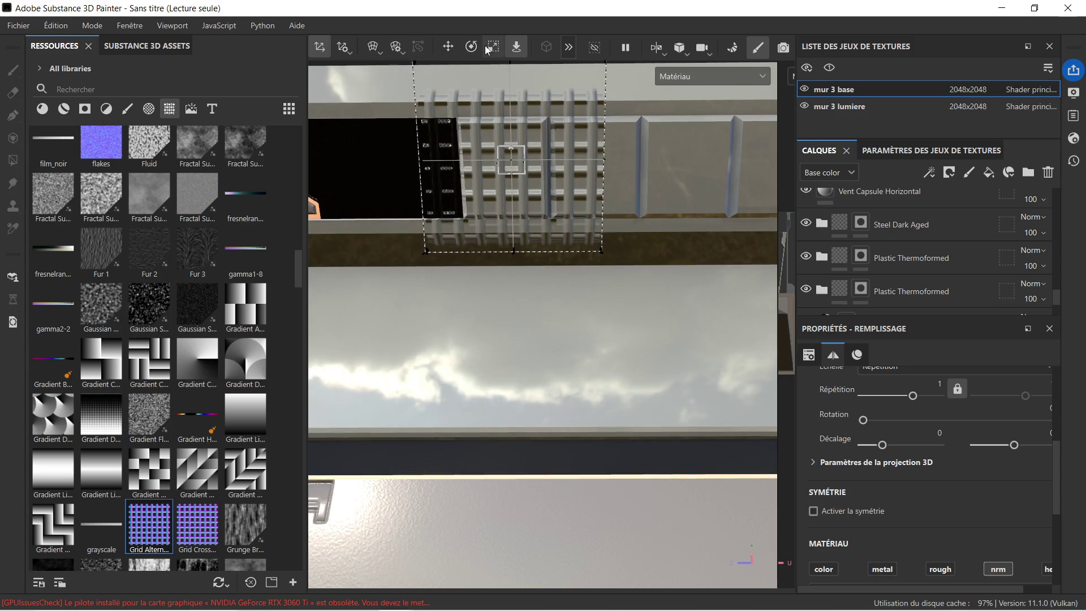
# Step: Shrink the vent projection, shift it left, tilt it slightly and stretch it taller
pyautogui.click(494, 49)
pyautogui.moveTo(514, 158); pyautogui.dragTo(389, 200)
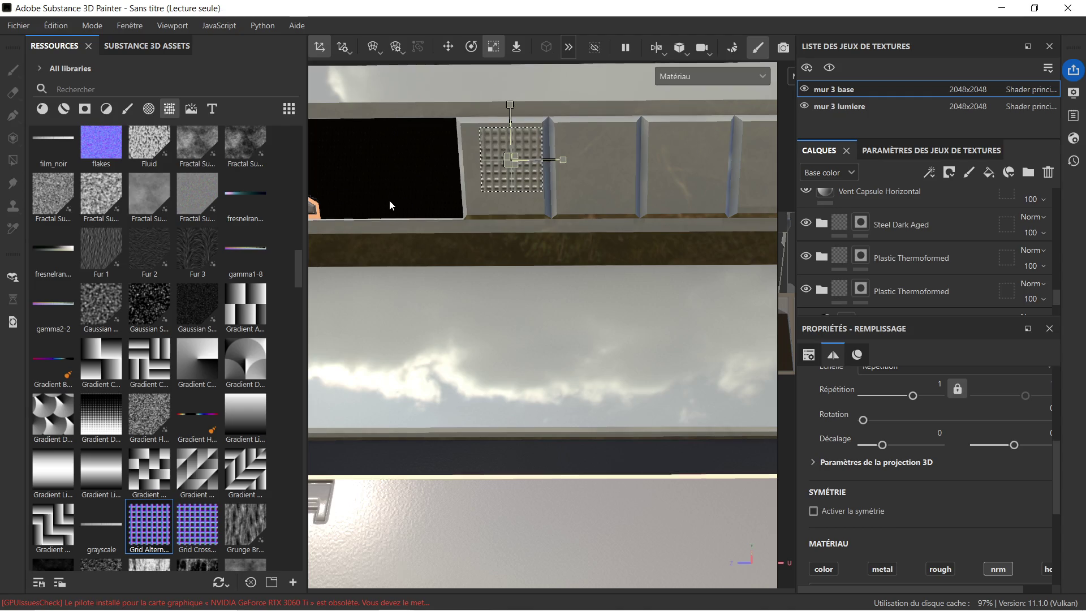
pyautogui.click(447, 47)
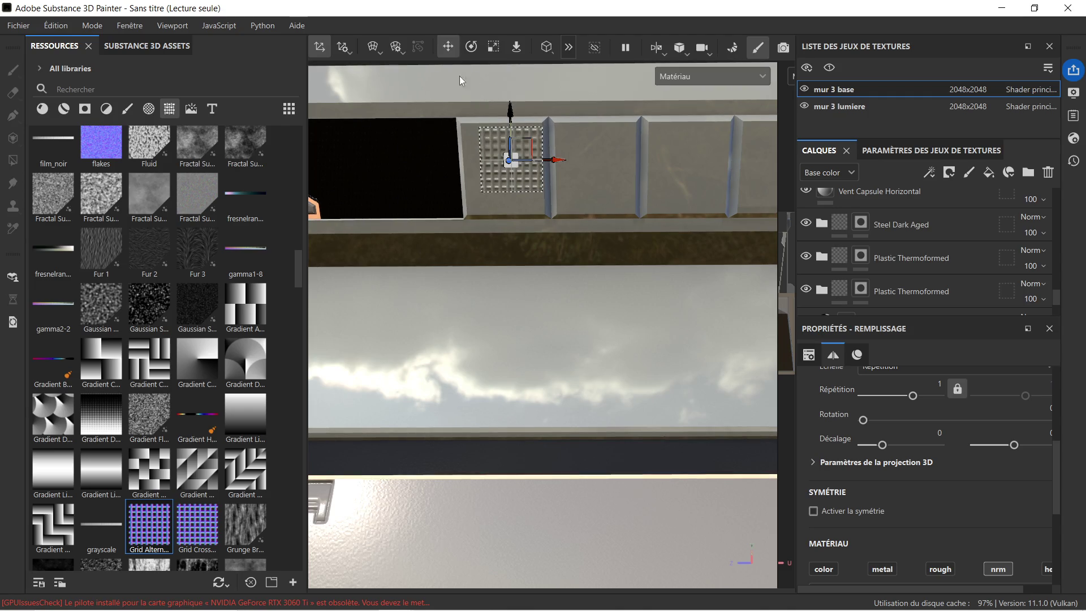
pyautogui.moveTo(552, 161); pyautogui.dragTo(545, 164)
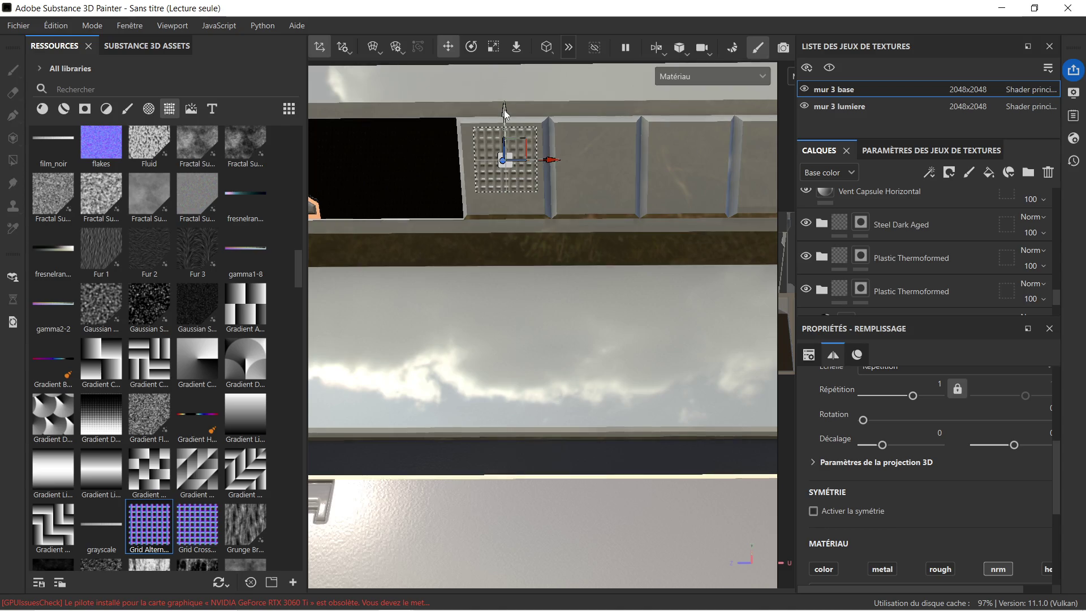
pyautogui.scroll(3)
pyautogui.scroll(3)
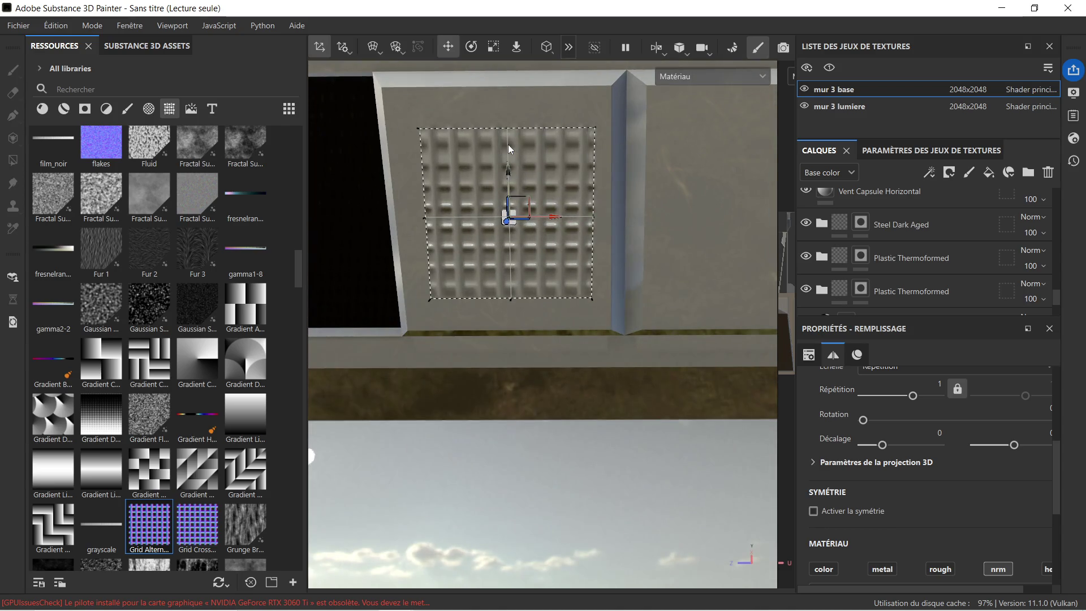
pyautogui.click(473, 47)
pyautogui.moveTo(525, 164); pyautogui.dragTo(526, 165)
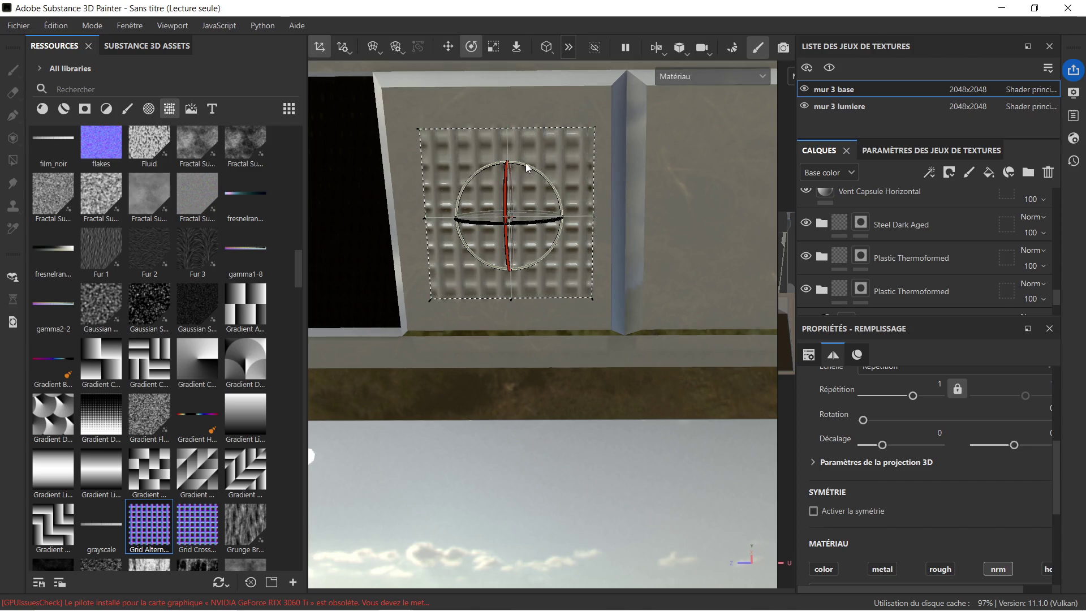
pyautogui.click(493, 47)
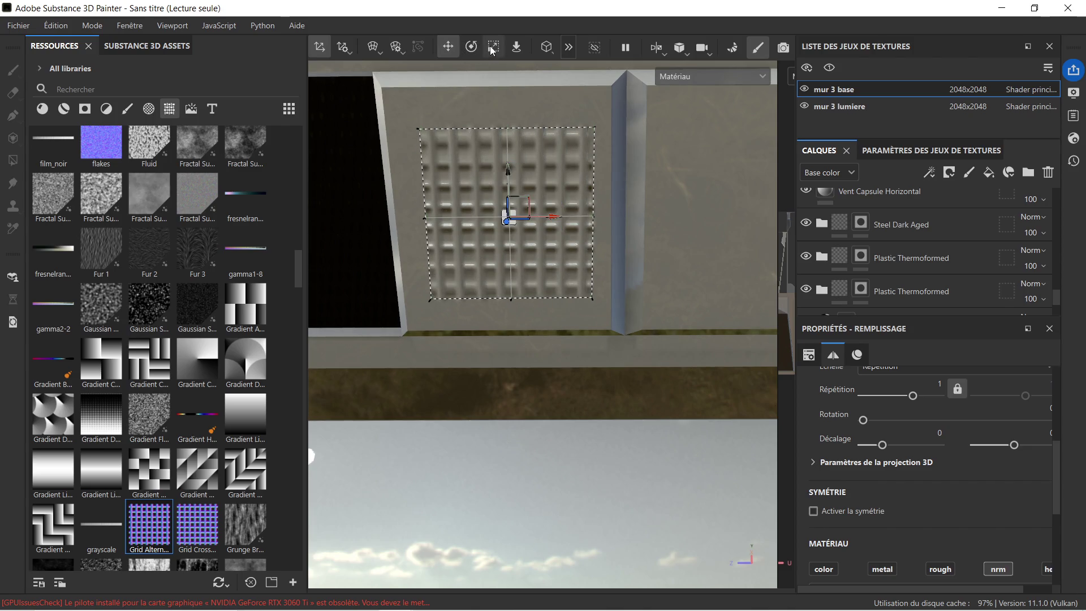
pyautogui.moveTo(508, 165); pyautogui.dragTo(508, 163)
# Step: Widen the vent projection horizontally and slide it left over the panel
pyautogui.click(448, 47)
pyautogui.moveTo(467, 273); pyautogui.dragTo(478, 299)
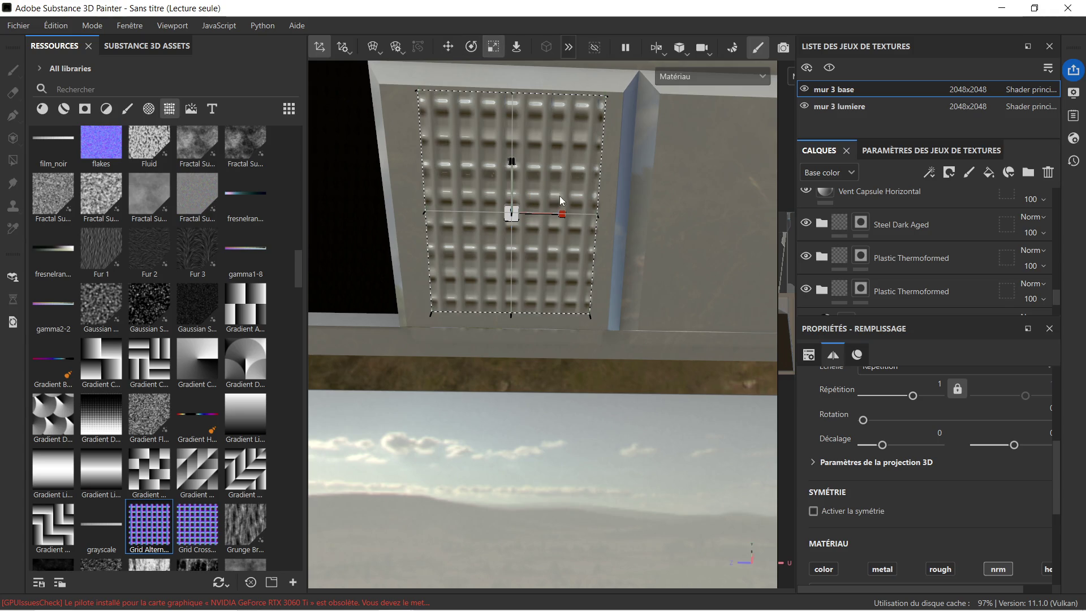
pyautogui.moveTo(563, 214); pyautogui.dragTo(571, 215)
pyautogui.click(445, 51)
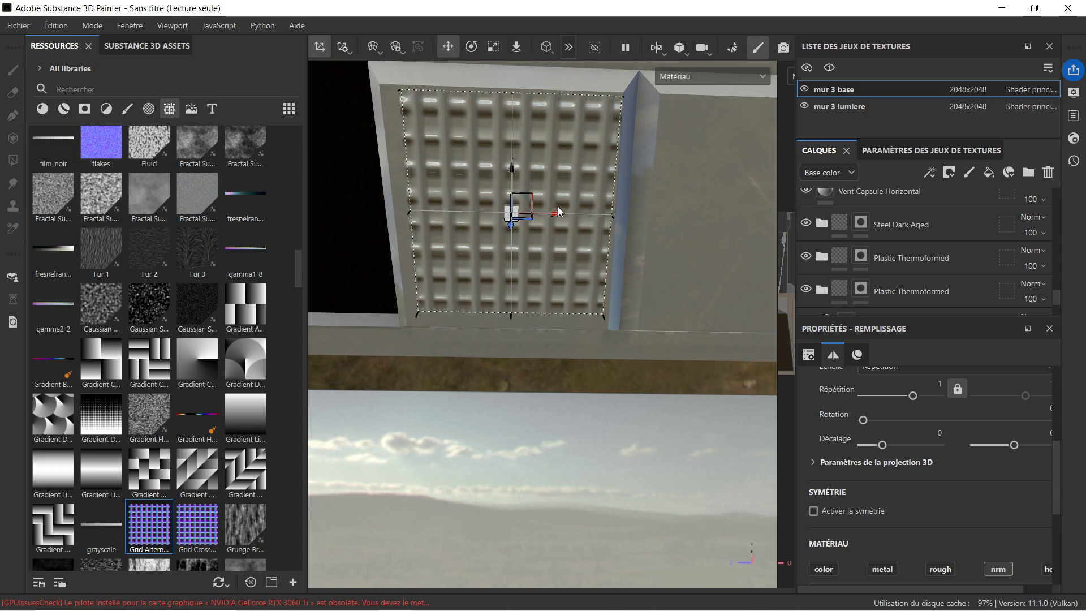
pyautogui.click(559, 215)
pyautogui.moveTo(553, 219); pyautogui.dragTo(548, 220)
# Step: Stretch the vent pattern vertically and nudge it down to fit the square recess
pyautogui.moveTo(527, 179); pyautogui.dragTo(535, 162)
pyautogui.scroll(3)
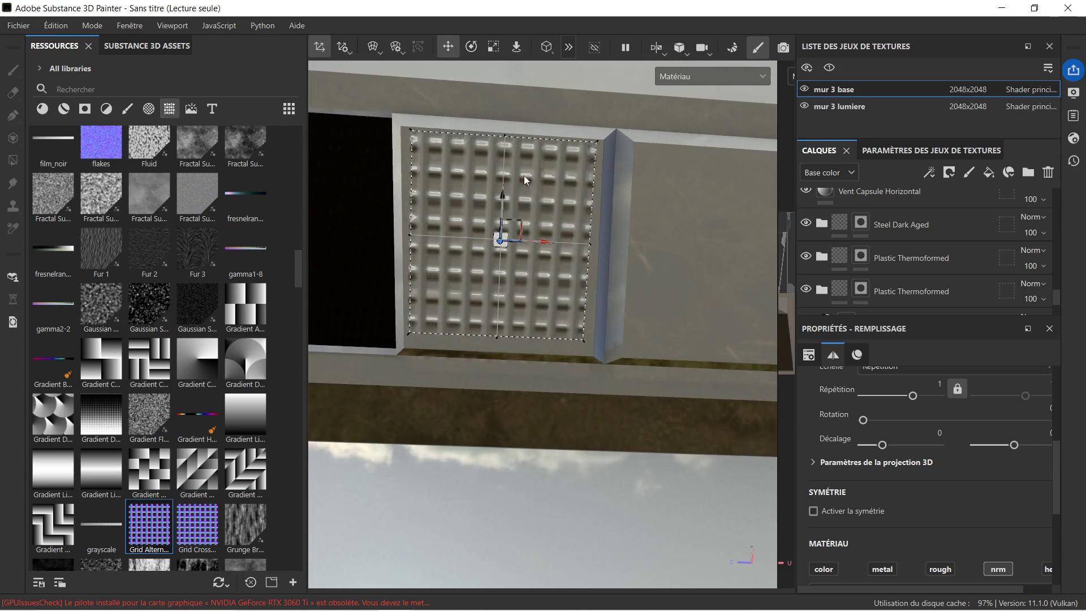
pyautogui.moveTo(521, 223); pyautogui.dragTo(515, 240)
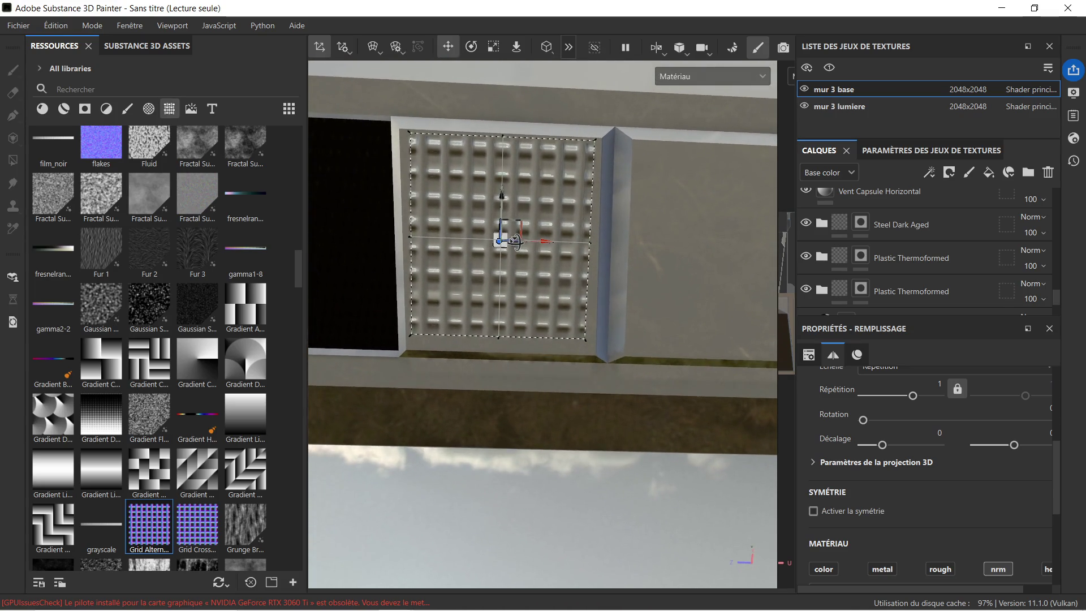
pyautogui.click(489, 50)
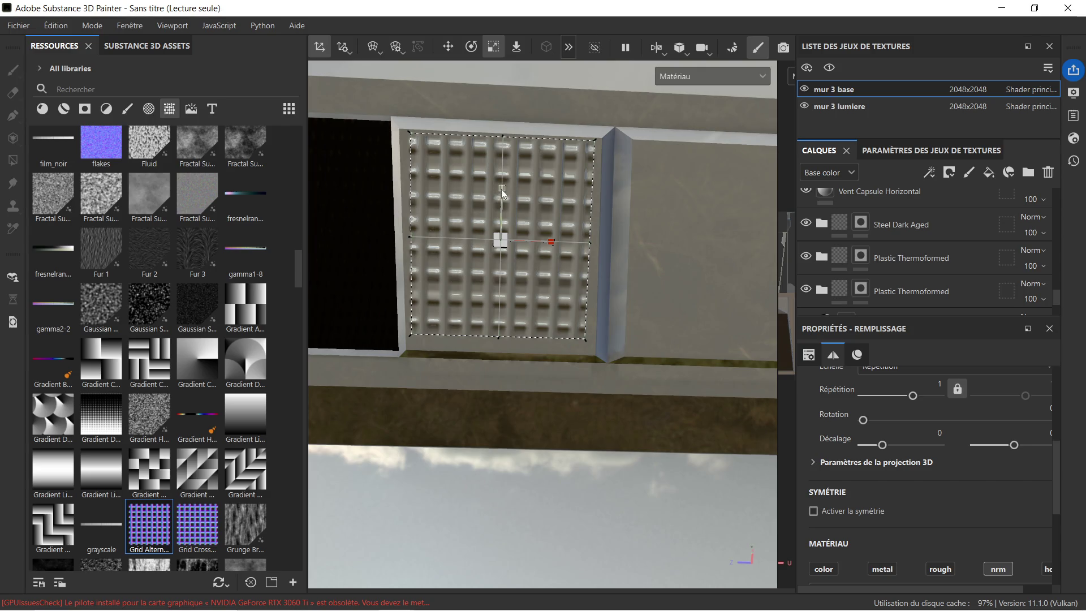
pyautogui.moveTo(502, 187); pyautogui.dragTo(507, 185)
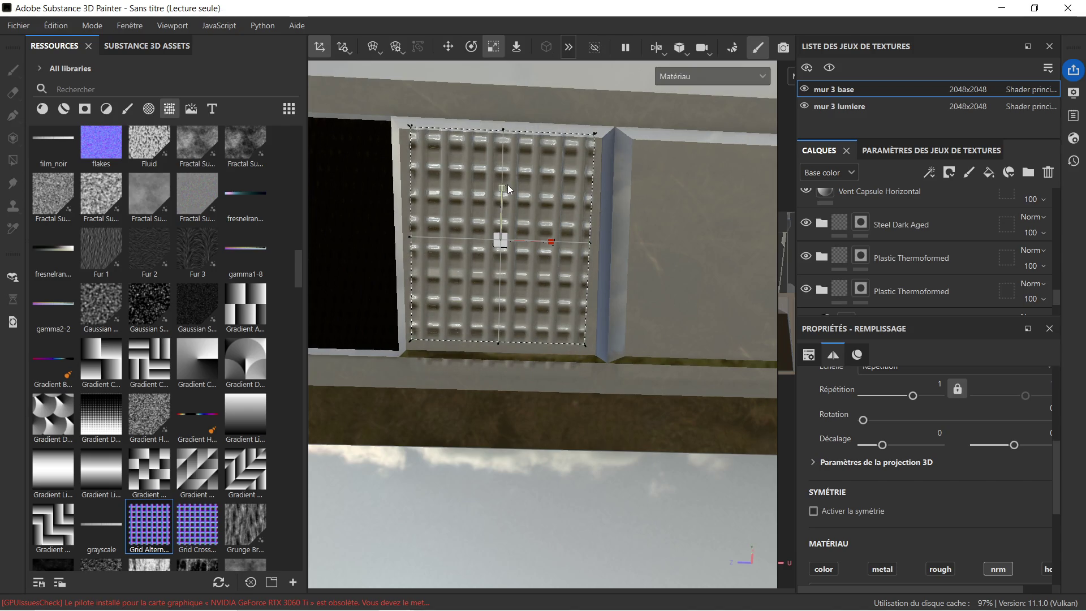
pyautogui.click(447, 46)
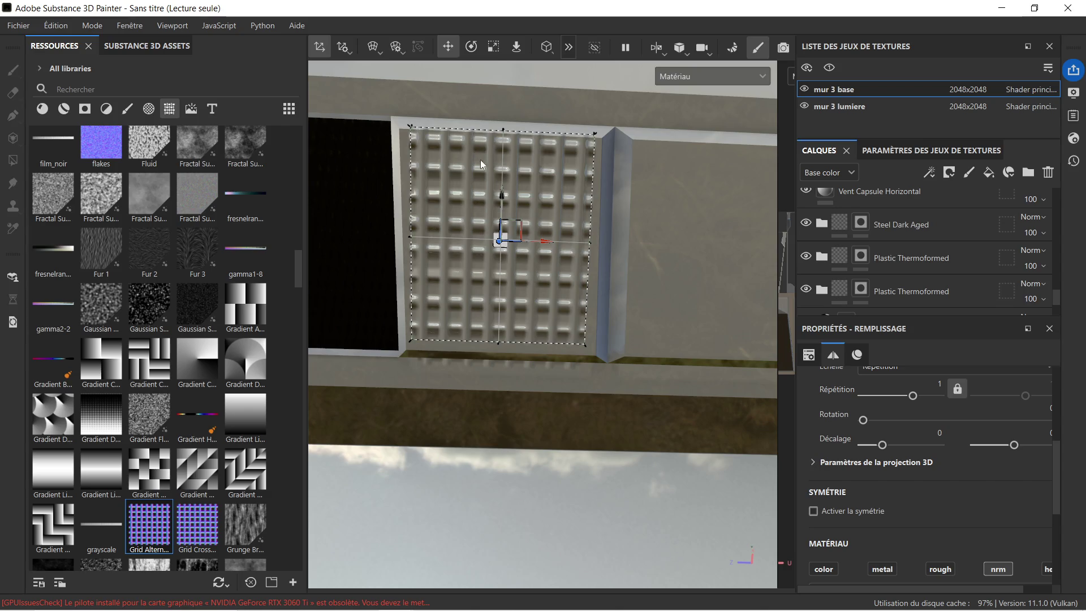
pyautogui.moveTo(503, 193); pyautogui.dragTo(503, 197)
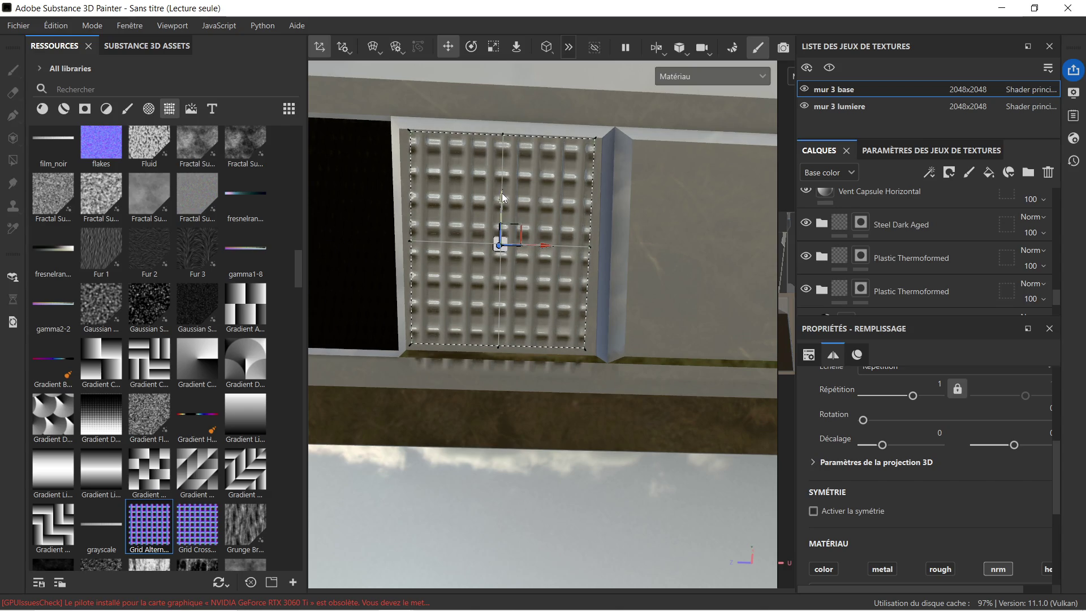
pyautogui.scroll(3)
pyautogui.moveTo(474, 358); pyautogui.dragTo(444, 366)
pyautogui.moveTo(570, 341); pyautogui.dragTo(552, 296)
pyautogui.scroll(-3)
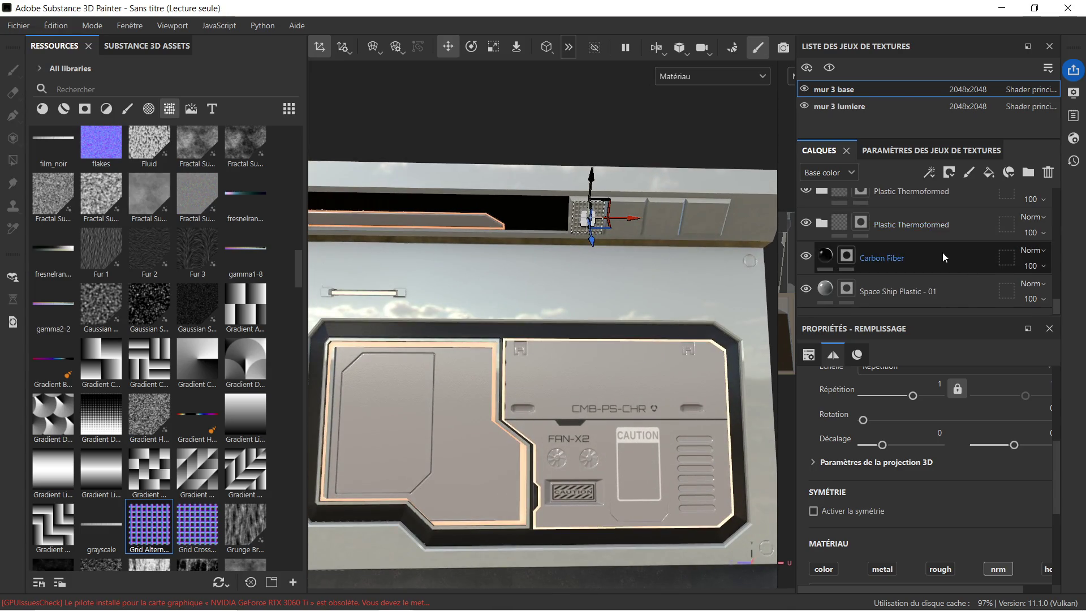
# Step: Delete the Grid Alternate layer from the top of the mur 3 base layer stack
pyautogui.press('4')
pyautogui.scroll(-3)
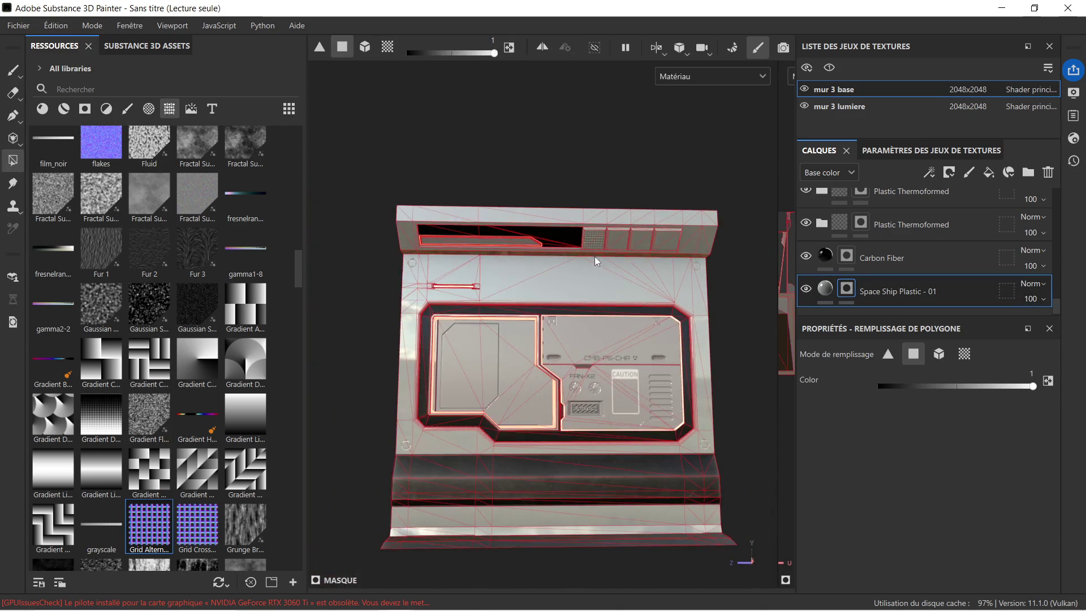
pyautogui.scroll(3)
pyautogui.scroll(3)
pyautogui.scroll(3)
pyautogui.scroll(3)
pyautogui.click(909, 196)
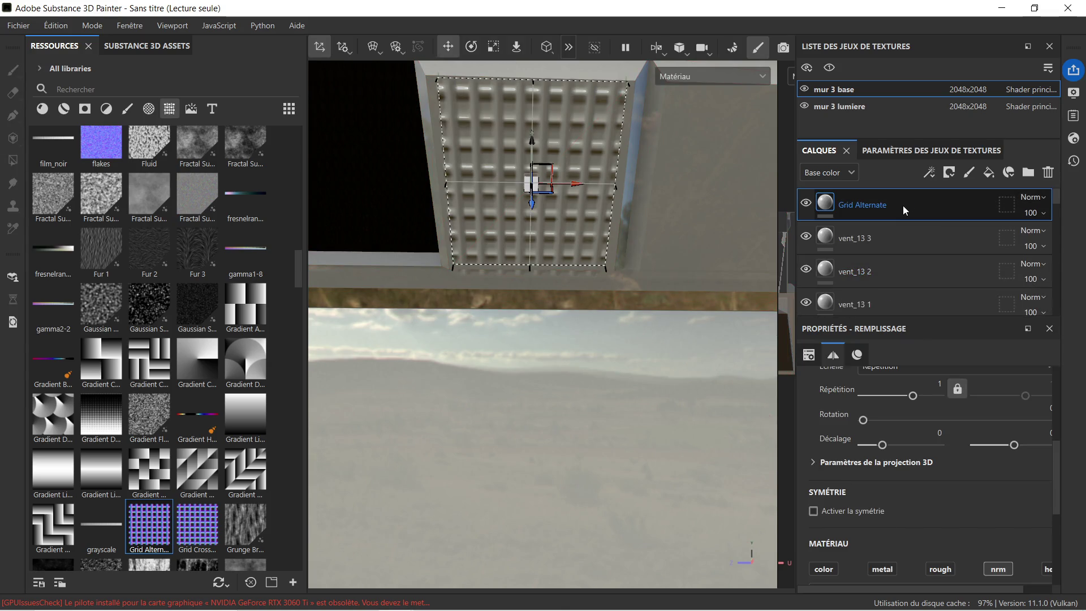
pyautogui.press('Delete')
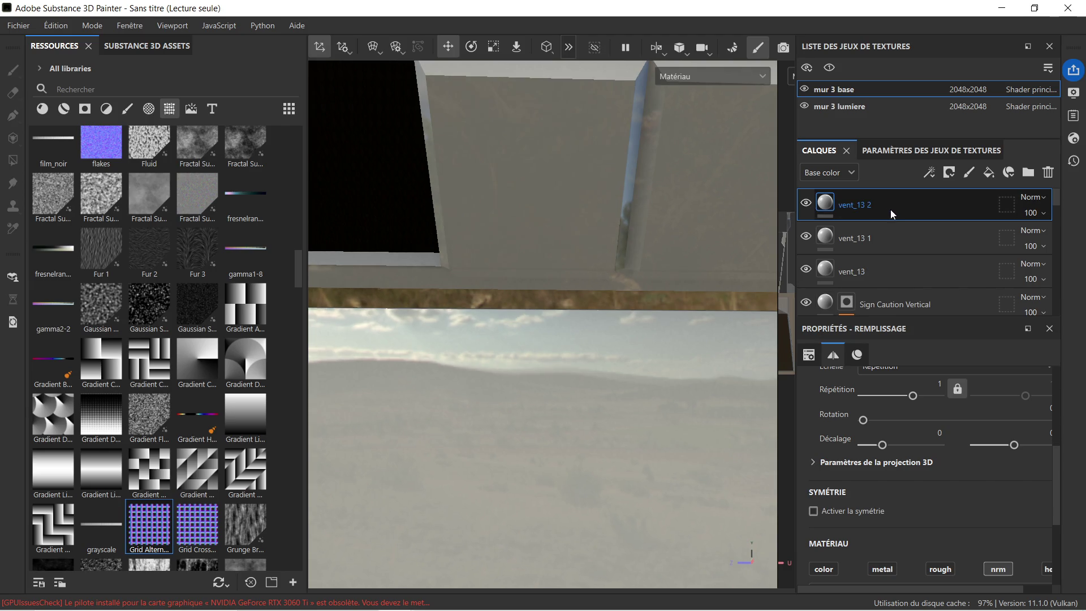
# Step: Zoom out and orbit to check the wall panel without the vent grid
pyautogui.scroll(-3)
pyautogui.scroll(-3)
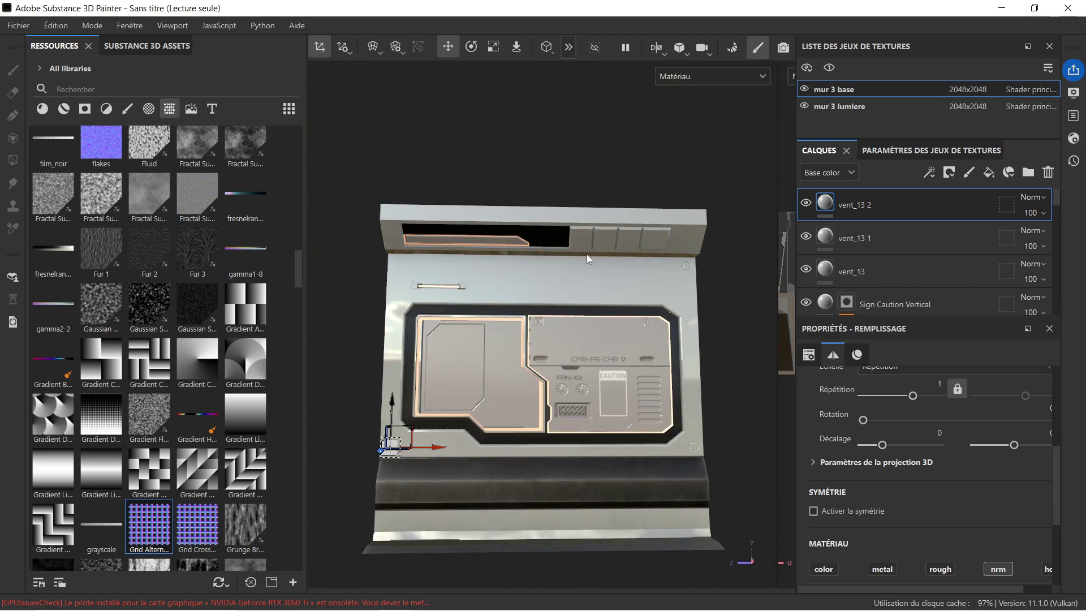
pyautogui.moveTo(586, 254); pyautogui.dragTo(576, 286)
pyautogui.moveTo(641, 350); pyautogui.dragTo(549, 264)
pyautogui.scroll(3)
pyautogui.moveTo(497, 346); pyautogui.dragTo(464, 227)
pyautogui.scroll(-3)
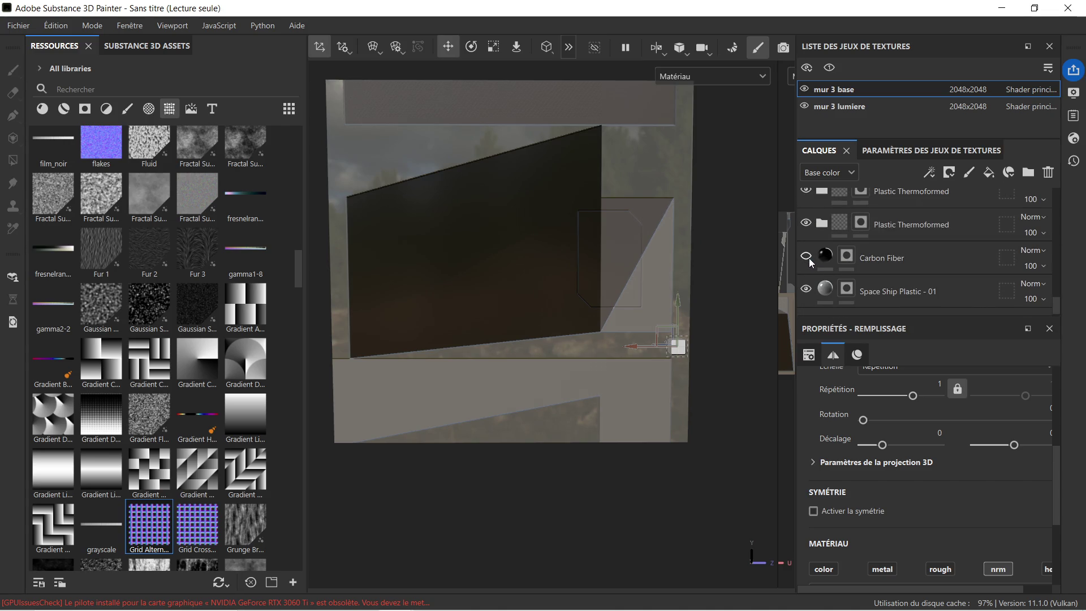
pyautogui.click(807, 289)
pyautogui.click(808, 290)
pyautogui.click(807, 224)
pyautogui.click(807, 223)
pyautogui.click(808, 223)
pyautogui.click(808, 223)
pyautogui.scroll(3)
pyautogui.scroll(-3)
pyautogui.moveTo(623, 237); pyautogui.dragTo(607, 285)
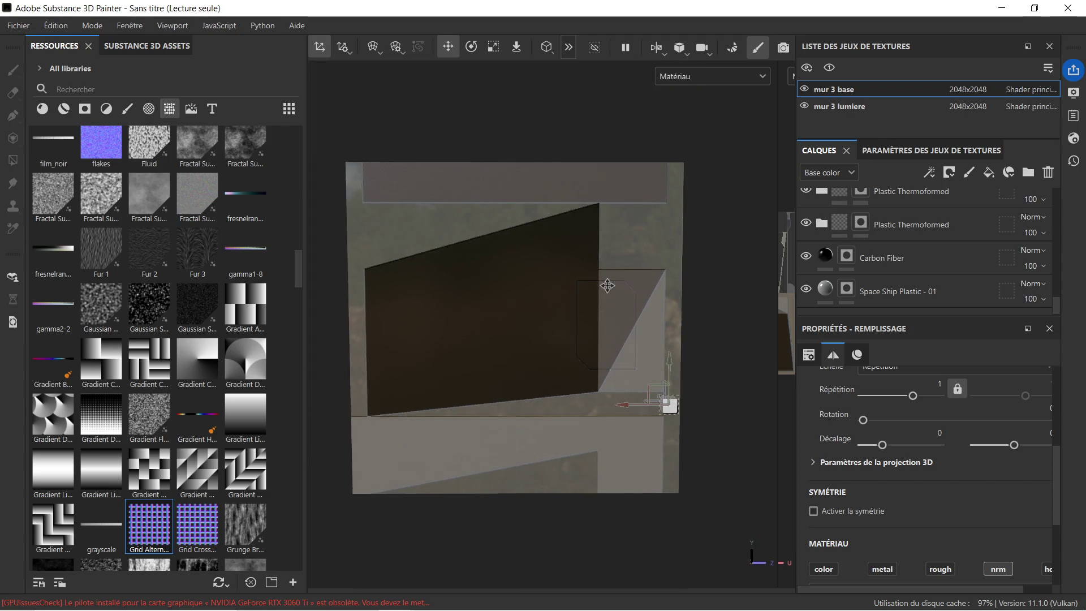
pyautogui.moveTo(581, 338); pyautogui.dragTo(570, 286)
pyautogui.click(805, 222)
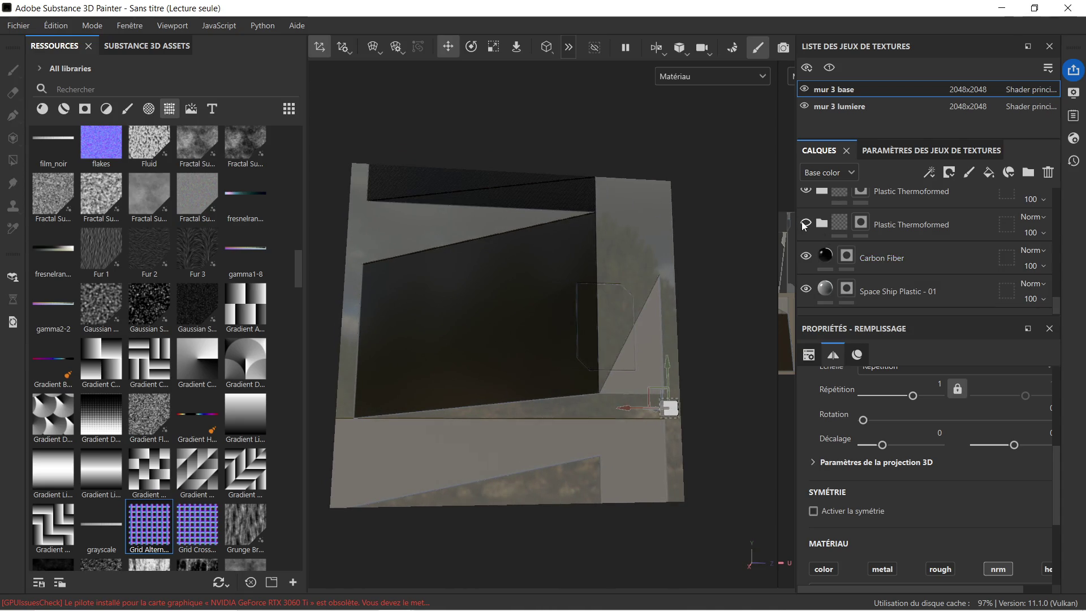
pyautogui.click(806, 223)
pyautogui.click(860, 222)
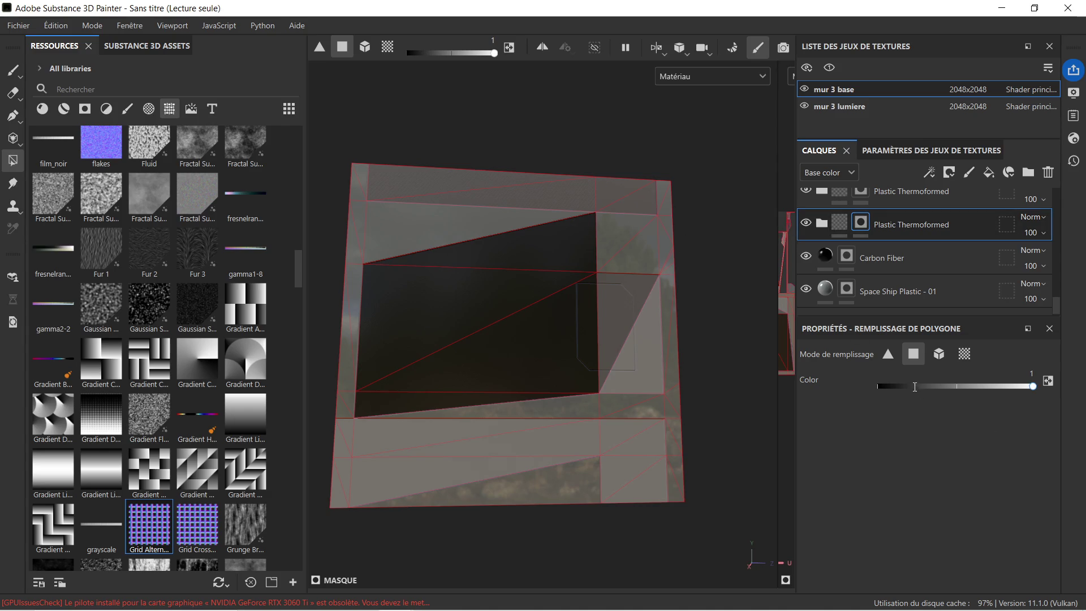
# Step: Set the polygon fill value to 0 and mask out both top-strip triangles
pyautogui.moveTo(904, 384); pyautogui.dragTo(860, 387)
pyautogui.click(394, 179)
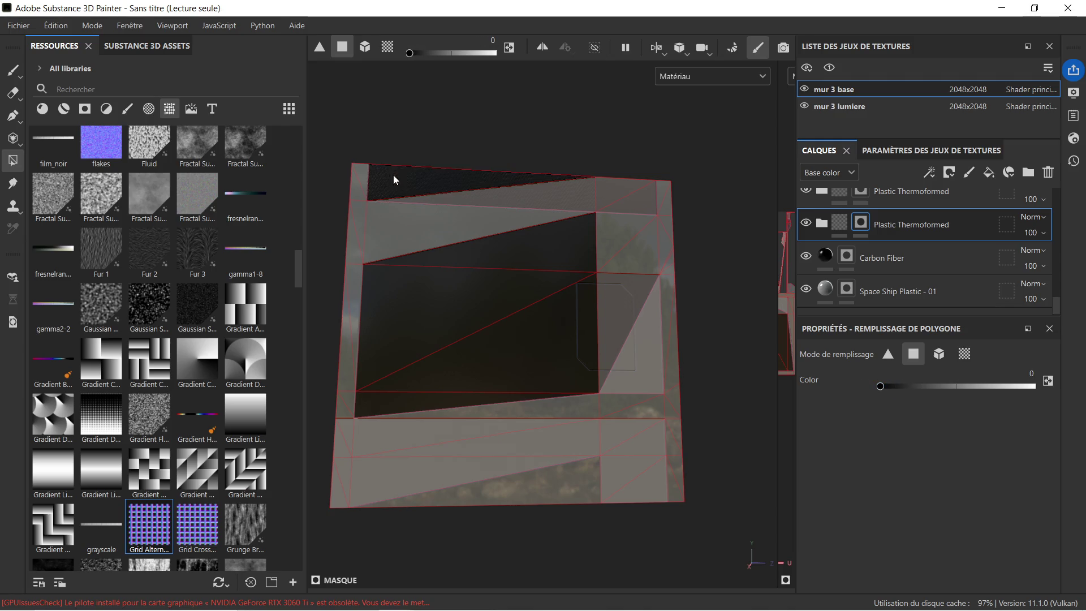
pyautogui.click(525, 195)
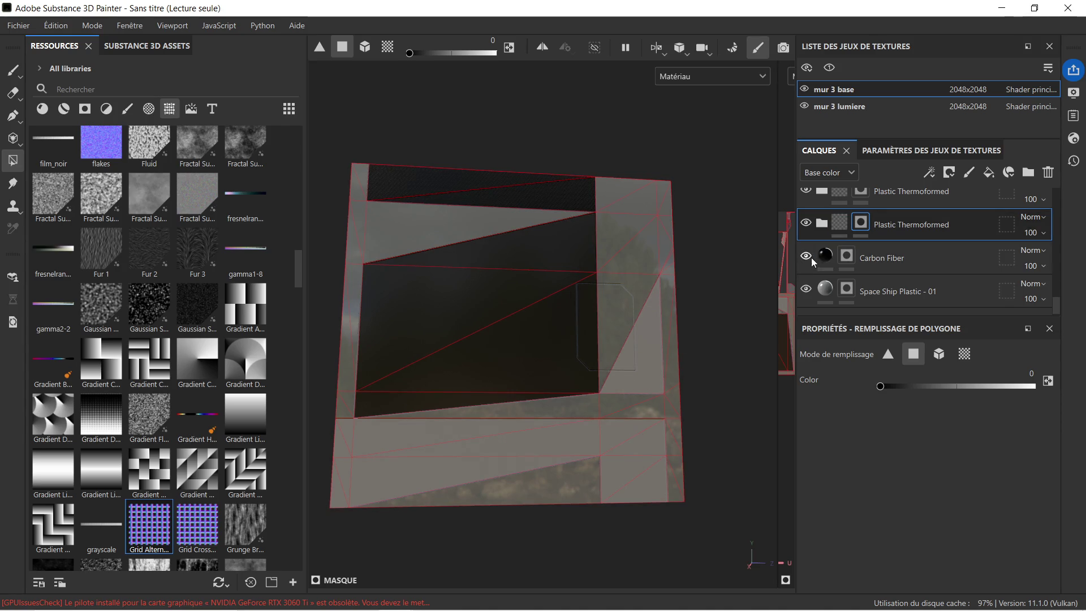
# Step: Select the second Plastic Thermoformed layer's mask, toggling its visibility to compare
pyautogui.scroll(3)
pyautogui.click(806, 233)
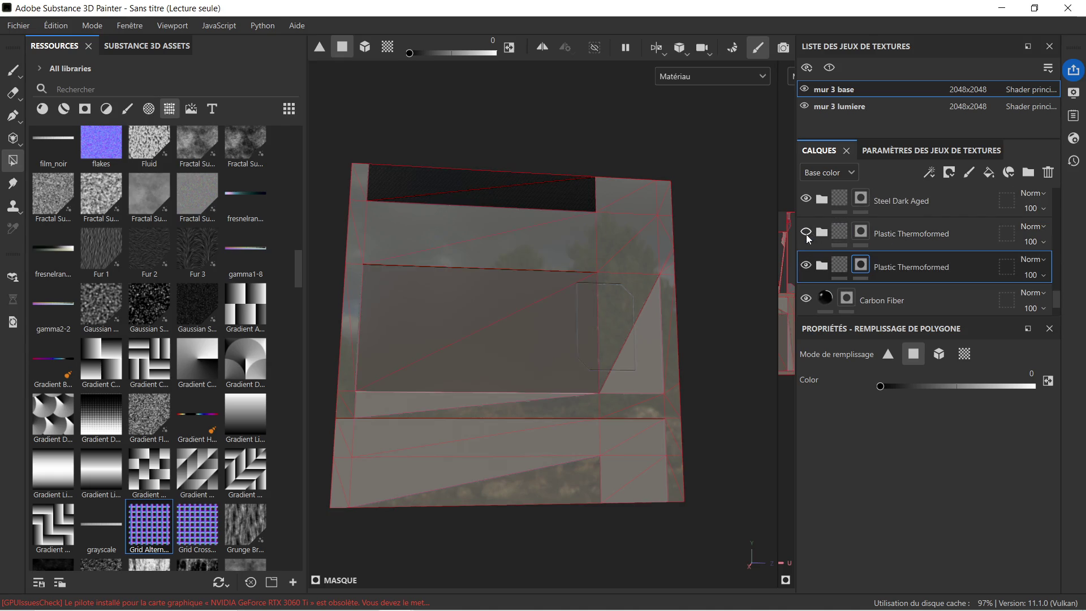
pyautogui.click(806, 233)
pyautogui.click(862, 234)
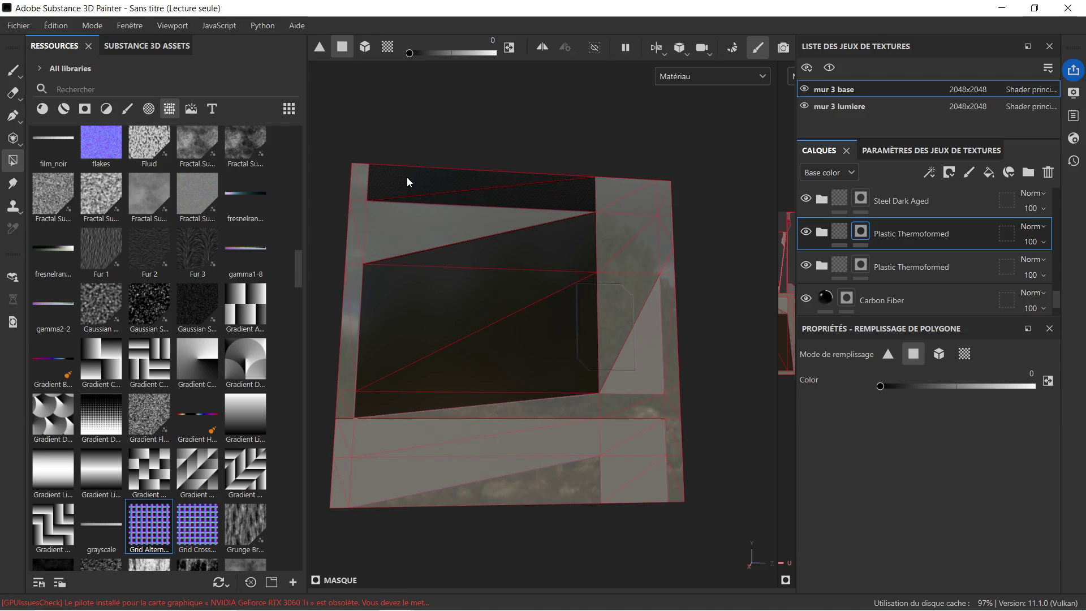
pyautogui.click(809, 234)
pyautogui.click(809, 233)
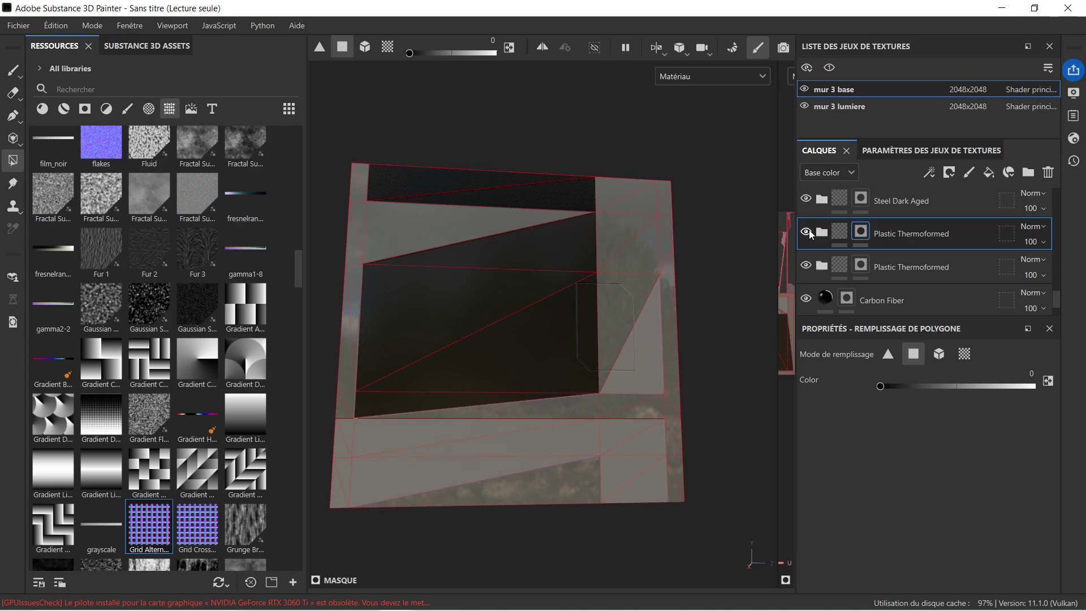
pyautogui.click(810, 232)
pyautogui.click(810, 232)
# Step: Clear the dark fill from the top strip, large triangle, thin strip and right triangle polygons
pyautogui.click(567, 244)
pyautogui.click(426, 300)
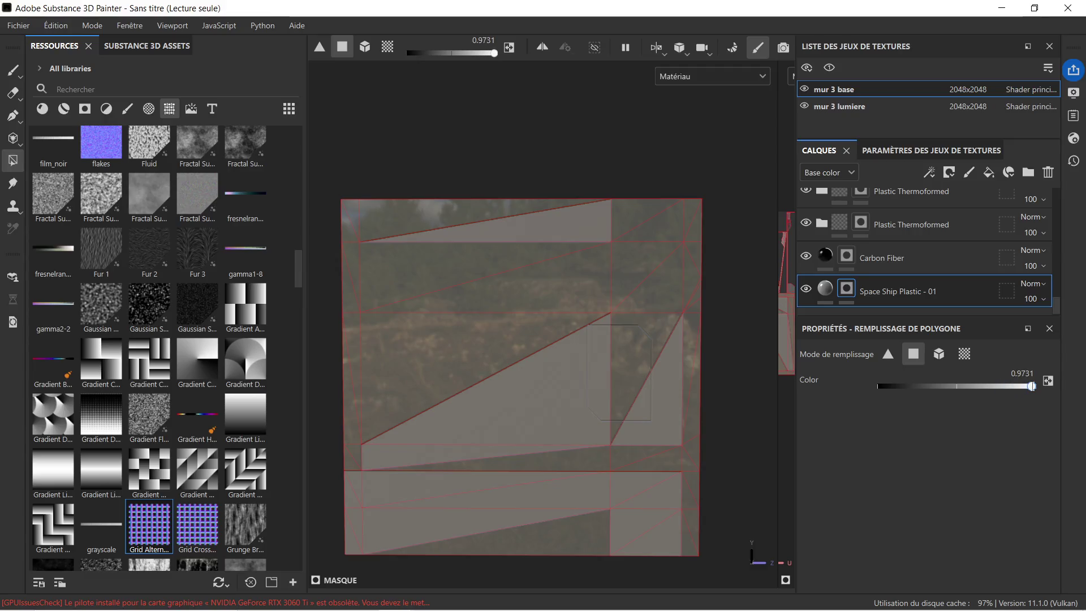
pyautogui.click(543, 401)
pyautogui.click(429, 448)
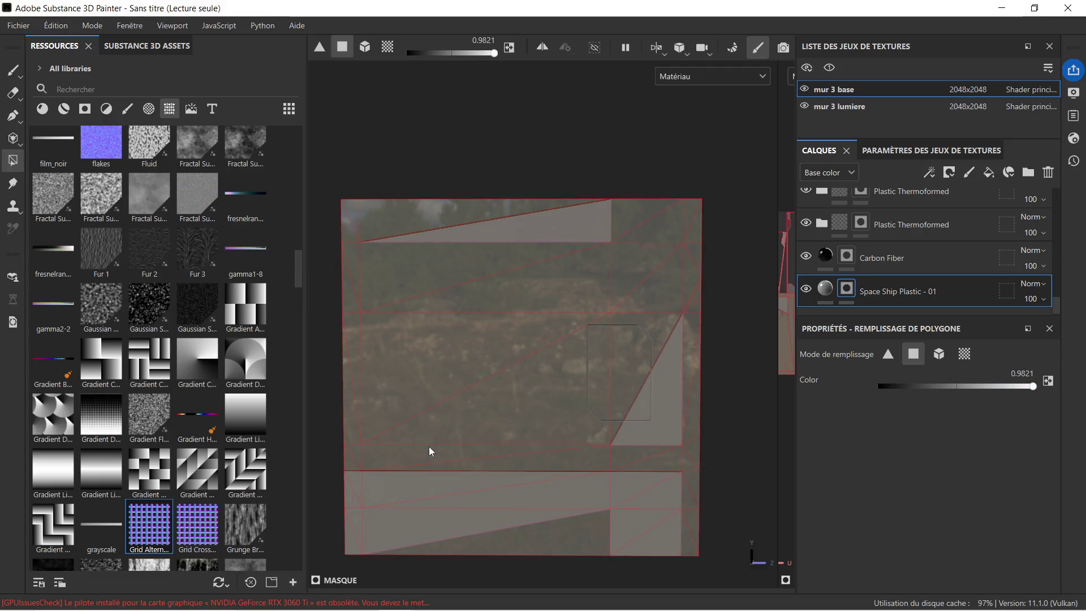
pyautogui.click(564, 238)
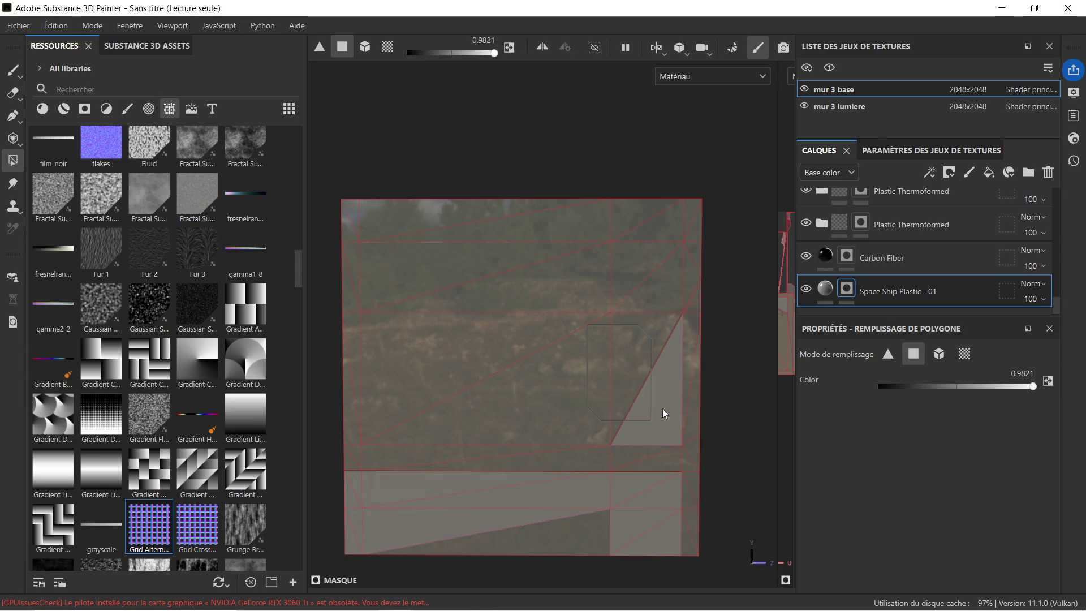
pyautogui.click(666, 411)
# Step: Clear the fill from the bottom-right triangles, bottom-left wedge and bottom strip
pyautogui.click(617, 484)
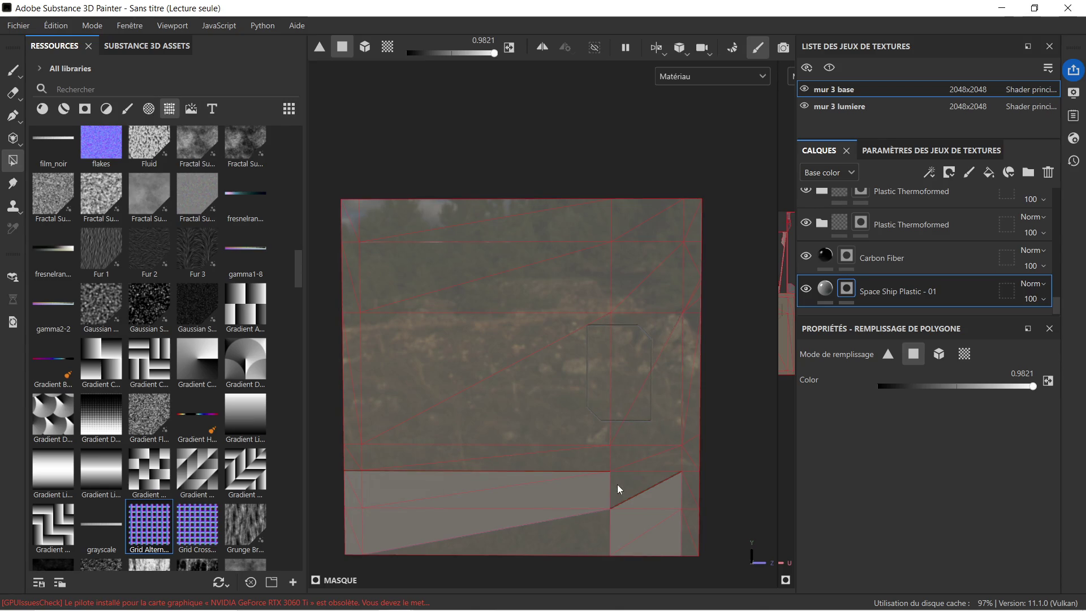
pyautogui.click(660, 500)
pyautogui.click(647, 528)
pyautogui.click(668, 543)
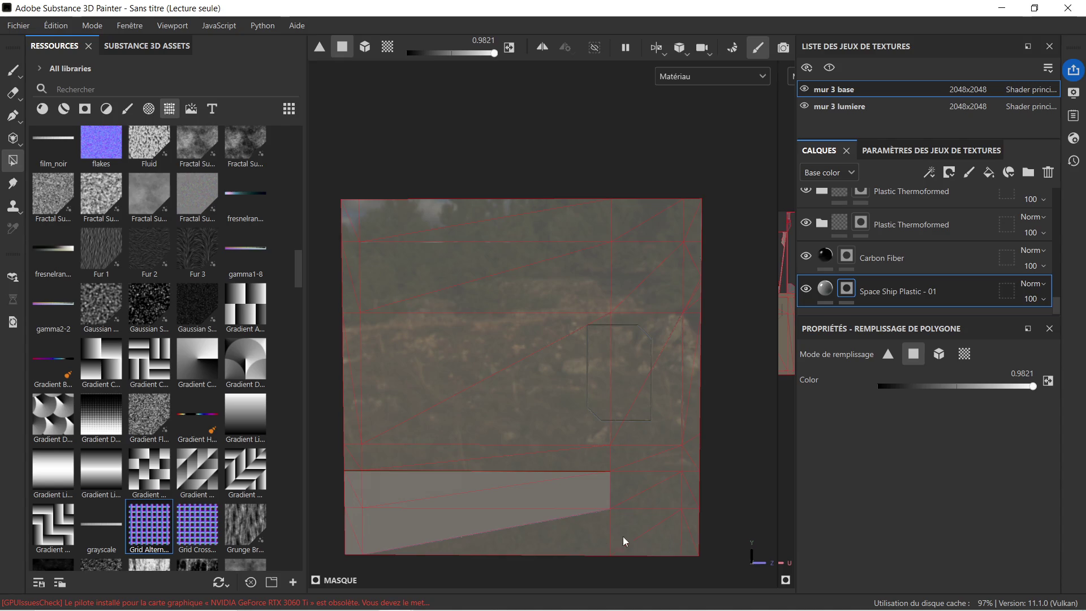
pyautogui.click(447, 526)
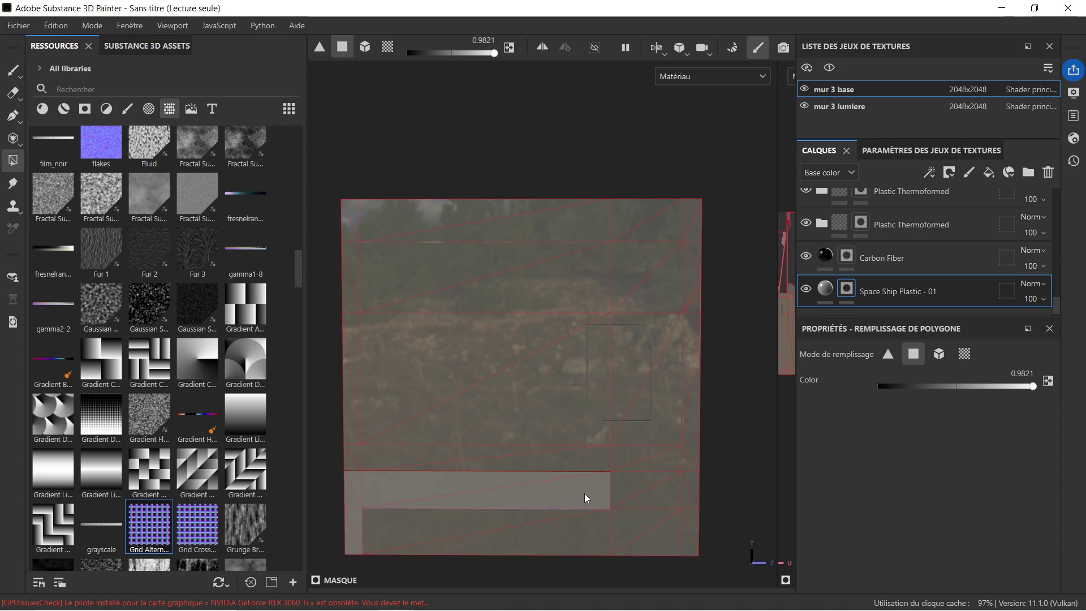
pyautogui.click(585, 493)
pyautogui.click(377, 477)
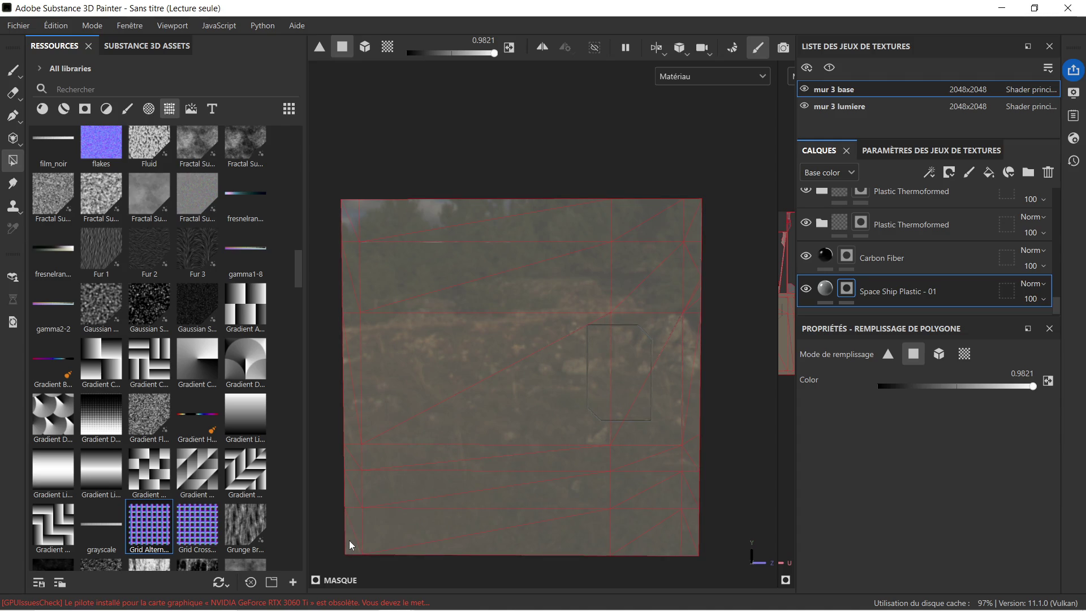
pyautogui.press('alt')
pyautogui.moveTo(383, 381); pyautogui.dragTo(530, 334)
pyautogui.scroll(3)
pyautogui.moveTo(473, 379); pyautogui.dragTo(510, 370)
pyautogui.scroll(-3)
pyautogui.scroll(3)
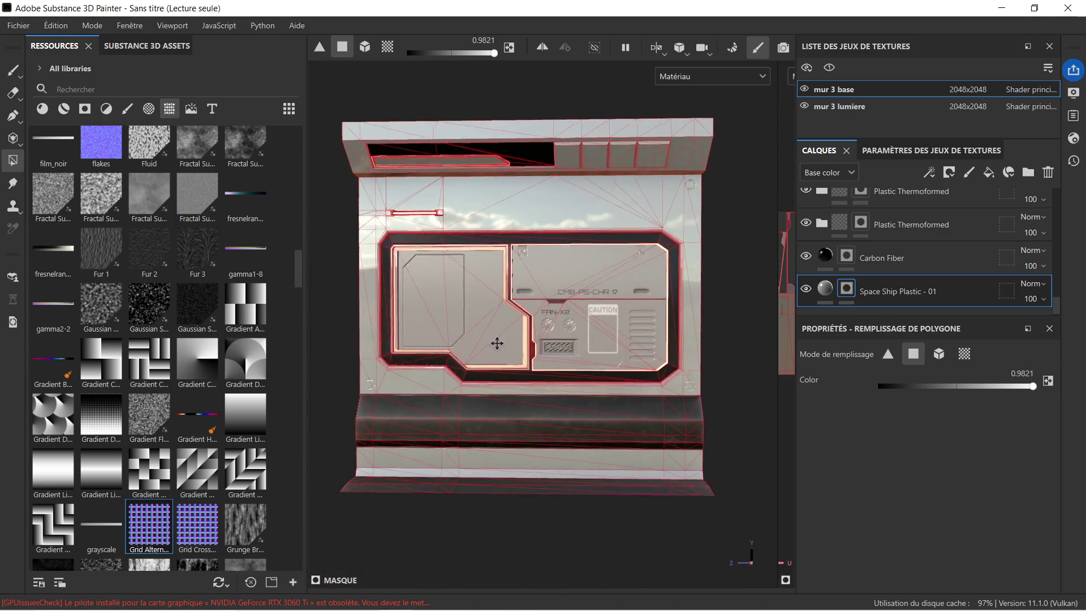
pyautogui.moveTo(511, 346); pyautogui.dragTo(498, 347)
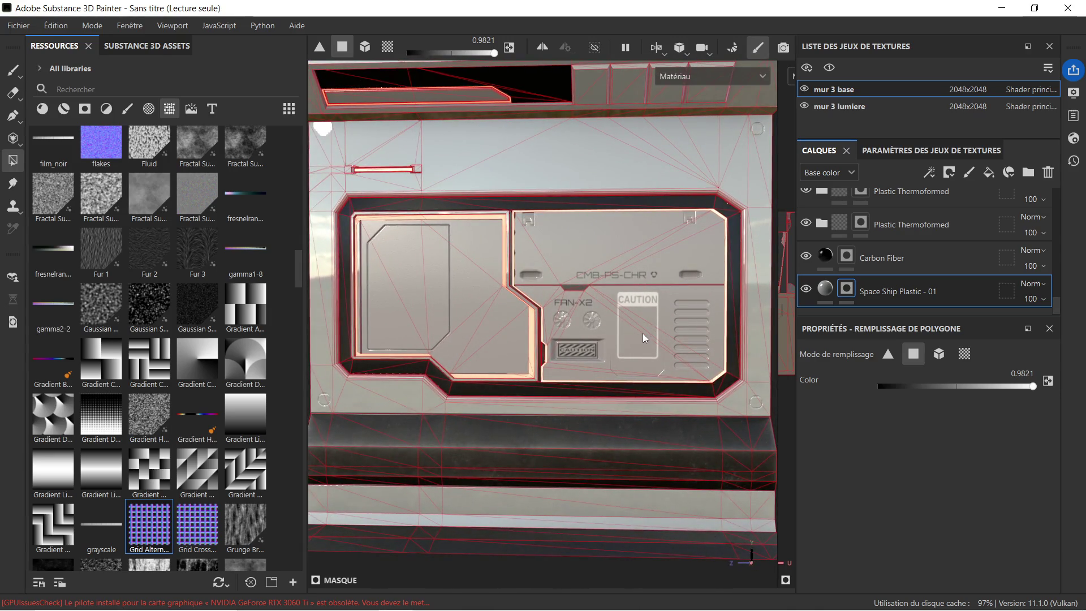
pyautogui.scroll(3)
pyautogui.scroll(3)
pyautogui.scroll(-3)
pyautogui.moveTo(568, 312); pyautogui.dragTo(570, 289)
pyautogui.moveTo(568, 285); pyautogui.dragTo(555, 263)
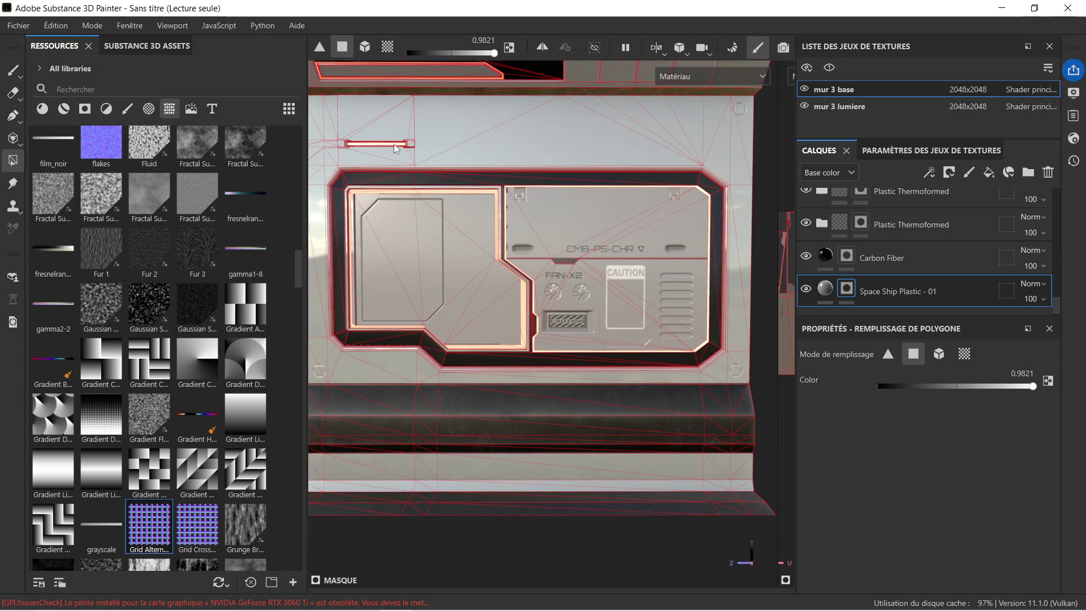
pyautogui.moveTo(521, 283); pyautogui.dragTo(524, 249)
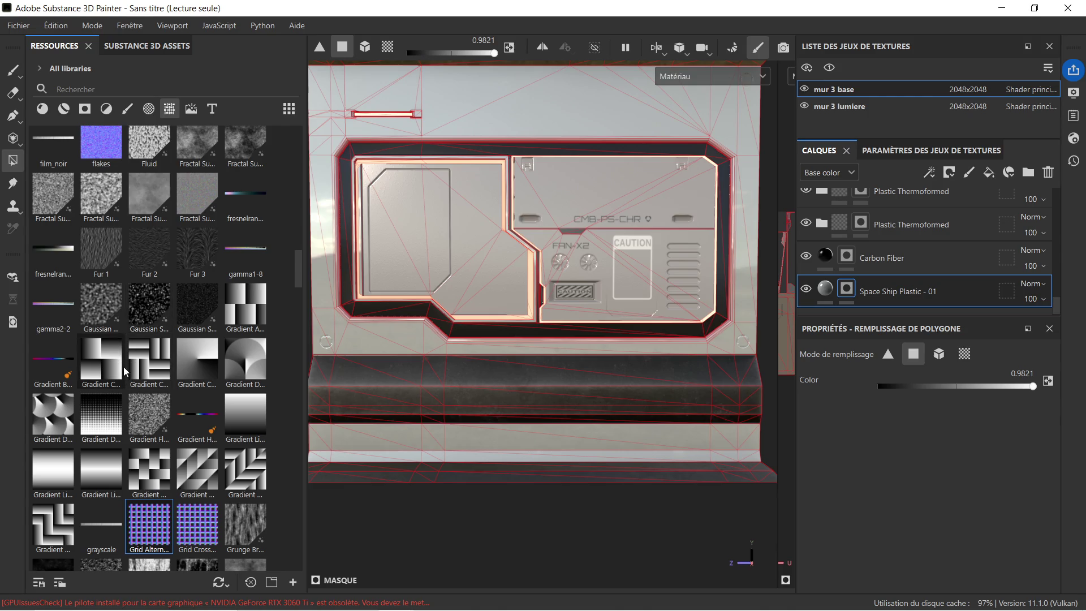
# Step: Drop panel_02 from Resources onto the wall panel as a new layer
pyautogui.scroll(-3)
pyautogui.scroll(-3)
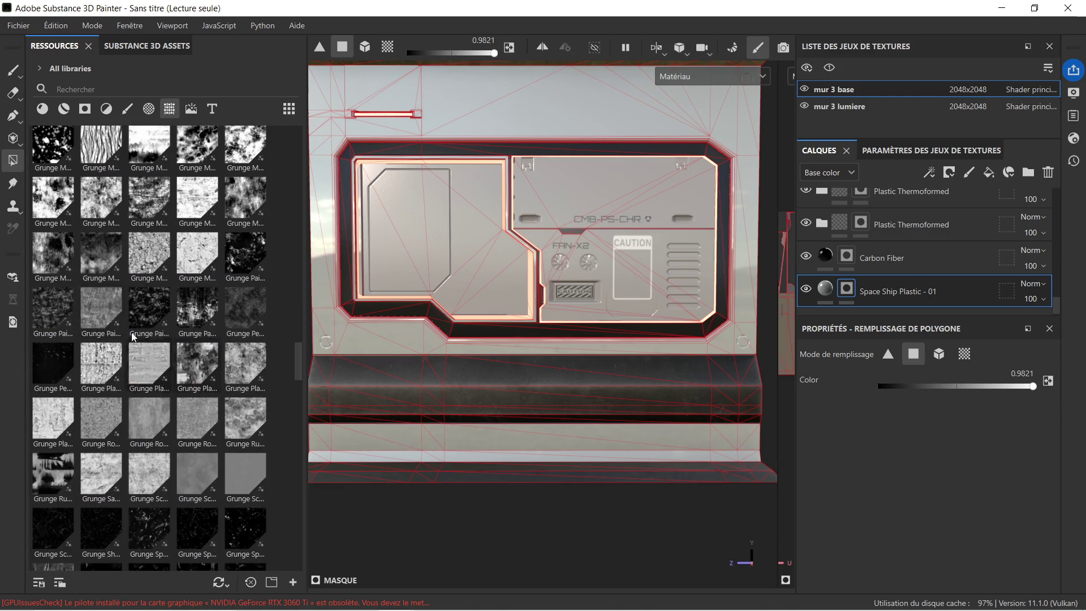
pyautogui.scroll(-3)
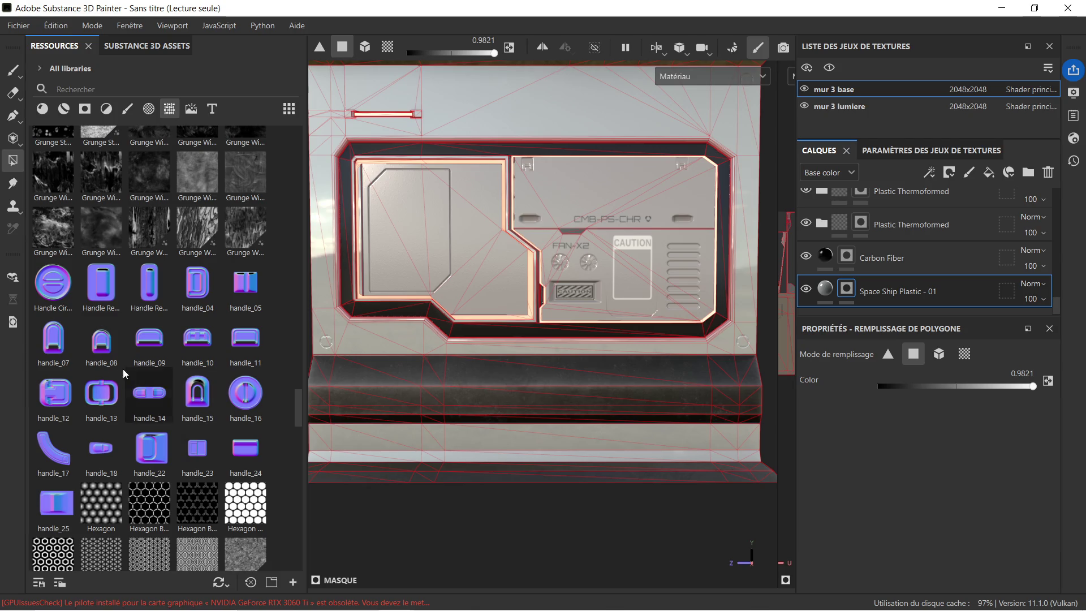
pyautogui.scroll(-3)
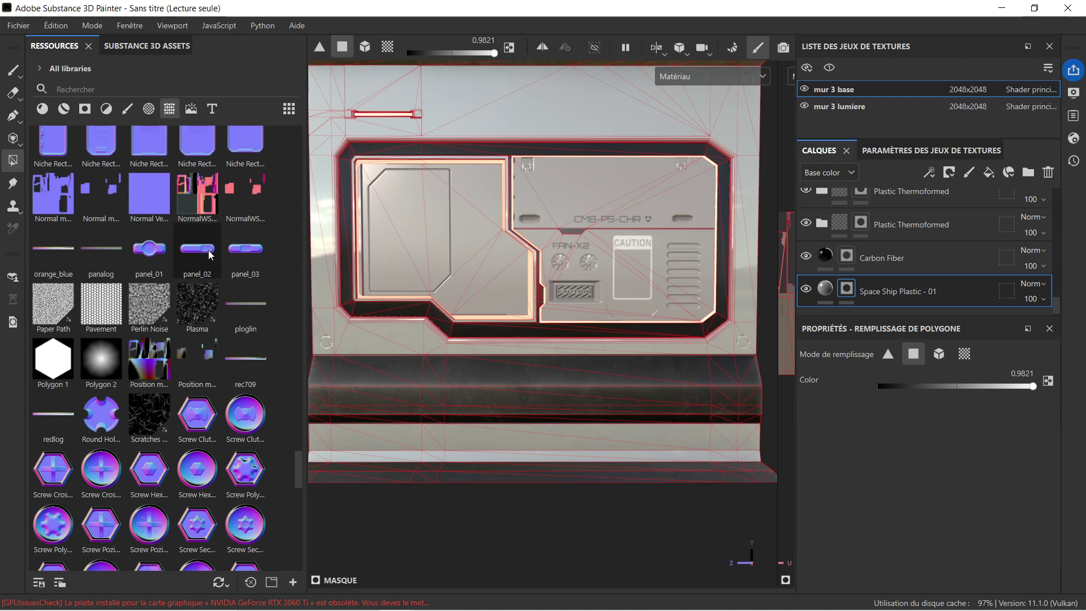
pyautogui.moveTo(205, 253); pyautogui.dragTo(474, 244)
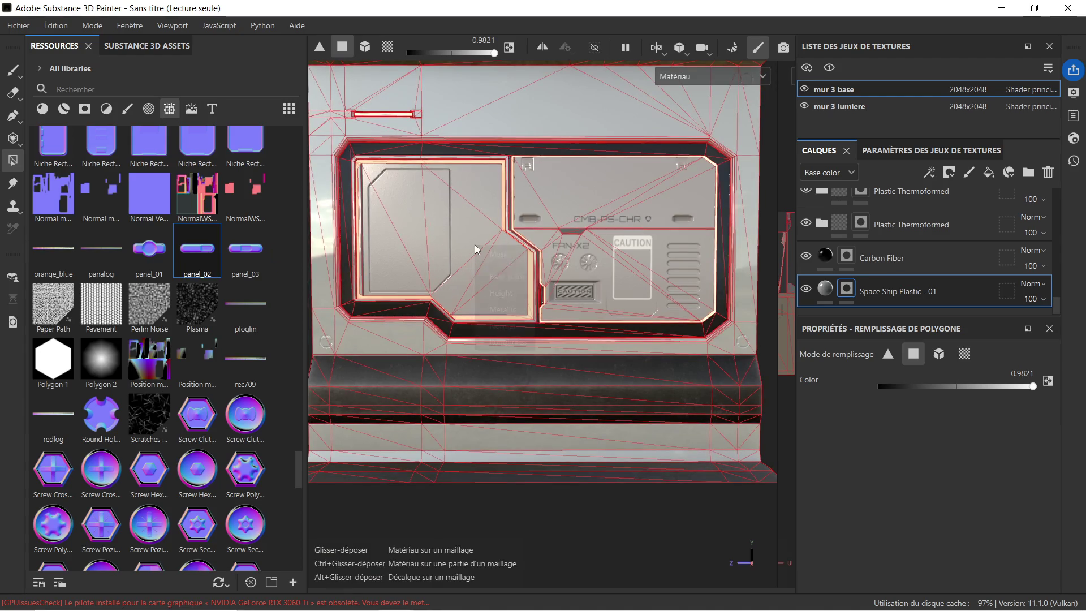
pyautogui.click(504, 325)
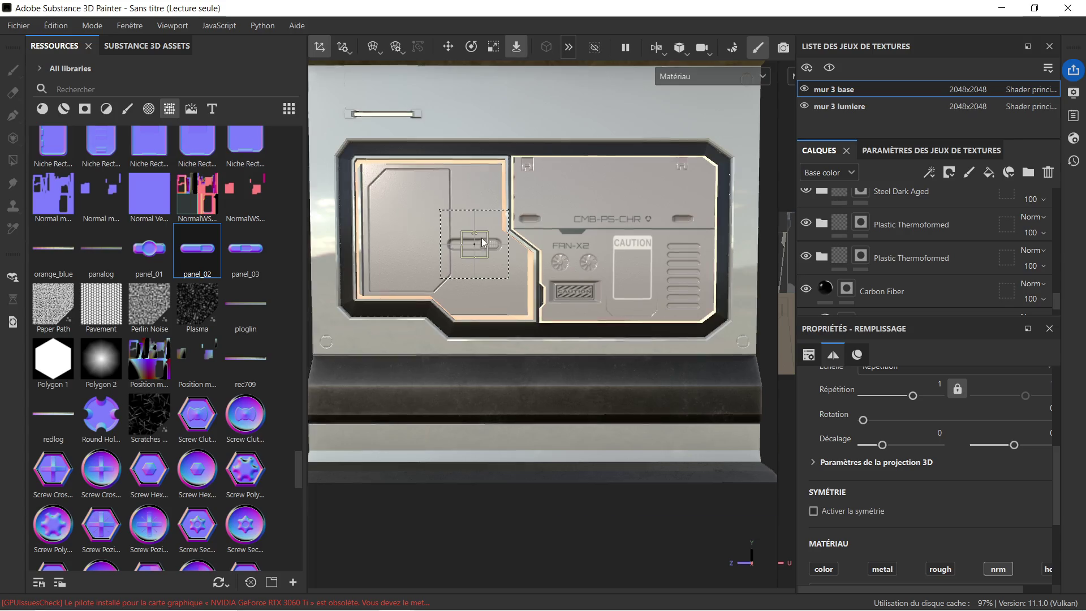
# Step: Move the panel_02 slot into position on the wall's left panel
pyautogui.scroll(3)
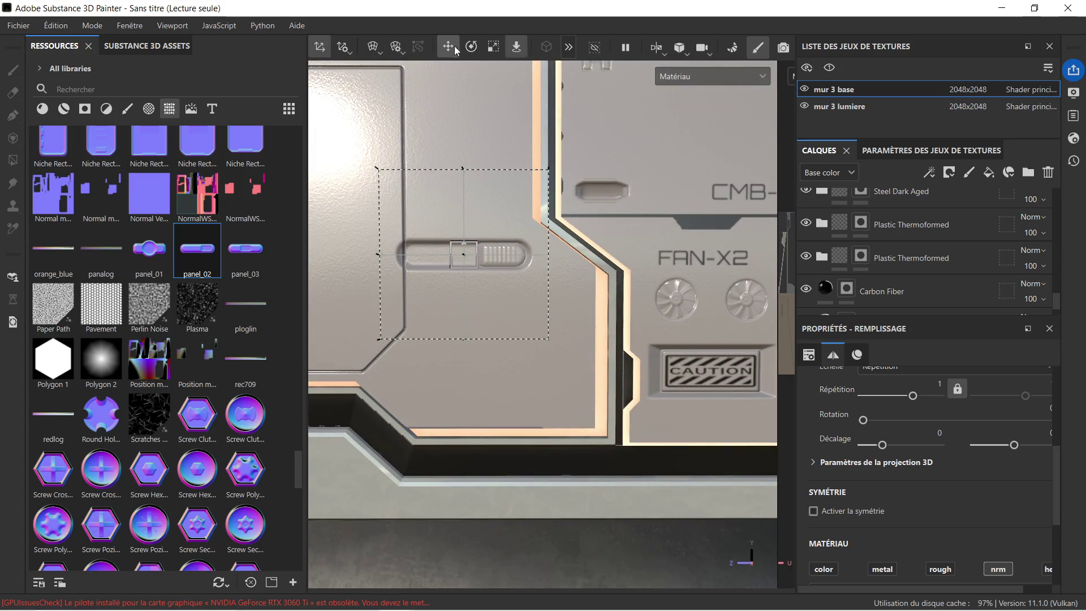
pyautogui.click(454, 46)
pyautogui.moveTo(464, 208); pyautogui.dragTo(540, 292)
pyautogui.scroll(3)
pyautogui.scroll(3)
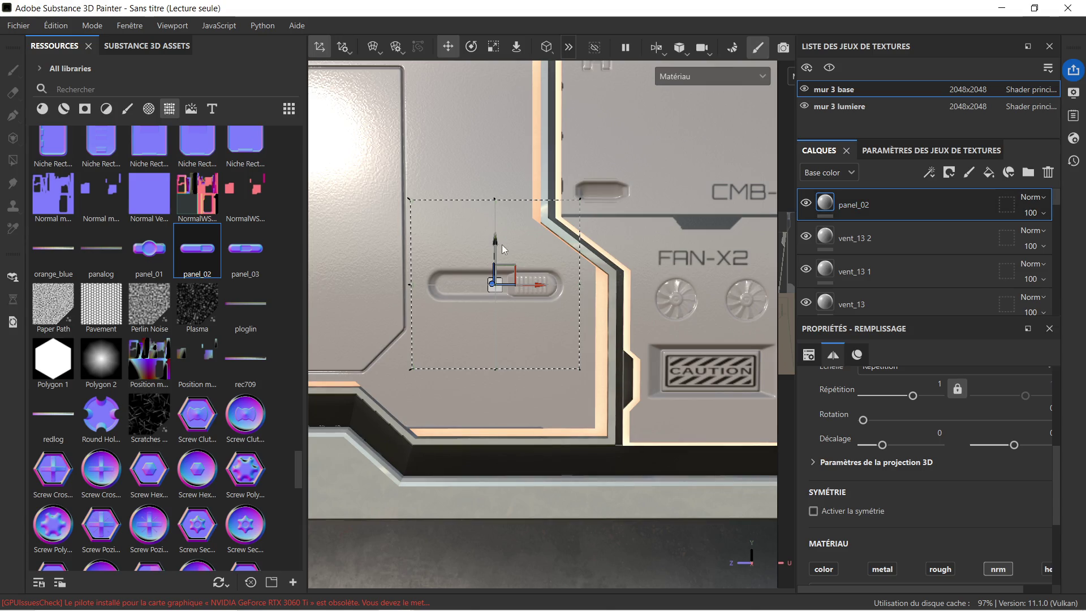
pyautogui.moveTo(494, 242); pyautogui.dragTo(500, 228)
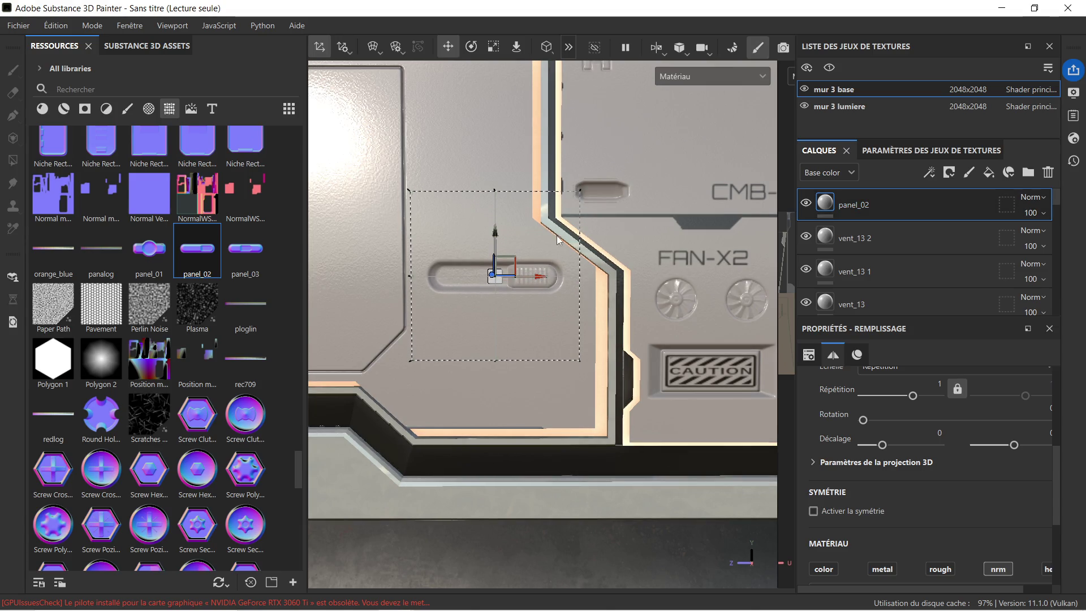
# Step: Duplicate panel_02 twice with Ctrl+D, placing each copy below the previous slot
pyautogui.hotkey('ctrl', 'd')
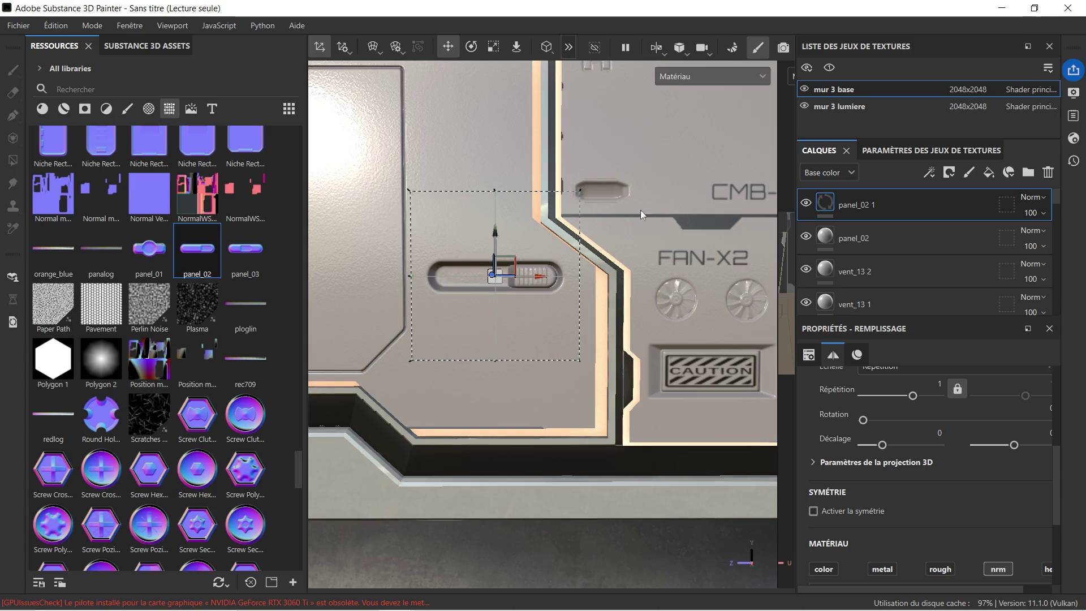
pyautogui.moveTo(497, 229); pyautogui.dragTo(500, 274)
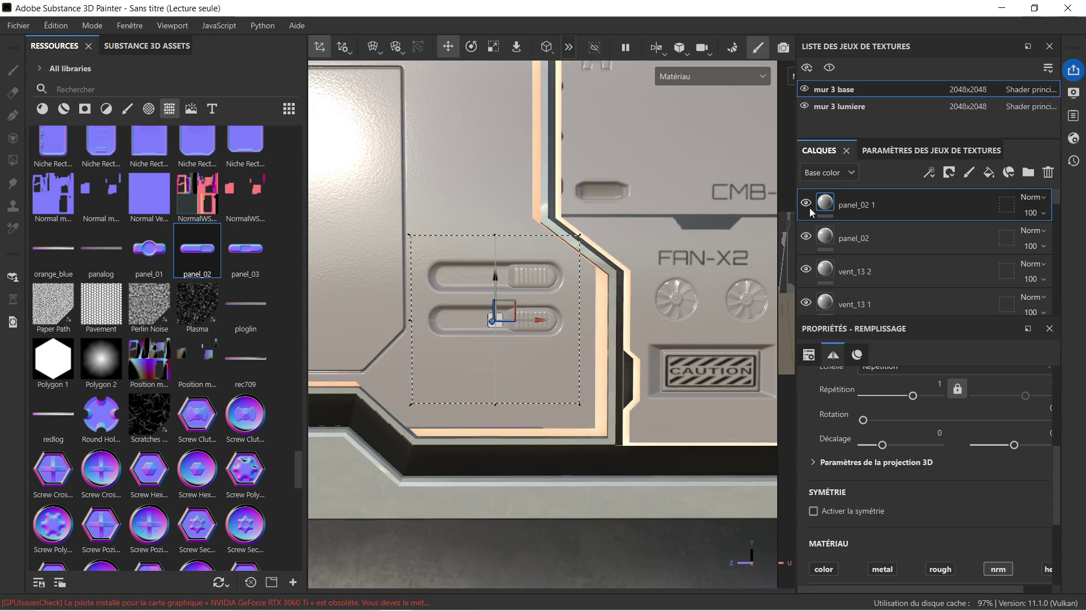
pyautogui.hotkey('ctrl', 'd')
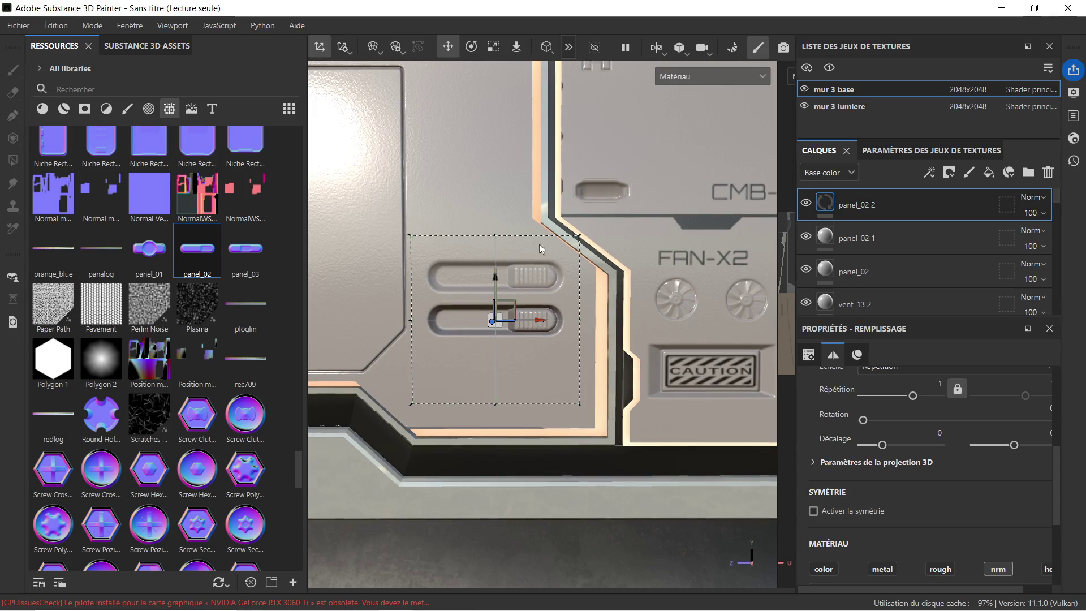
pyautogui.moveTo(497, 277); pyautogui.dragTo(496, 323)
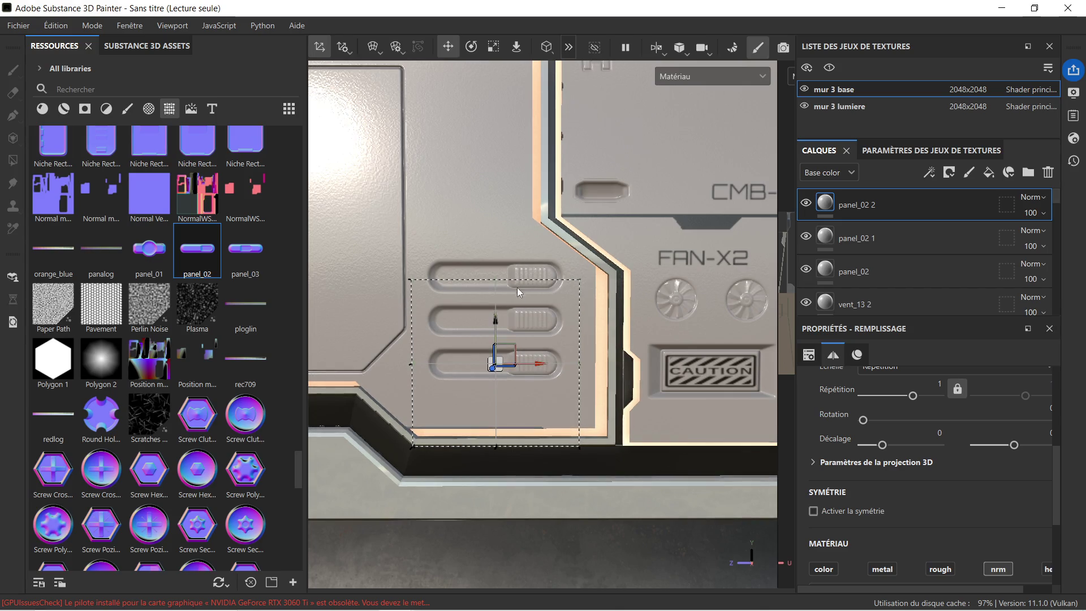
pyautogui.scroll(-3)
pyautogui.scroll(3)
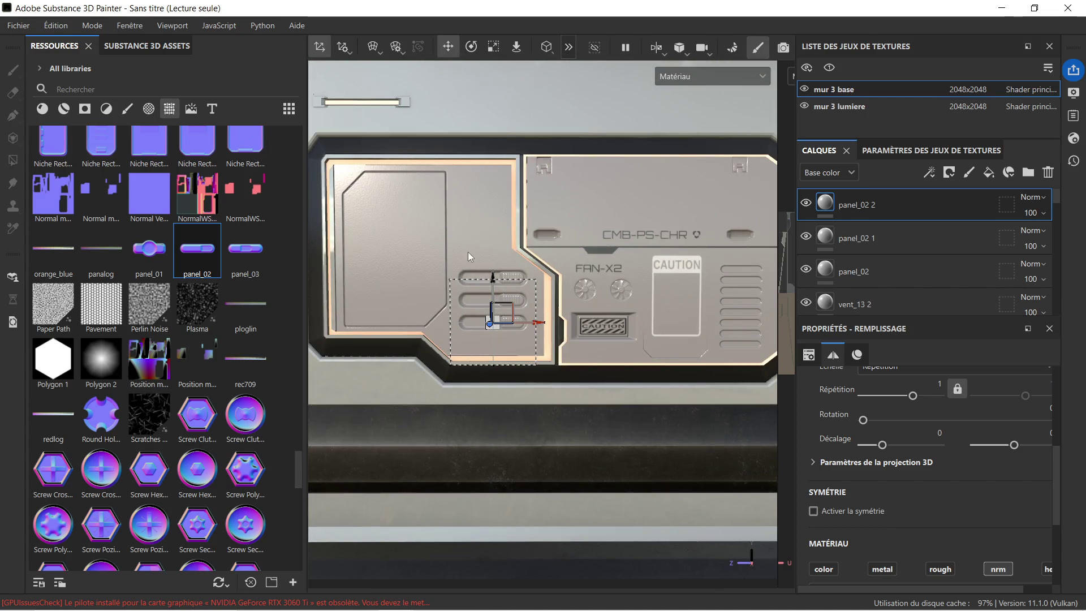
pyautogui.scroll(-3)
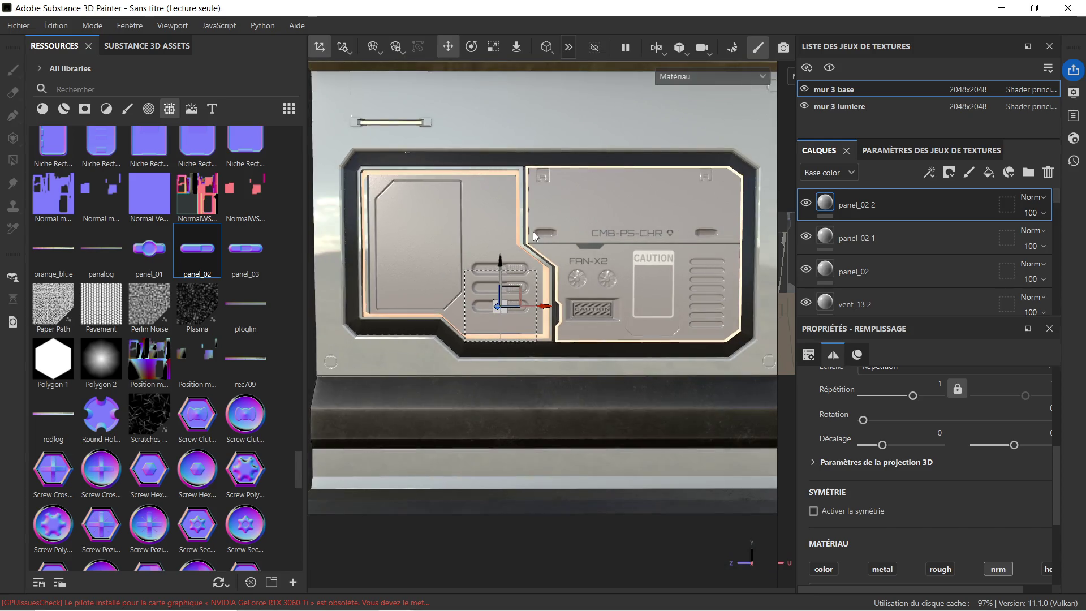
pyautogui.scroll(-3)
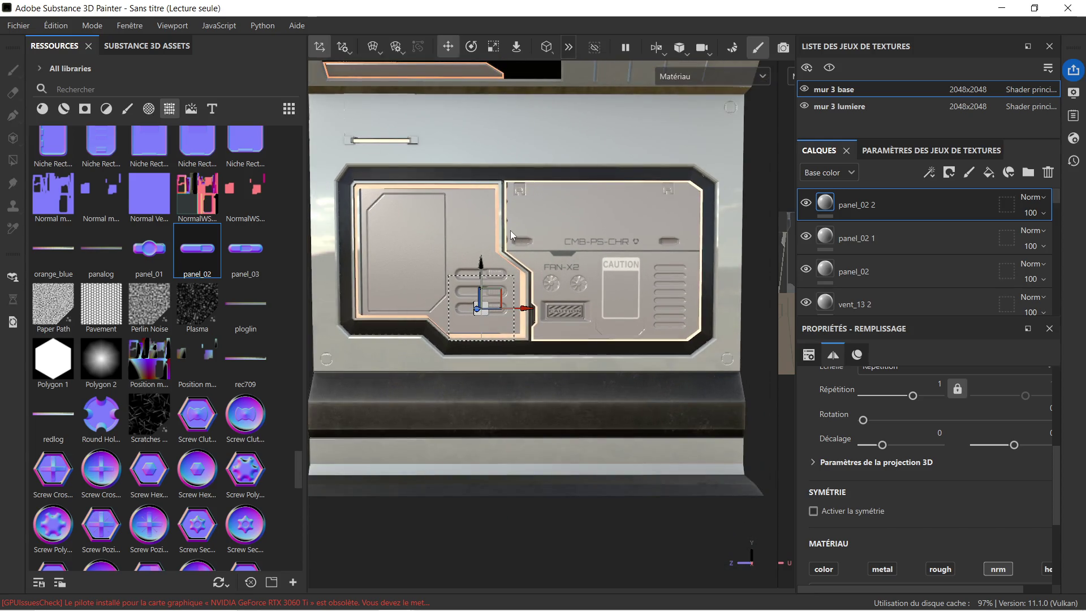
pyautogui.scroll(3)
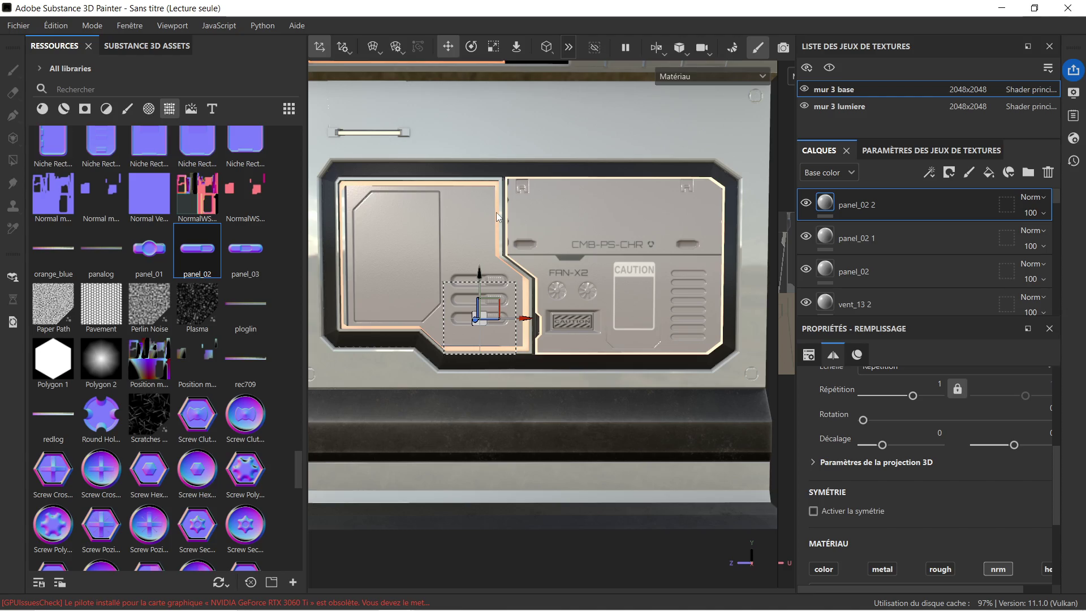
pyautogui.scroll(3)
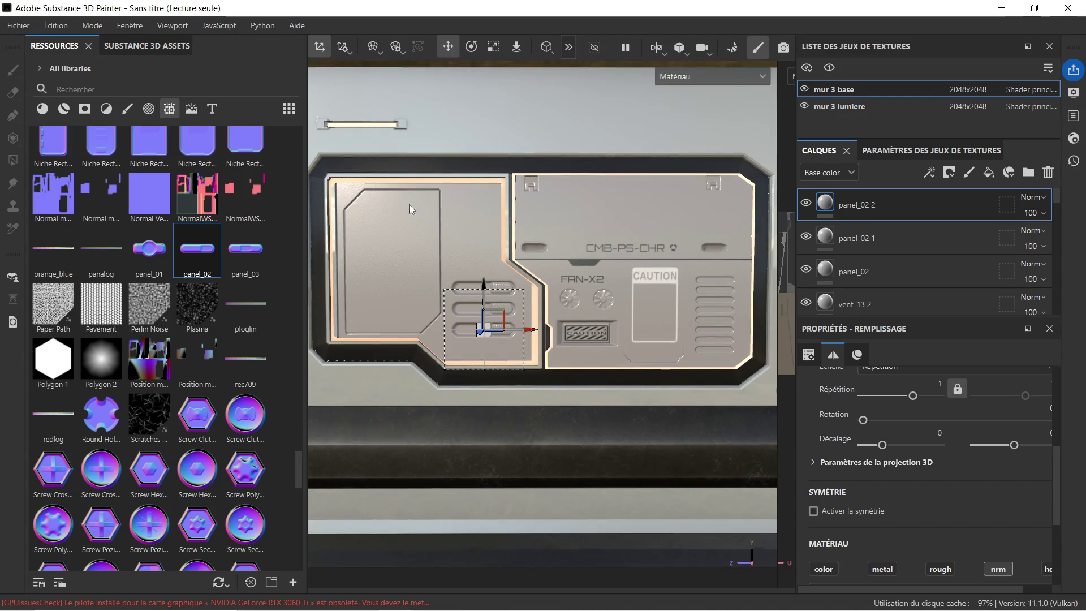
pyautogui.scroll(-3)
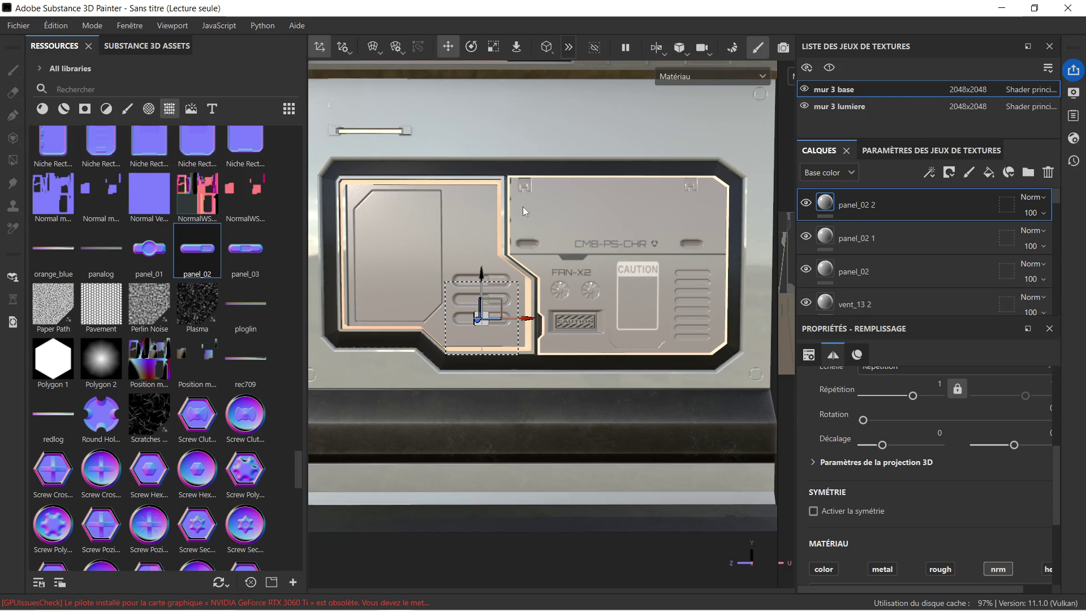
pyautogui.scroll(-3)
pyautogui.scroll(-3)
pyautogui.moveTo(491, 185); pyautogui.dragTo(668, 296)
pyautogui.moveTo(433, 140); pyautogui.dragTo(535, 277)
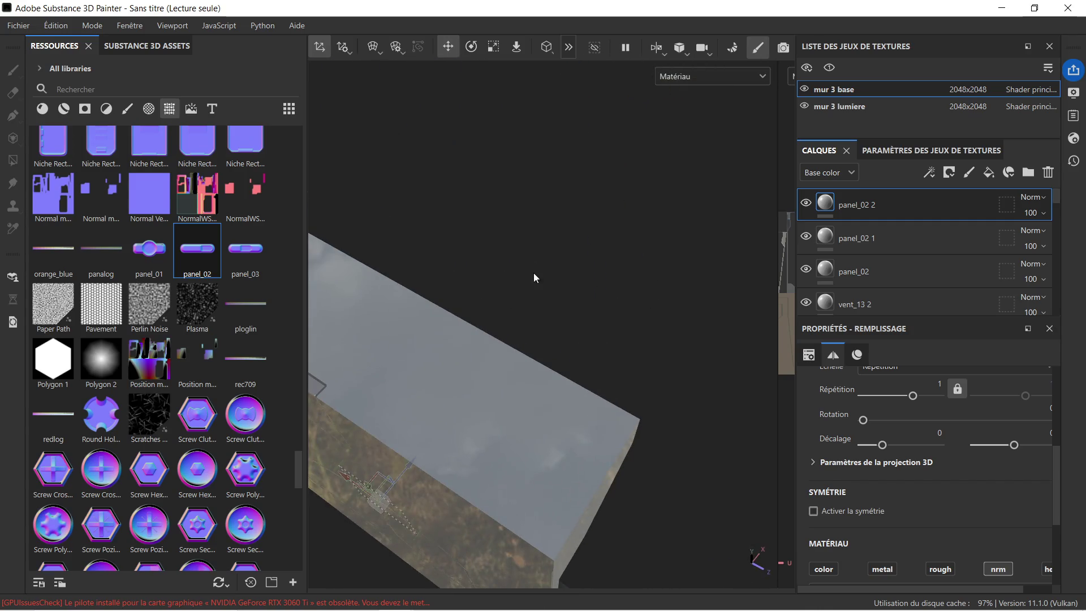
pyautogui.moveTo(380, 307); pyautogui.dragTo(670, 377)
pyautogui.click(537, 314)
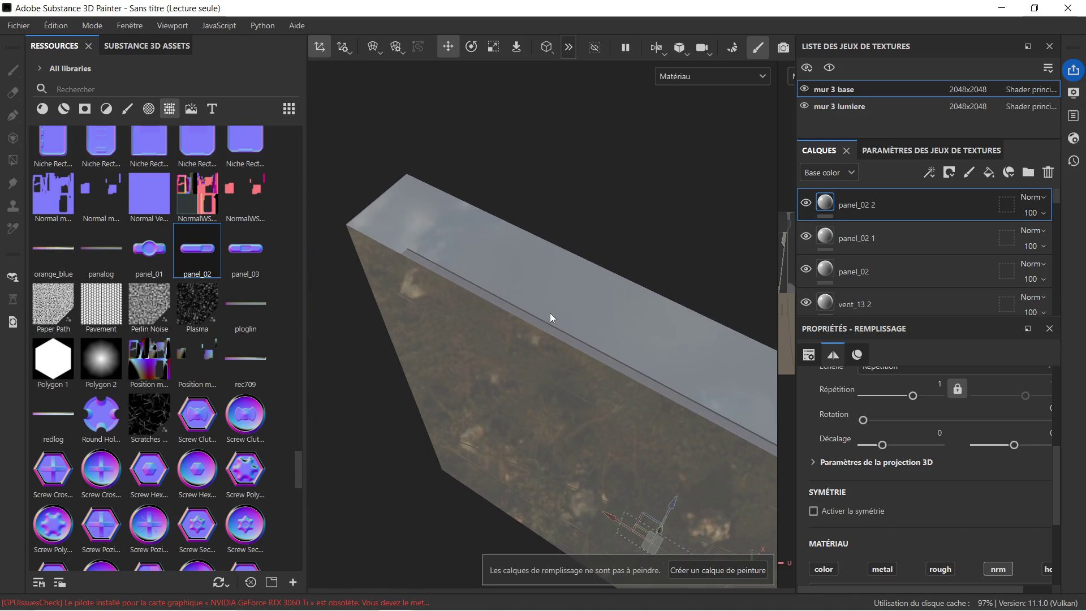
pyautogui.moveTo(629, 342); pyautogui.dragTo(572, 290)
pyautogui.scroll(-3)
pyautogui.scroll(3)
pyautogui.click(914, 239)
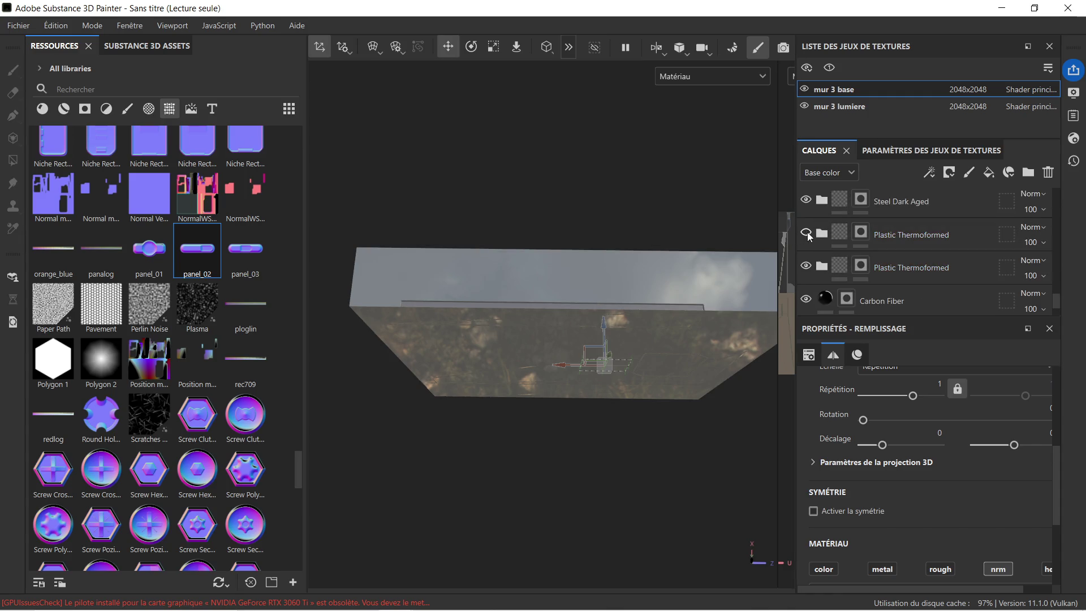
pyautogui.click(957, 271)
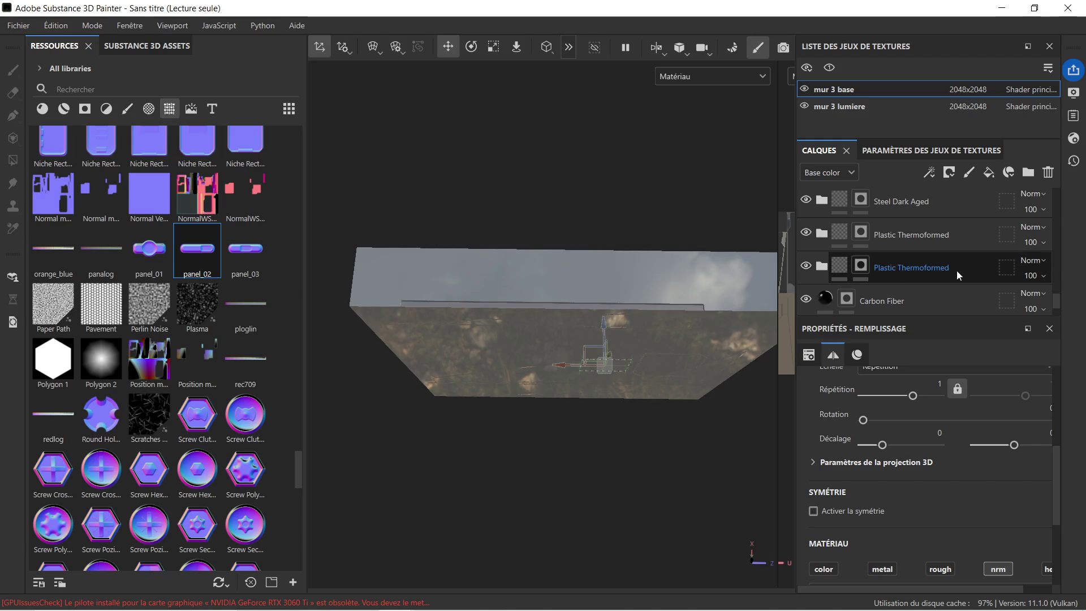
pyautogui.press('4')
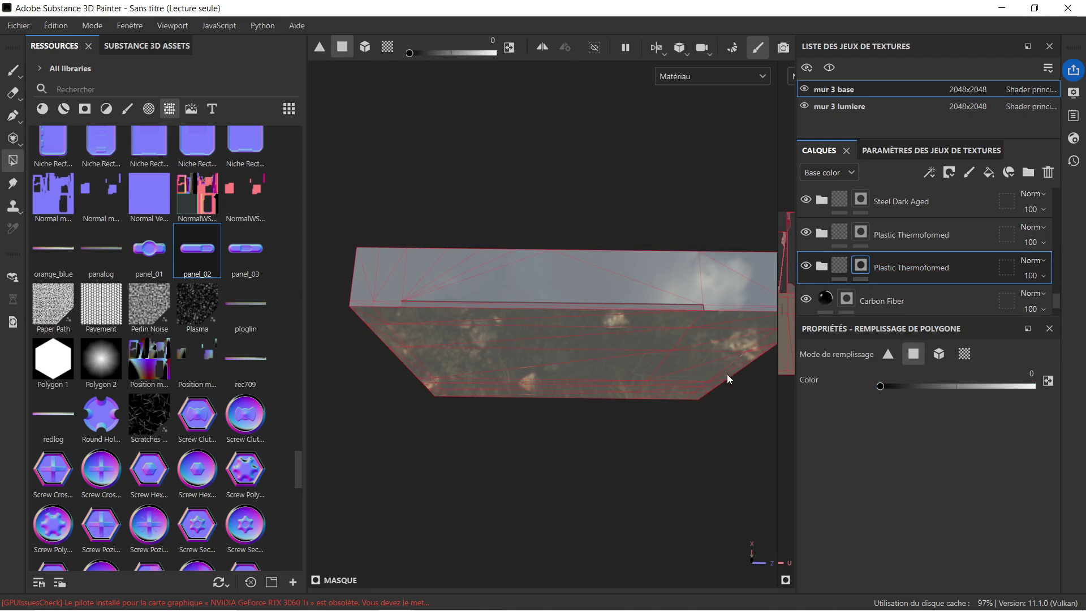
pyautogui.scroll(3)
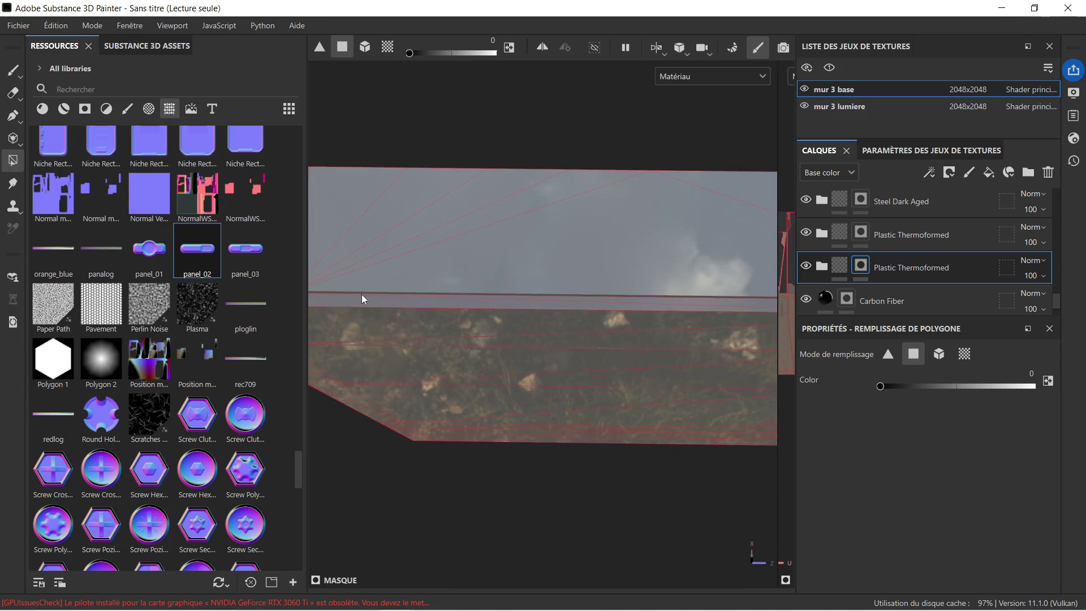
pyautogui.moveTo(358, 297); pyautogui.dragTo(659, 290)
pyautogui.moveTo(479, 251); pyautogui.dragTo(620, 254)
pyautogui.moveTo(628, 247); pyautogui.dragTo(584, 224)
pyautogui.scroll(3)
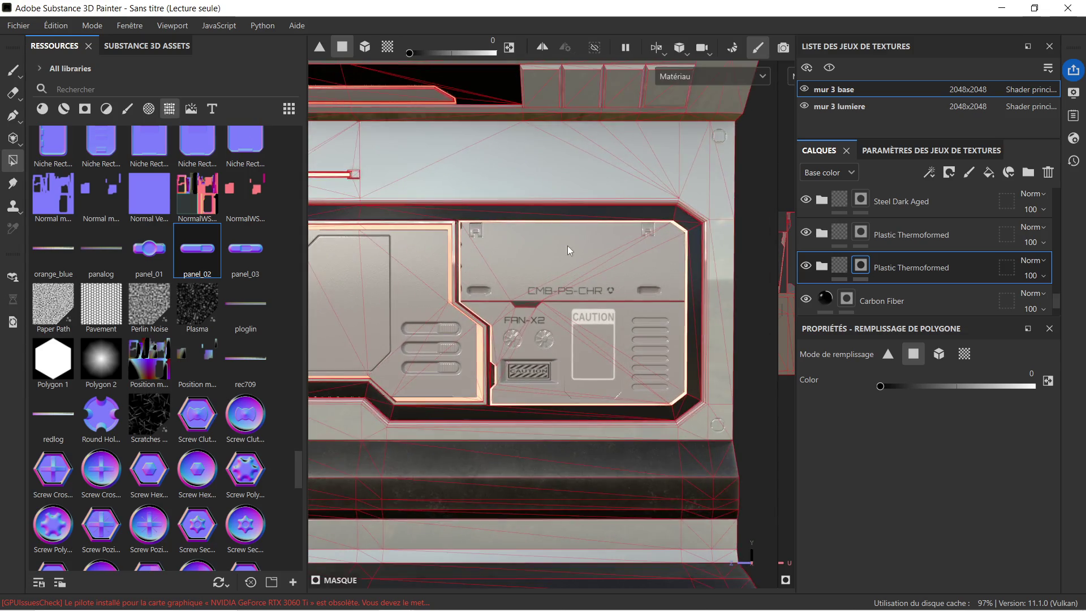
pyautogui.scroll(-3)
pyautogui.moveTo(525, 270); pyautogui.dragTo(530, 267)
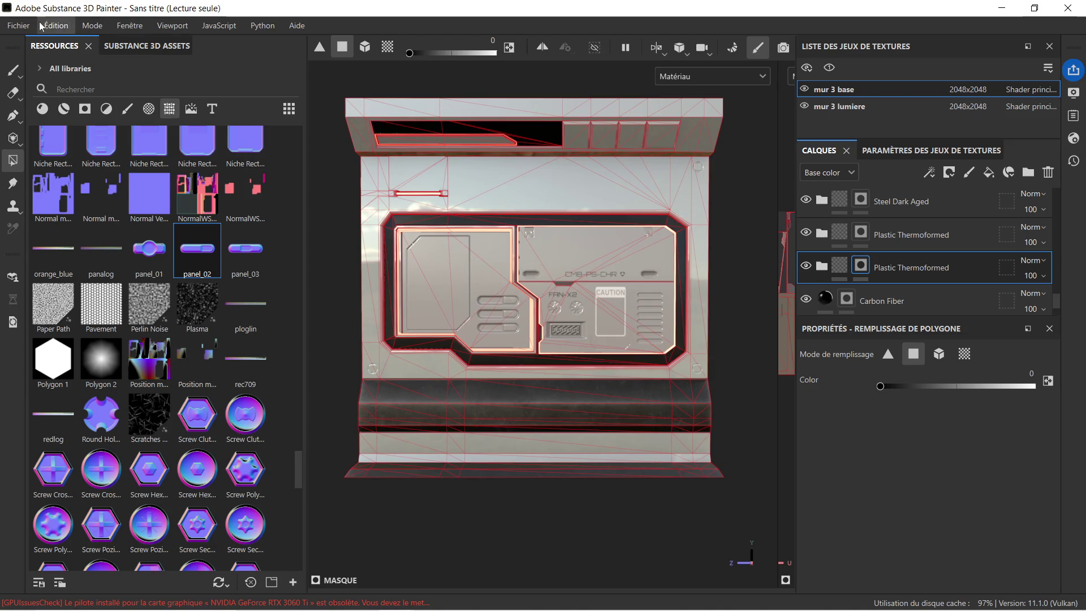
pyautogui.click(18, 24)
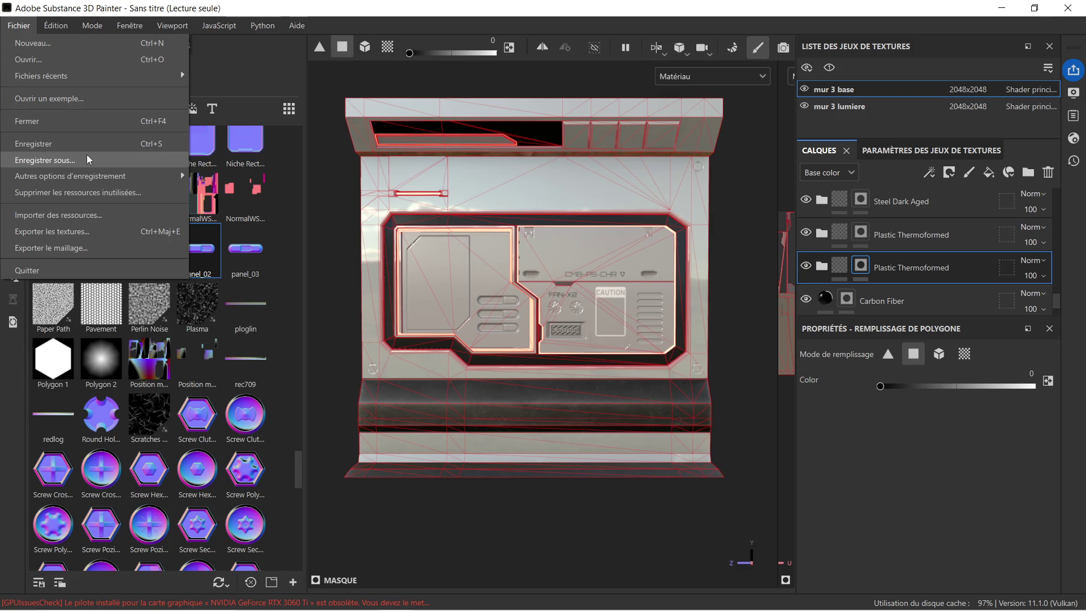
# Step: Start Save As and browse to the zug final\couloir\mur\mur 1 folder
pyautogui.click(104, 142)
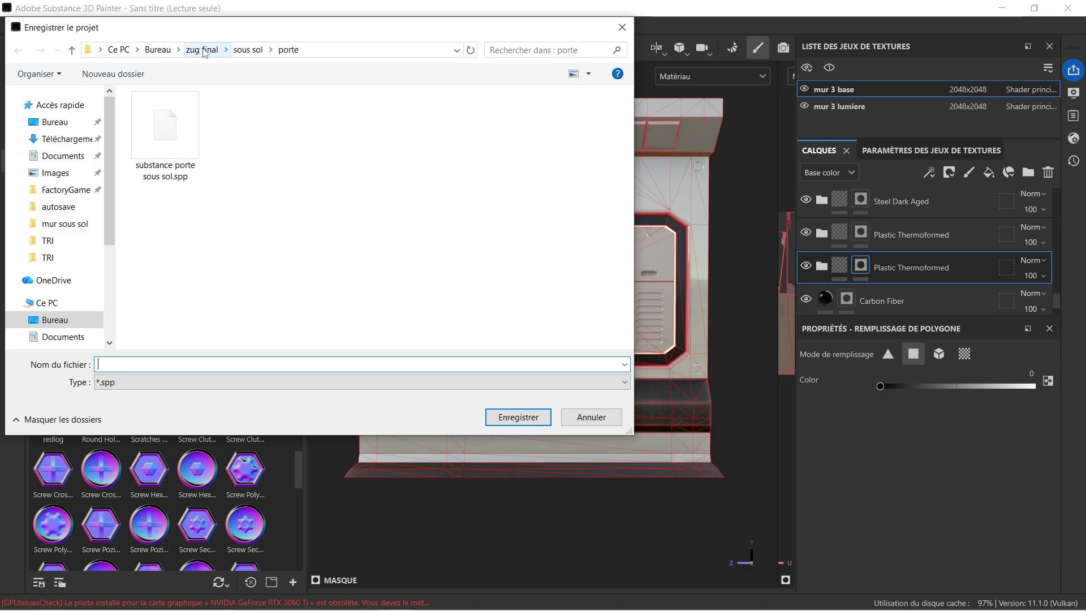
pyautogui.click(202, 50)
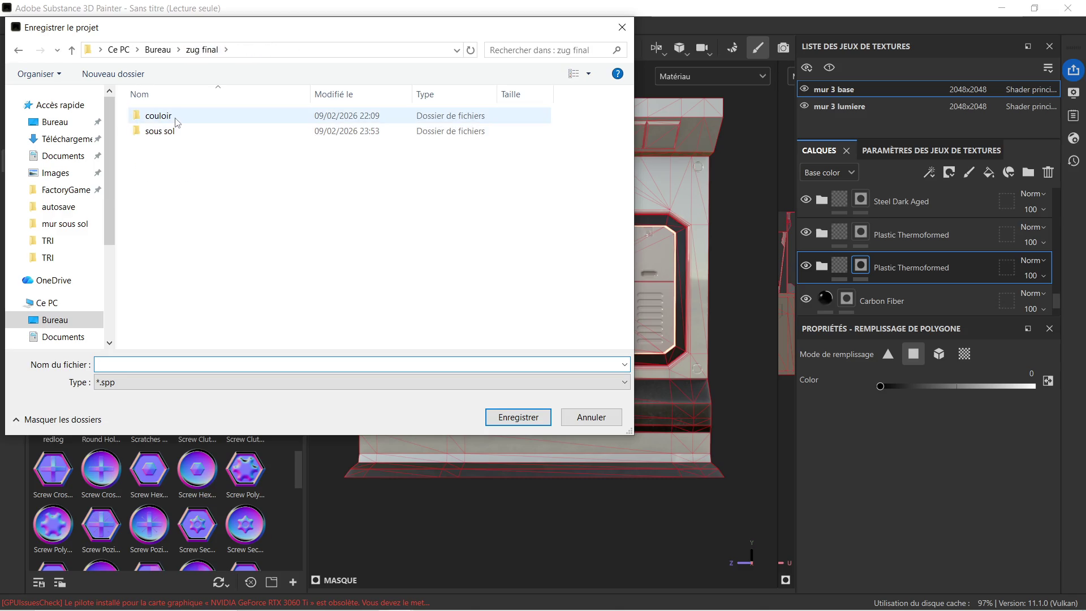
pyautogui.doubleClick(177, 116)
pyautogui.doubleClick(182, 116)
pyautogui.doubleClick(190, 116)
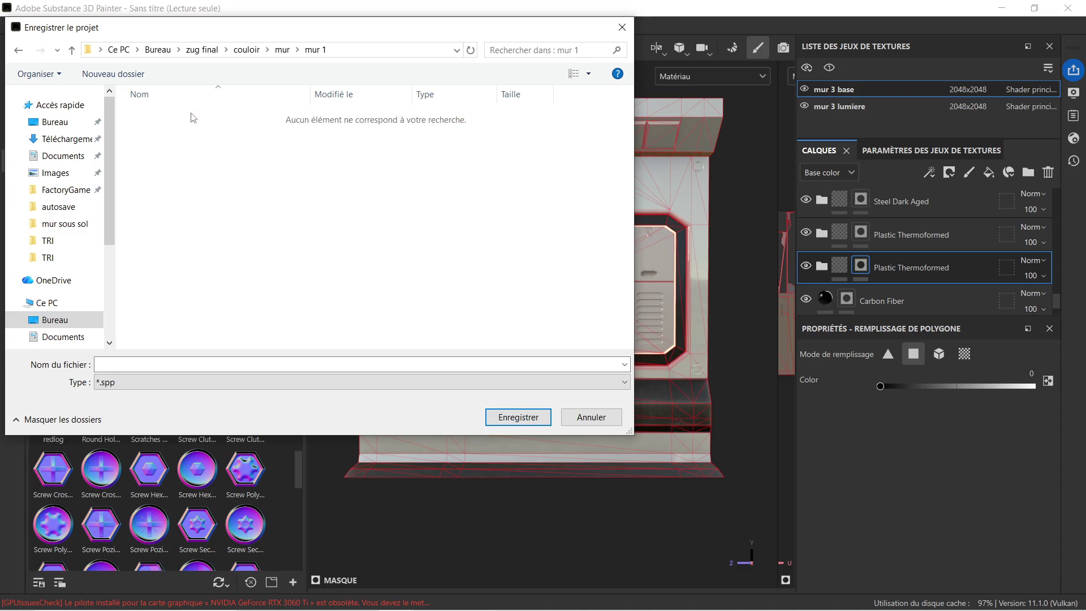
# Step: Name the project 'substance couloir mur 1' and save it
pyautogui.click(224, 361)
pyautogui.write('sus')
pyautogui.press('BackSpace')
pyautogui.write('bstance')
pyautogui.write(' mur 1')
pyautogui.write(' couloi')
pyautogui.press('BackSpace')
pyautogui.press('BackSpace')
pyautogui.press('BackSpace')
pyautogui.write('couloir mur ')
pyautogui.write('1')
pyautogui.press('Return')
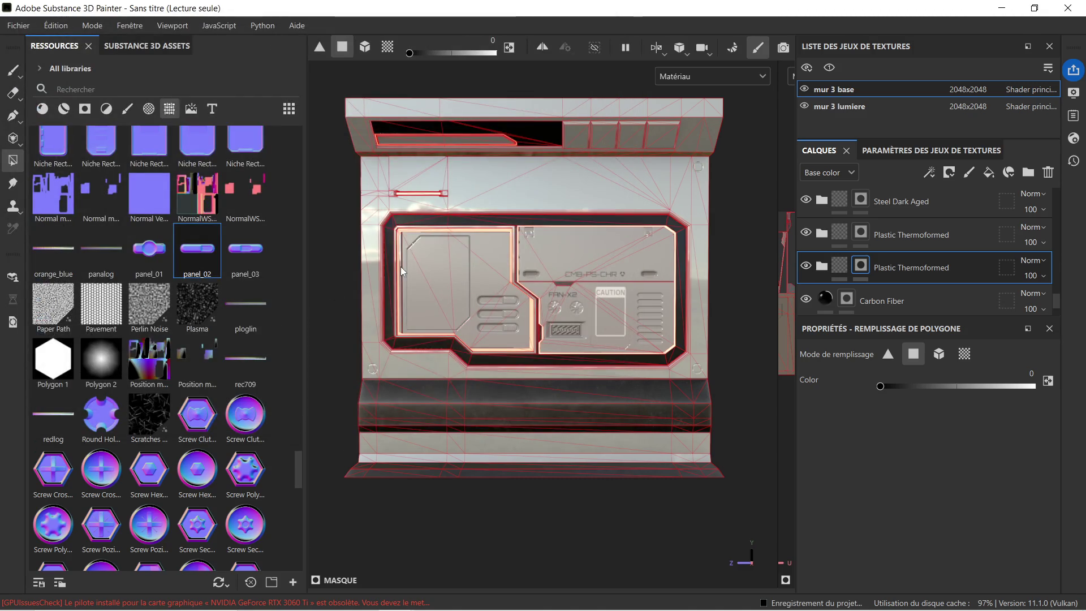
pyautogui.scroll(-3)
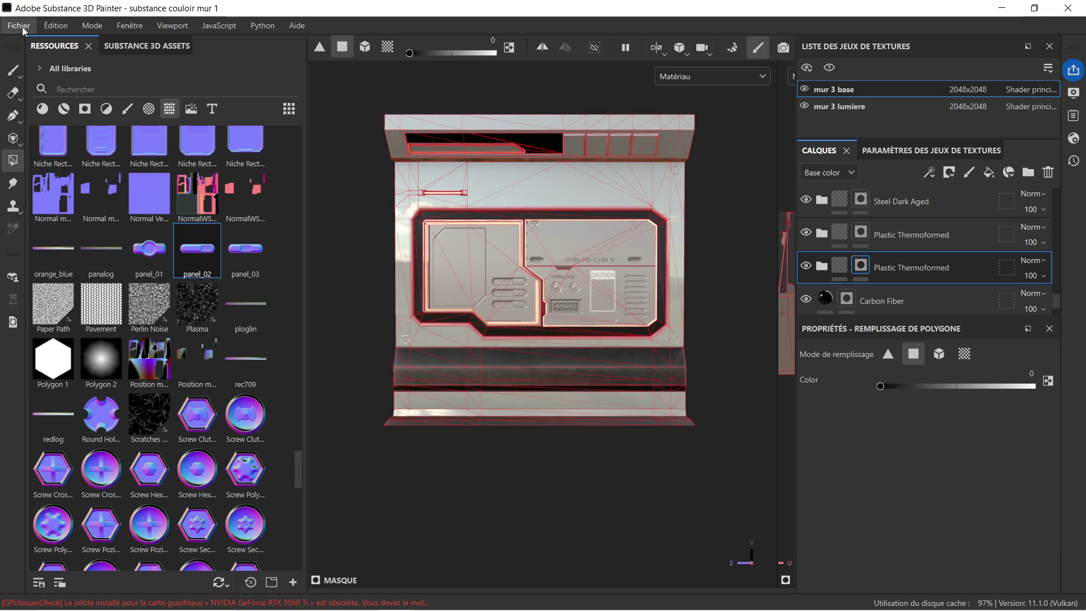
# Step: Open texture export and select the Unreal Engine SSS (Packed) output preset
pyautogui.click(22, 26)
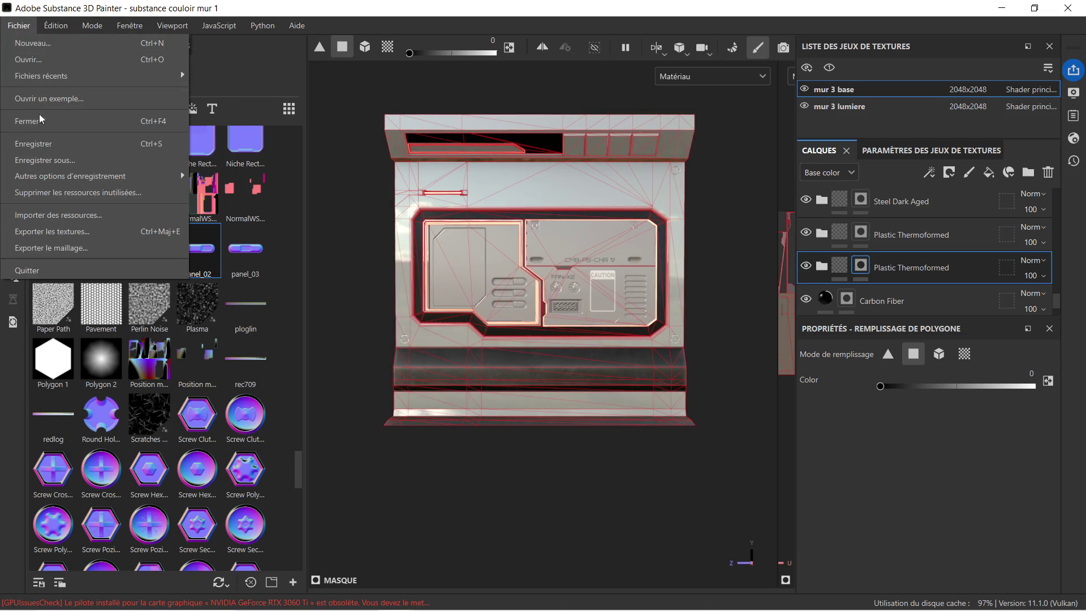
pyautogui.click(68, 229)
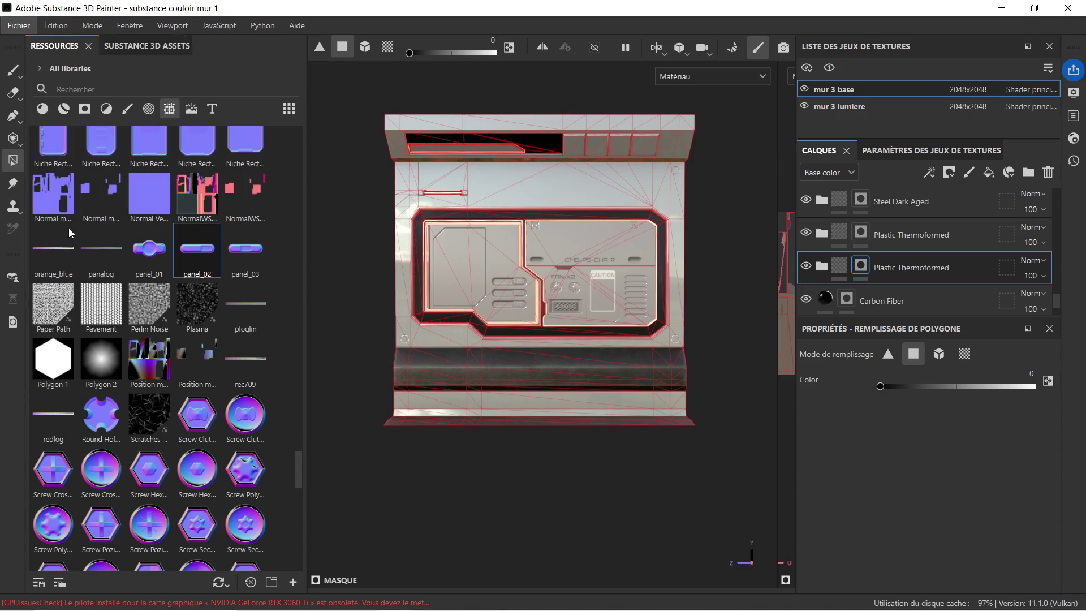
pyautogui.click(753, 152)
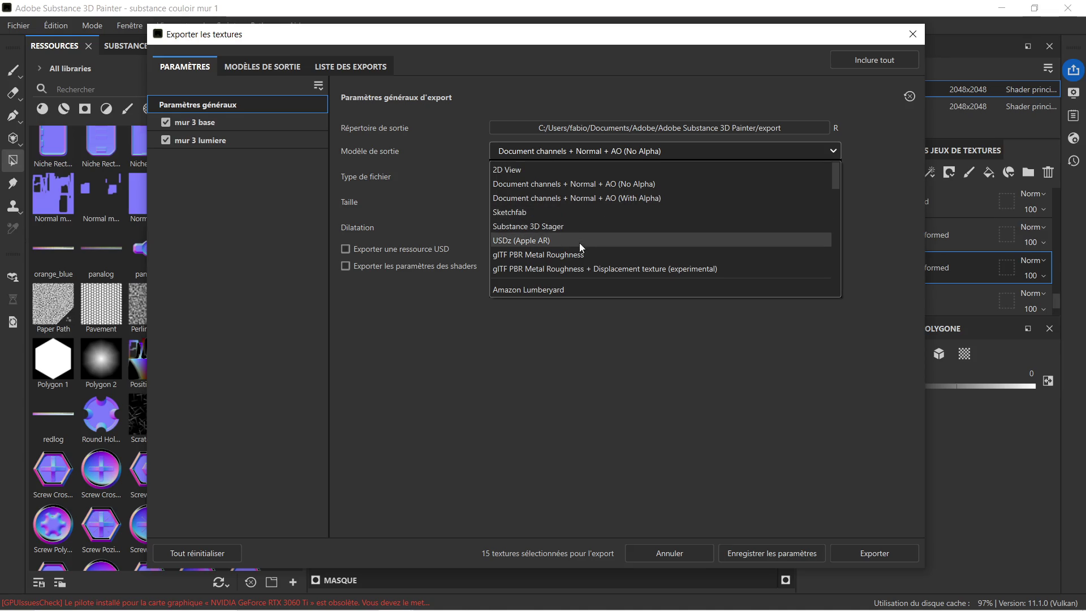
pyautogui.scroll(-3)
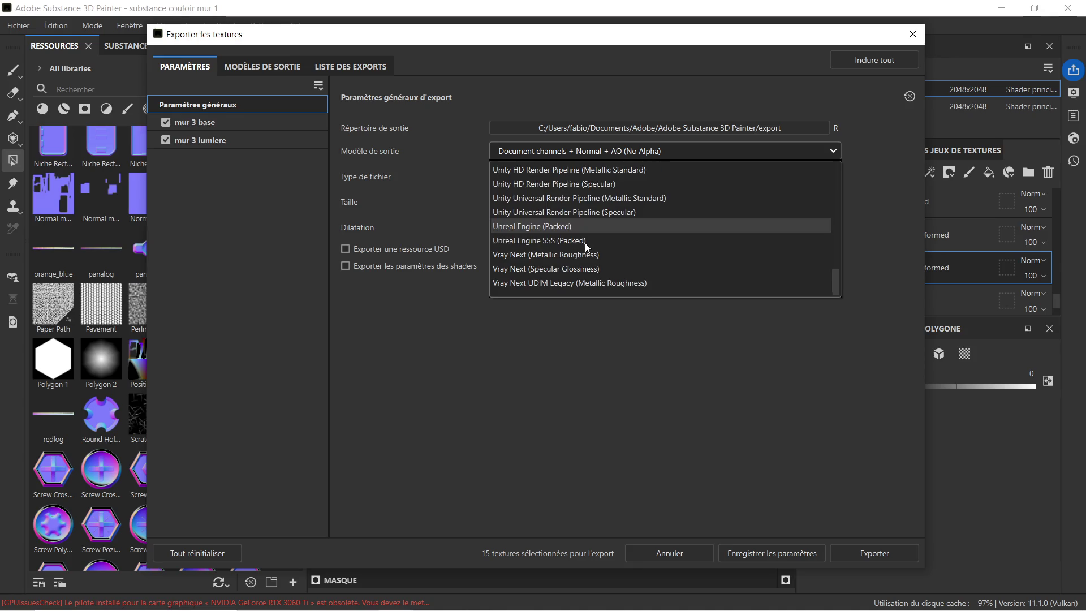
pyautogui.click(584, 239)
# Step: Set the output folder to zug final\couloir\mur\mur 1, export the textures, and close the window
pyautogui.click(756, 128)
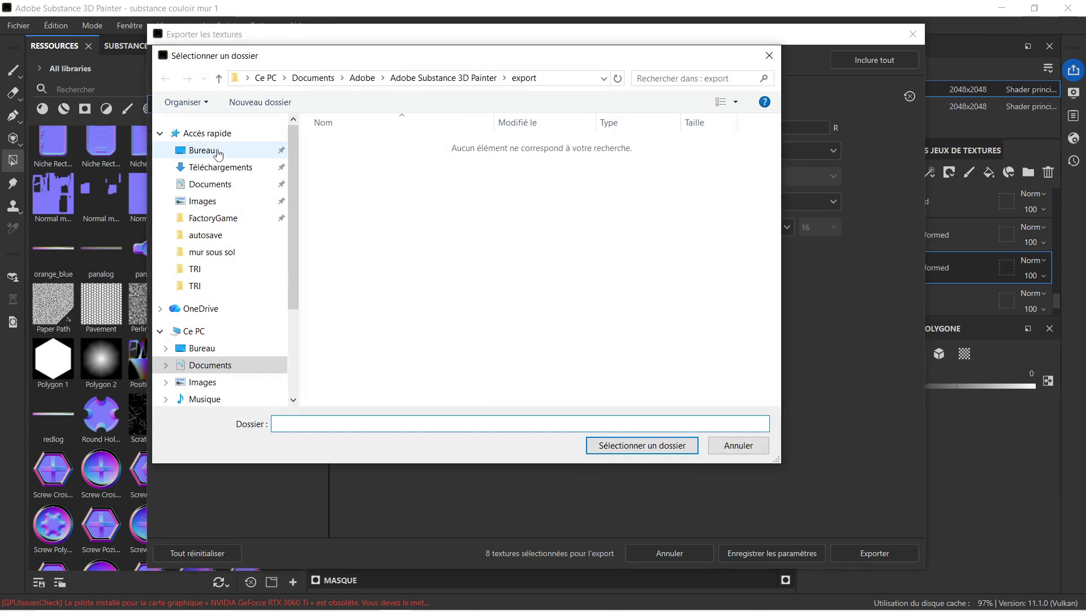
pyautogui.click(219, 151)
pyautogui.doubleClick(515, 249)
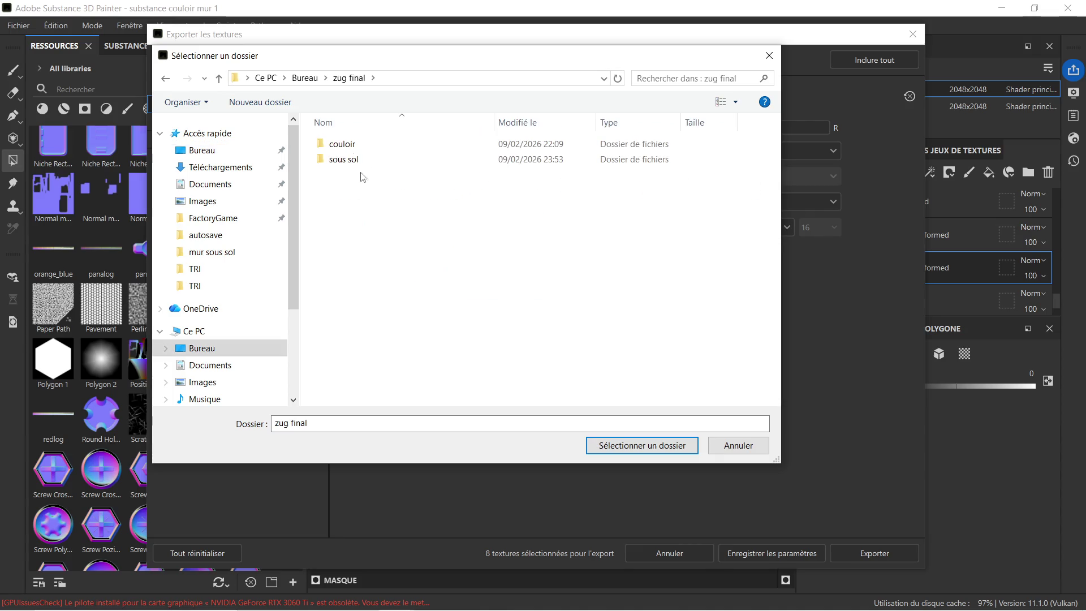
pyautogui.doubleClick(360, 146)
pyautogui.click(358, 151)
pyautogui.doubleClick(360, 148)
pyautogui.doubleClick(364, 145)
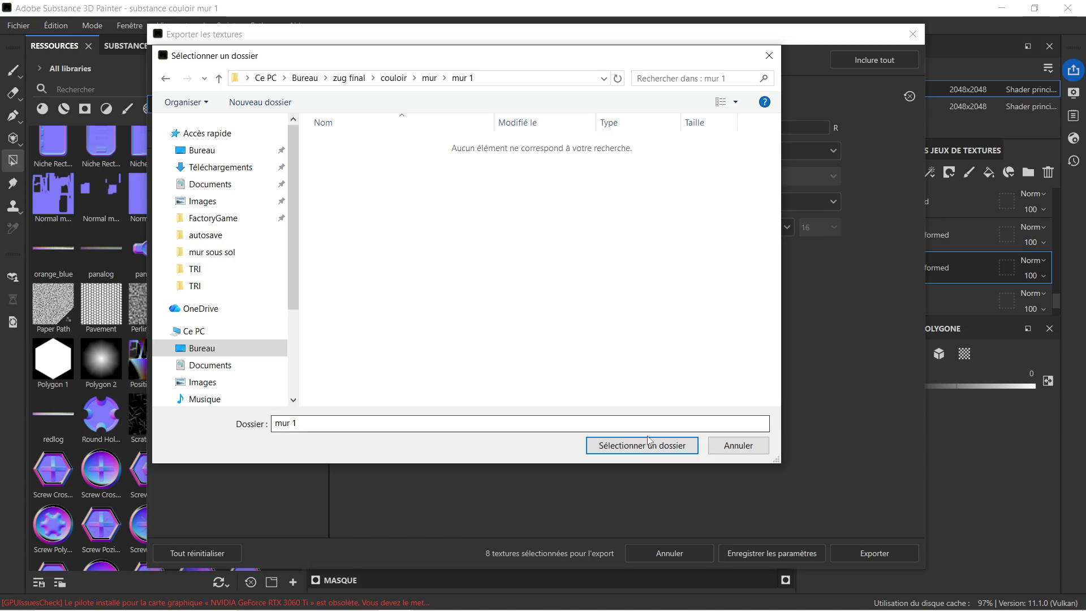
pyautogui.click(649, 444)
pyautogui.click(880, 554)
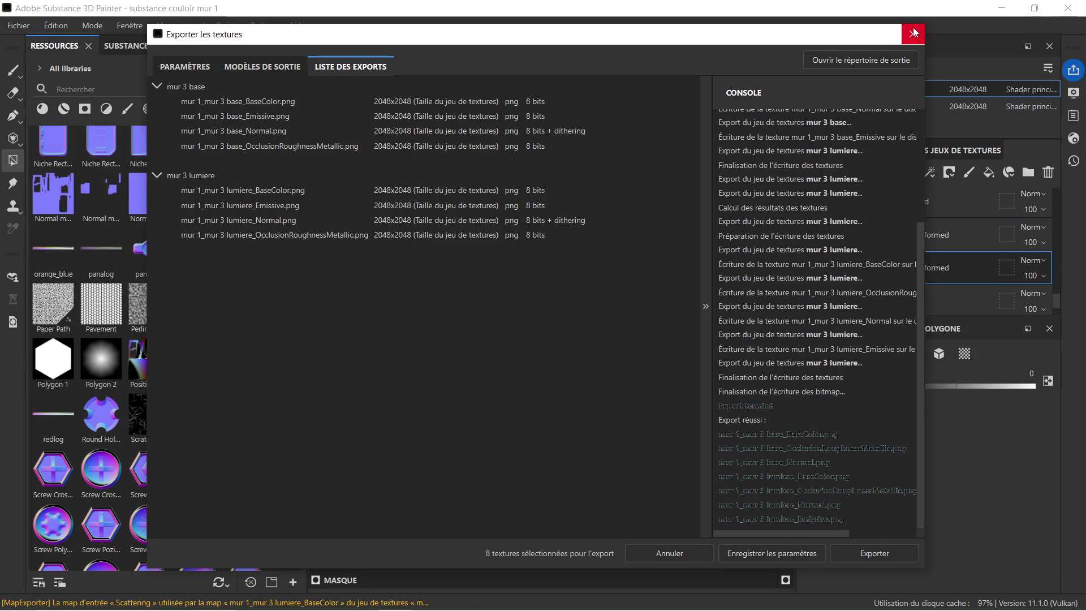
pyautogui.click(914, 33)
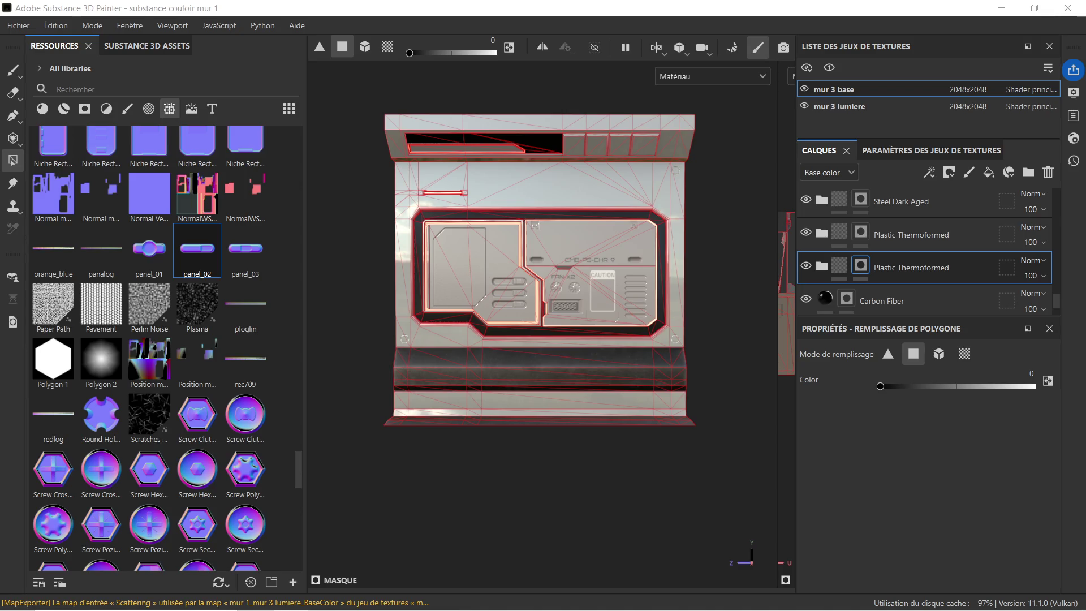
# Step: Quit Substance Painter, saving the project changes
pyautogui.scroll(-3)
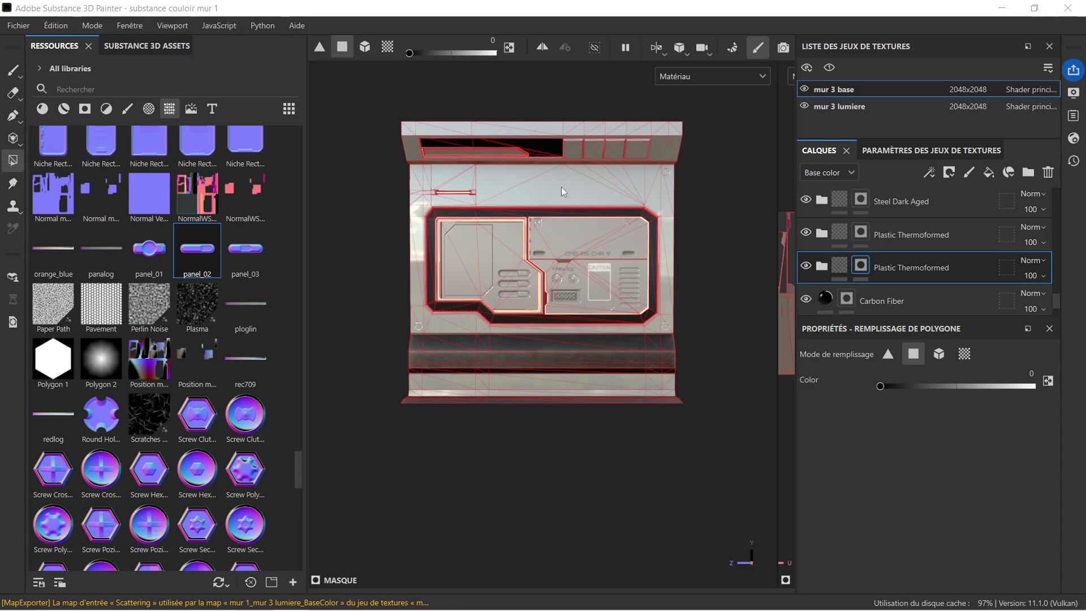
pyautogui.click(1069, 9)
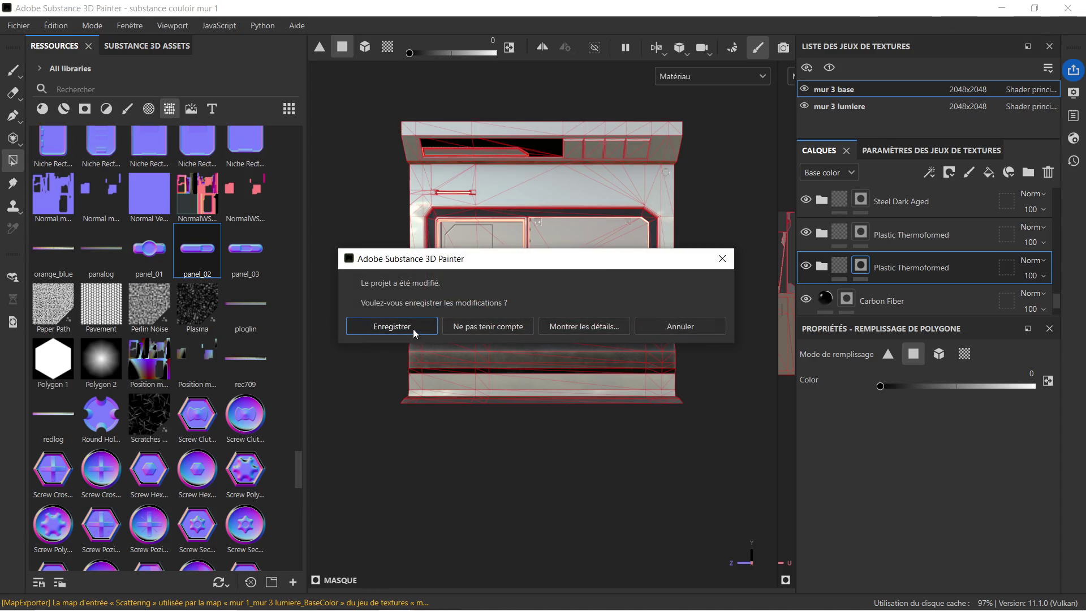
pyautogui.click(413, 328)
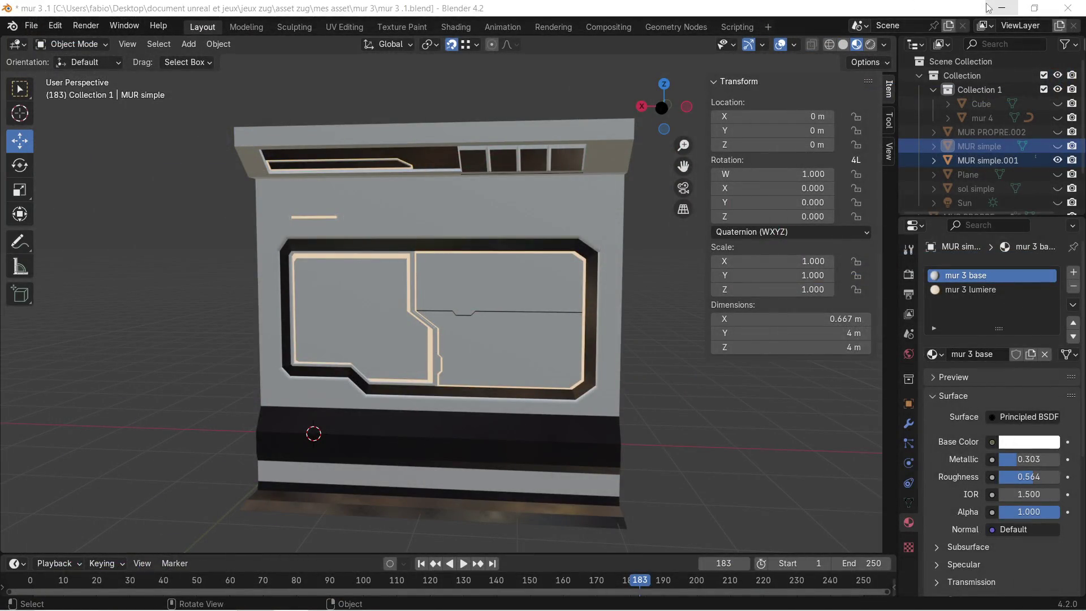
# Step: Minimize Blender and navigate the Explorer window up to the couloir folder
pyautogui.click(1001, 8)
pyautogui.moveTo(956, 48); pyautogui.dragTo(696, 21)
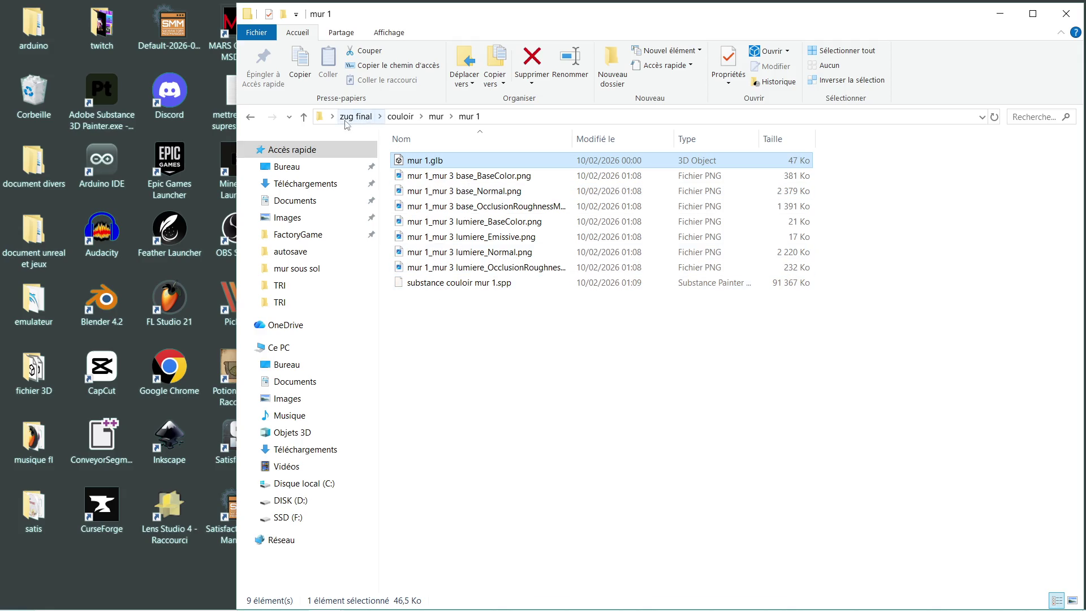
pyautogui.click(251, 118)
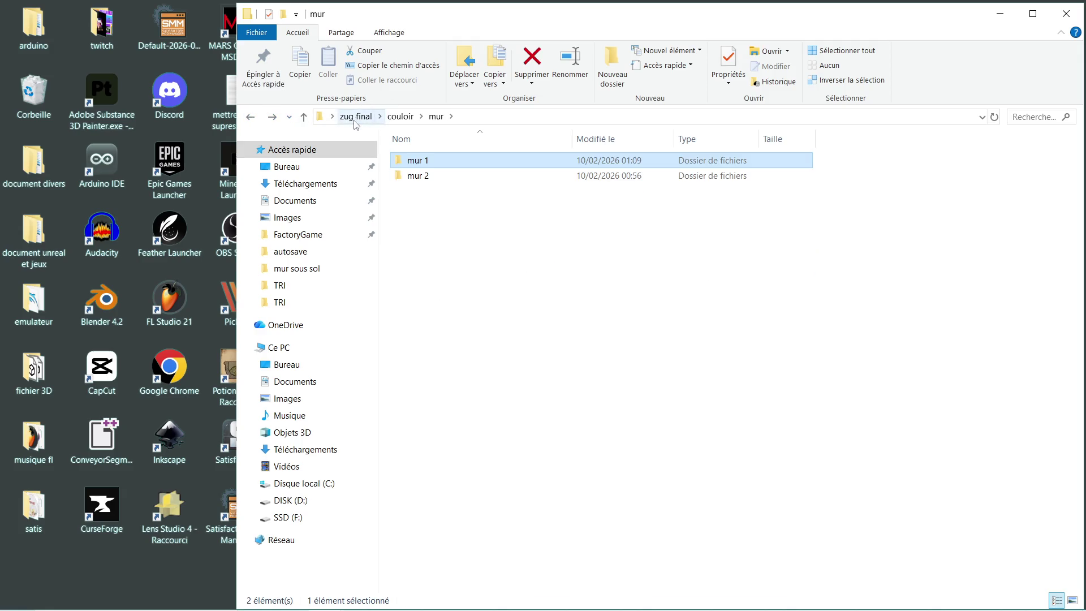
pyautogui.click(399, 117)
# Step: Create a folder named 'encadrement porte' inside couloir, then return to Blender
pyautogui.rightClick(417, 194)
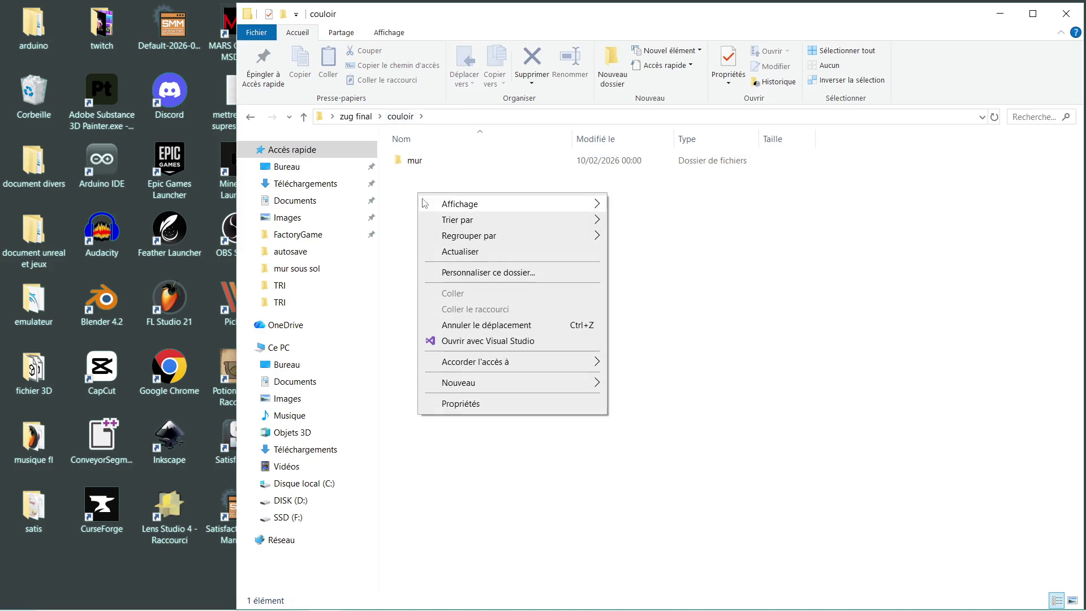
pyautogui.moveTo(485, 376)
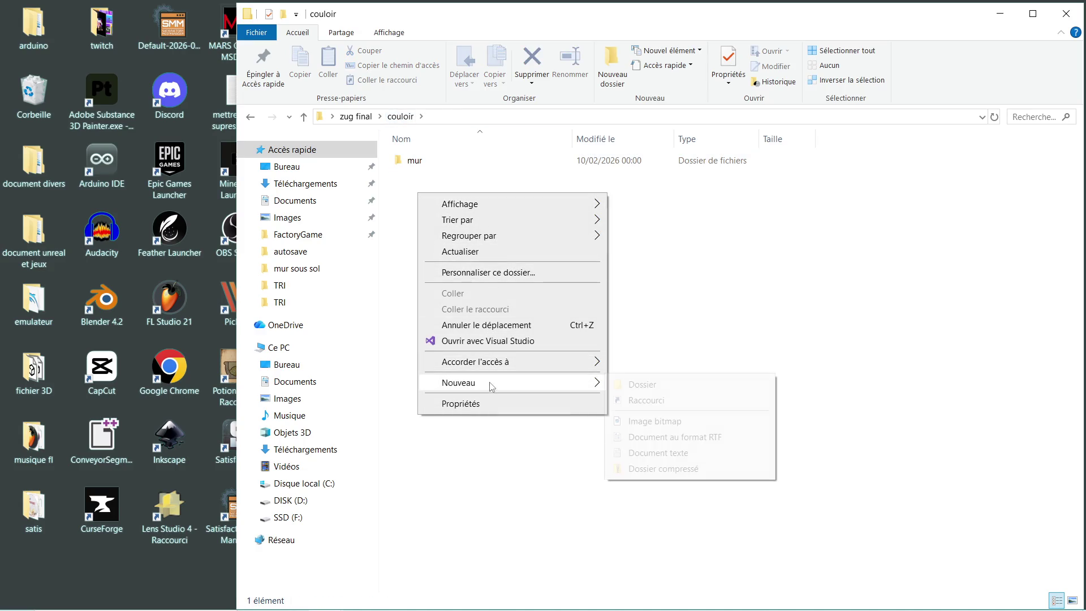
pyautogui.click(629, 384)
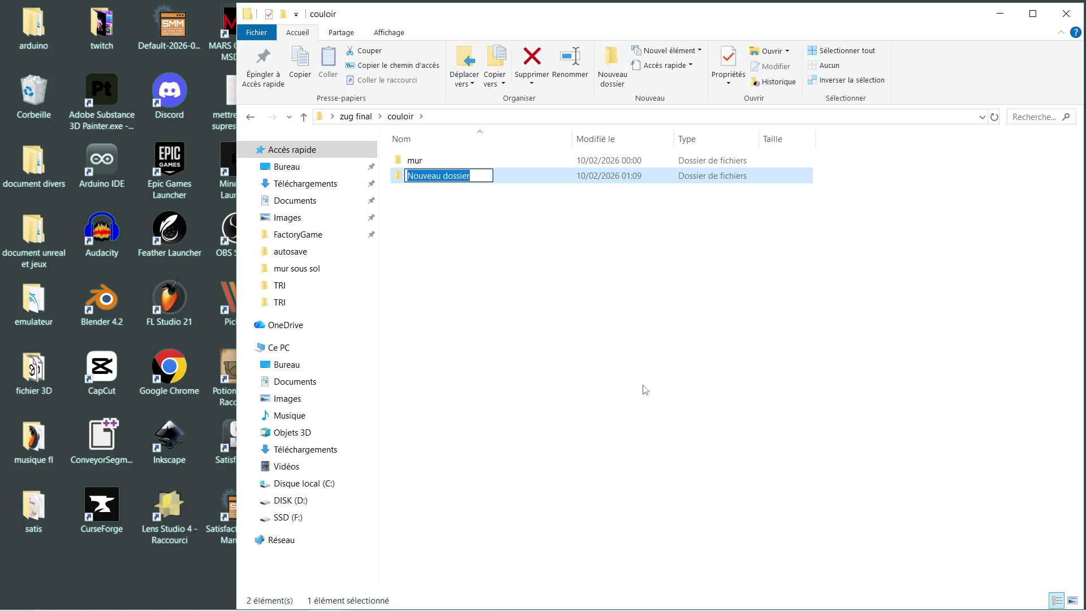
pyautogui.write('encadrement porte')
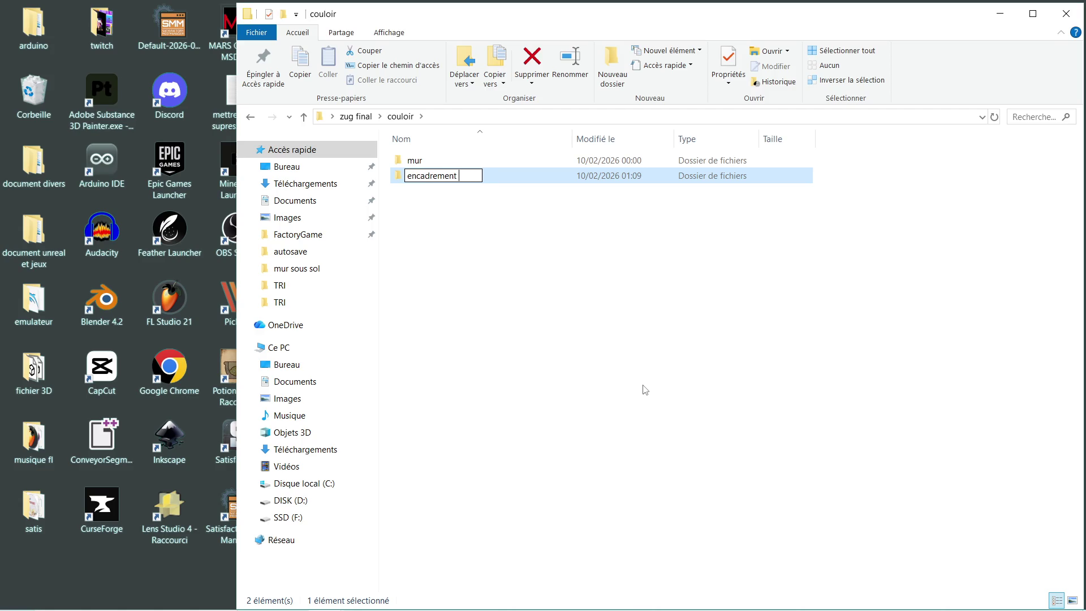
pyautogui.press('Return')
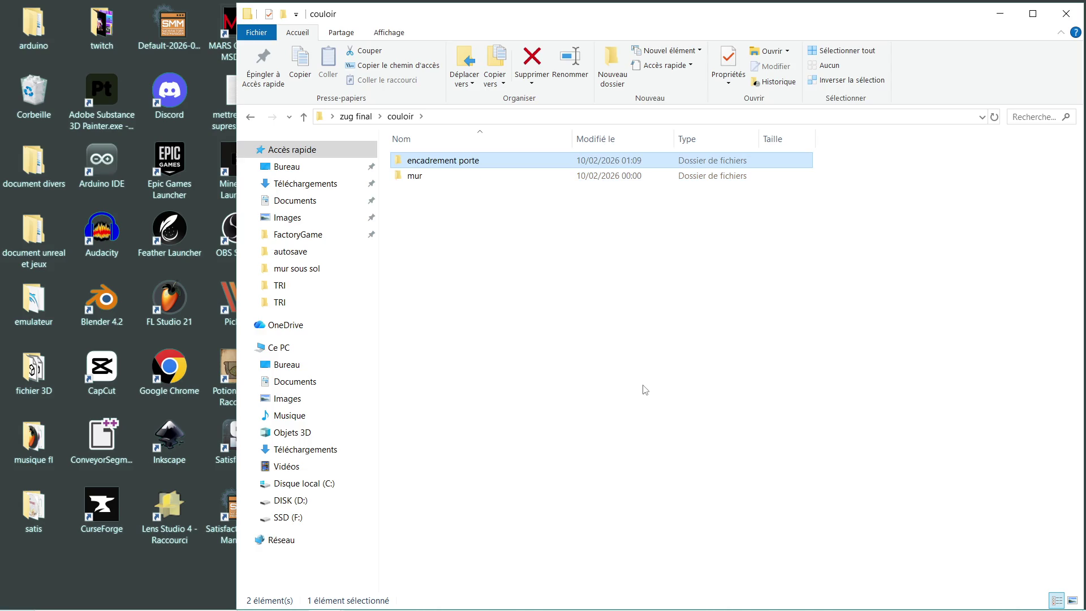
pyautogui.moveTo(373, 608)
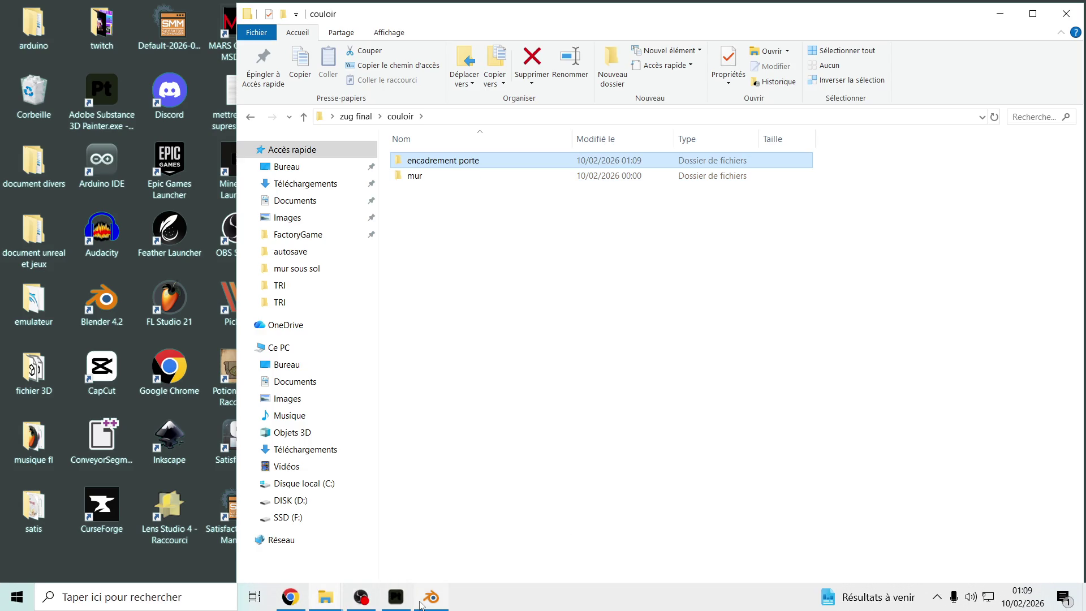
pyautogui.click(422, 604)
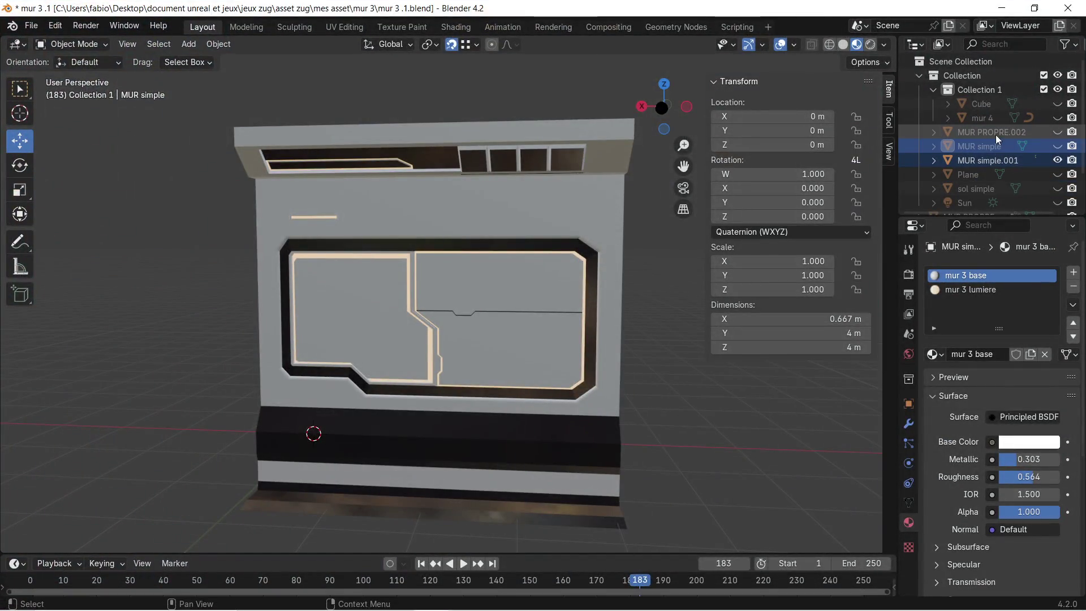
# Step: Hide MUR simple.001 and close Blender without saving mur 3 .1
pyautogui.click(1057, 160)
pyautogui.scroll(-3)
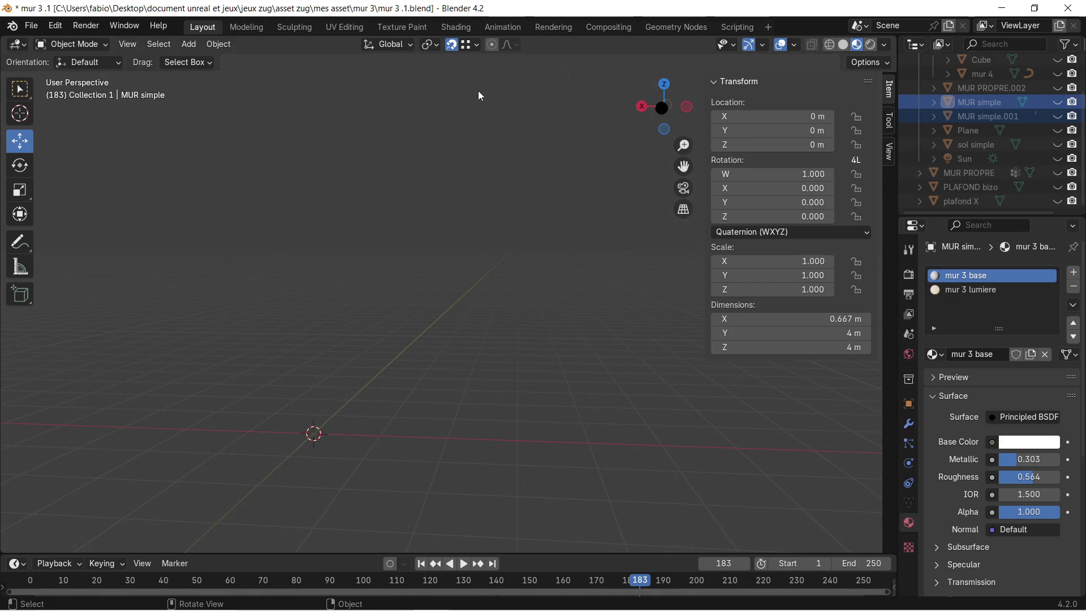
pyautogui.click(1068, 8)
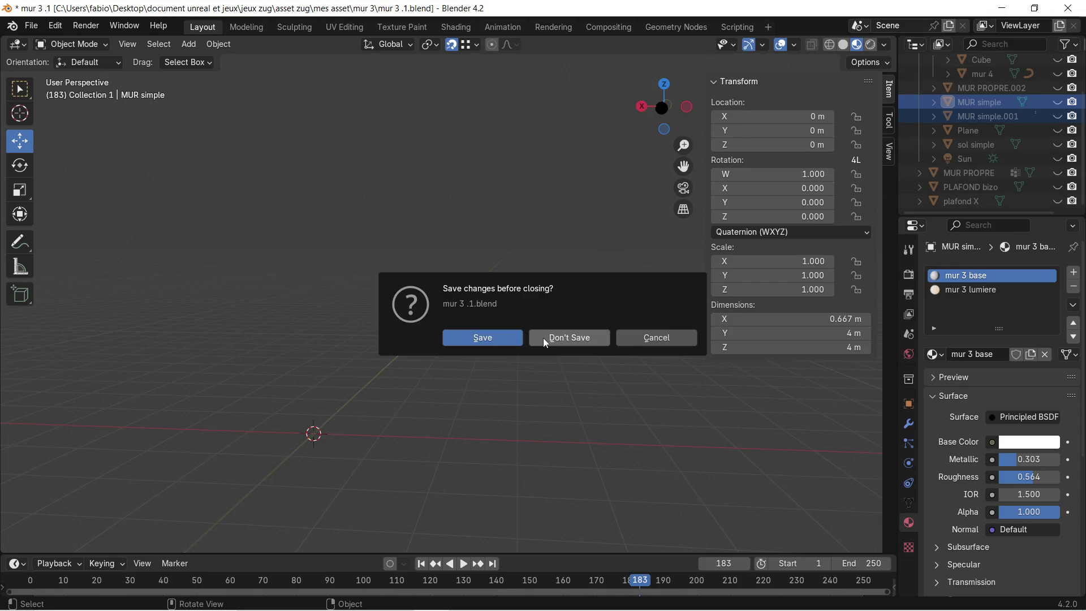
pyautogui.click(545, 338)
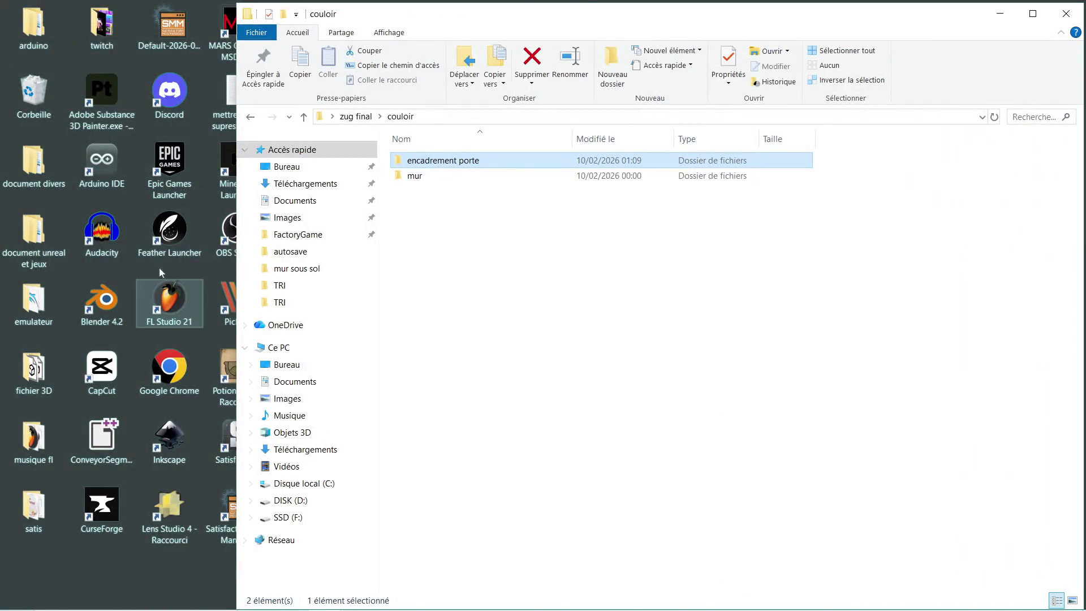
# Step: Navigate to jeux zug > asset zug > asset final and open couloir final test 2 .glb
pyautogui.click(1003, 15)
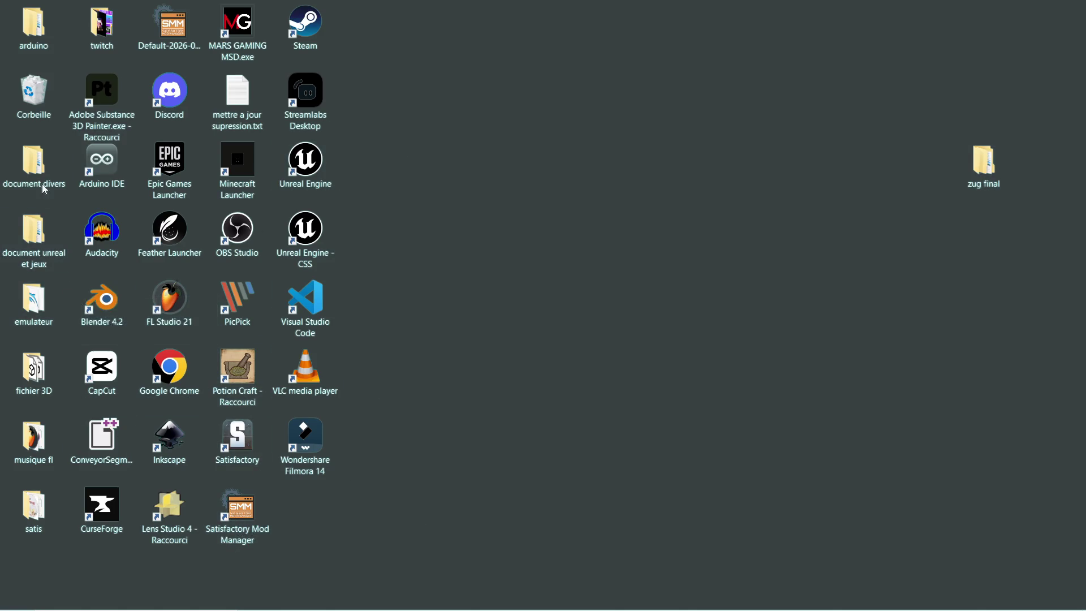
pyautogui.doubleClick(33, 231)
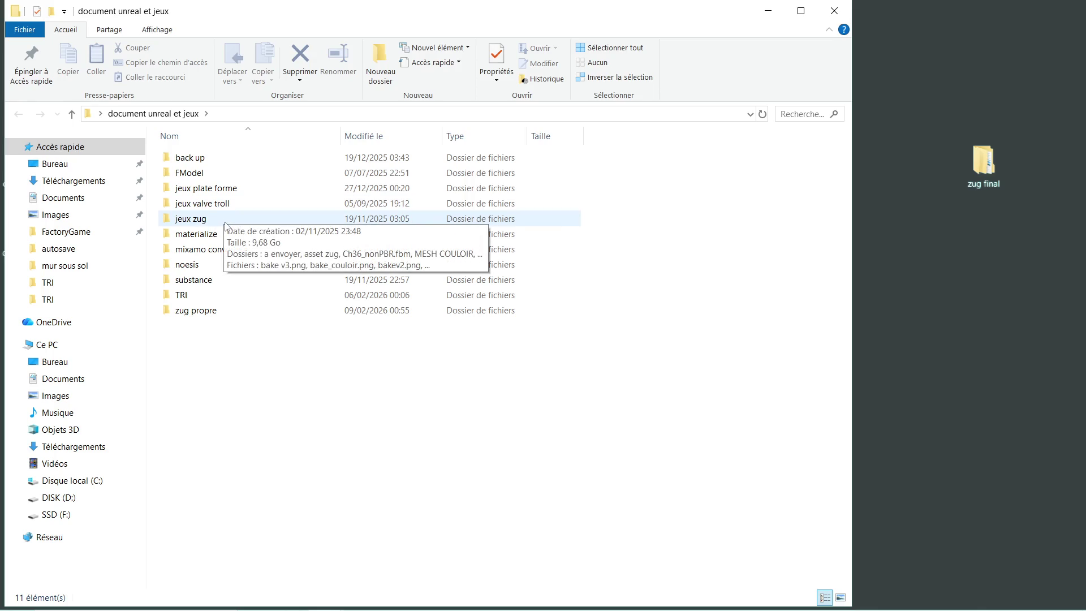
pyautogui.doubleClick(225, 221)
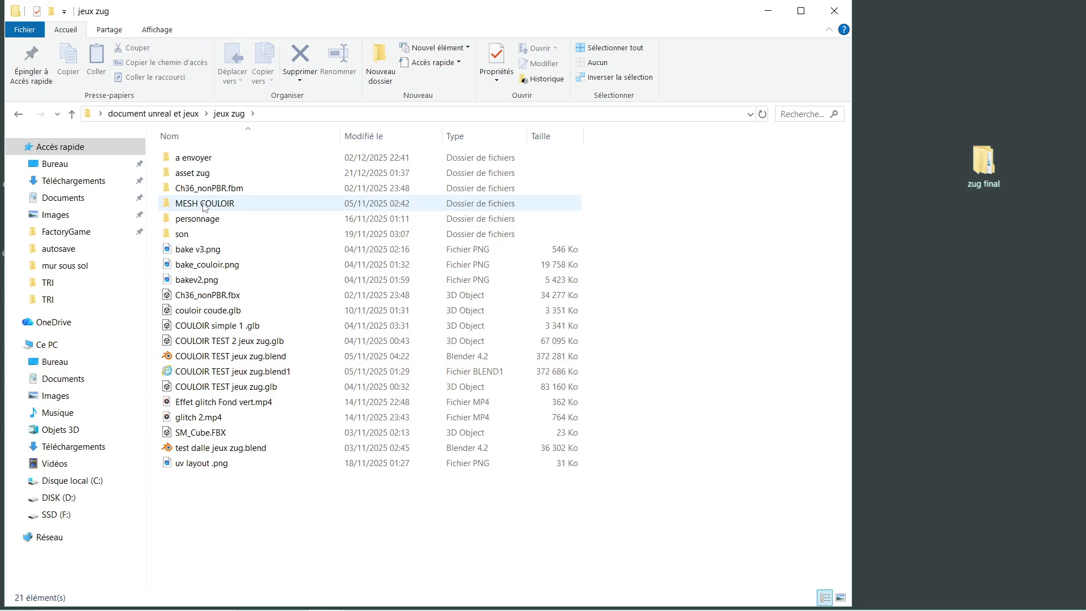
pyautogui.doubleClick(225, 162)
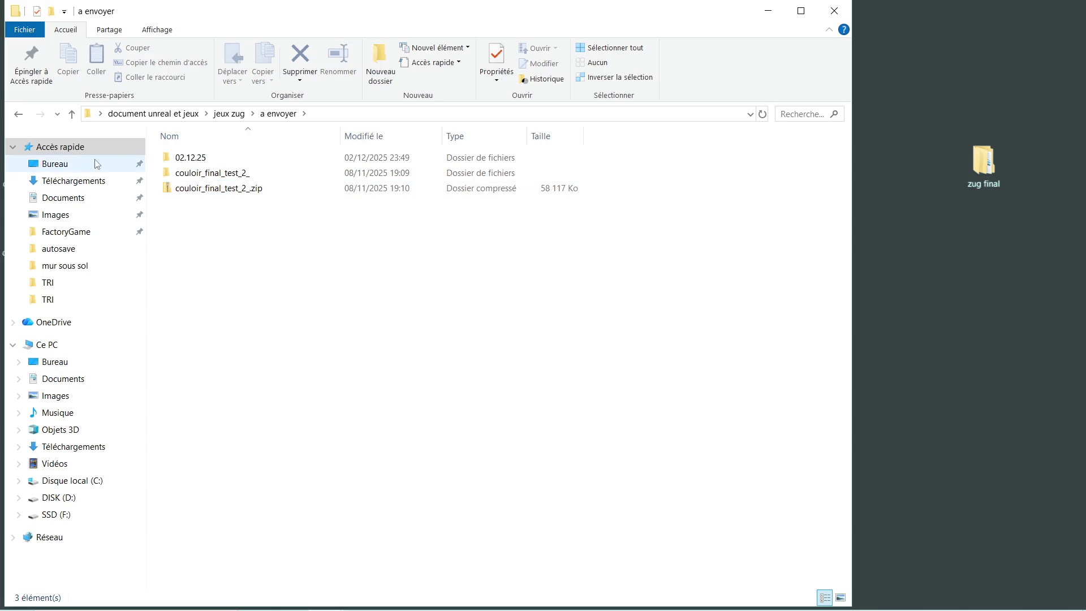
pyautogui.click(26, 116)
pyautogui.doubleClick(206, 172)
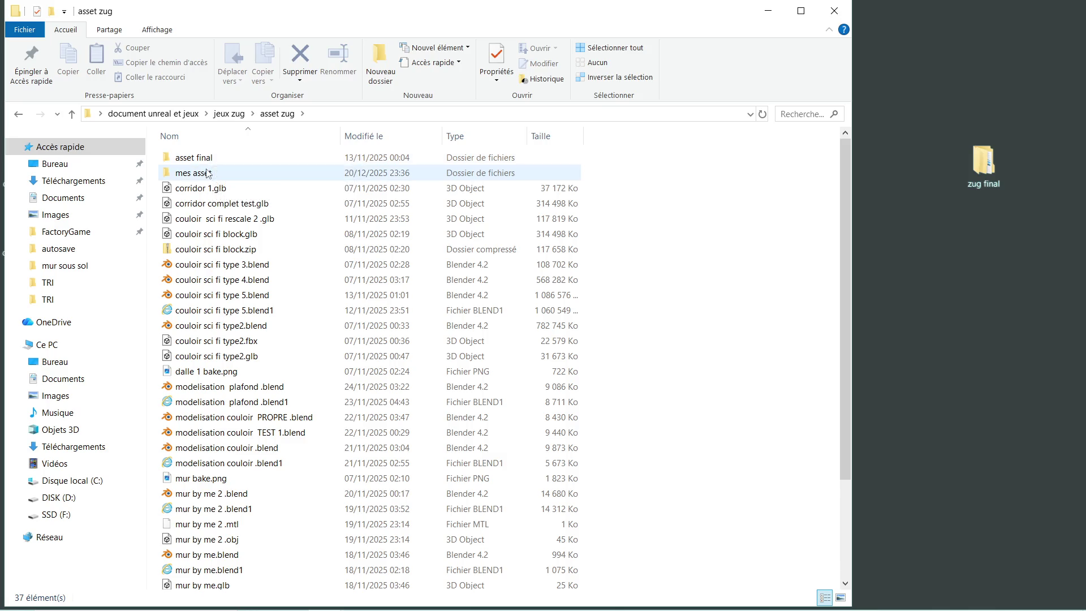
pyautogui.doubleClick(218, 159)
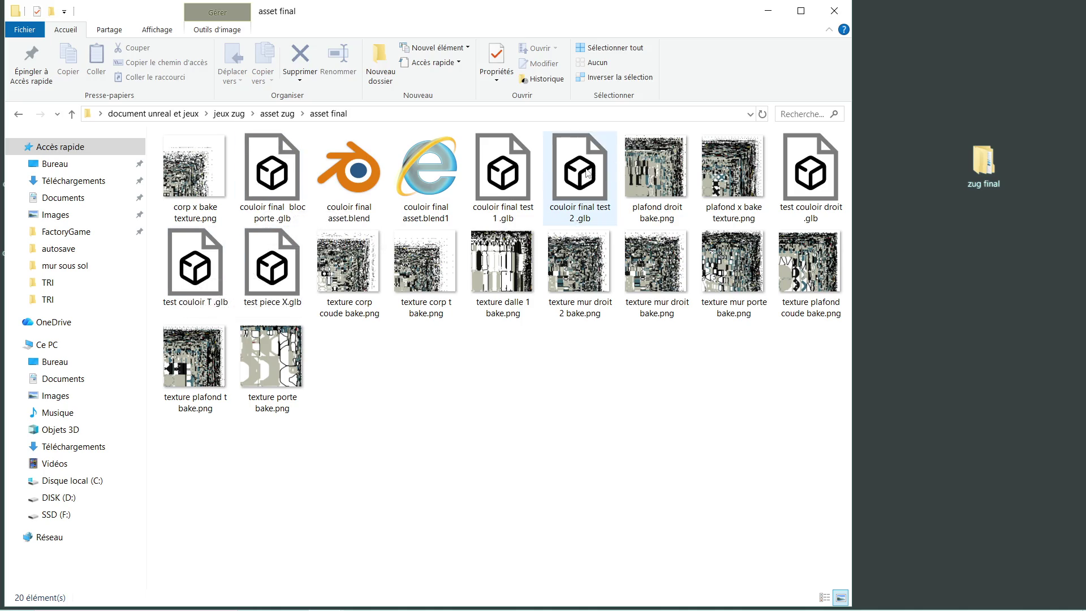
pyautogui.doubleClick(588, 173)
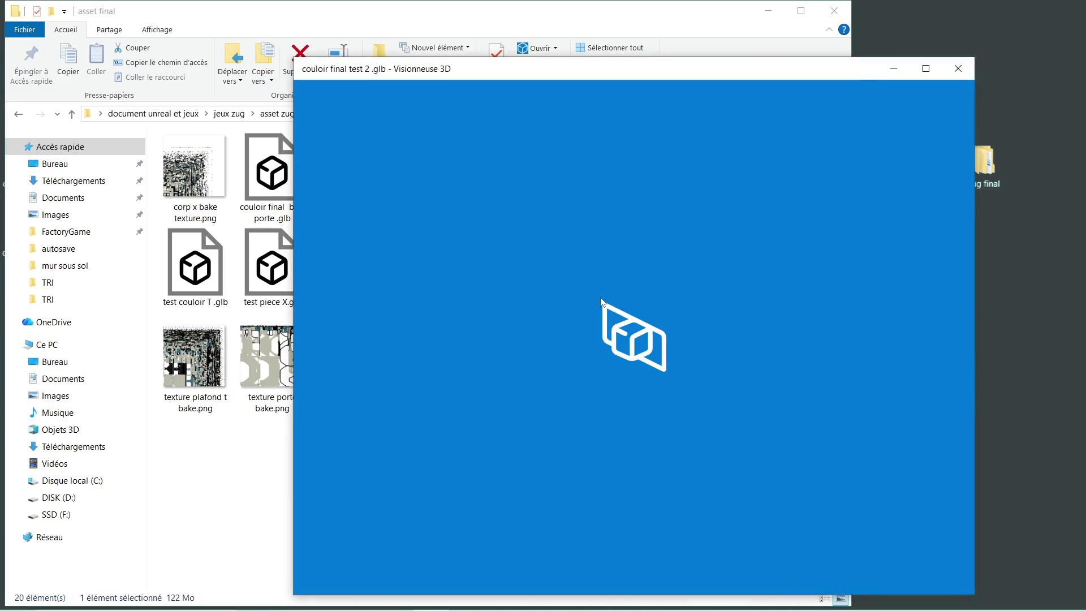
# Step: Orbit the couloir final test 2 corridor model, then close it and go back
pyautogui.moveTo(420, 330); pyautogui.dragTo(473, 303)
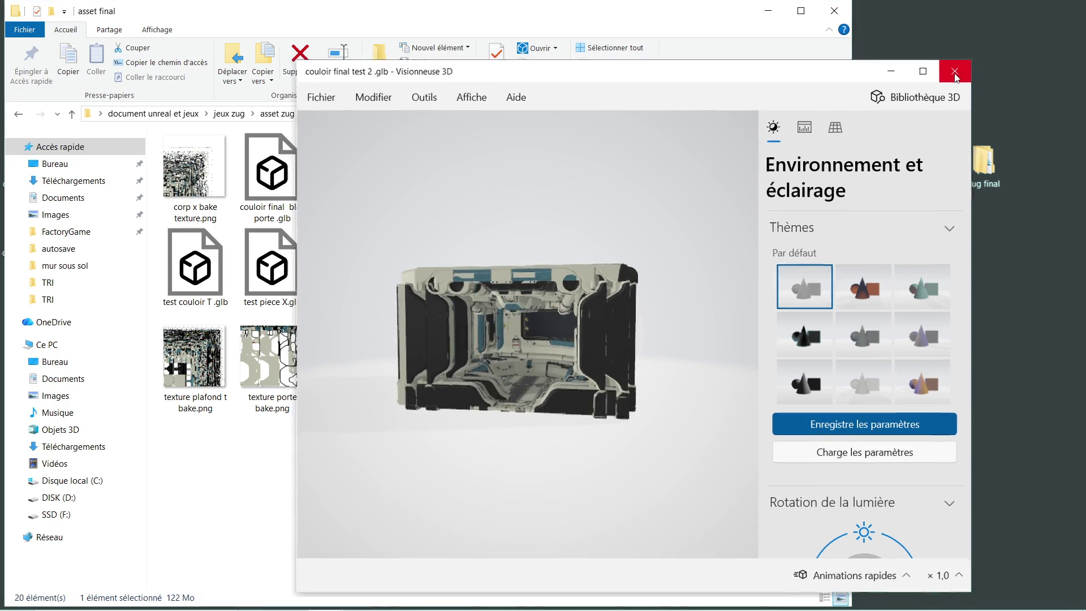
pyautogui.click(955, 77)
pyautogui.click(24, 109)
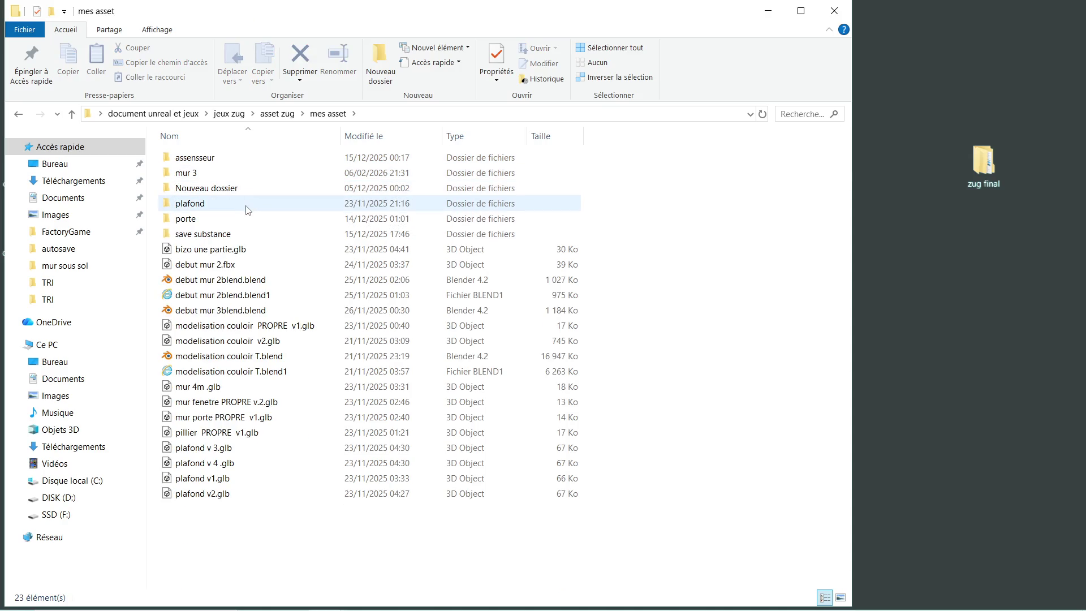
# Step: Open porte coter sale .glb from the porte folder, rotate and zoom it, then return to mes asset
pyautogui.click(241, 224)
pyautogui.doubleClick(242, 226)
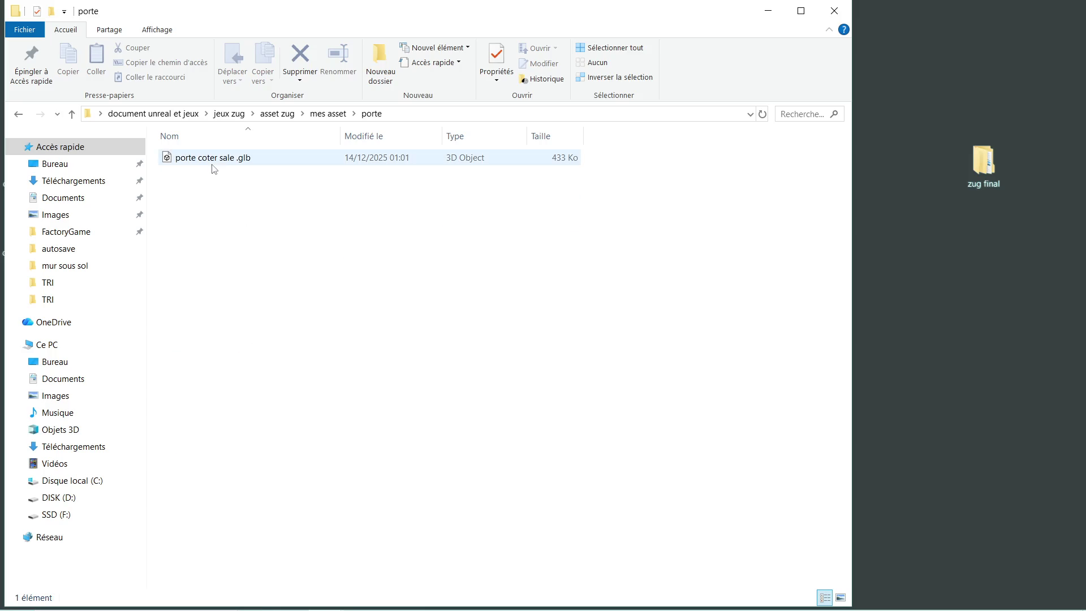
pyautogui.doubleClick(215, 164)
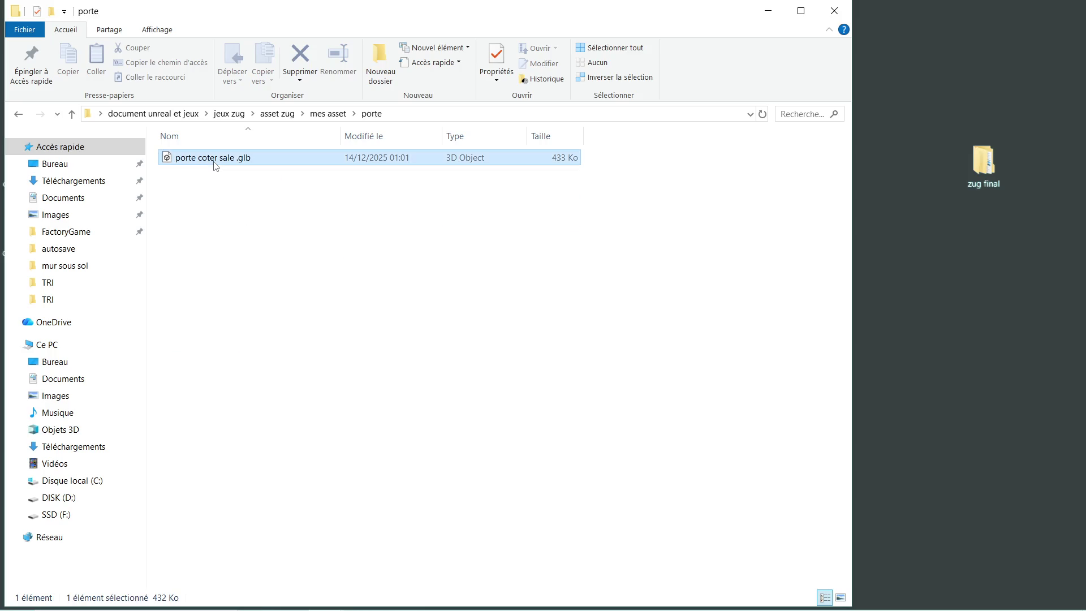
pyautogui.moveTo(537, 271); pyautogui.dragTo(559, 327)
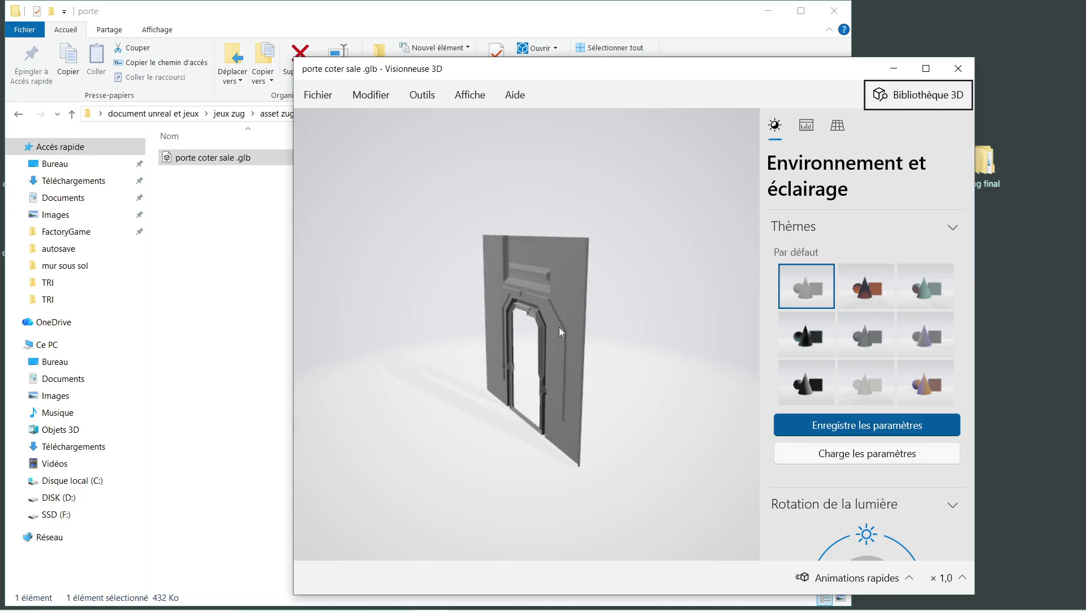
pyautogui.scroll(3)
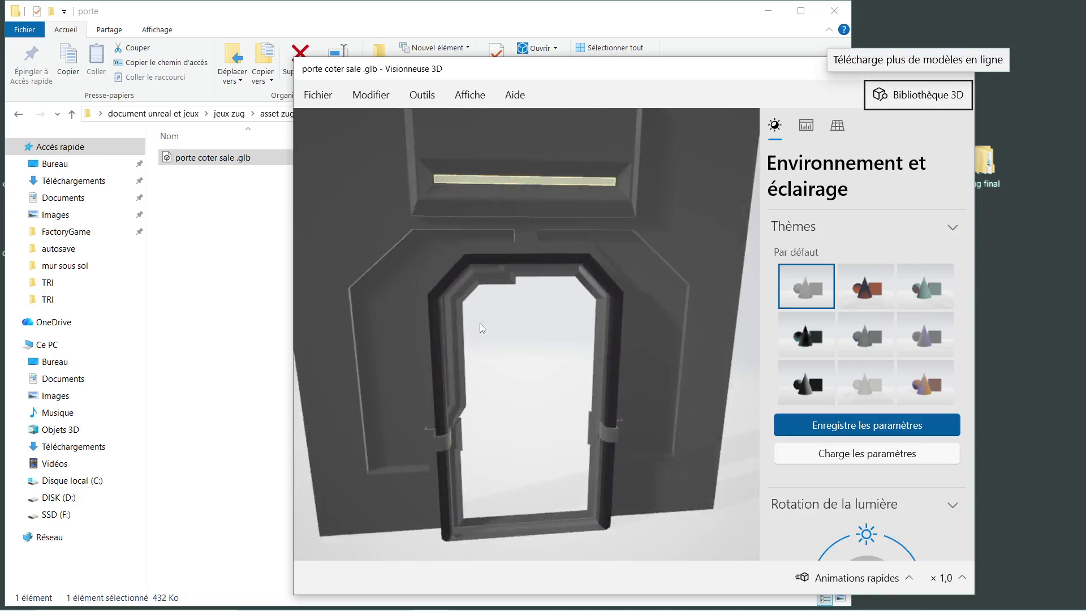
pyautogui.scroll(3)
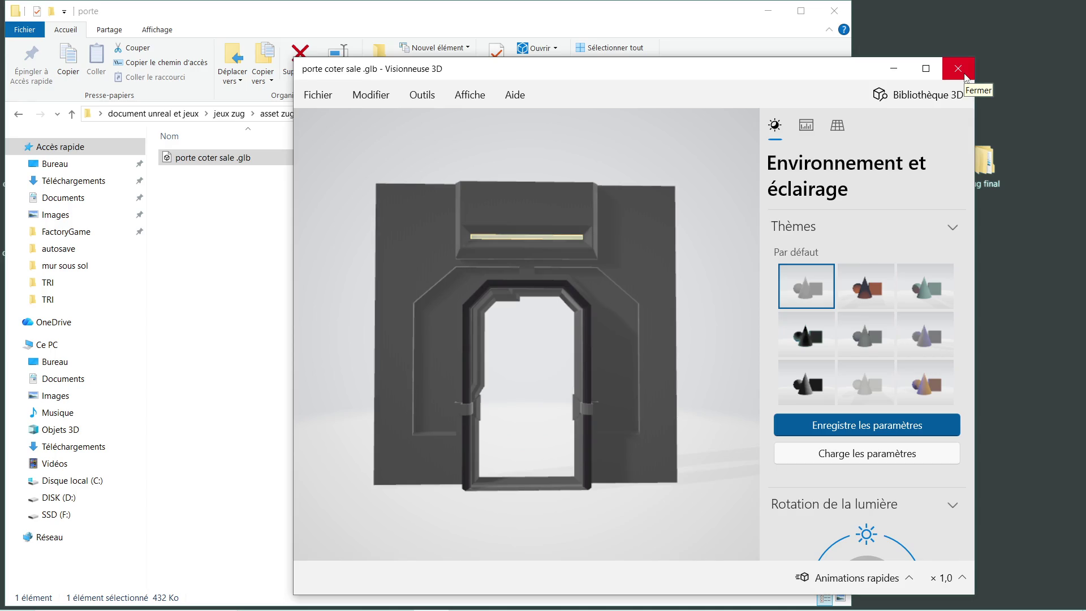
pyautogui.click(966, 78)
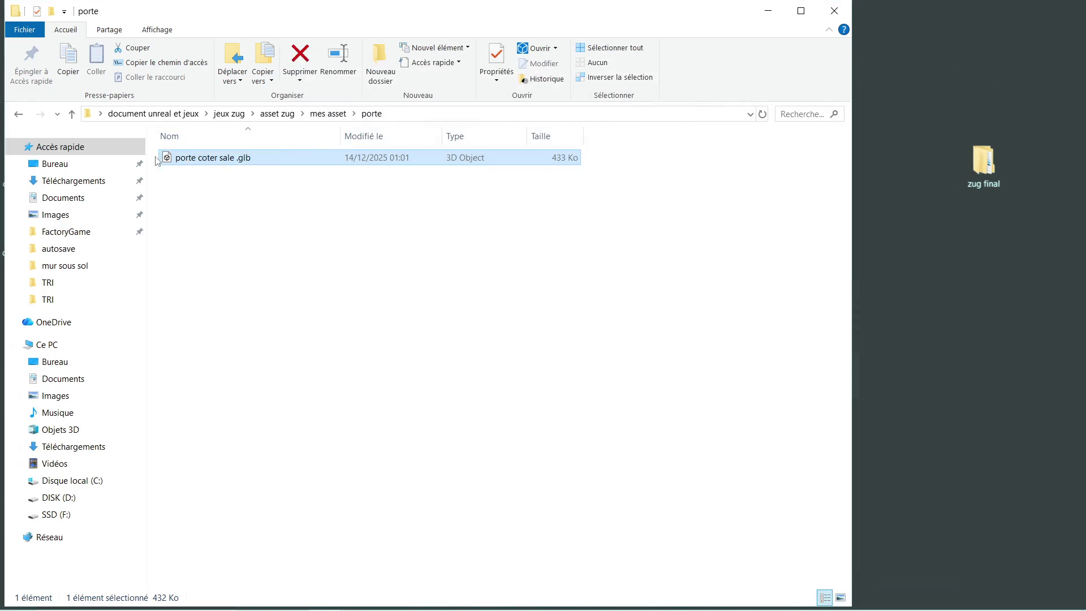
pyautogui.click(20, 116)
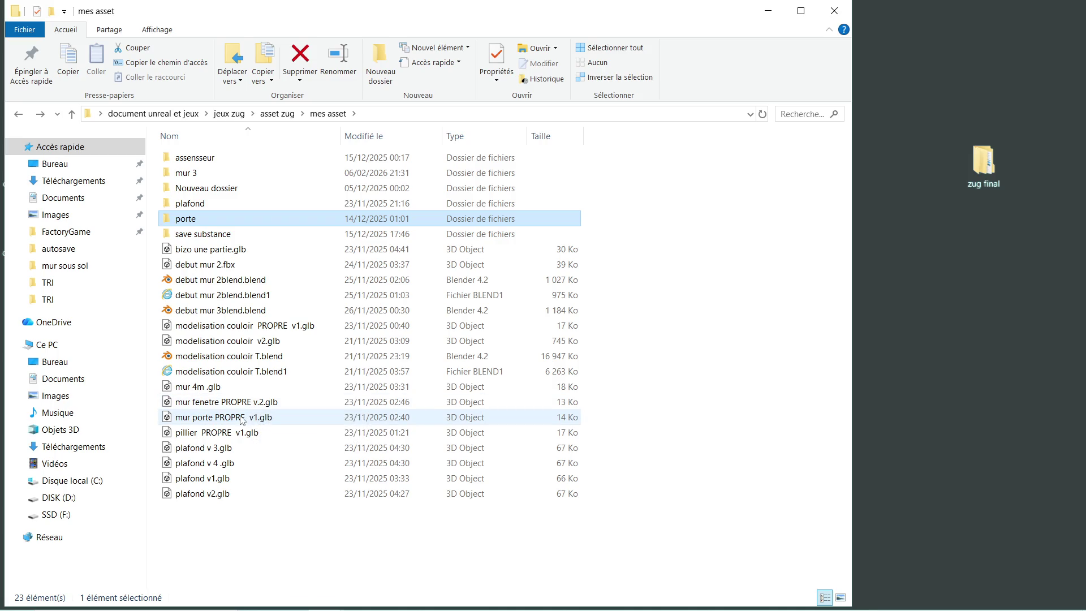
# Step: Preview mur porte PROPRE v1, mur fenetre PROPRE v.2 and mur 4m .glb in 3D Viewer
pyautogui.doubleClick(242, 418)
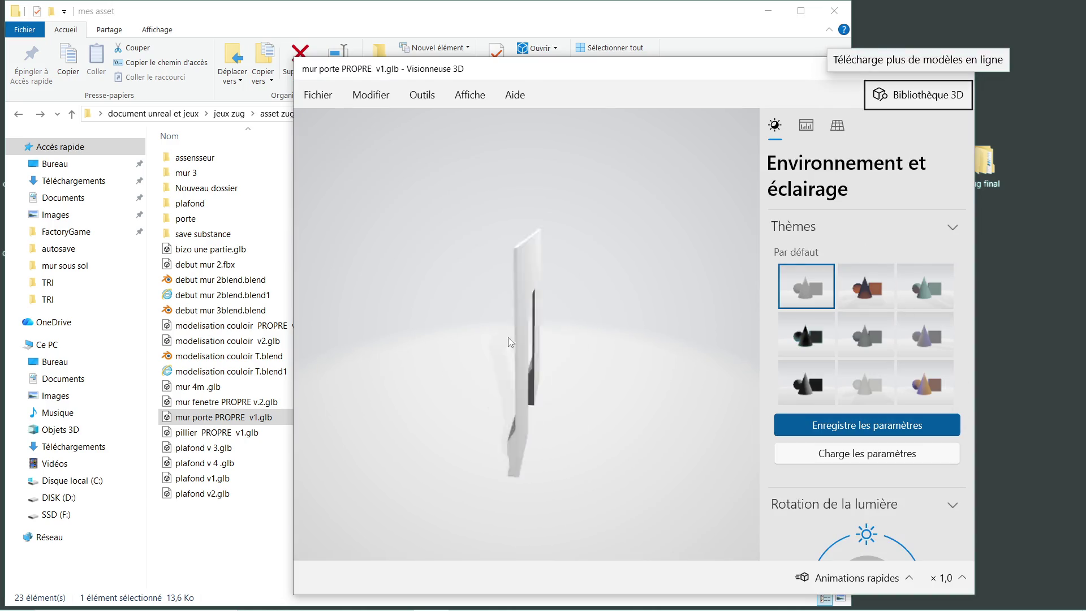
pyautogui.click(958, 69)
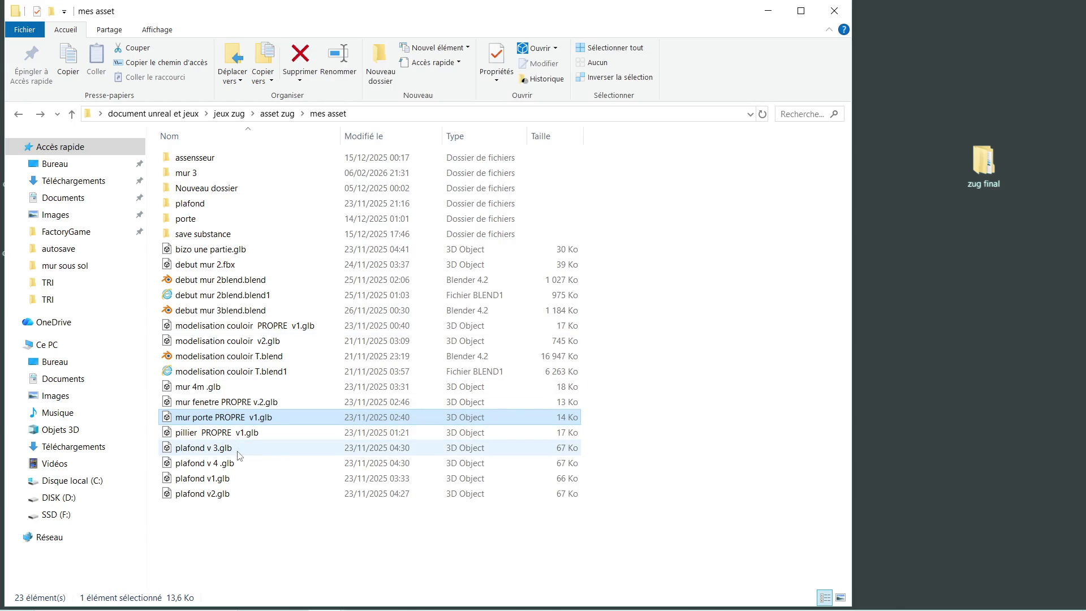
pyautogui.doubleClick(226, 402)
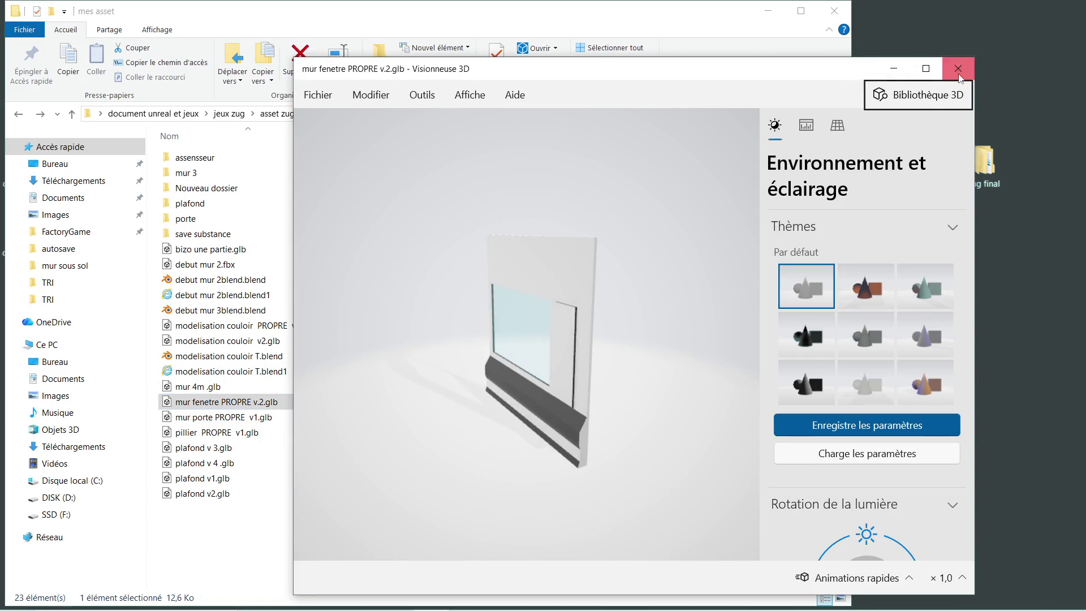
pyautogui.click(960, 76)
pyautogui.doubleClick(248, 386)
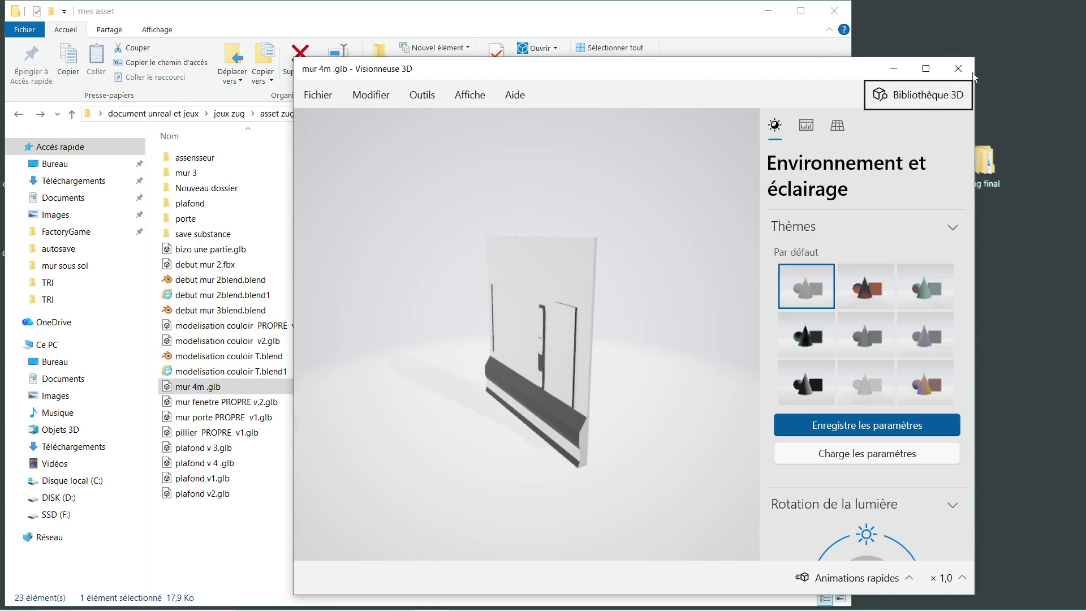
pyautogui.click(959, 70)
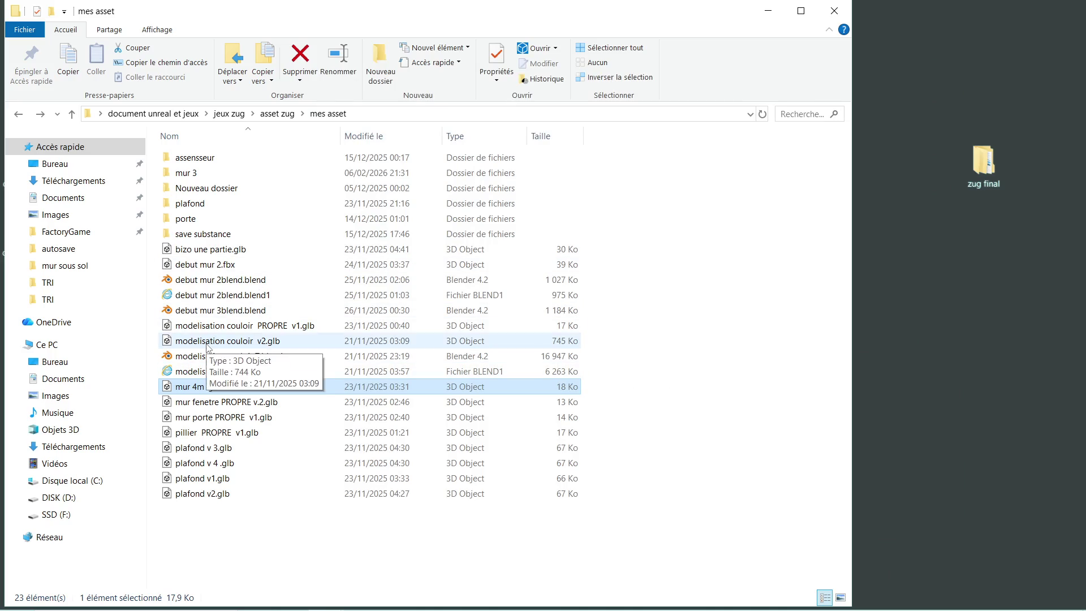
# Step: Preview modelisation couloir v2 and PROPRE v1, then open mur 3 .1 porte.blend from mur 3
pyautogui.doubleClick(207, 343)
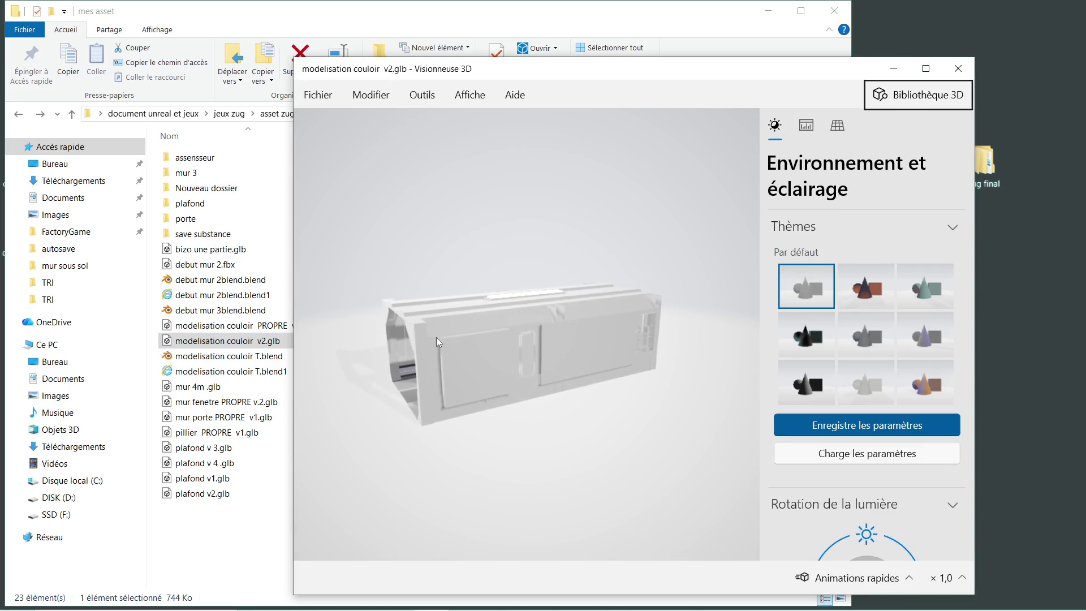
pyautogui.scroll(3)
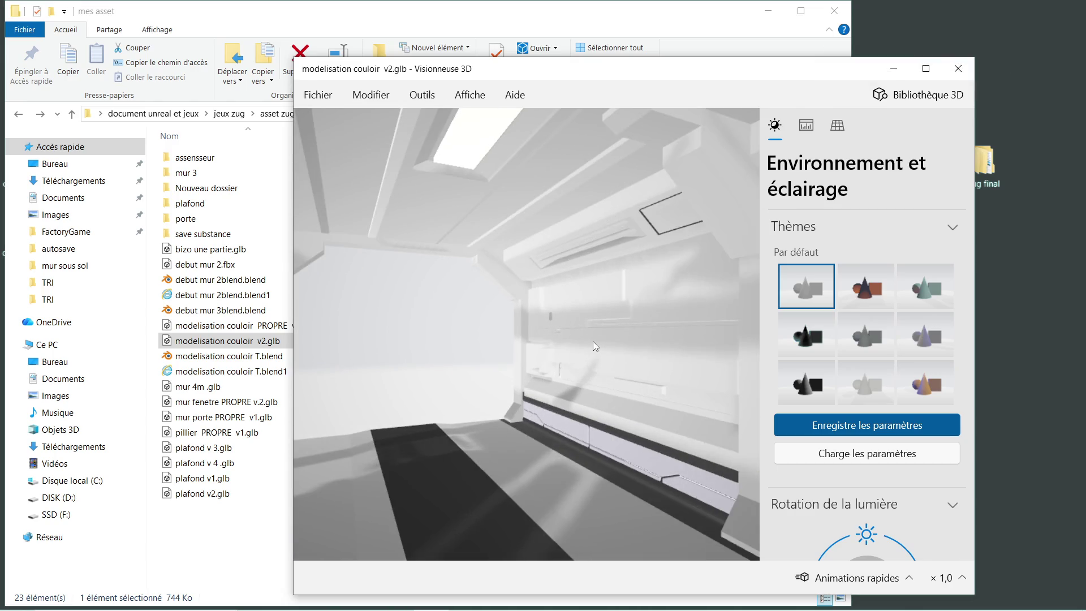
pyautogui.scroll(-3)
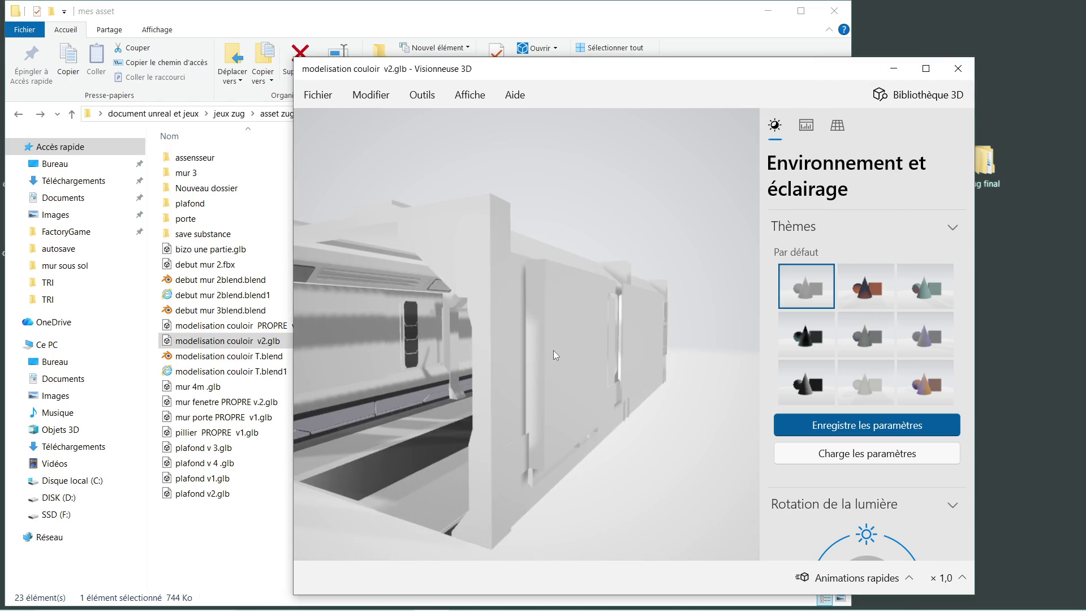
pyautogui.moveTo(553, 351); pyautogui.dragTo(591, 346)
pyautogui.press('alt')
pyautogui.click(959, 68)
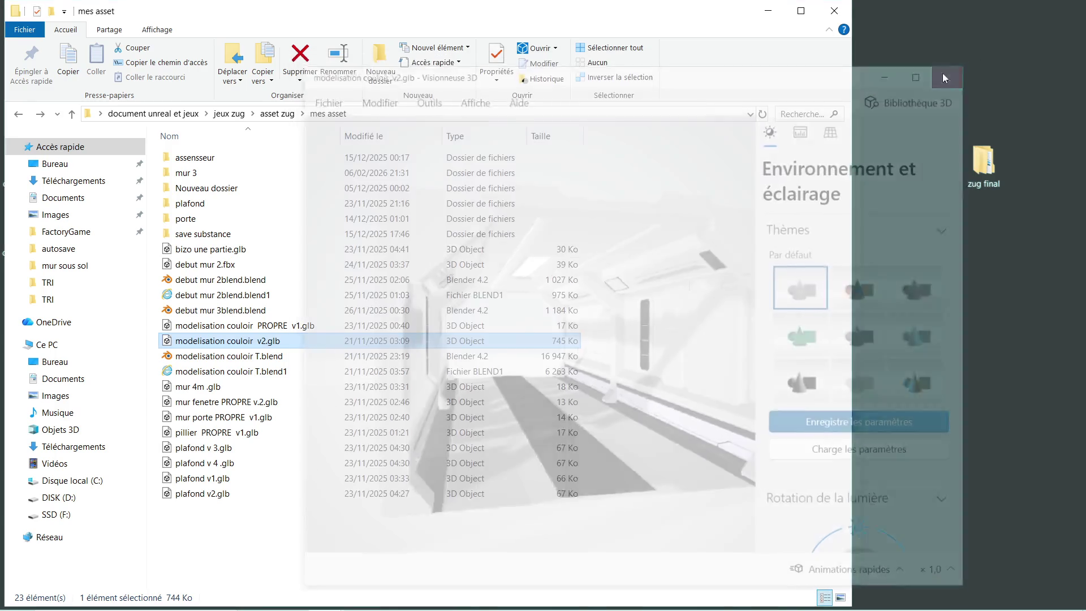
pyautogui.doubleClick(214, 327)
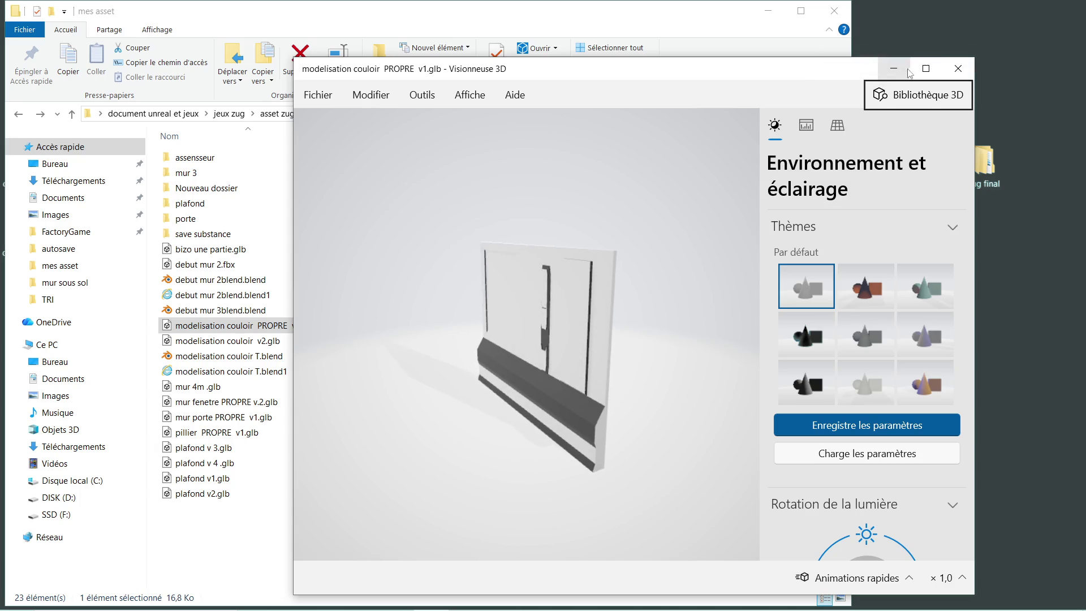
pyautogui.click(958, 68)
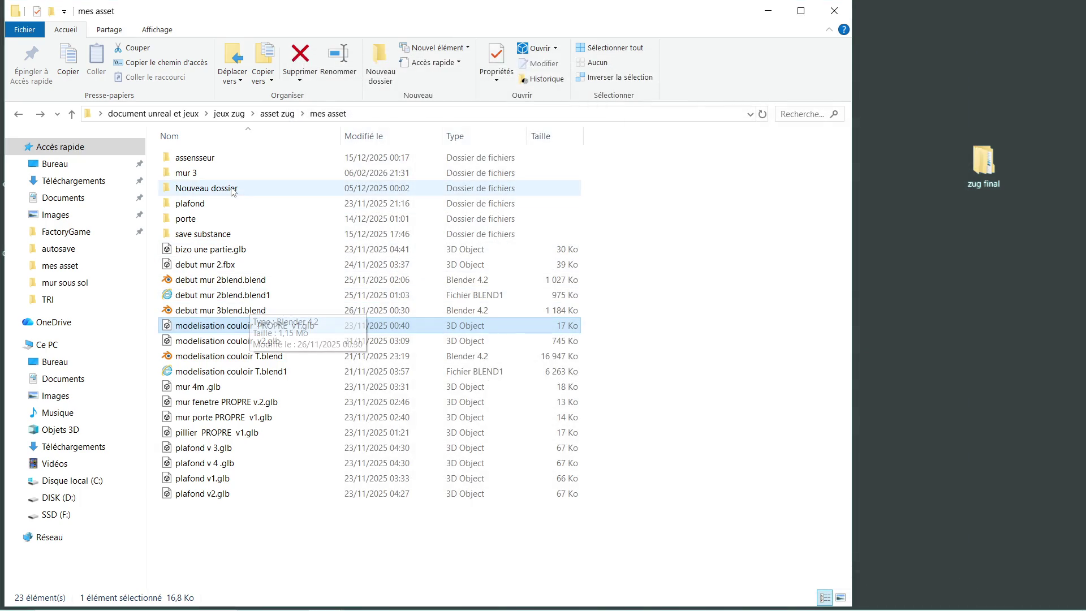
pyautogui.doubleClick(211, 178)
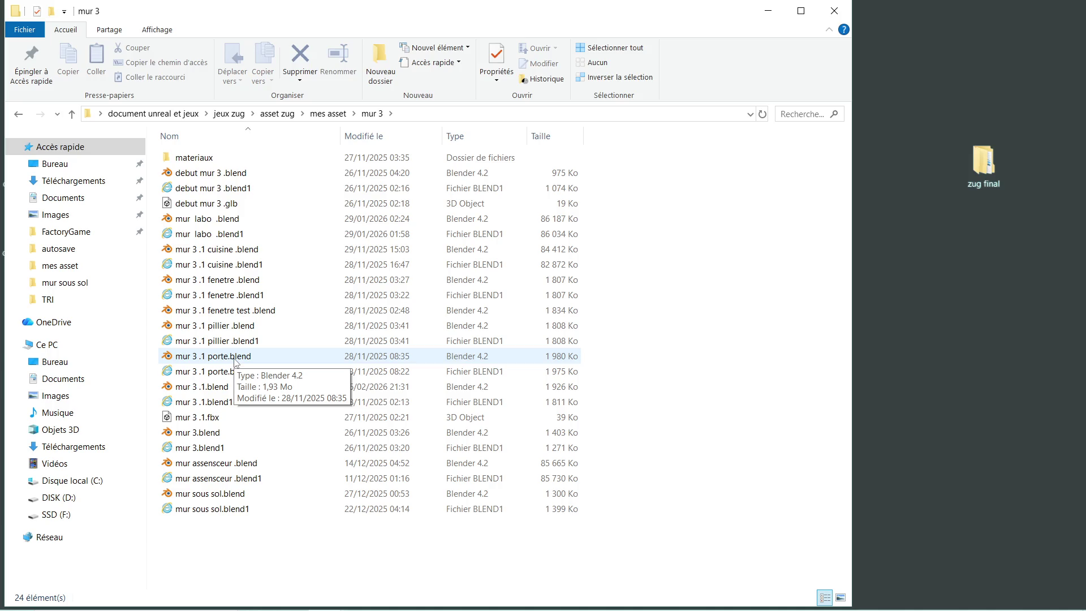
pyautogui.doubleClick(234, 359)
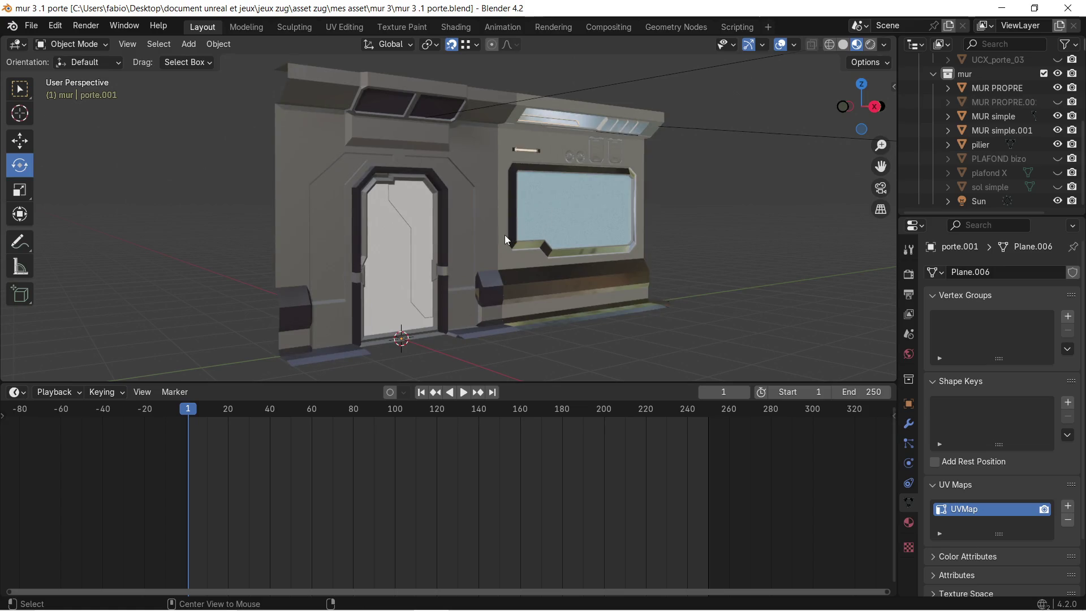
pyautogui.click(541, 233)
pyautogui.moveTo(564, 219); pyautogui.dragTo(375, 222)
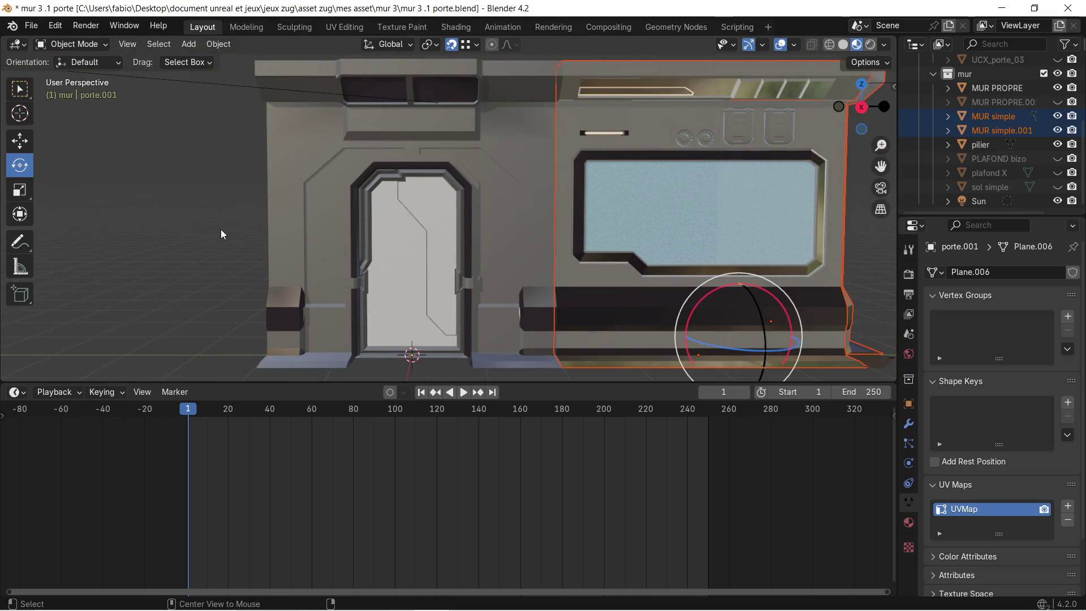
pyautogui.click(242, 239)
pyautogui.moveTo(208, 240); pyautogui.dragTo(221, 228)
pyautogui.moveTo(346, 383); pyautogui.dragTo(317, 497)
pyautogui.scroll(-3)
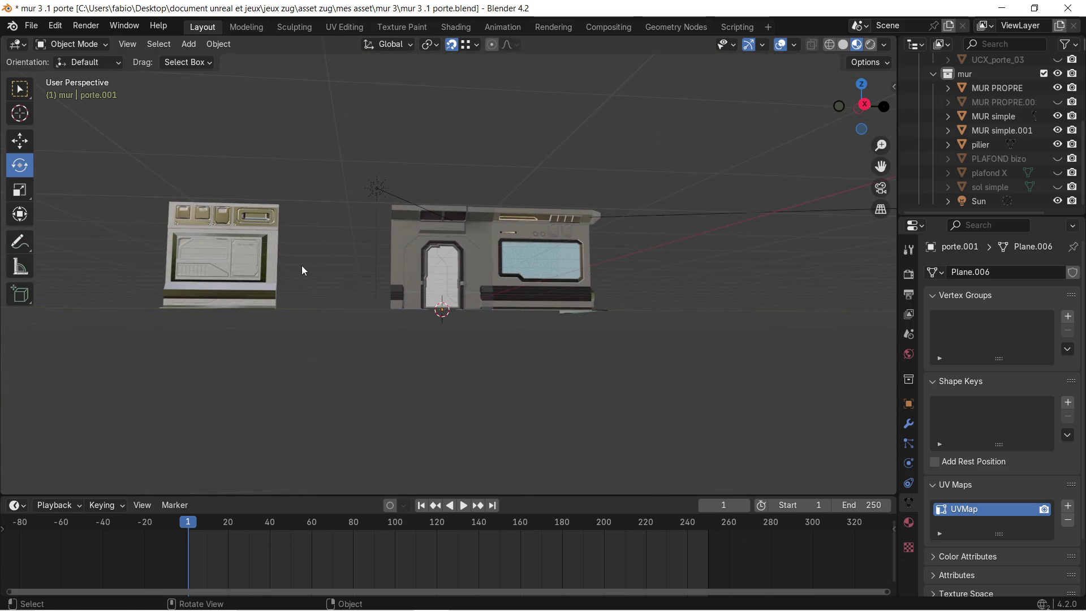
pyautogui.scroll(3)
pyautogui.moveTo(321, 269); pyautogui.dragTo(305, 271)
pyautogui.click(421, 293)
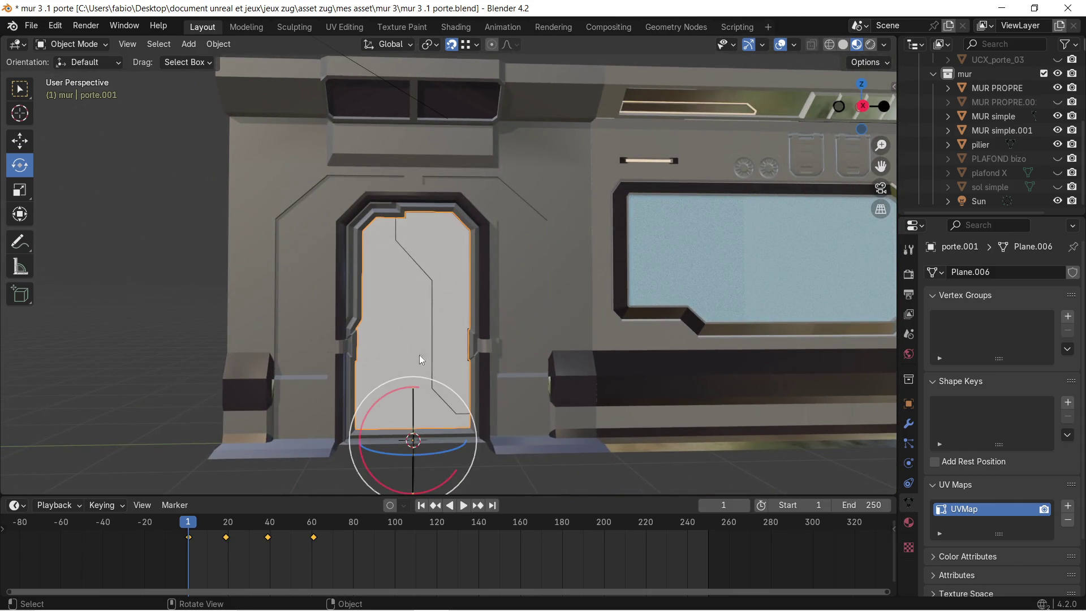
pyautogui.scroll(-3)
pyautogui.click(458, 505)
pyautogui.scroll(3)
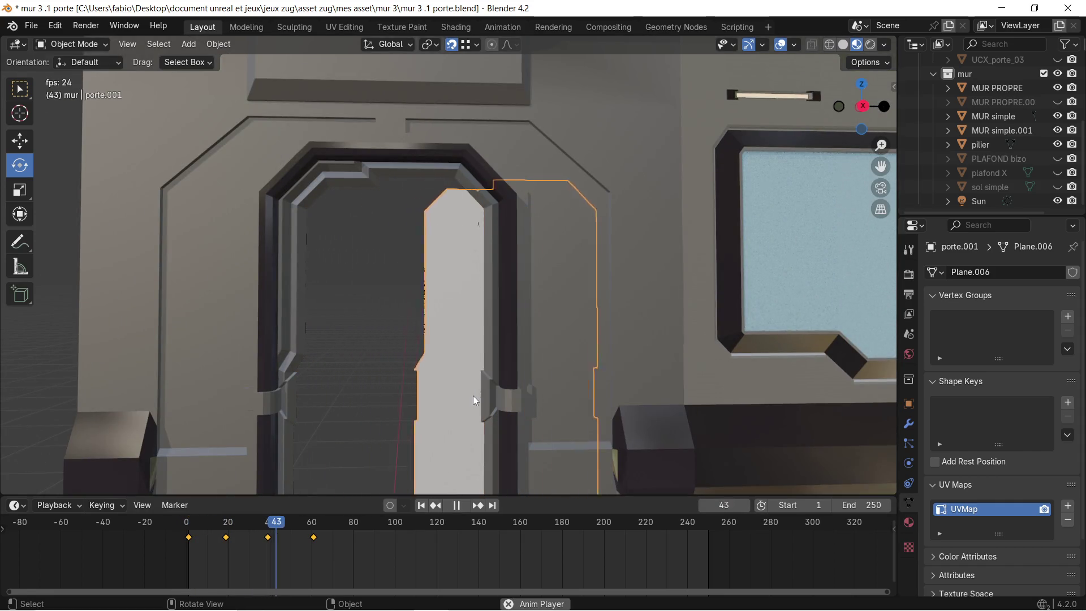
pyautogui.scroll(-3)
pyautogui.press('space')
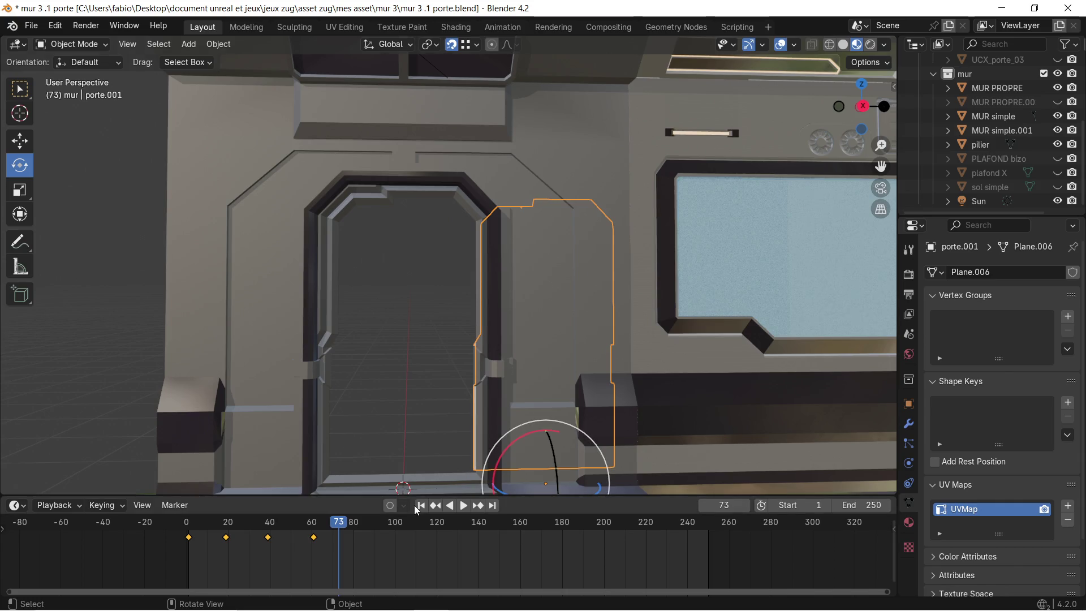
pyautogui.click(416, 504)
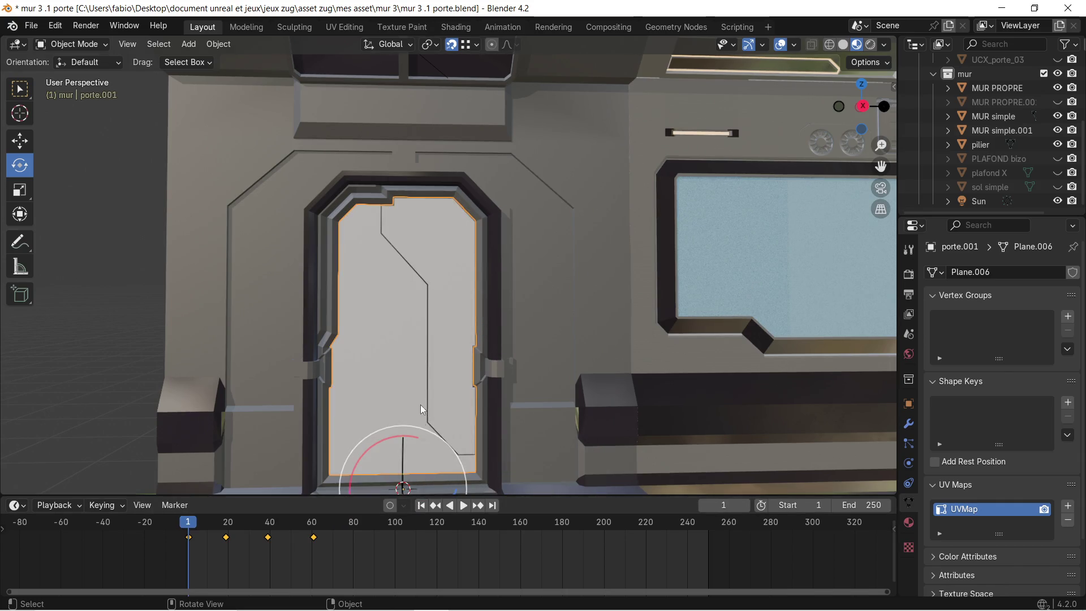
pyautogui.scroll(-3)
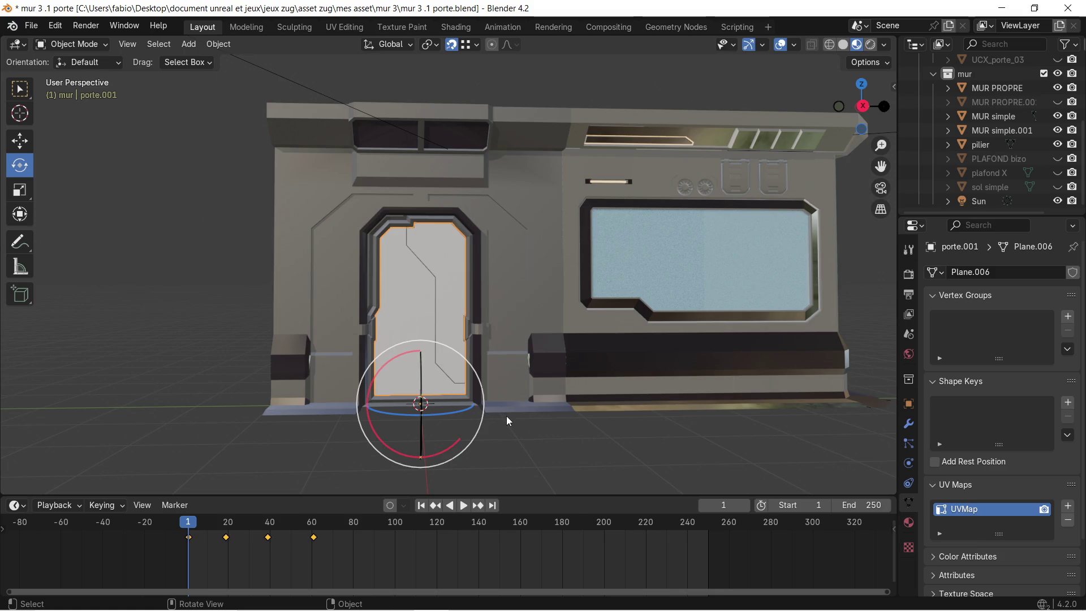
pyautogui.press('g')
pyautogui.press('y')
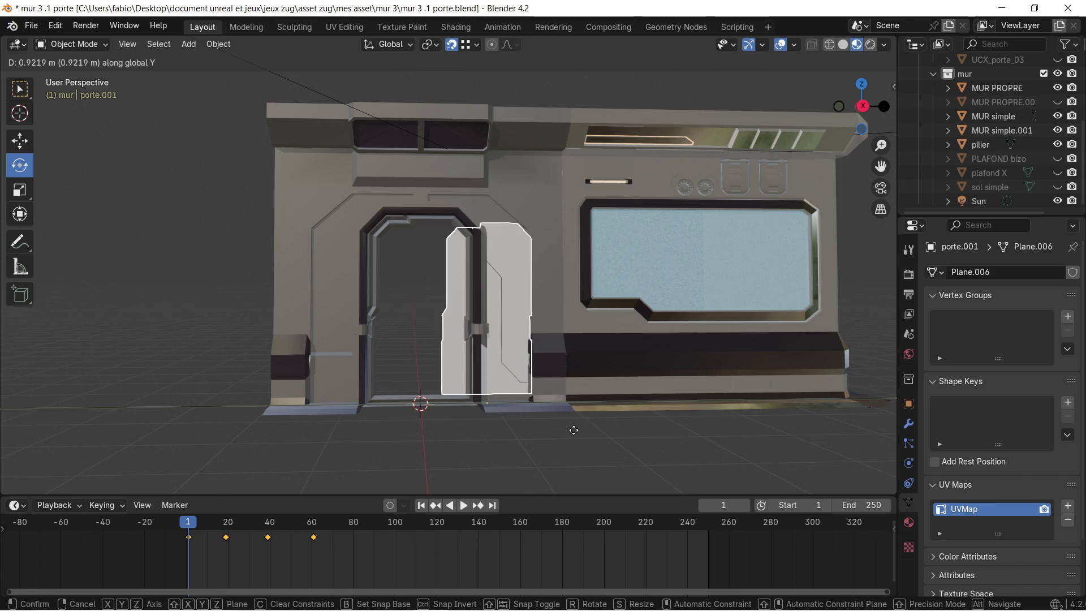
pyautogui.click(571, 429)
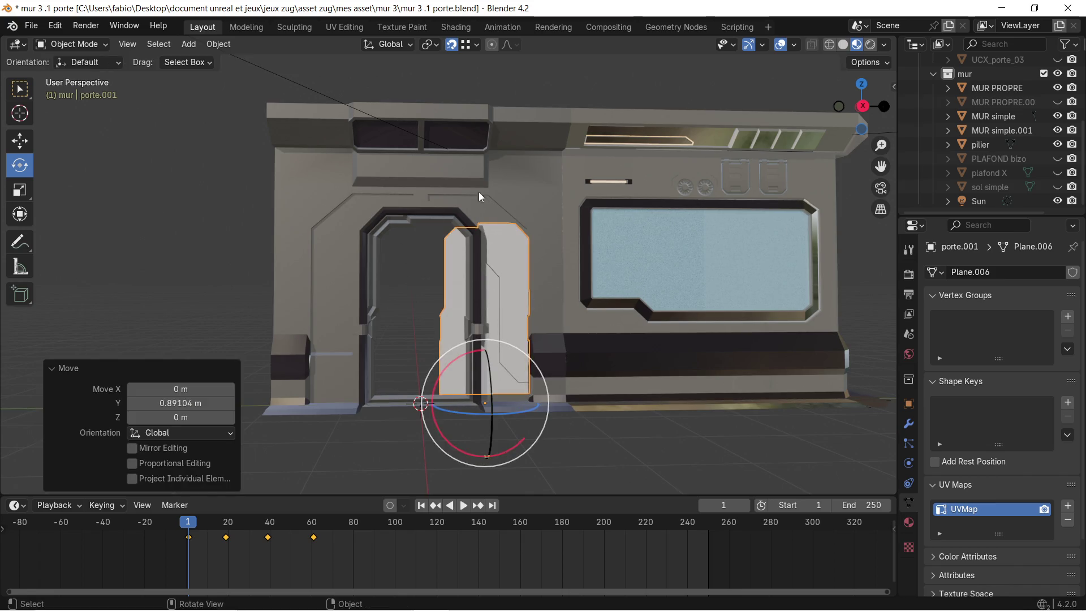
pyautogui.click(1069, 7)
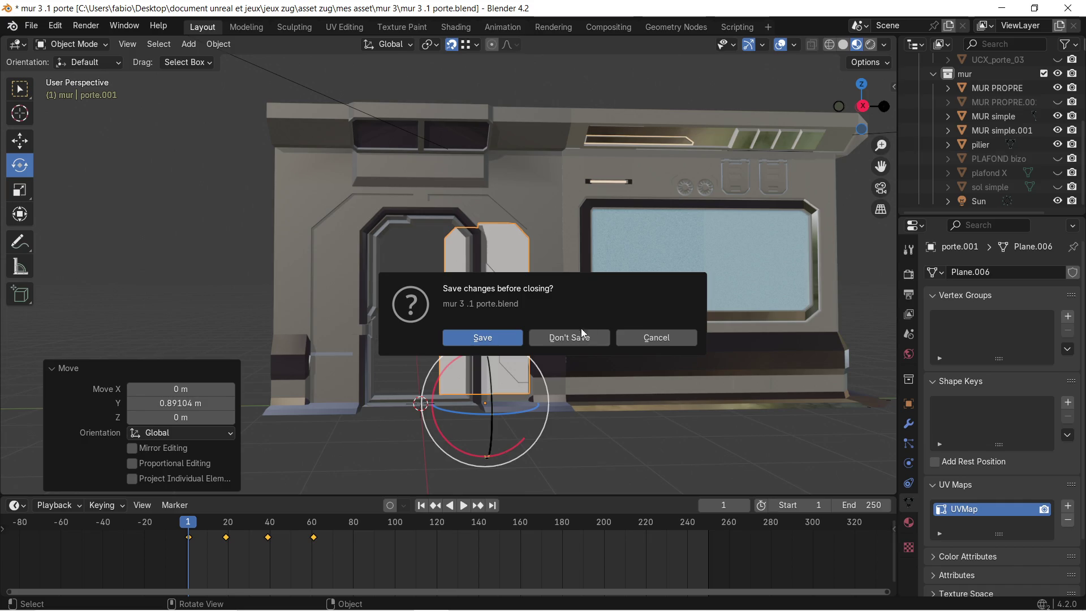
pyautogui.click(582, 330)
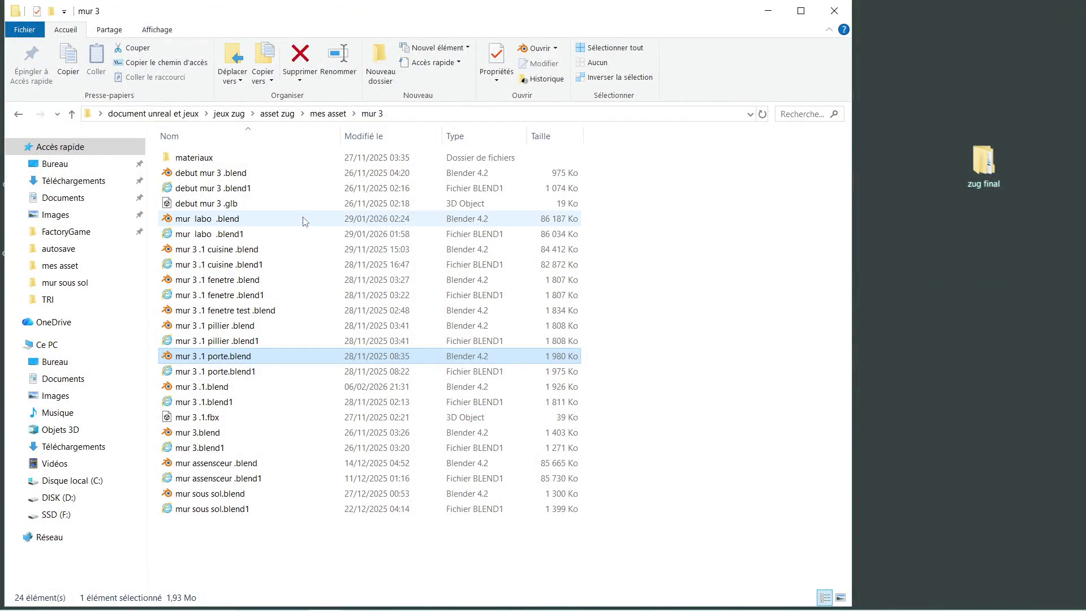
# Step: Look inside the porte and Nouveau dossier folders, returning to mes asset each time
pyautogui.click(19, 114)
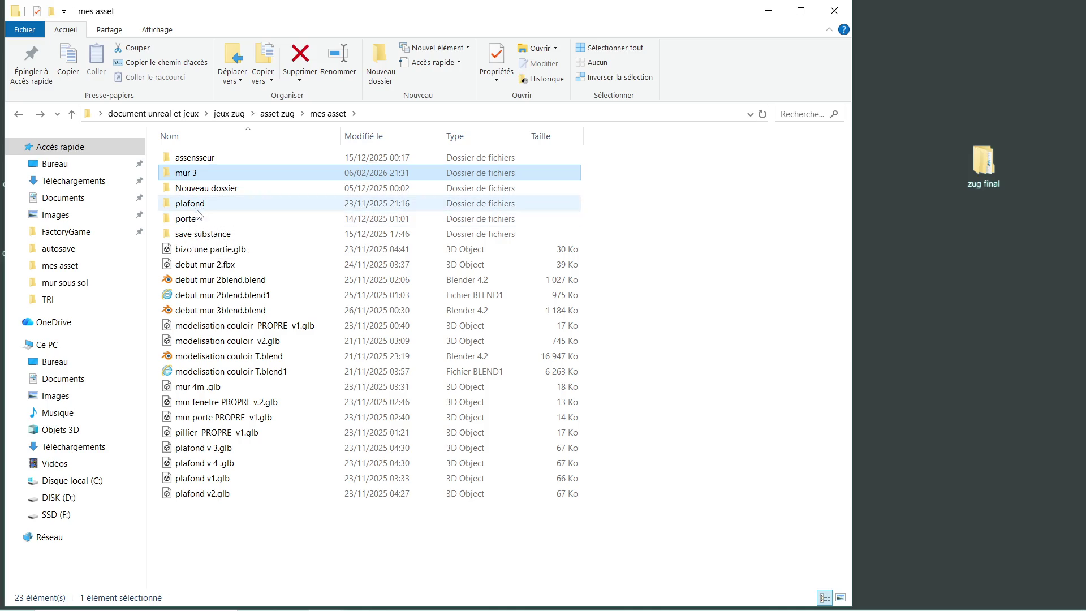
pyautogui.doubleClick(204, 220)
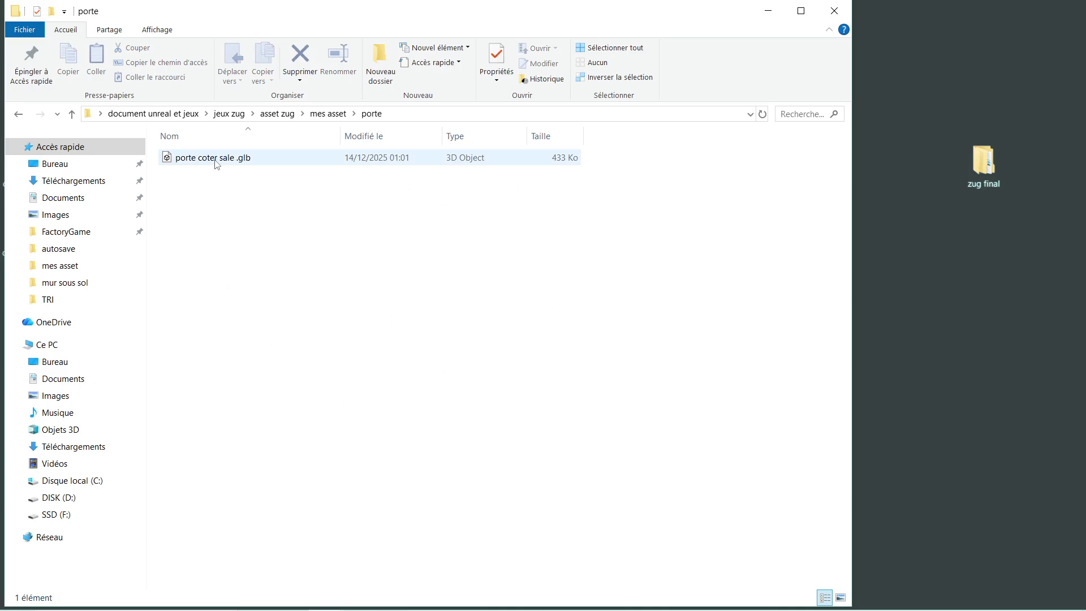
pyautogui.hotkey('alt', 'Left')
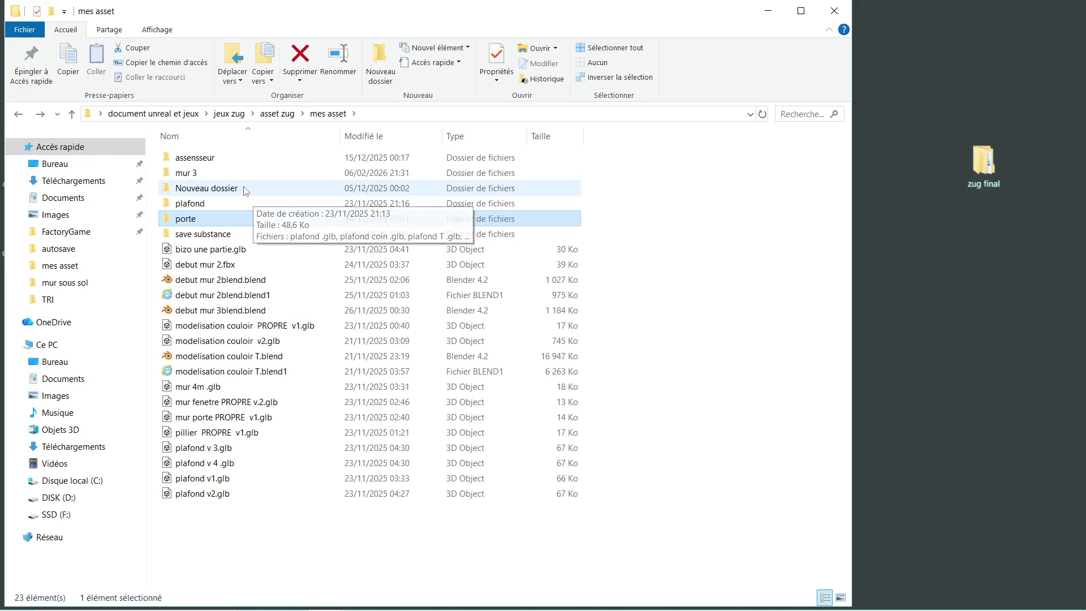
pyautogui.doubleClick(245, 189)
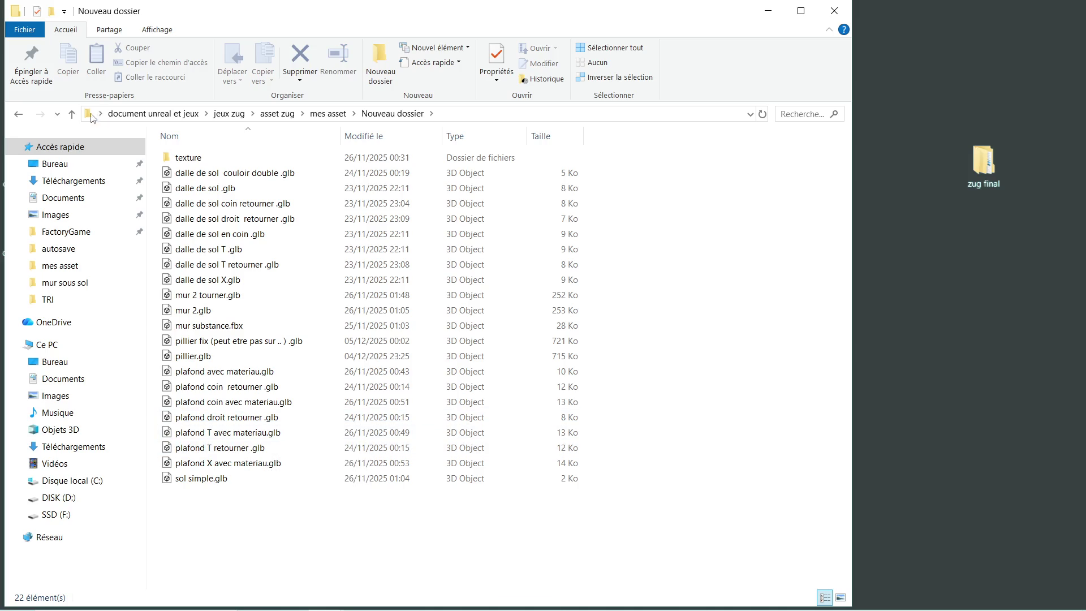
pyautogui.click(16, 115)
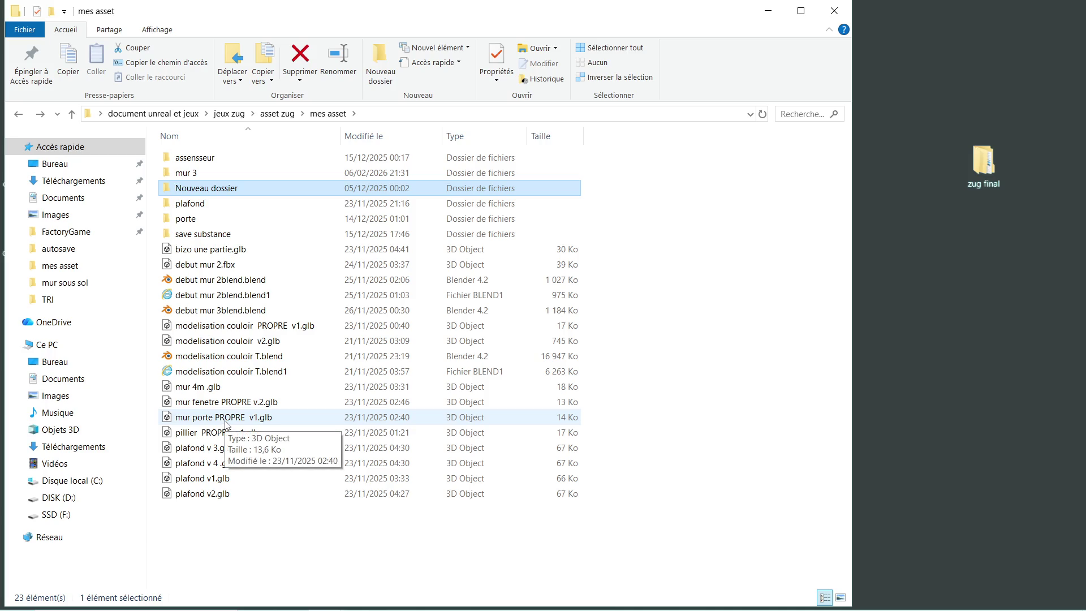
# Step: Preview mur porte PROPRE v1.glb, then go up to asset zug and open asset final
pyautogui.doubleClick(226, 420)
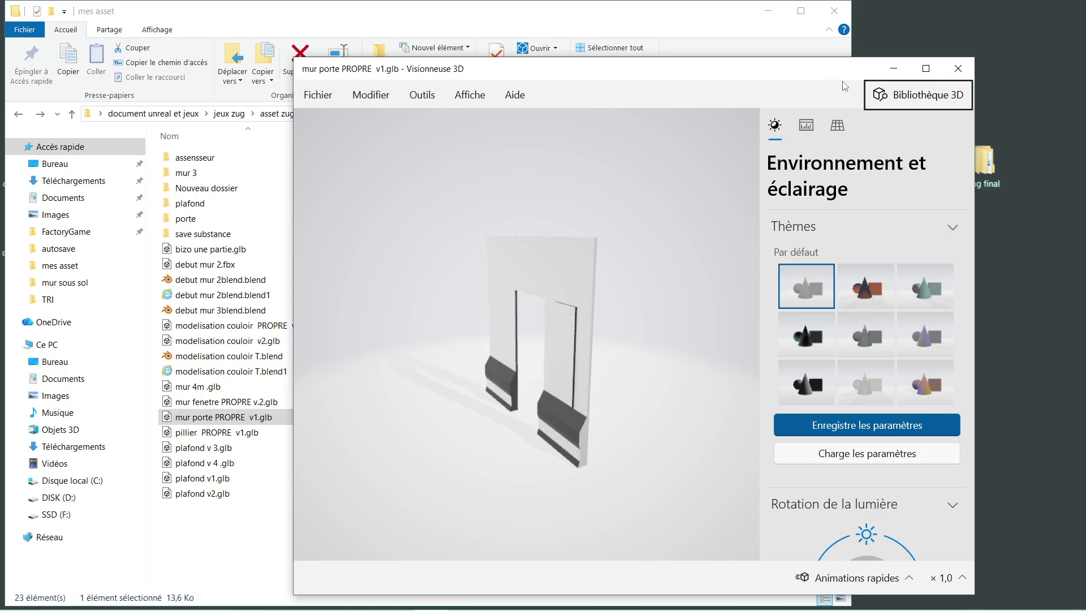
pyautogui.click(958, 68)
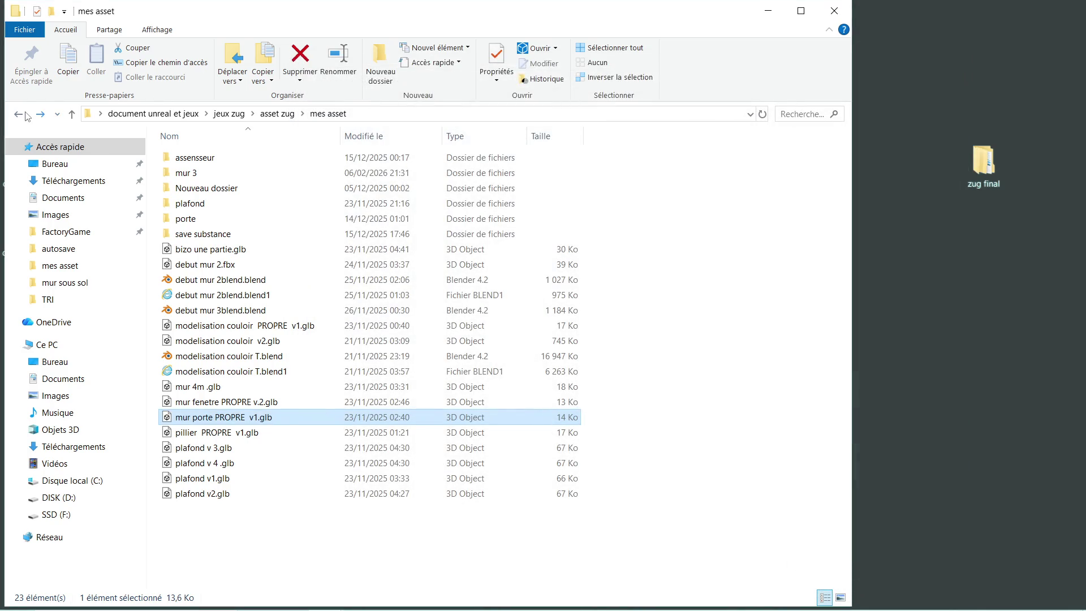
pyautogui.click(18, 115)
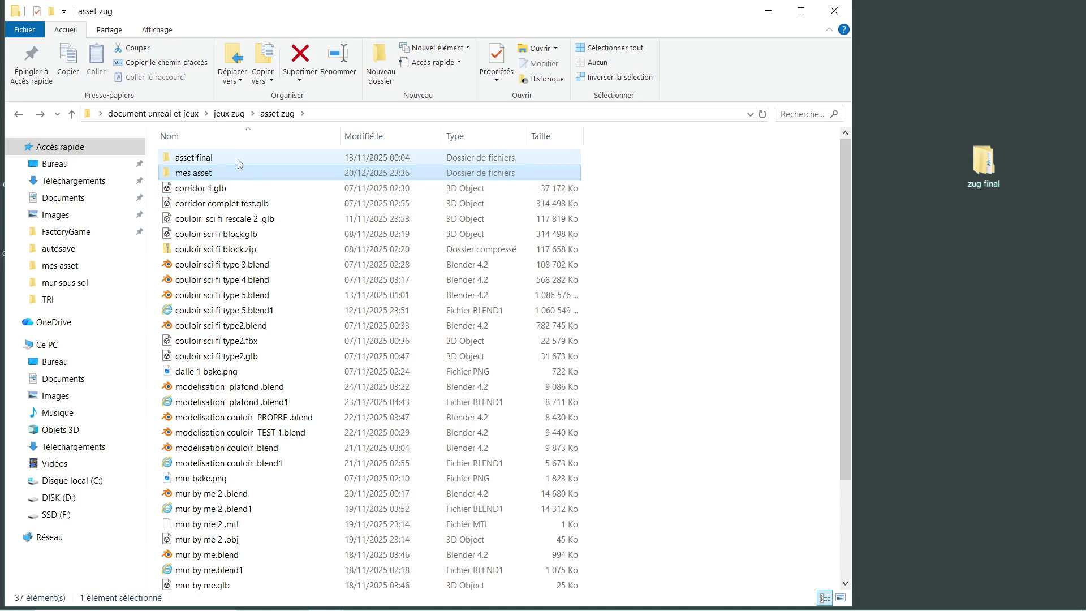
pyautogui.doubleClick(237, 159)
pyautogui.click(236, 158)
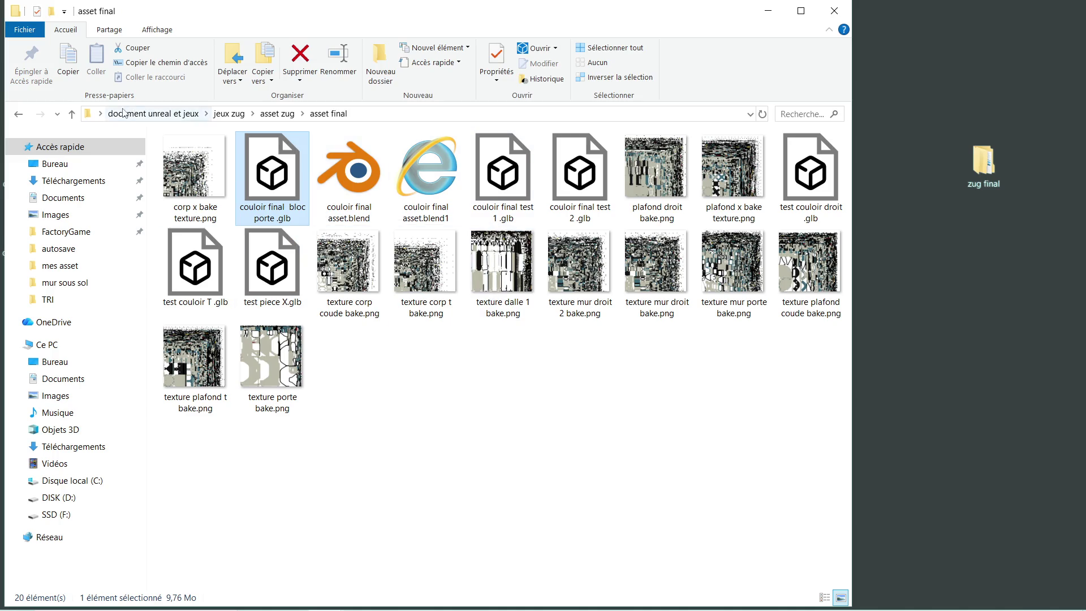
# Step: Back out to jeux zug, peek into MESH COULOIR, then go up to document unreal et jeux
pyautogui.click(22, 113)
pyautogui.click(21, 113)
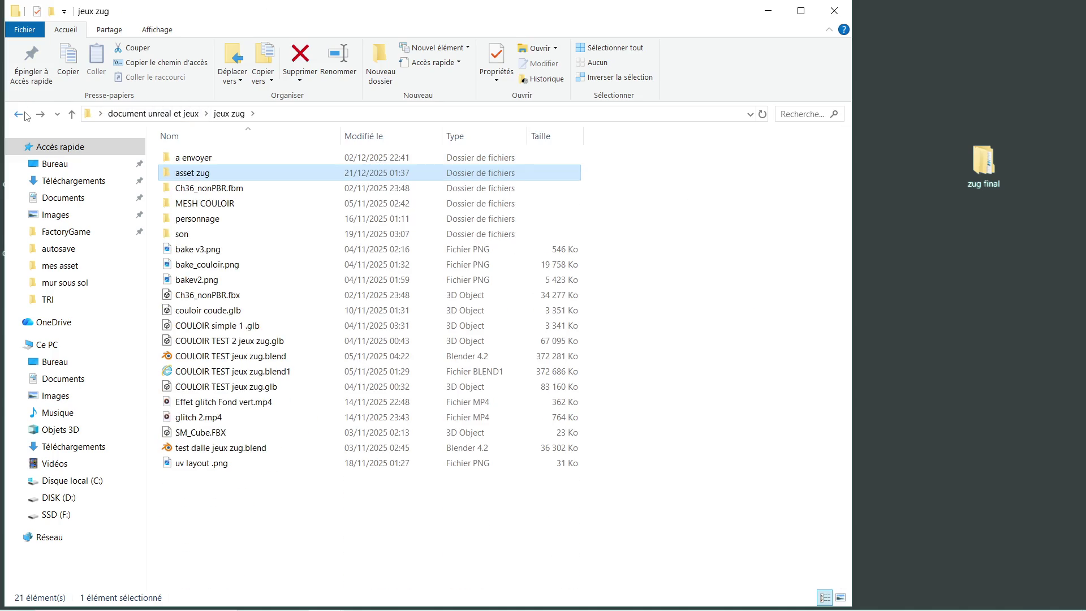
pyautogui.doubleClick(220, 203)
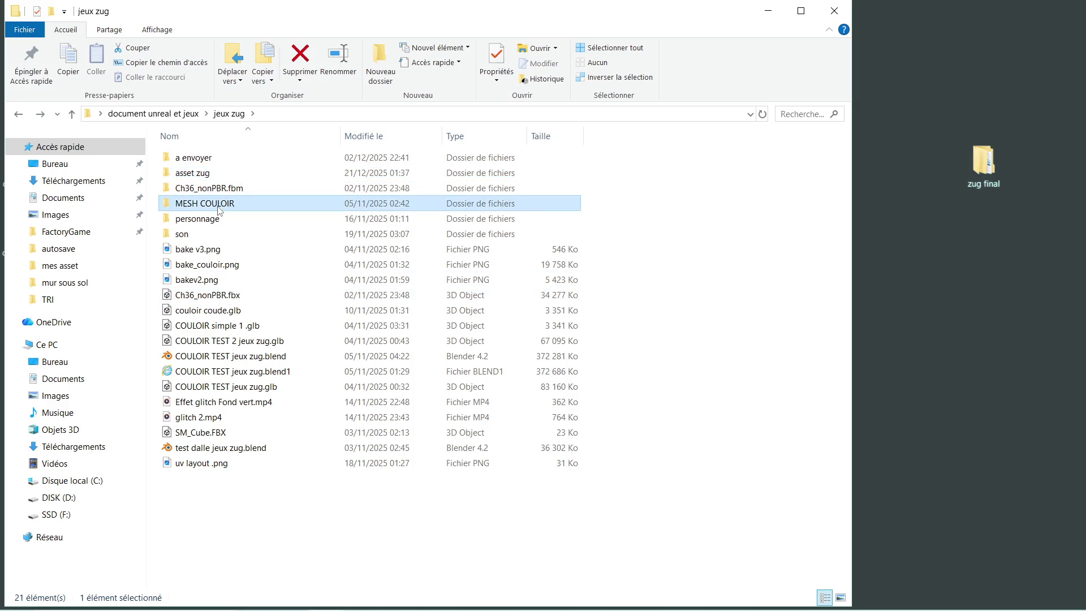
pyautogui.hotkey('alt', 'Left')
pyautogui.click(19, 118)
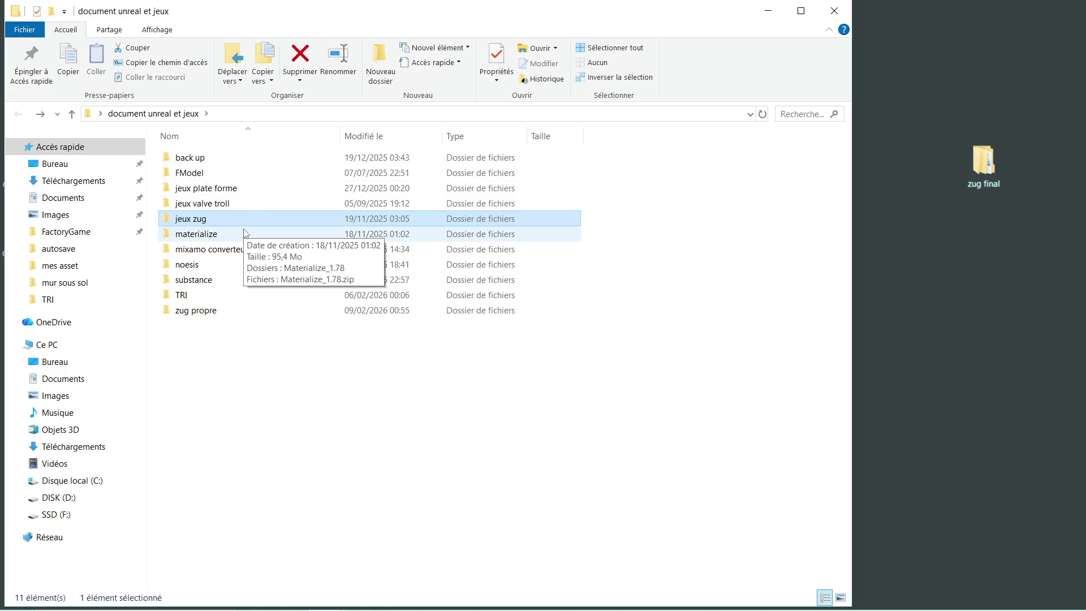
# Step: In zug propre, check mur and mur couloir 2, then pick porte final .blend in porte
pyautogui.doubleClick(226, 310)
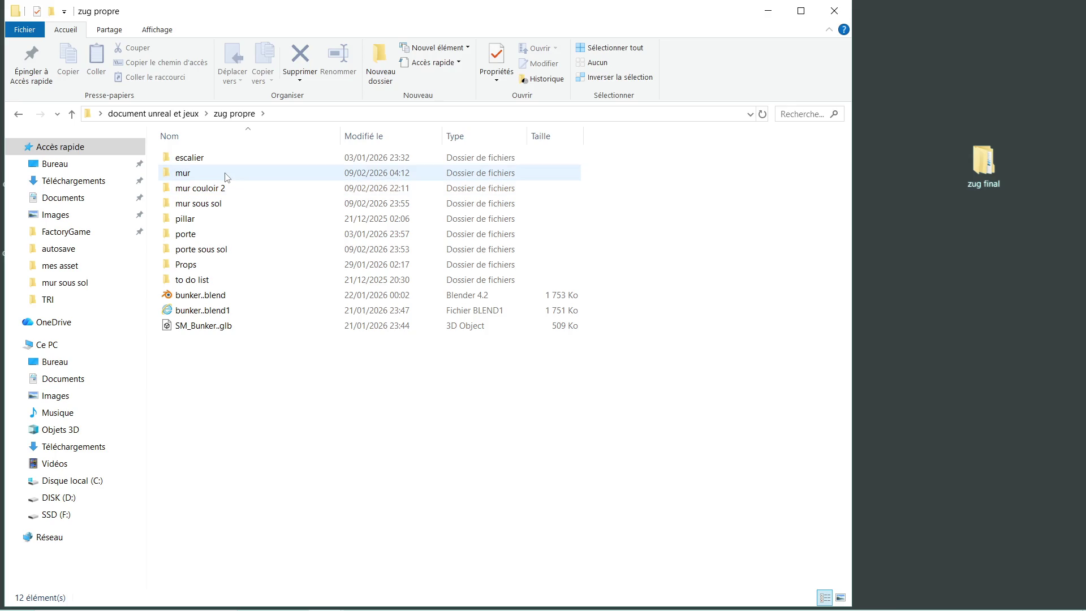
pyautogui.doubleClick(227, 173)
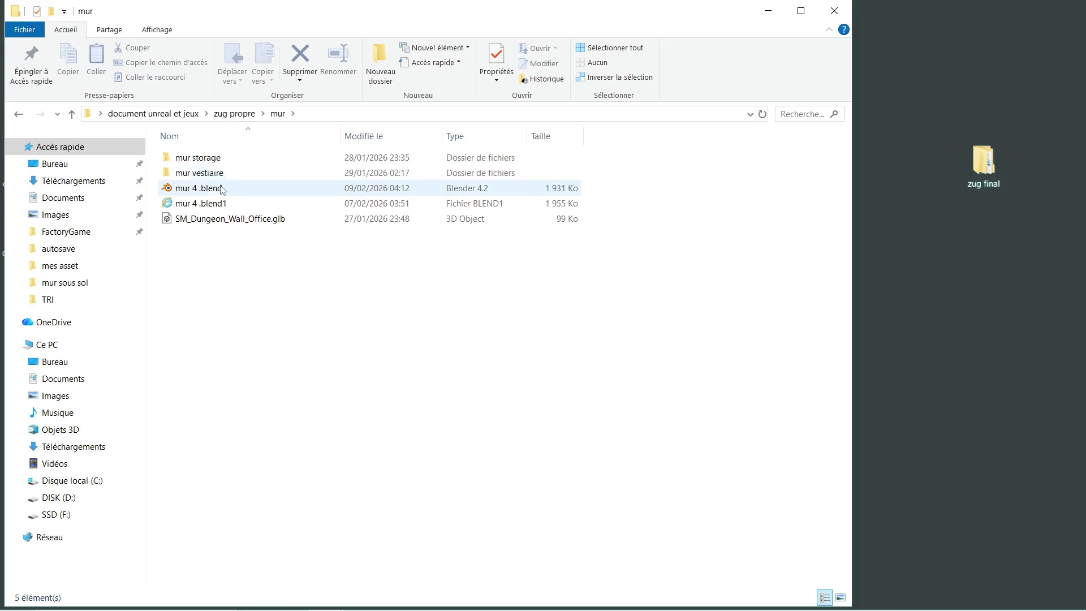
pyautogui.hotkey('alt', 'Left')
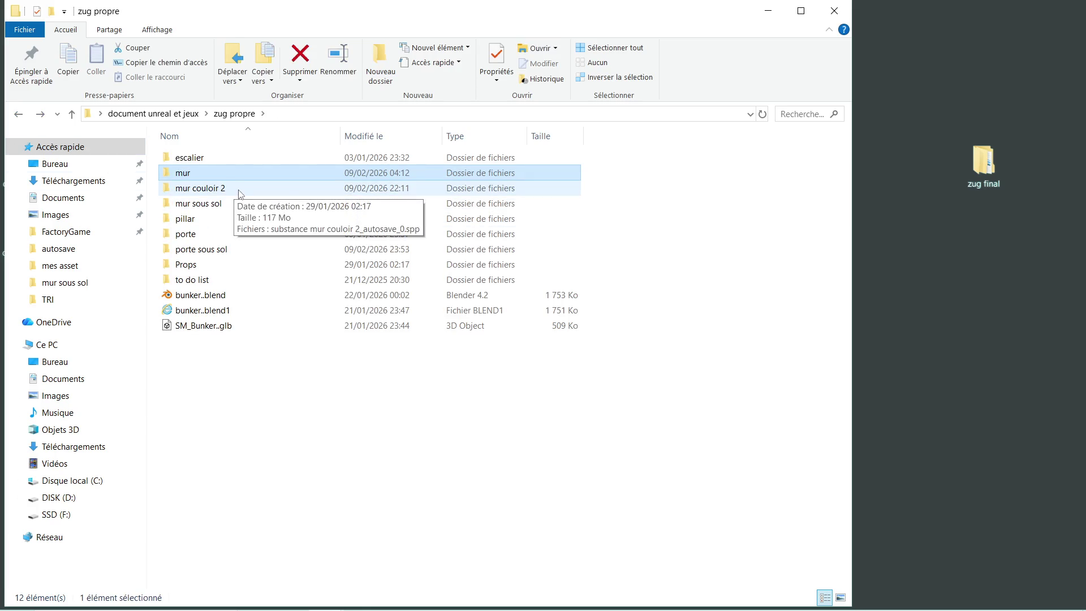
pyautogui.doubleClick(237, 193)
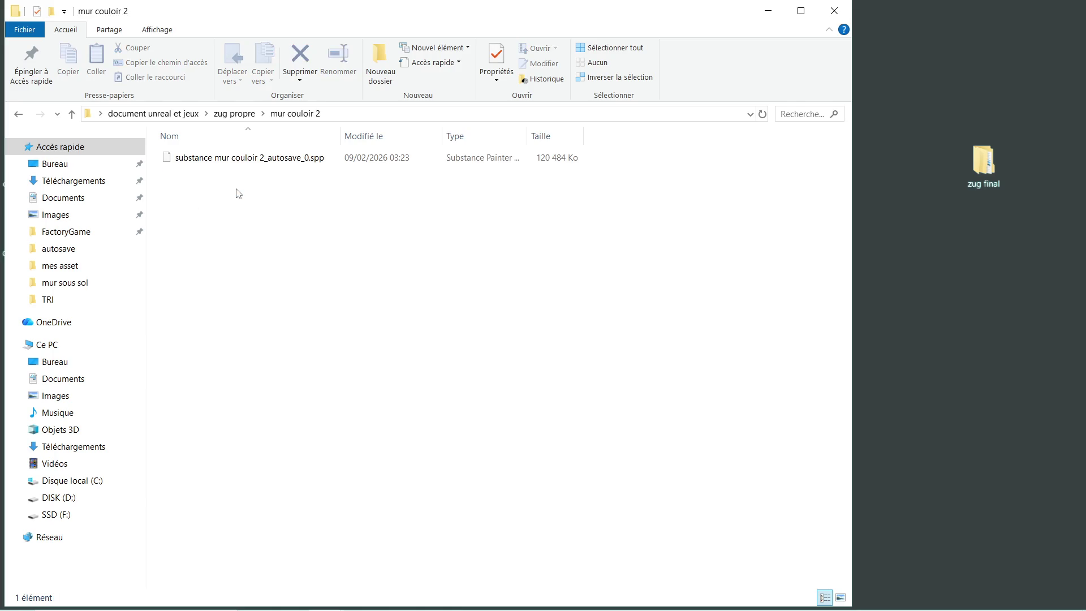
pyautogui.click(19, 113)
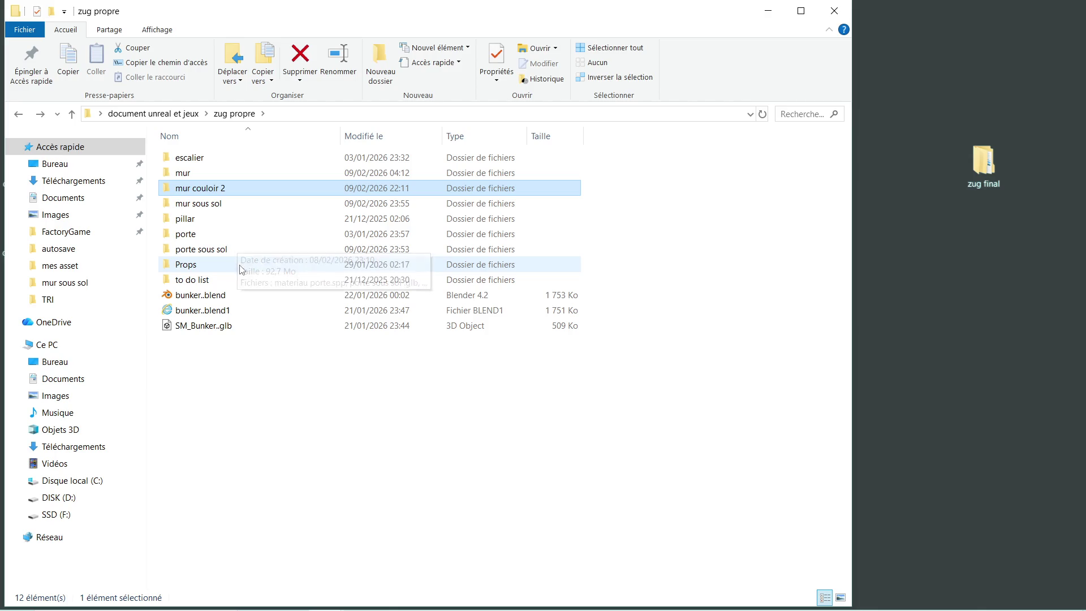
pyautogui.doubleClick(231, 238)
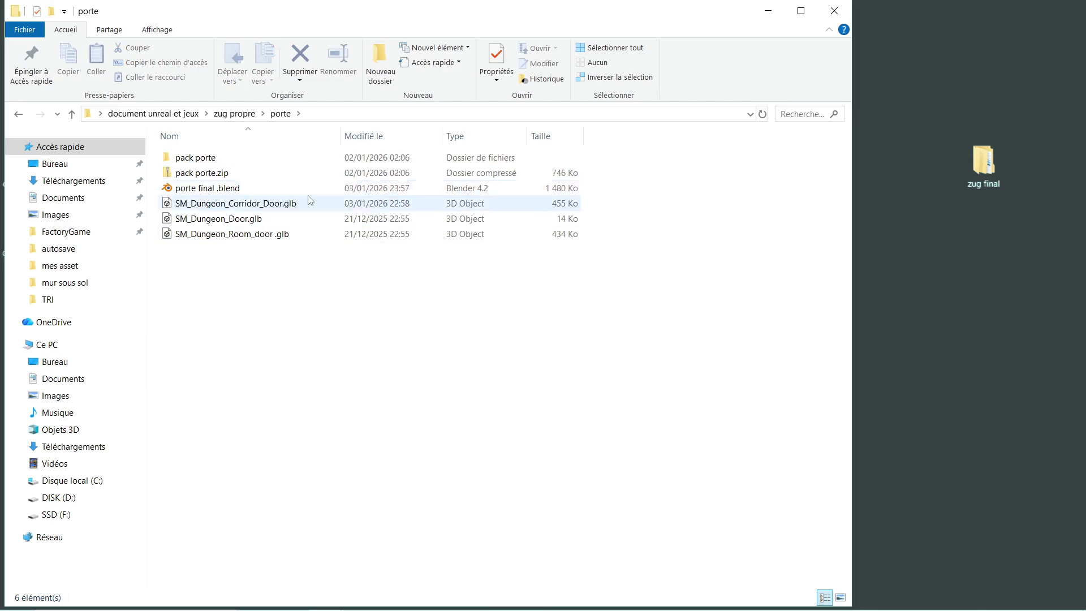
pyautogui.click(244, 189)
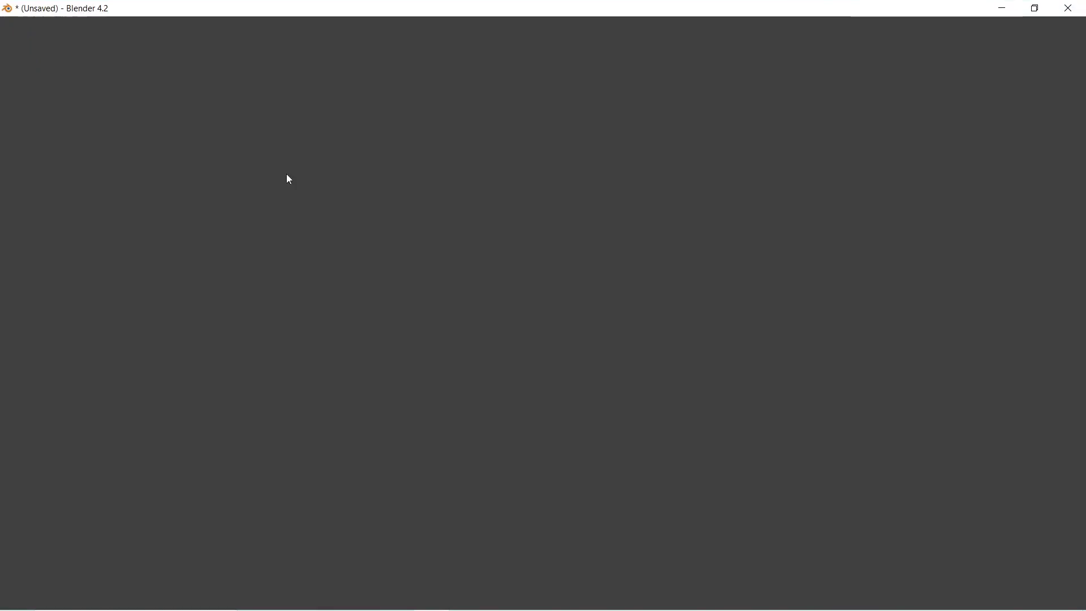
# Step: Hide the three UCX collision meshes using their Outliner eye icons
pyautogui.scroll(3)
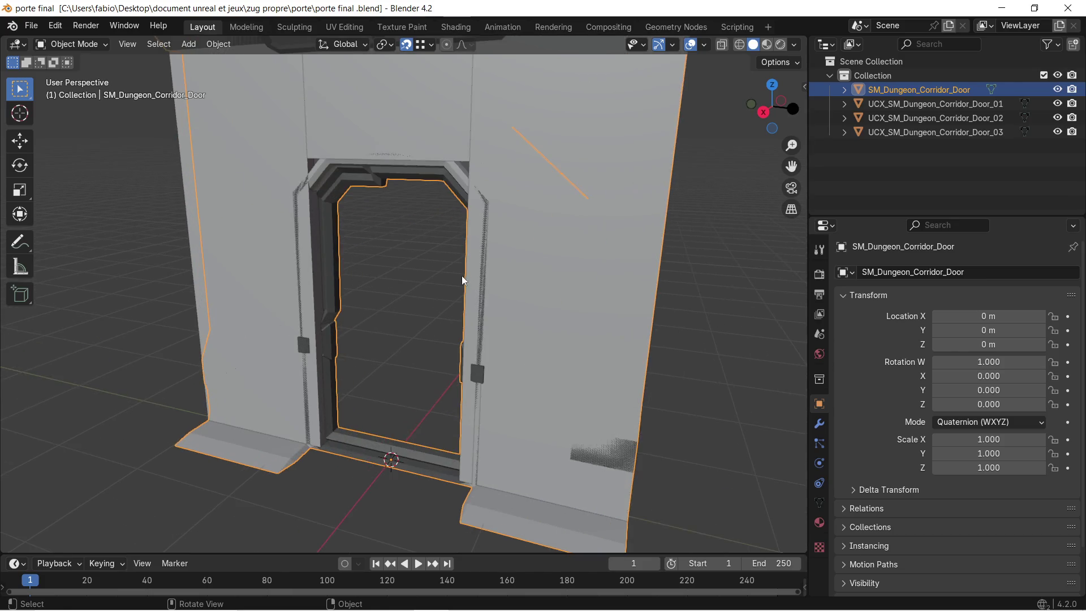
pyautogui.scroll(-3)
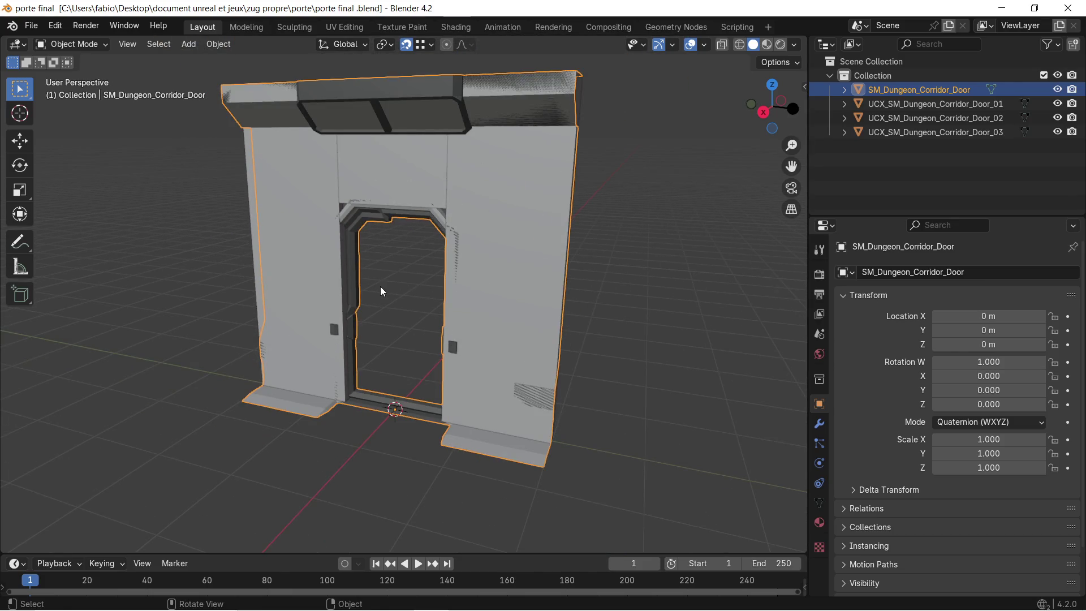
pyautogui.press('super')
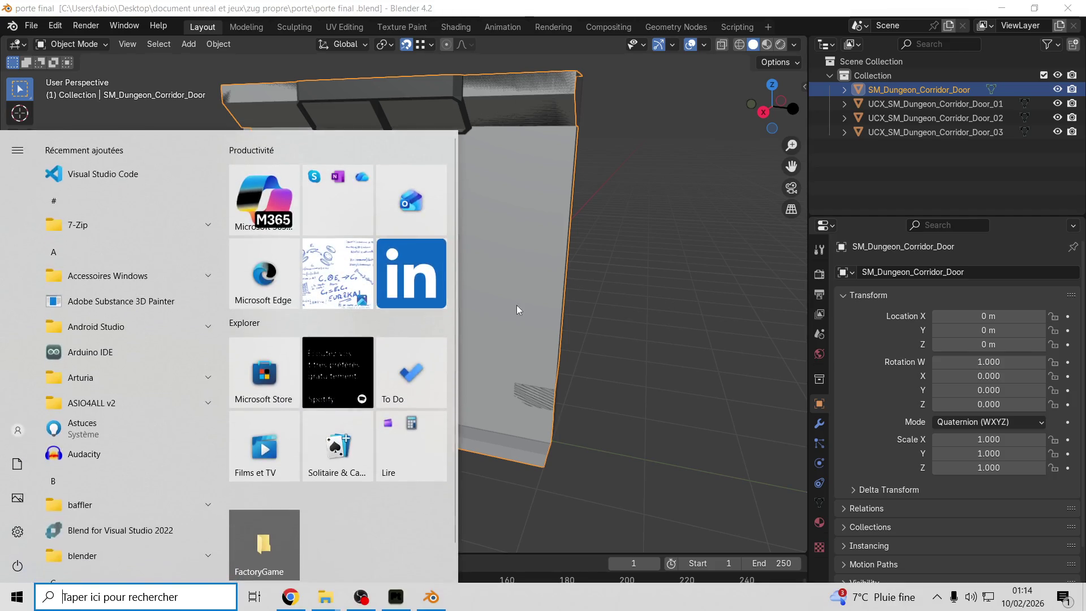
pyautogui.press('super')
pyautogui.moveTo(401, 300); pyautogui.dragTo(443, 284)
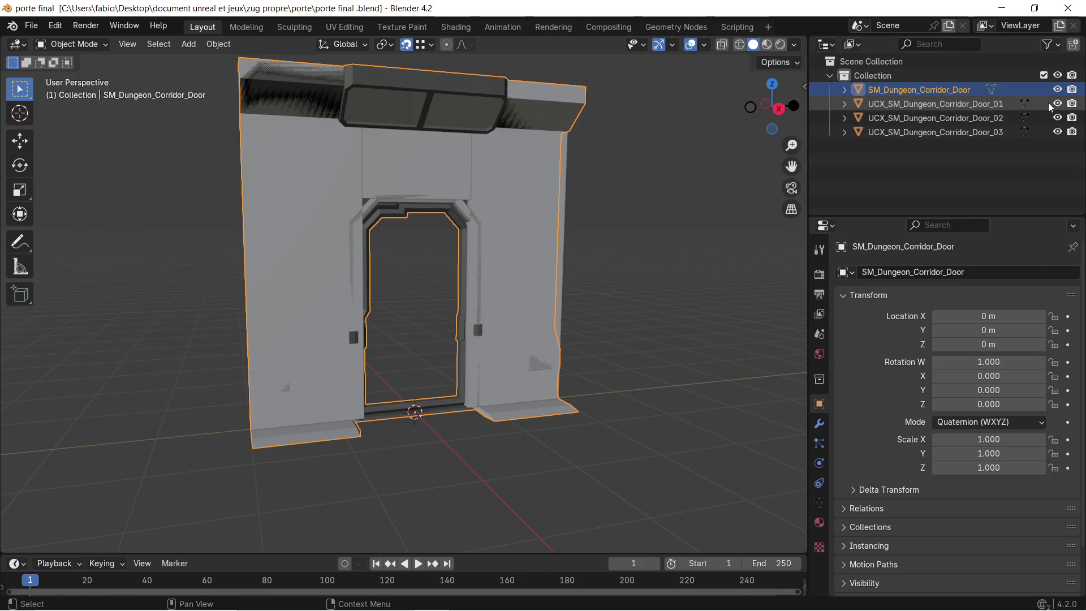
pyautogui.click(1057, 103)
pyautogui.click(1057, 118)
pyautogui.click(1057, 132)
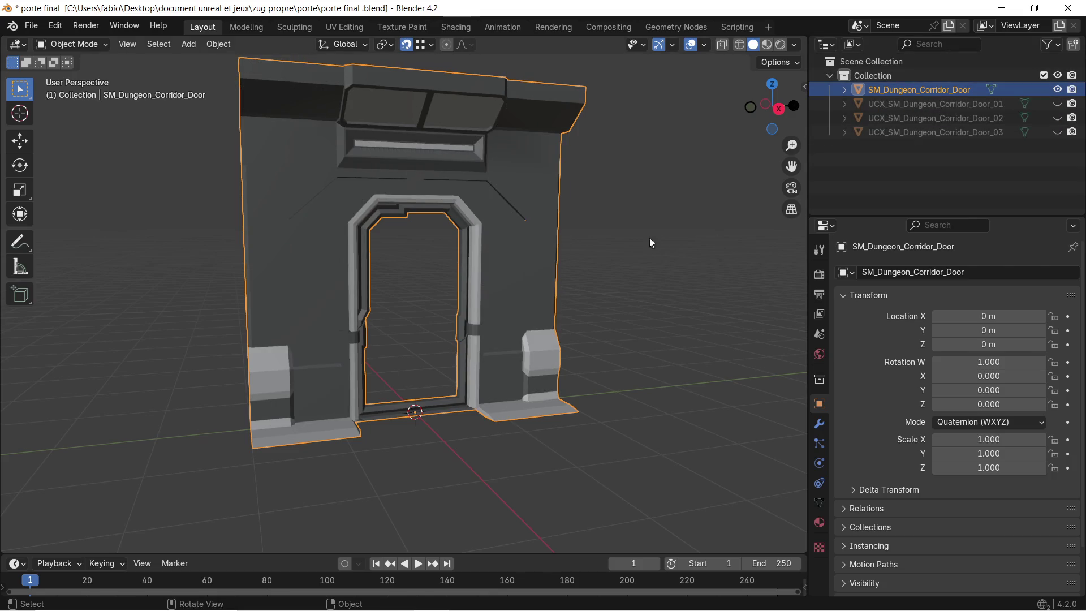
# Step: Select SM_Dungeon_Corridor_Door and inspect it from the numpad-1 front view and perspective
pyautogui.click(630, 238)
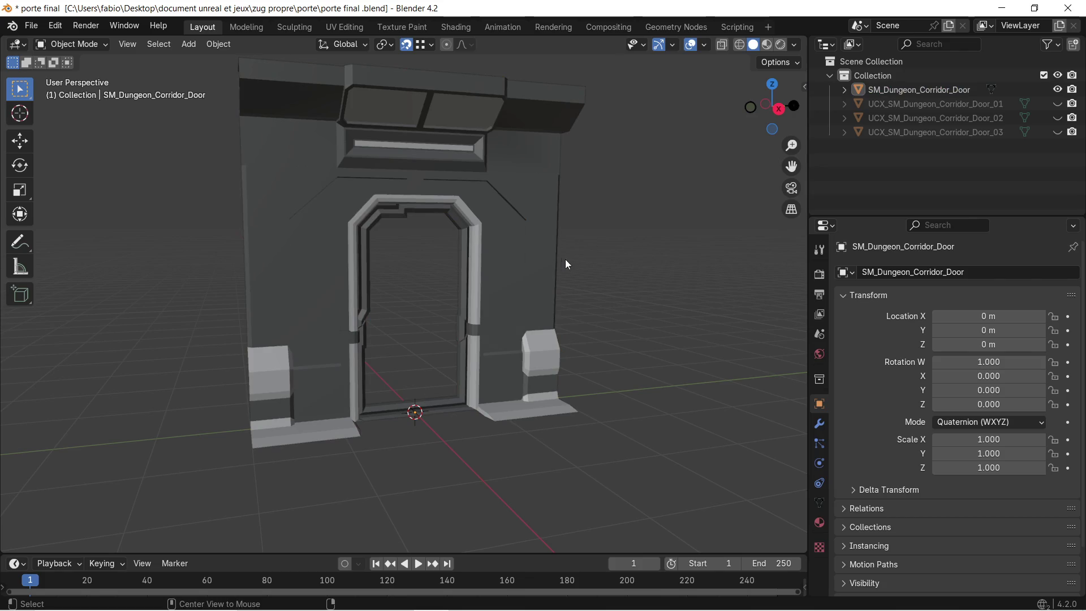
pyautogui.moveTo(626, 237); pyautogui.dragTo(600, 230)
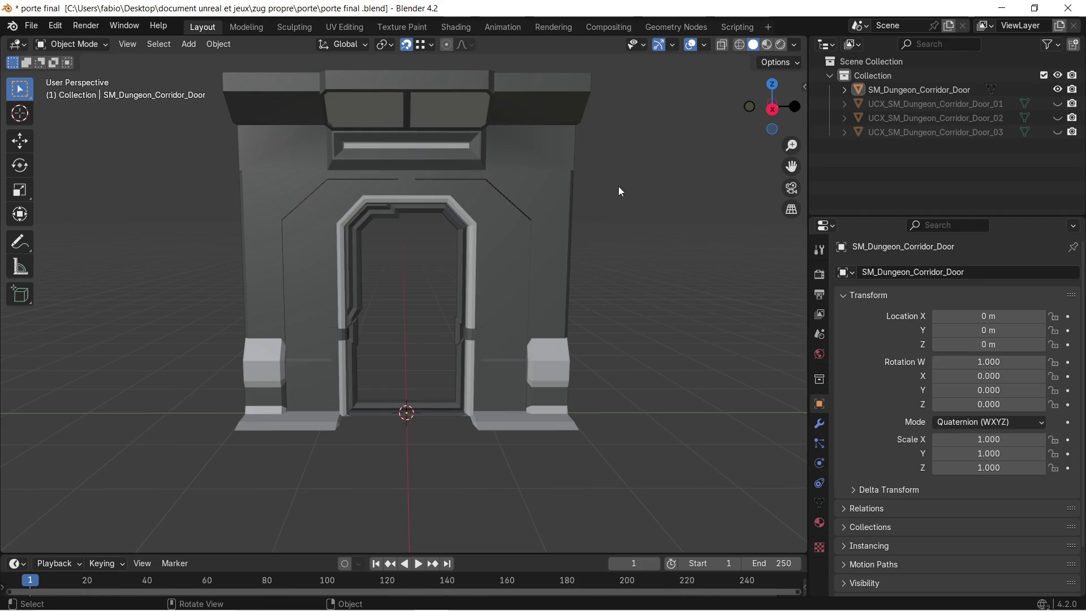
pyautogui.click(942, 91)
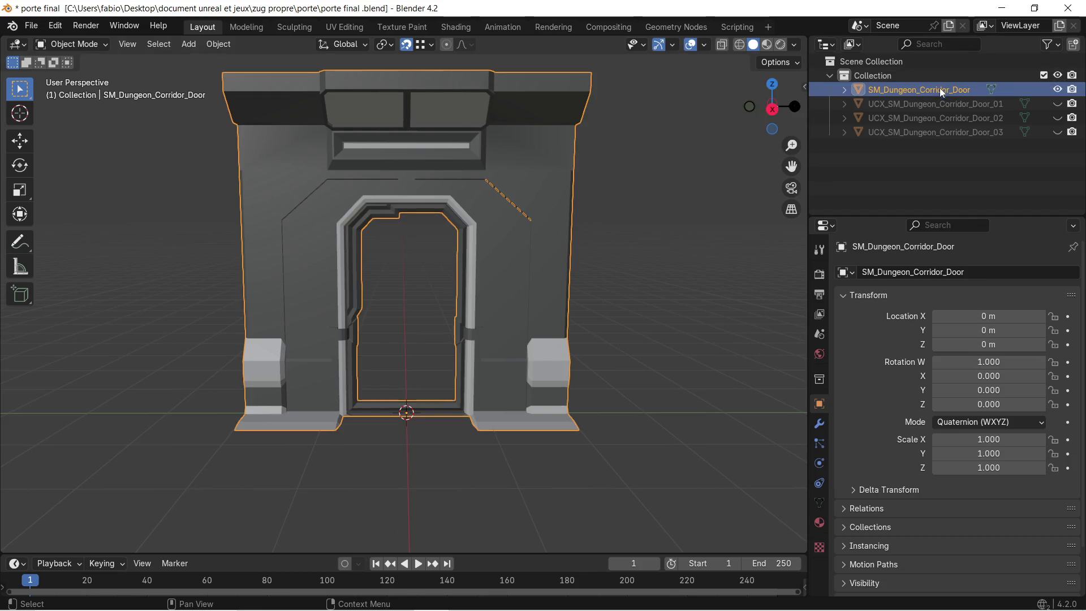
pyautogui.scroll(3)
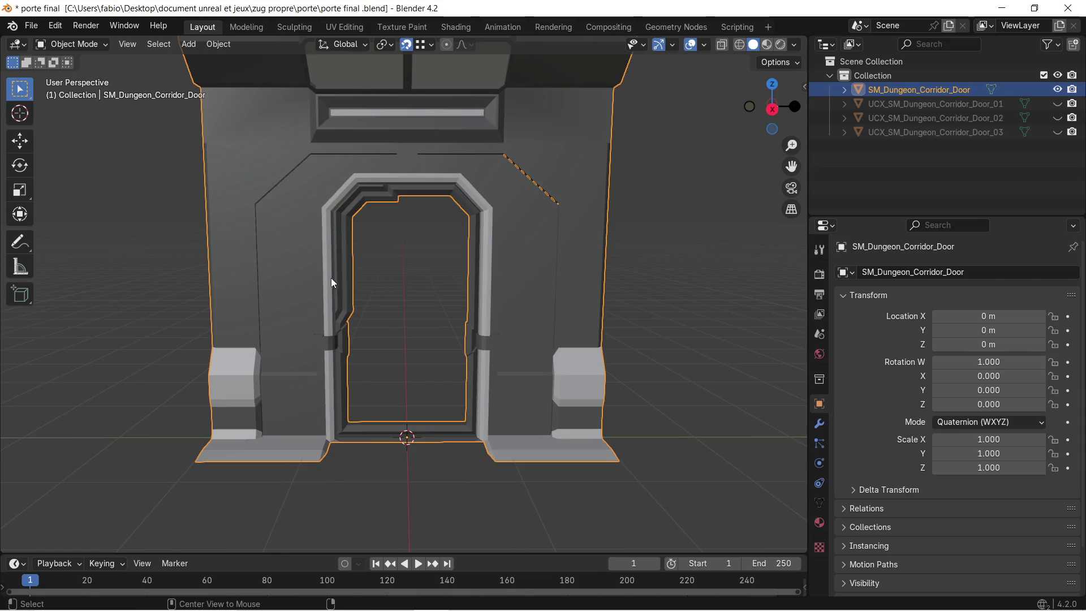
pyautogui.press('KP_1')
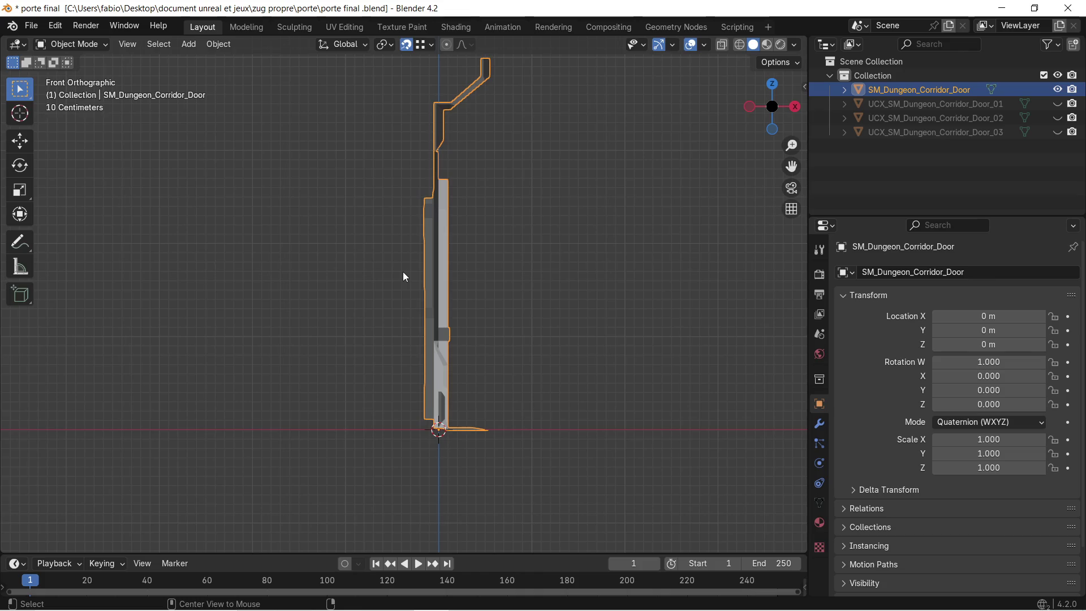
pyautogui.moveTo(473, 198); pyautogui.dragTo(324, 191)
pyautogui.scroll(-3)
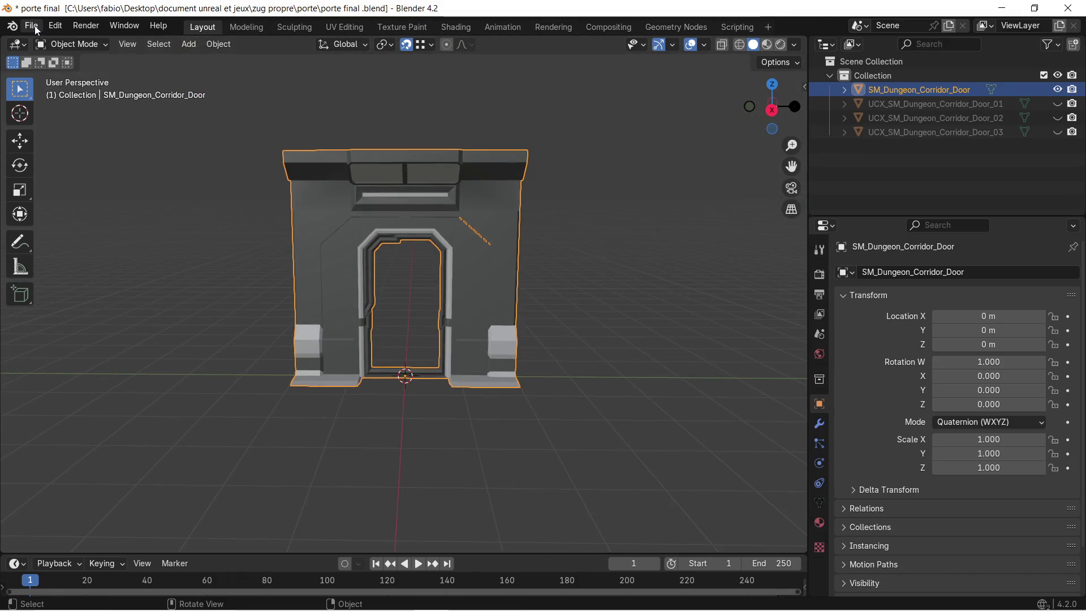
# Step: Start a glTF 2.0 (.glb/.gltf) export from the File menu
pyautogui.click(31, 25)
pyautogui.moveTo(108, 243)
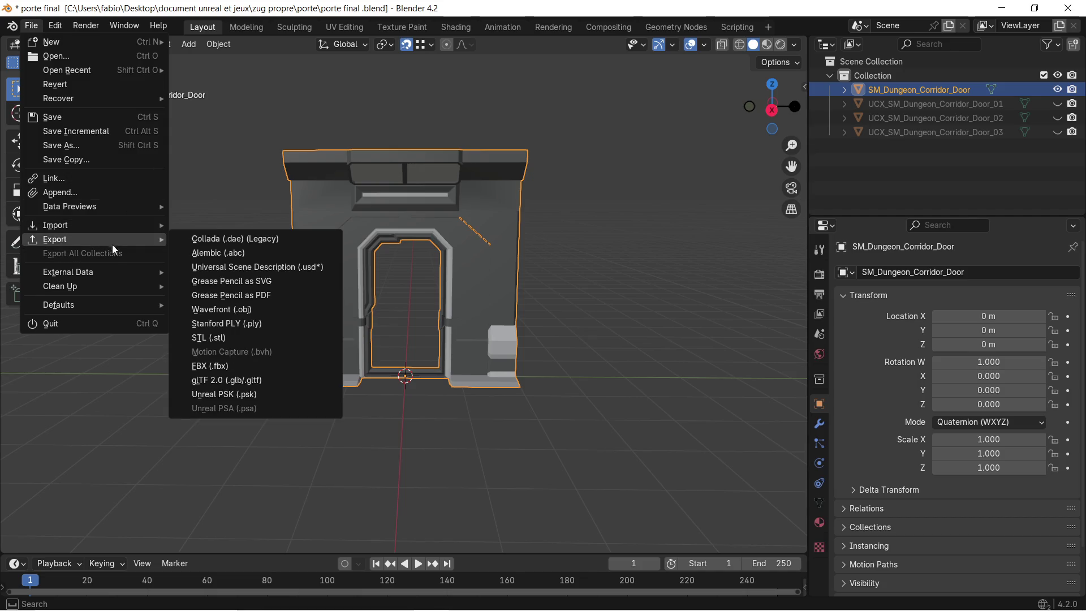
pyautogui.click(255, 377)
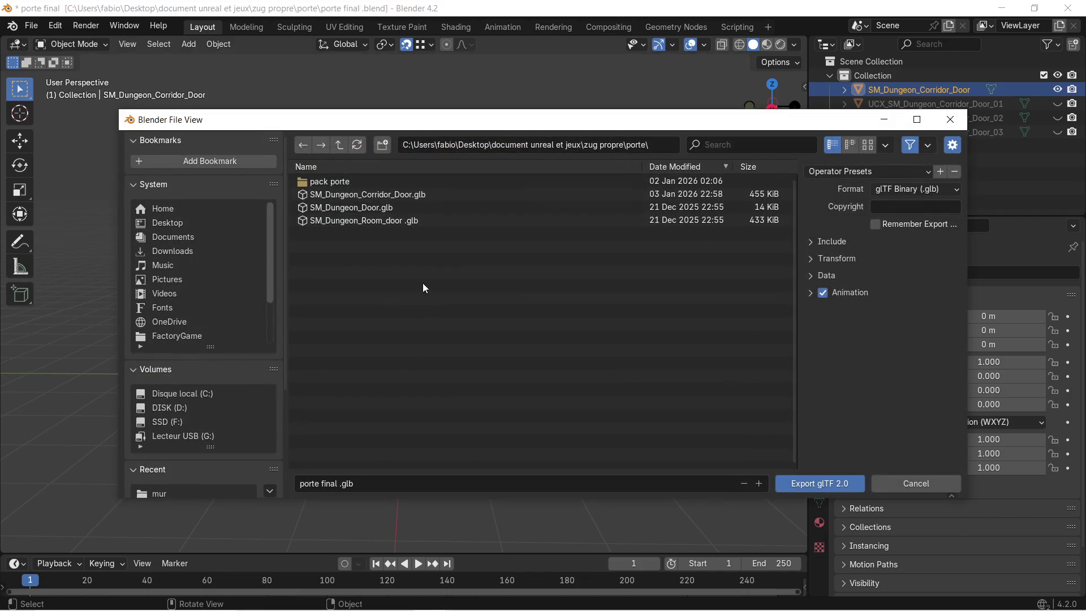
# Step: Browse the export file view to Home > Desktop > zug final > couloir > mur
pyautogui.click(208, 210)
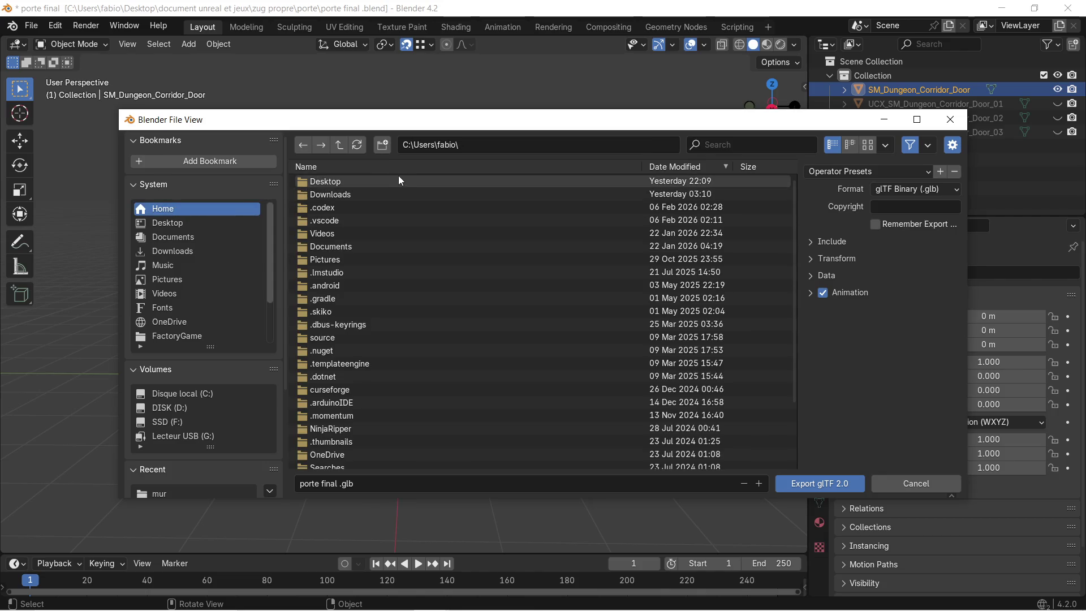
pyautogui.click(397, 180)
pyautogui.click(370, 182)
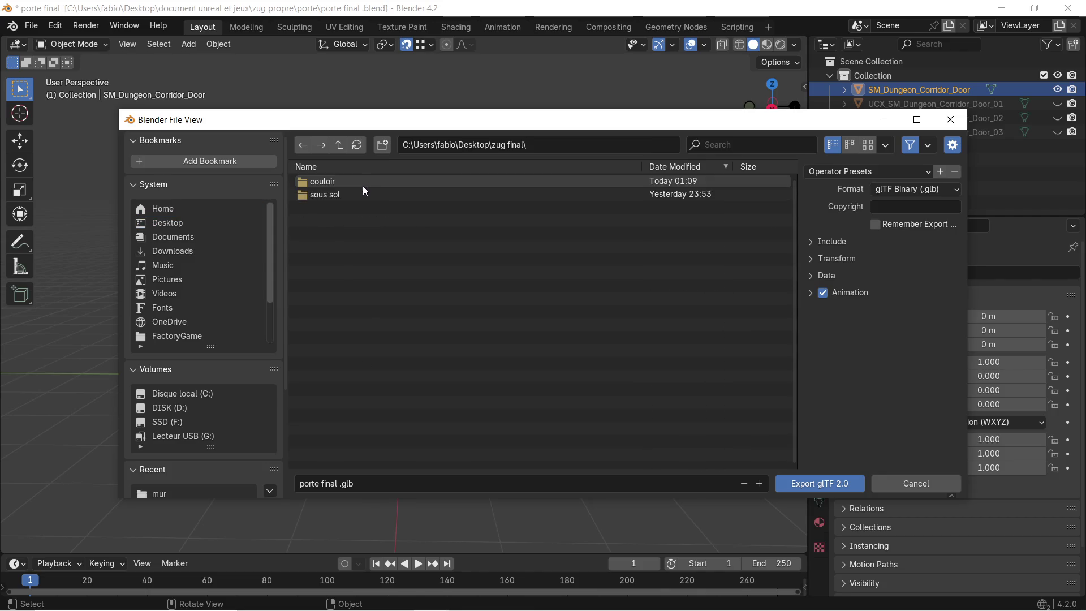
pyautogui.click(363, 187)
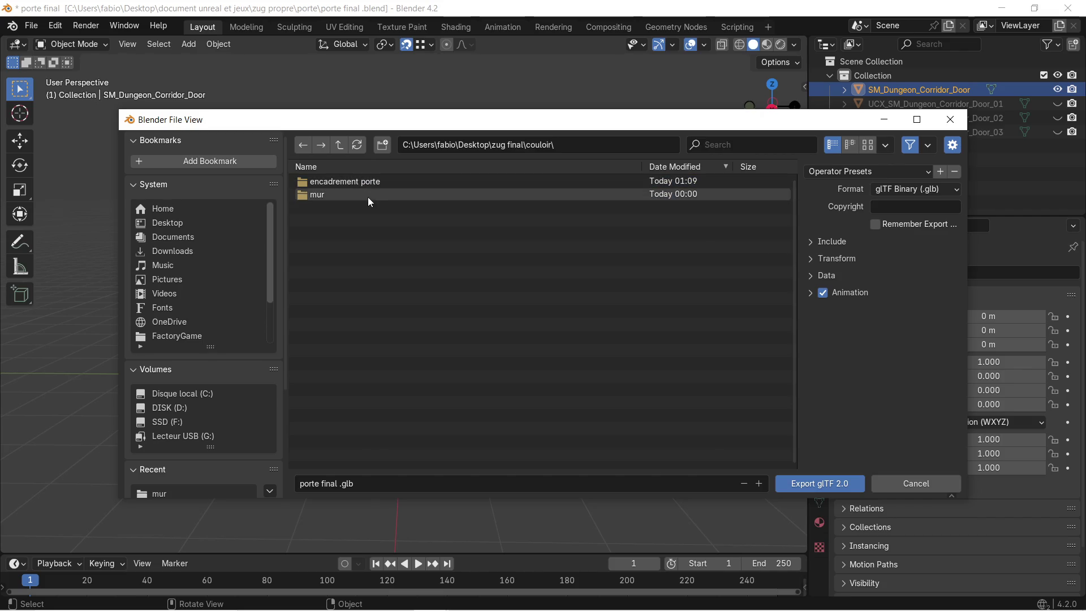
pyautogui.click(368, 197)
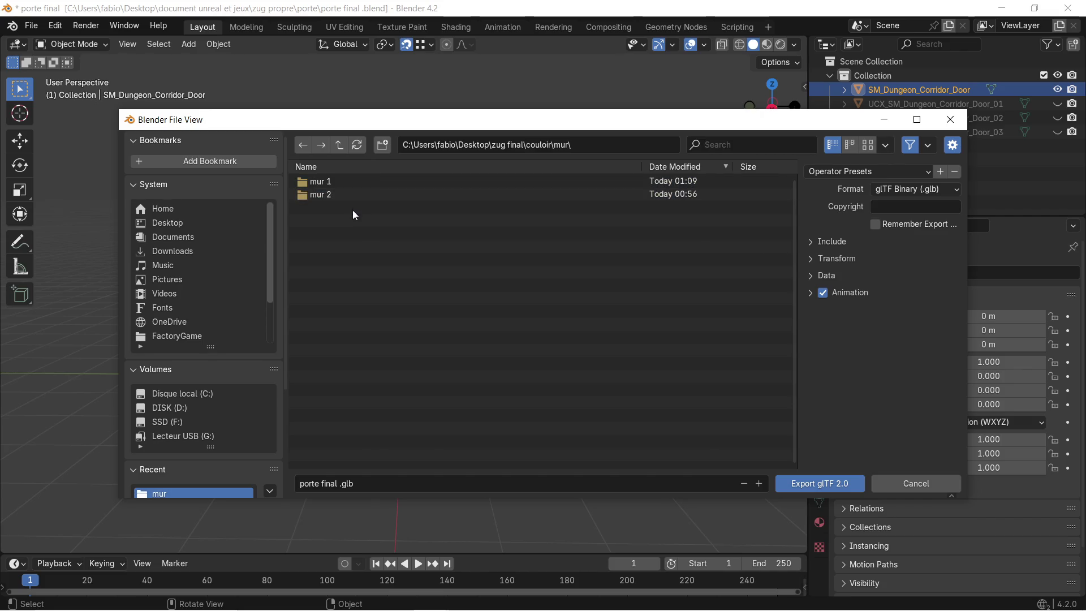
pyautogui.press('super')
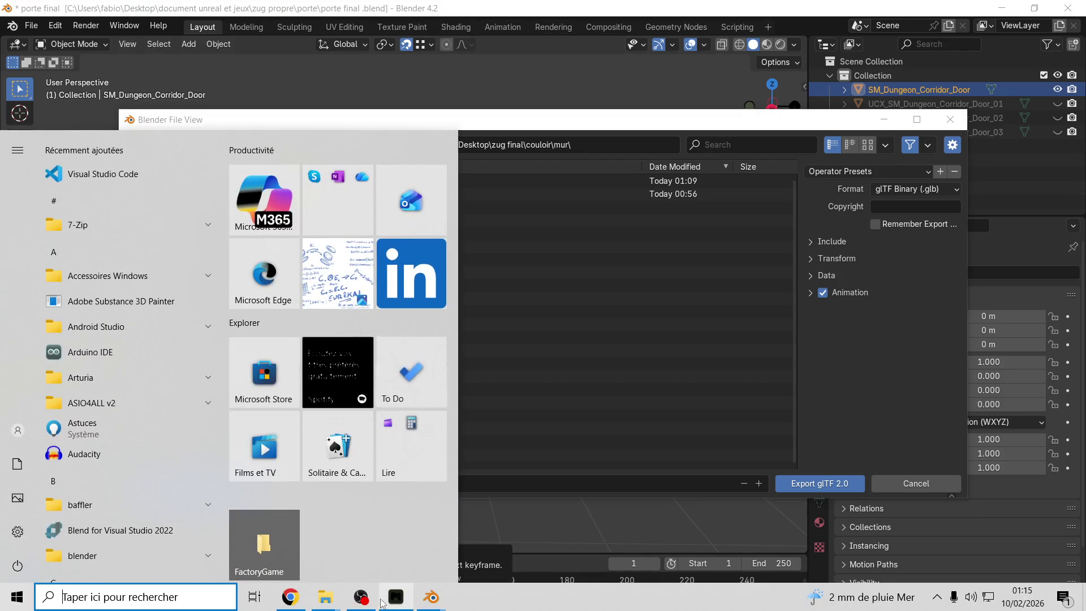
pyautogui.moveTo(325, 597)
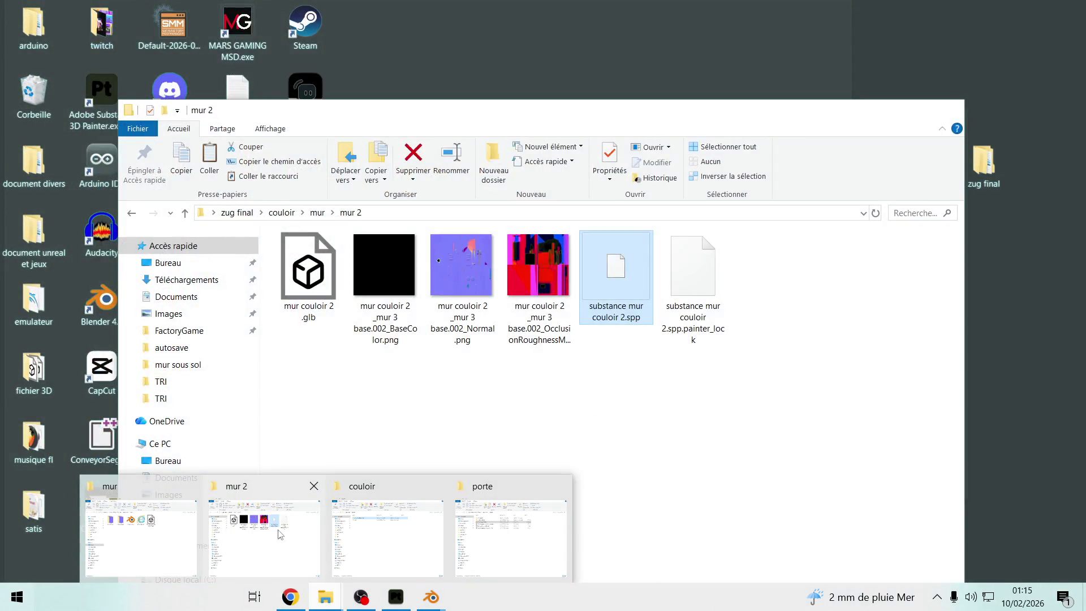
# Step: Check that zug final > couloir > encadrement porte is empty in Explorer, then return to Blender
pyautogui.click(510, 537)
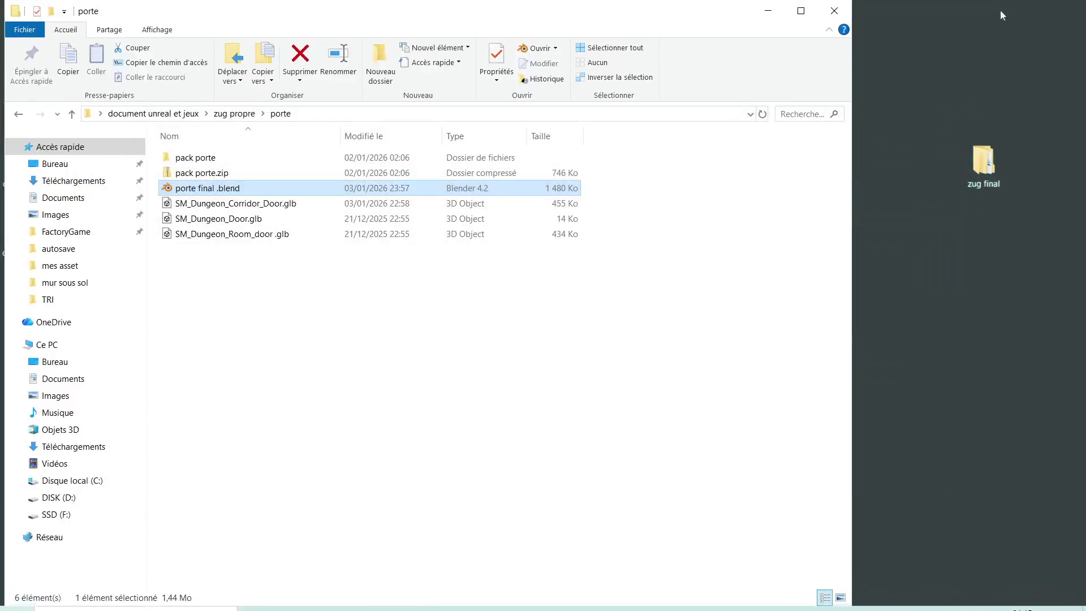
pyautogui.doubleClick(983, 163)
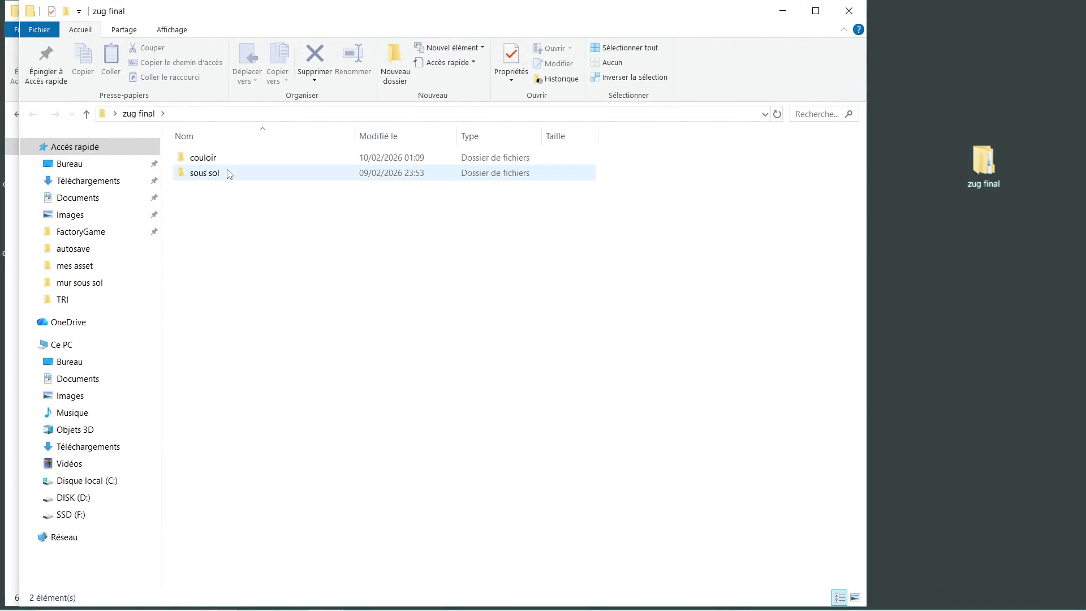
pyautogui.doubleClick(223, 160)
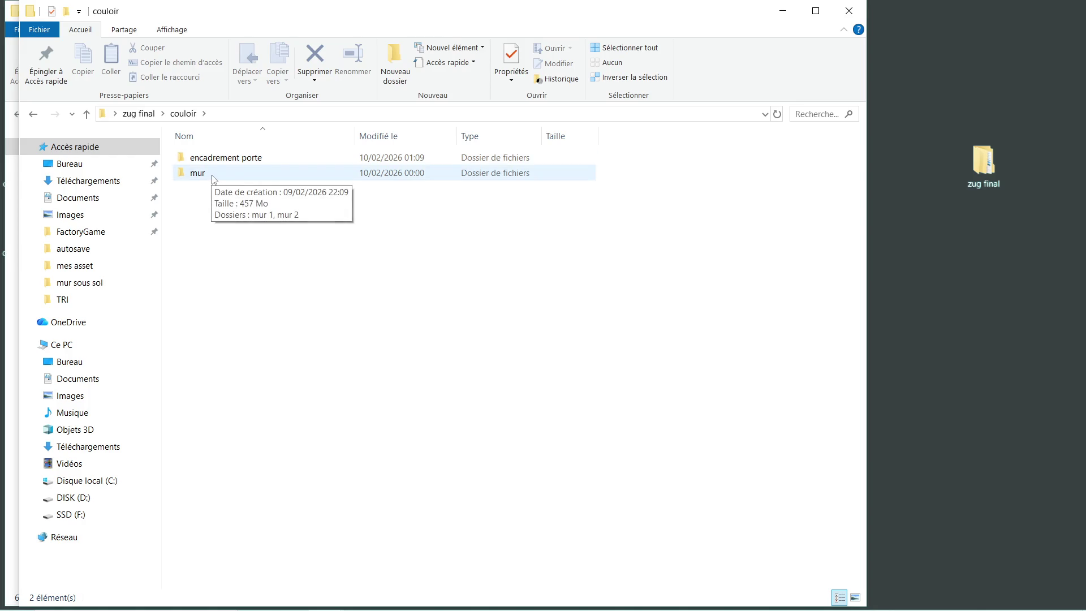
pyautogui.doubleClick(219, 162)
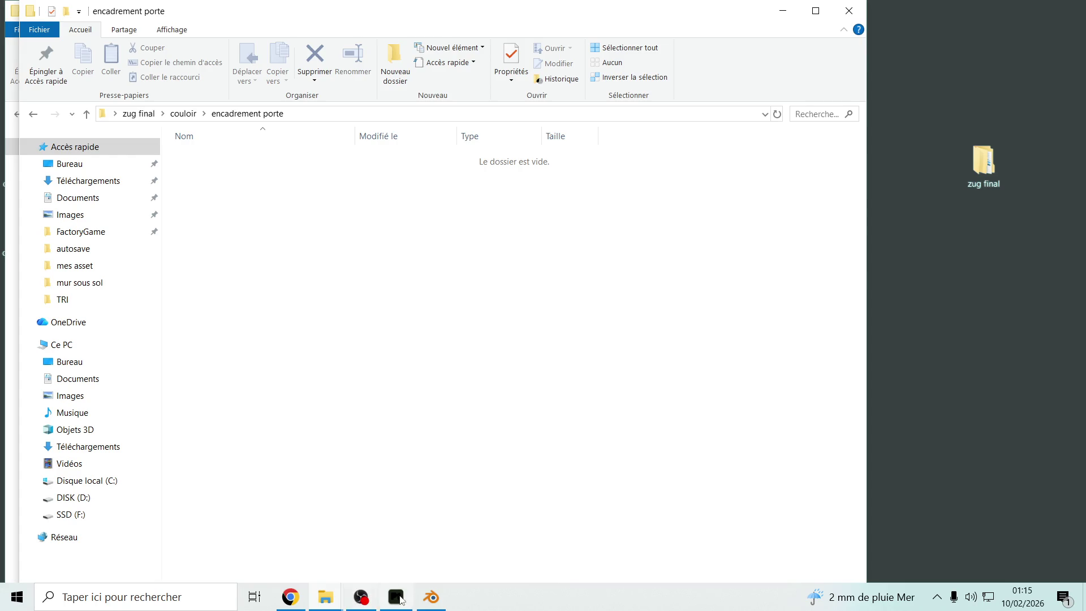
pyautogui.click(431, 597)
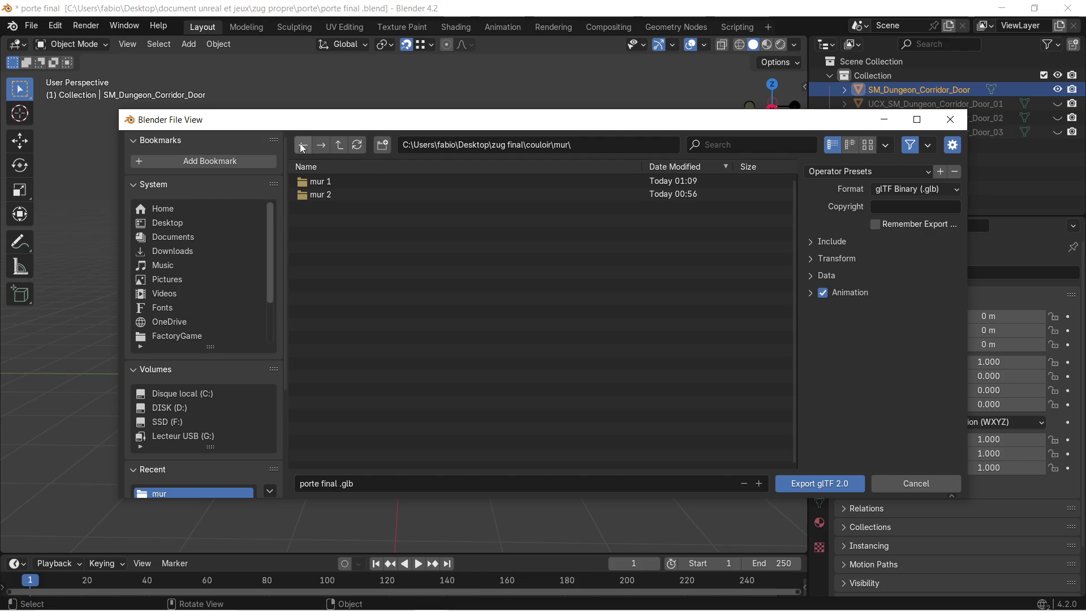
# Step: Target the encadrement porte folder and name the file 'porte final coter couloir.glb'
pyautogui.click(302, 145)
pyautogui.click(365, 185)
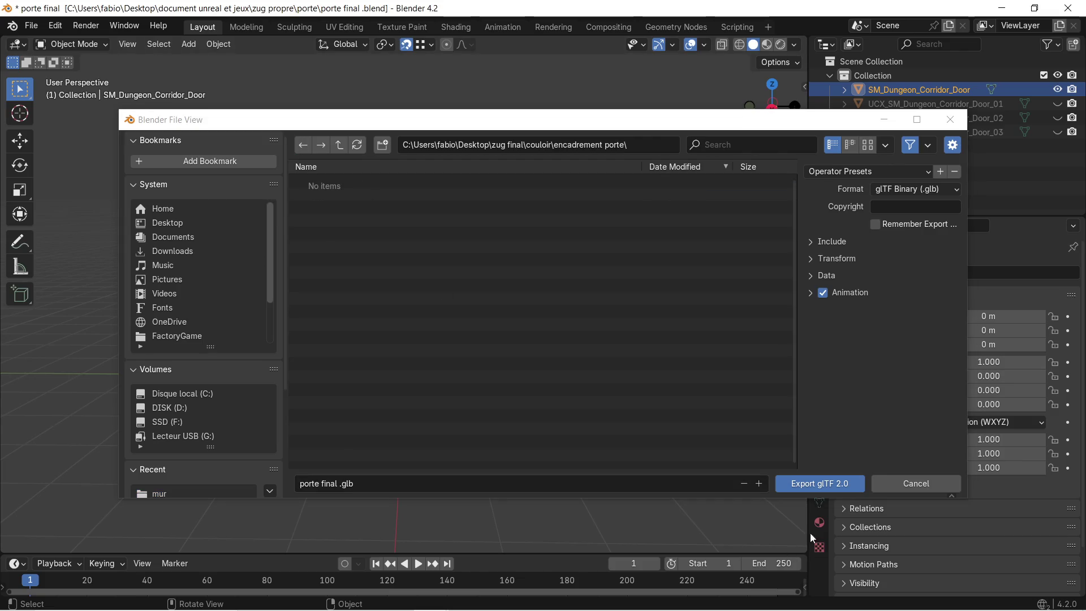
pyautogui.click(339, 484)
pyautogui.click(338, 484)
pyautogui.write('coter co')
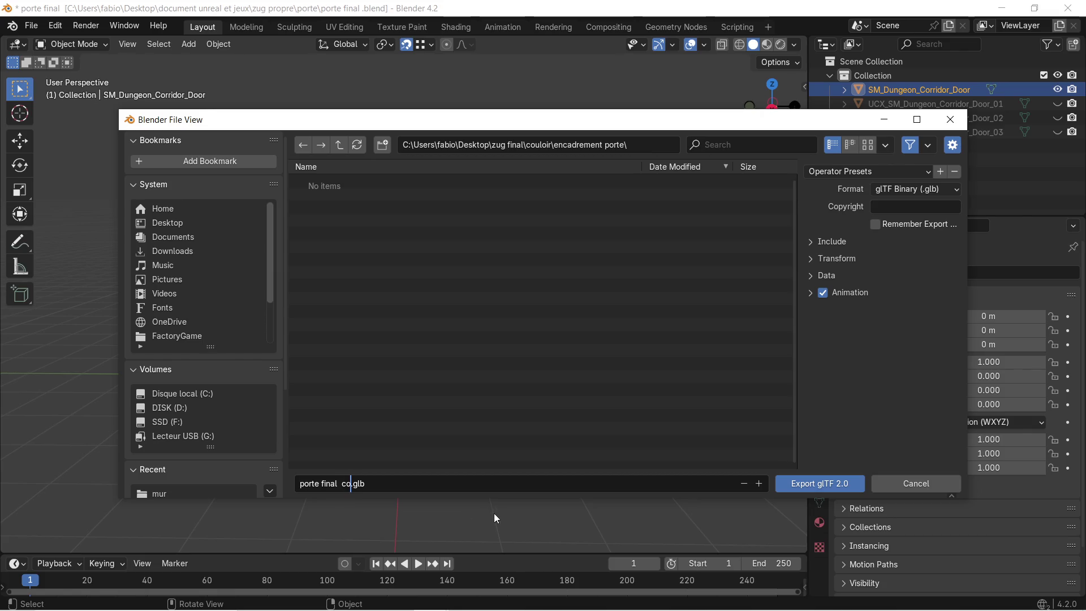
pyautogui.write('uloir')
# Step: Unhide the three UCX collision meshes, export the glb, and minimize Blender
pyautogui.click(808, 241)
pyautogui.click(809, 241)
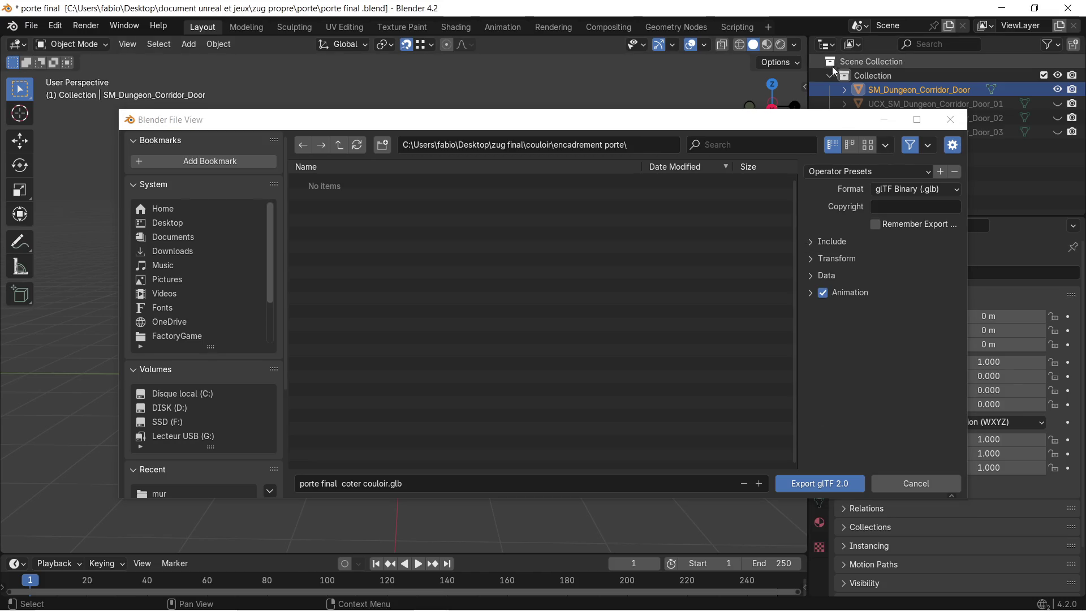
pyautogui.moveTo(509, 119); pyautogui.dragTo(508, 187)
pyautogui.moveTo(1055, 104); pyautogui.dragTo(1056, 132)
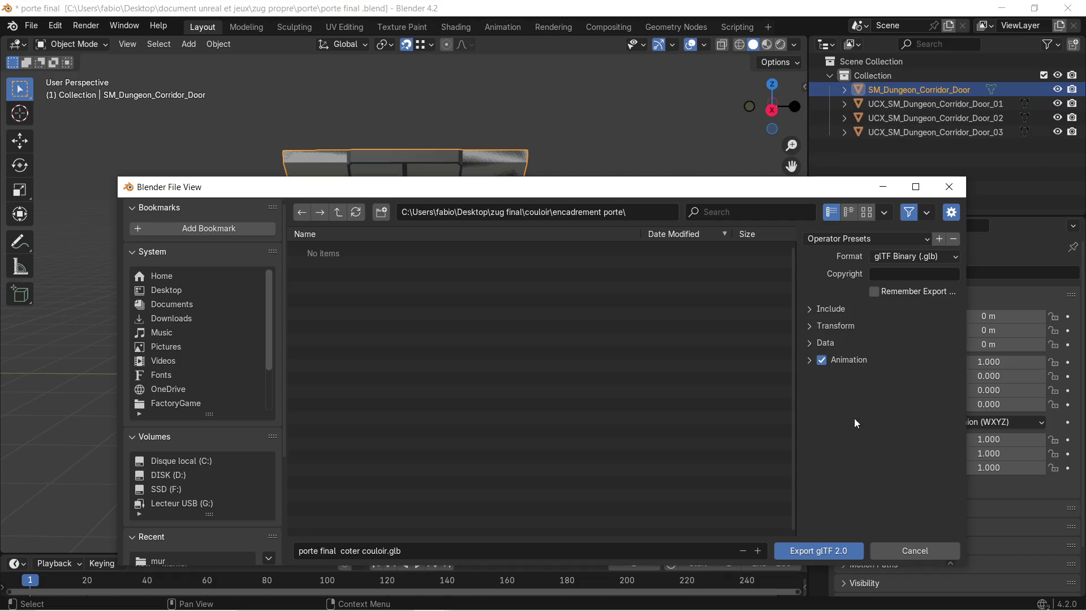
pyautogui.click(812, 553)
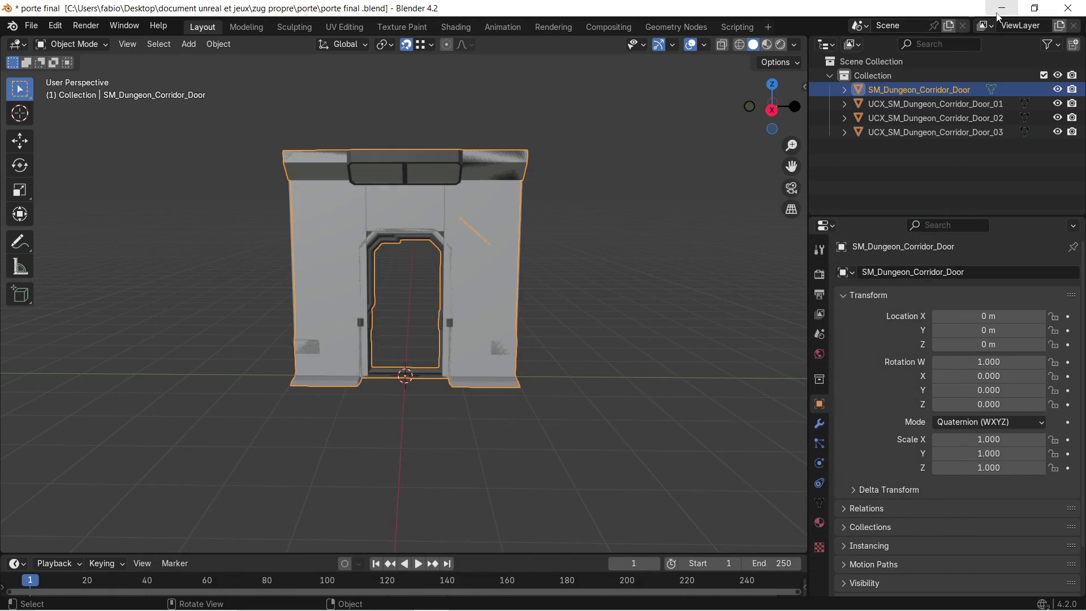
pyautogui.click(1001, 8)
pyautogui.click(848, 11)
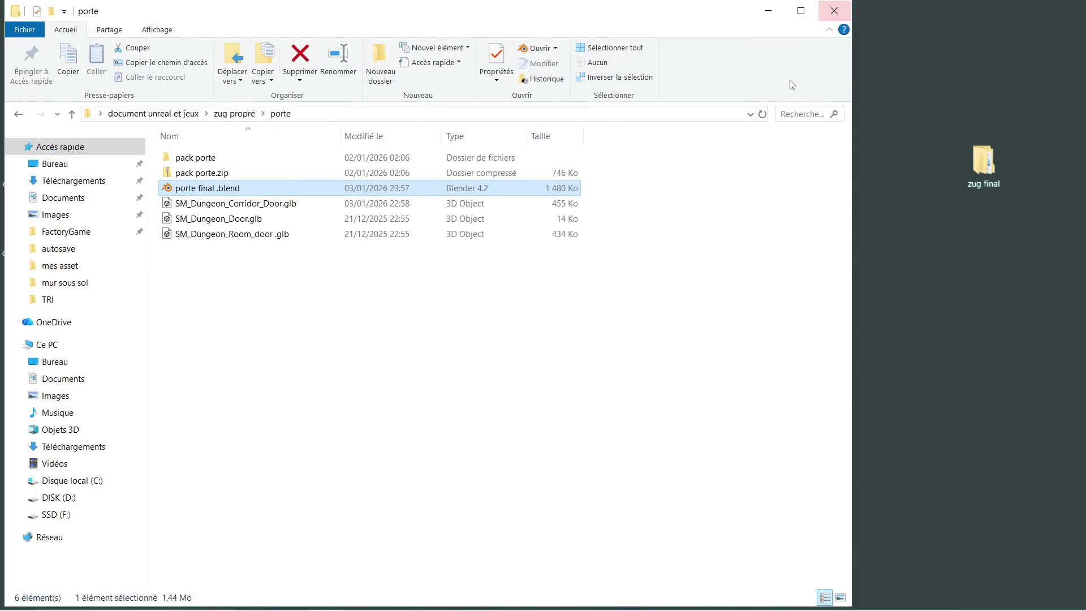
# Step: Close the porte, couloir and mur 2 Explorer windows and launch Substance 3D Painter
pyautogui.click(834, 13)
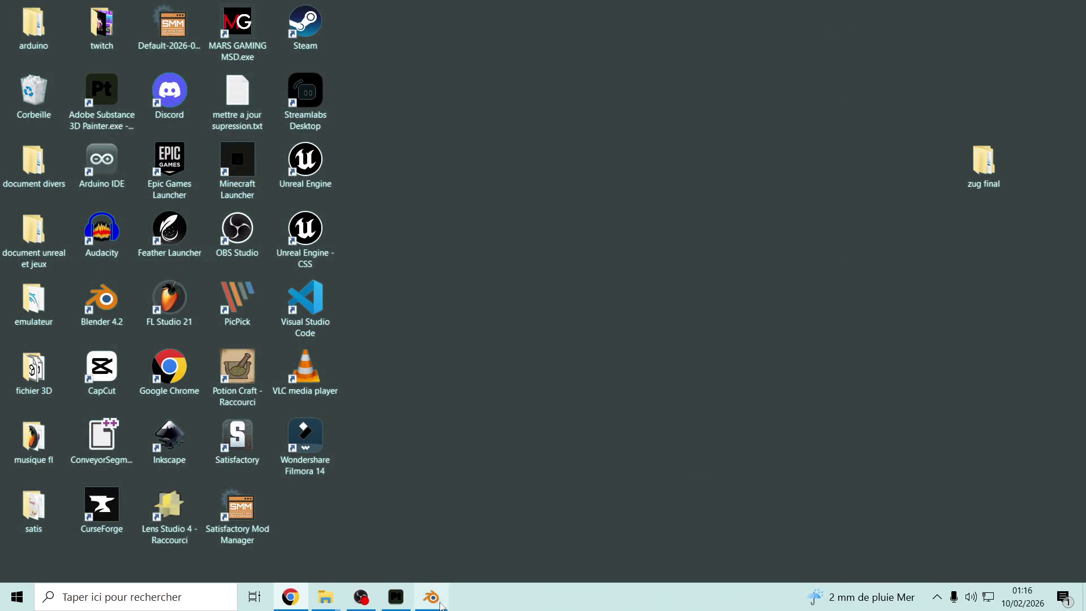
pyautogui.moveTo(338, 604)
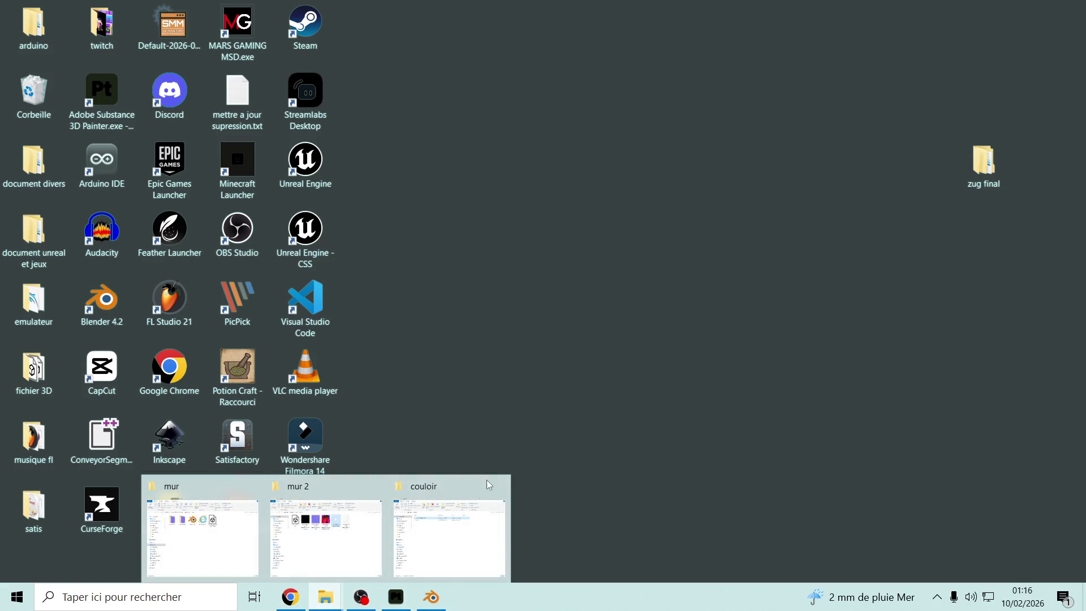
pyautogui.click(498, 487)
pyautogui.click(438, 487)
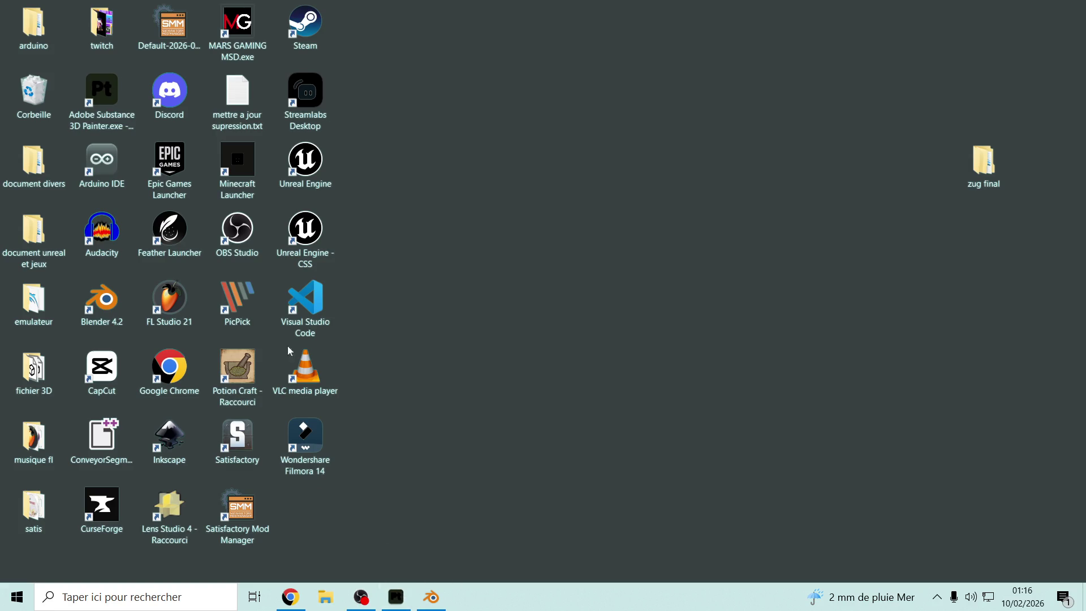
pyautogui.click(116, 92)
pyautogui.doubleClick(115, 101)
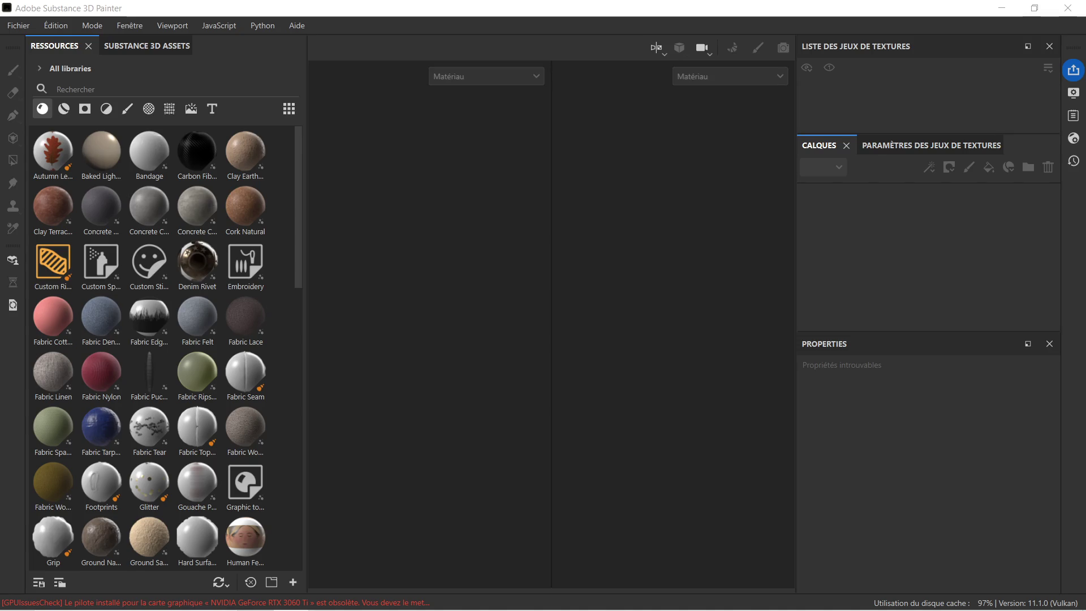
# Step: In Explorer, go to Bureau > zug final > couloir > encadrement porte and select porte final coter couloir.glb
pyautogui.moveTo(362, 608)
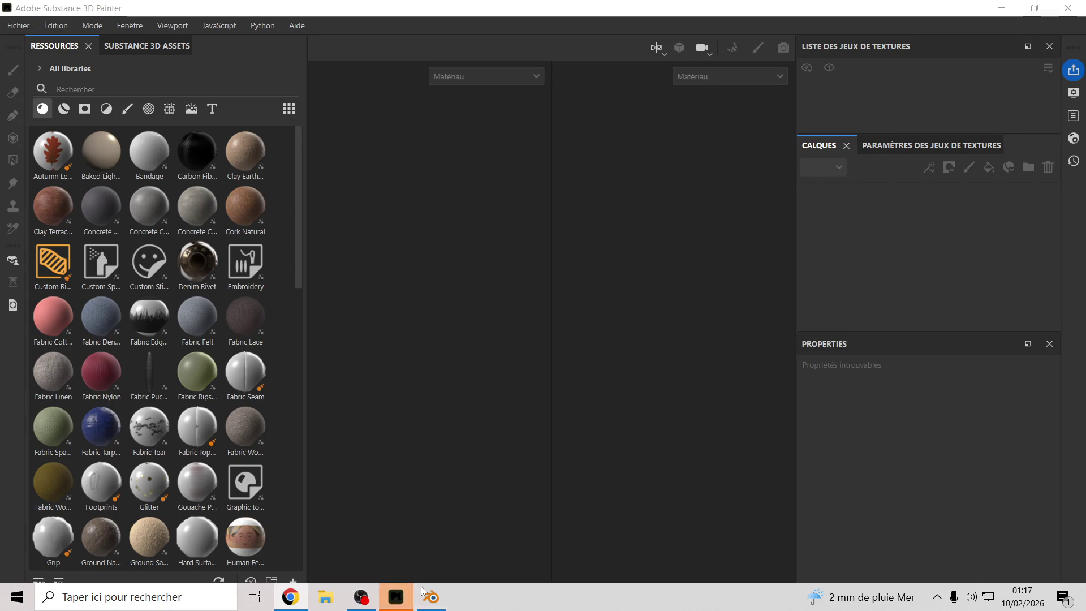
pyautogui.click(325, 596)
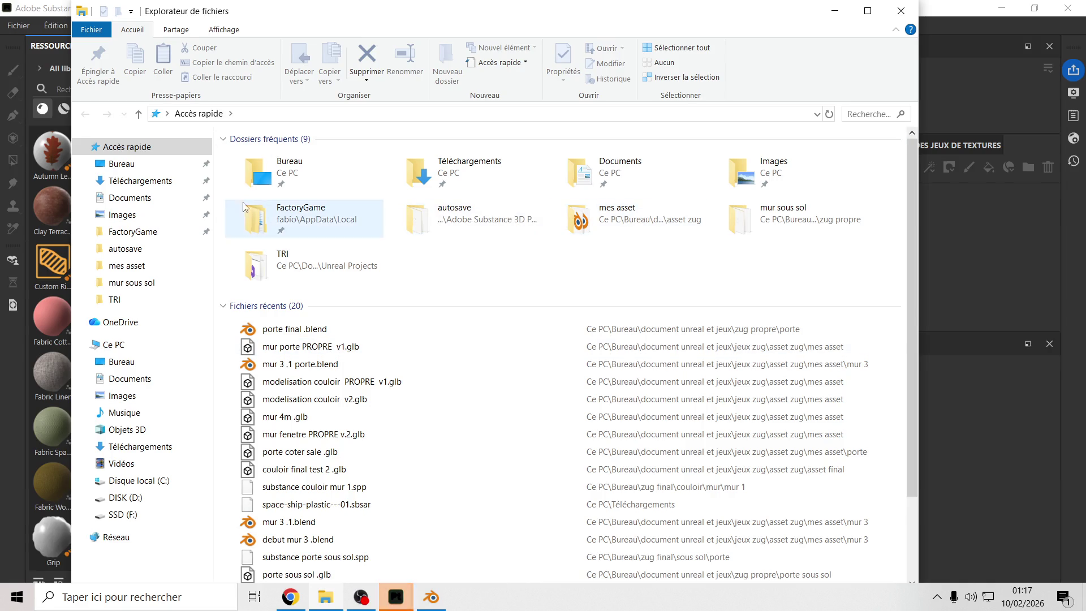
pyautogui.click(276, 183)
pyautogui.doubleClick(276, 183)
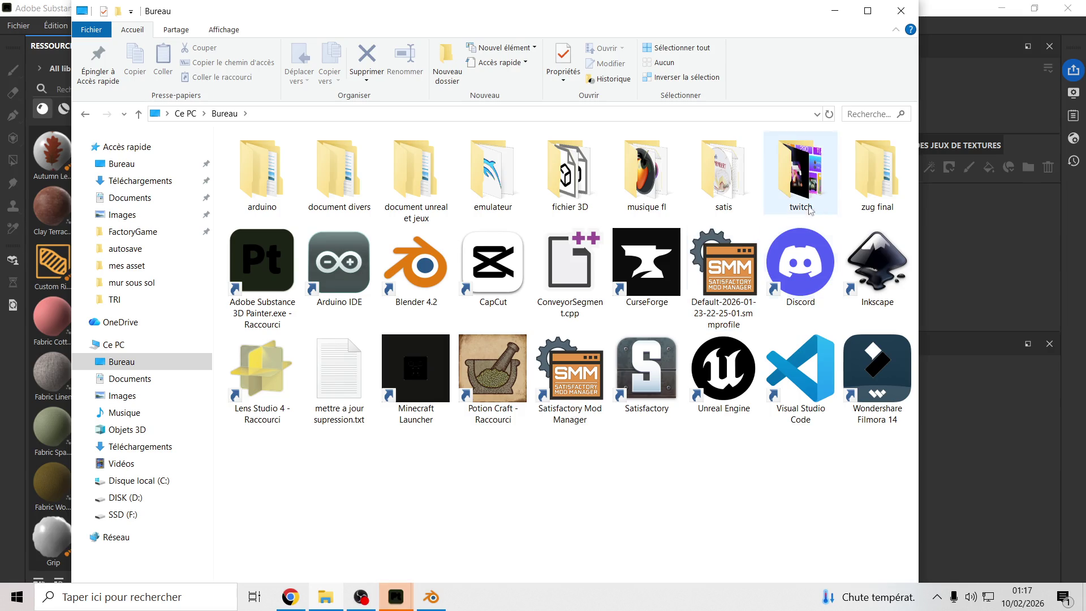
pyautogui.click(858, 186)
pyautogui.doubleClick(858, 186)
pyautogui.doubleClick(292, 159)
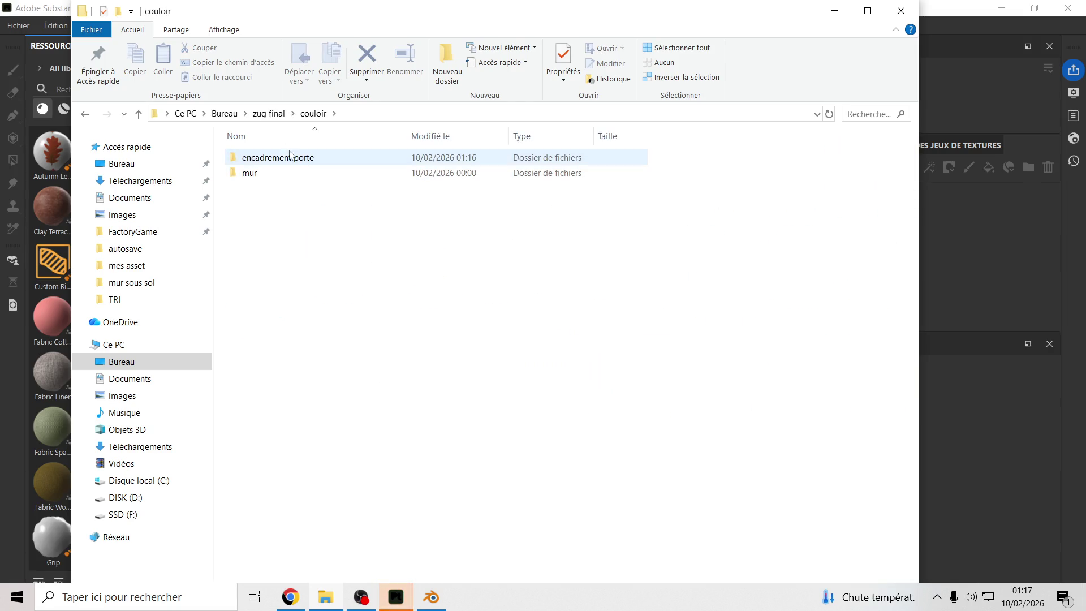
pyautogui.doubleClick(289, 159)
pyautogui.click(288, 159)
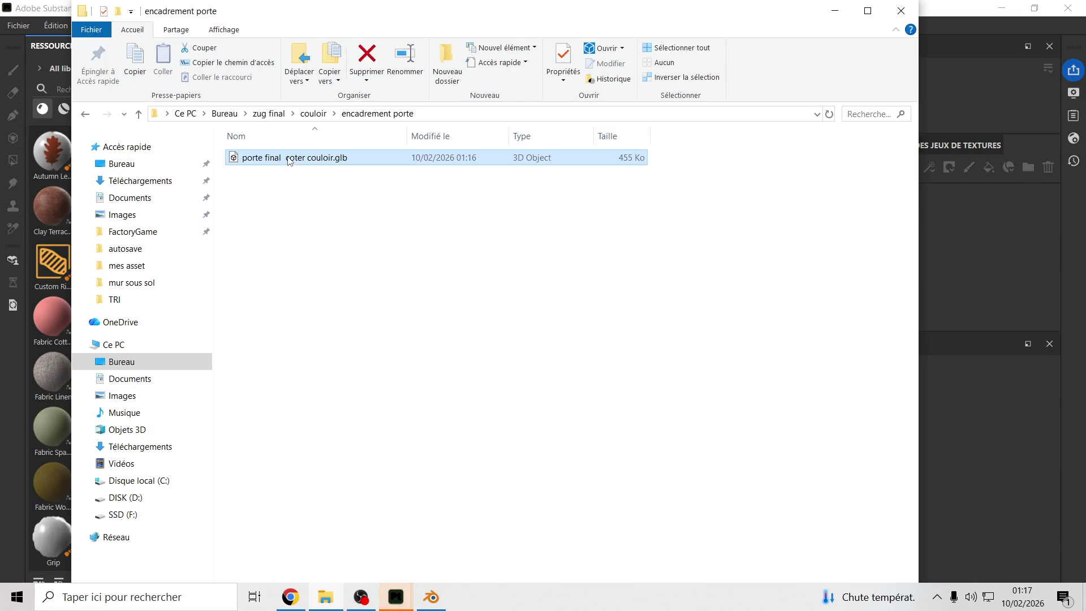
# Step: Drag the glb into Painter as a new project, orbit it, then quit choosing 'Ne pas tenir compte'
pyautogui.moveTo(649, 17); pyautogui.dragTo(416, 61)
pyautogui.moveTo(121, 207); pyautogui.dragTo(707, 285)
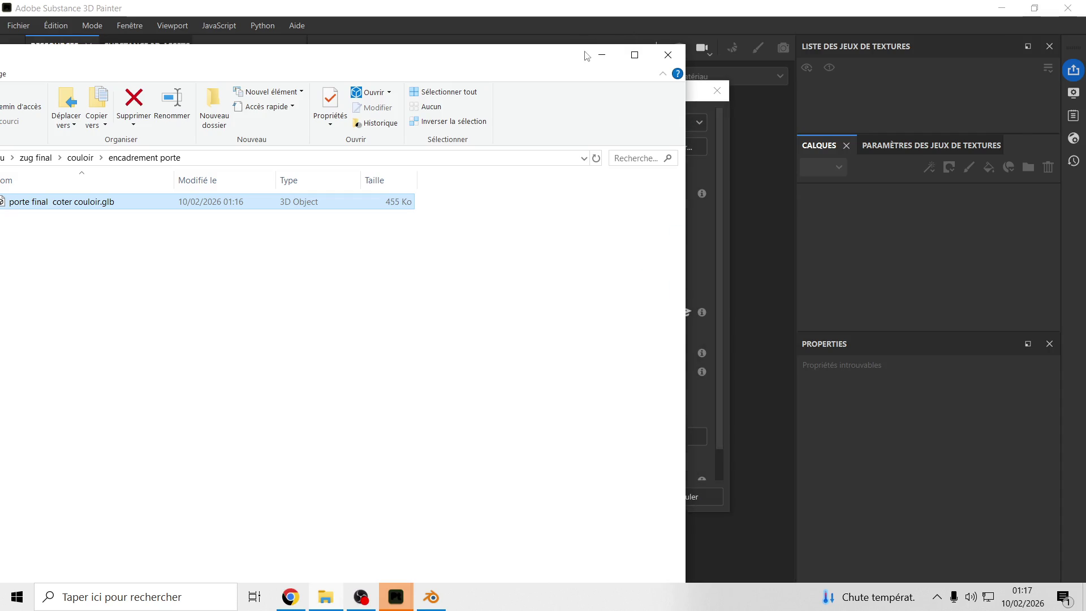
pyautogui.click(601, 55)
pyautogui.click(615, 491)
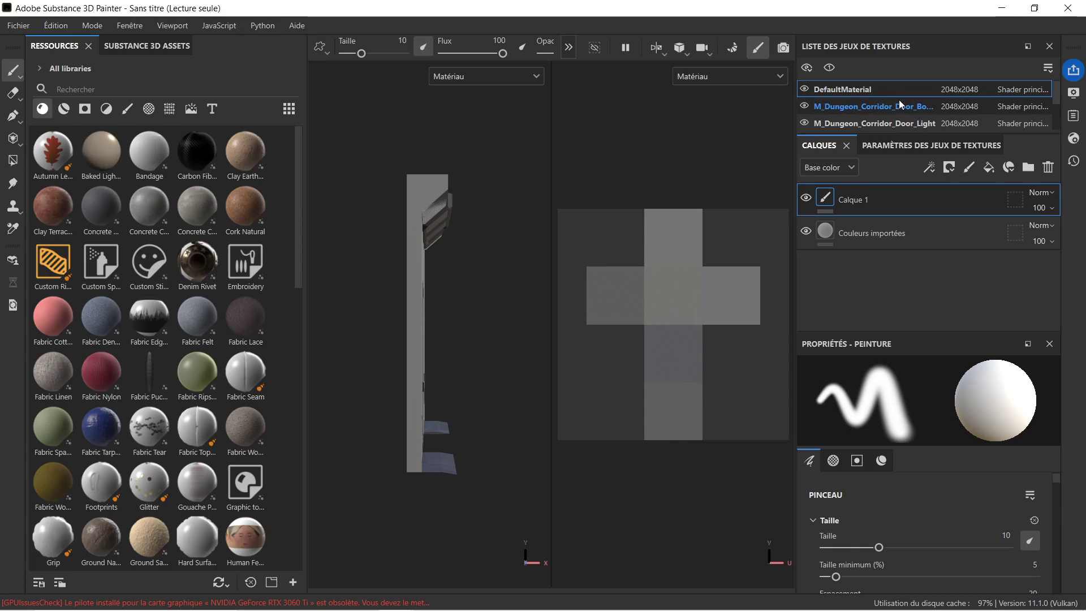
pyautogui.scroll(-3)
pyautogui.moveTo(478, 279); pyautogui.dragTo(387, 289)
pyautogui.click(1068, 8)
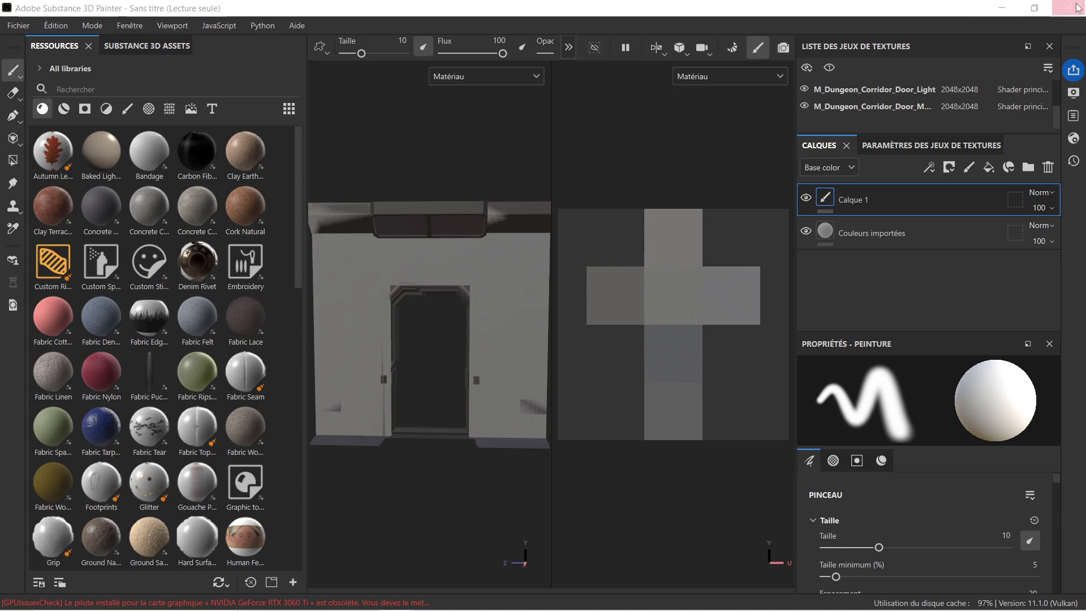
pyautogui.click(503, 328)
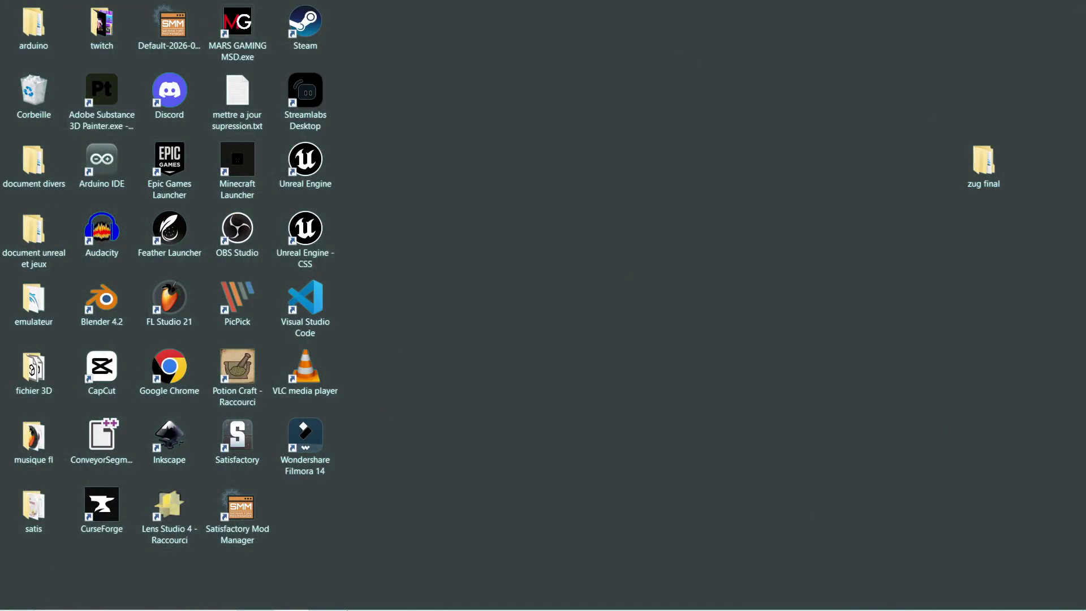
# Step: Back in Blender, hide UCX_SM_Dungeon_Corridor_Door_01, _02 and _03
pyautogui.click(431, 598)
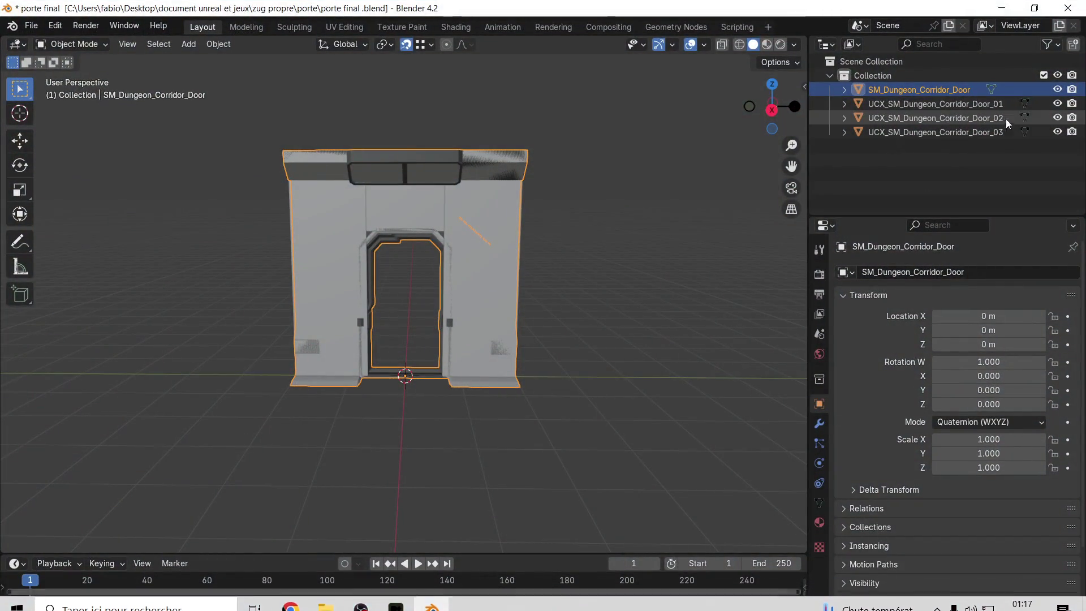
pyautogui.click(1057, 104)
pyautogui.click(1057, 118)
pyautogui.click(1057, 131)
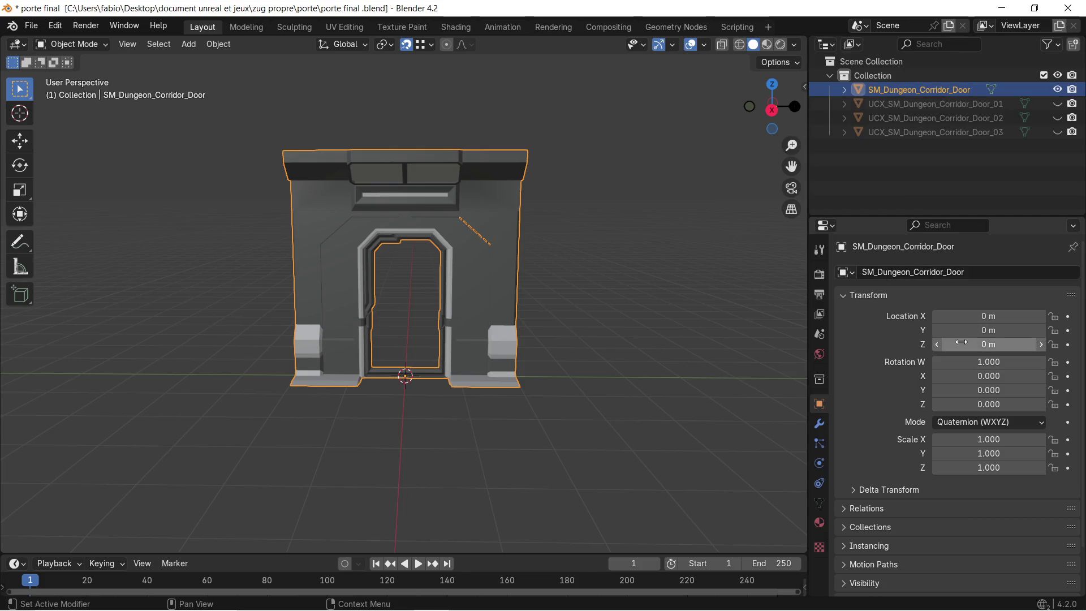
# Step: Remove the Body material slot from the door, keeping the Metal slot
pyautogui.click(817, 425)
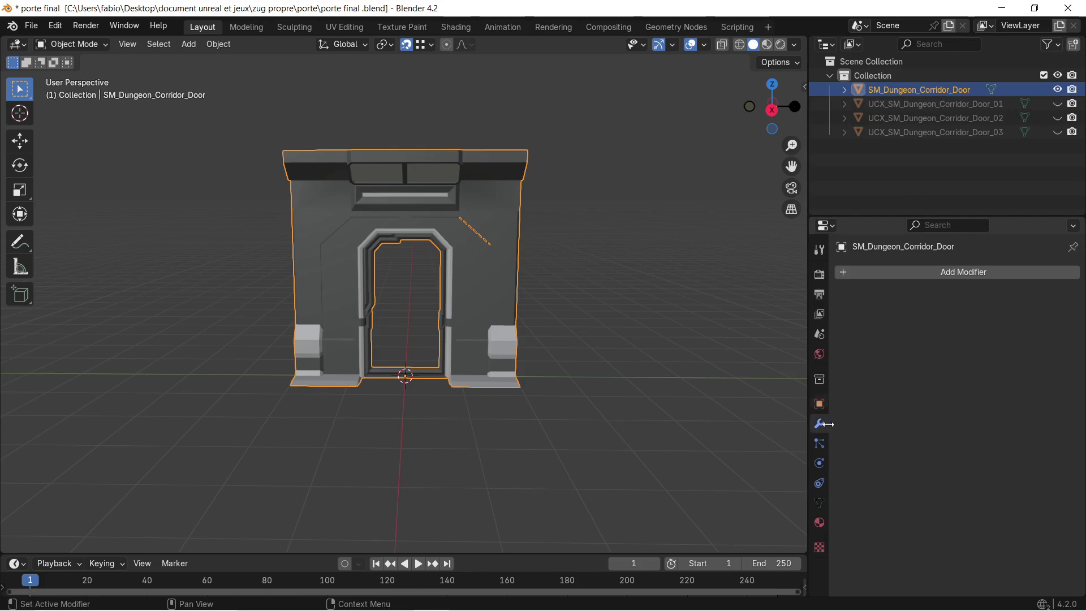
pyautogui.click(824, 516)
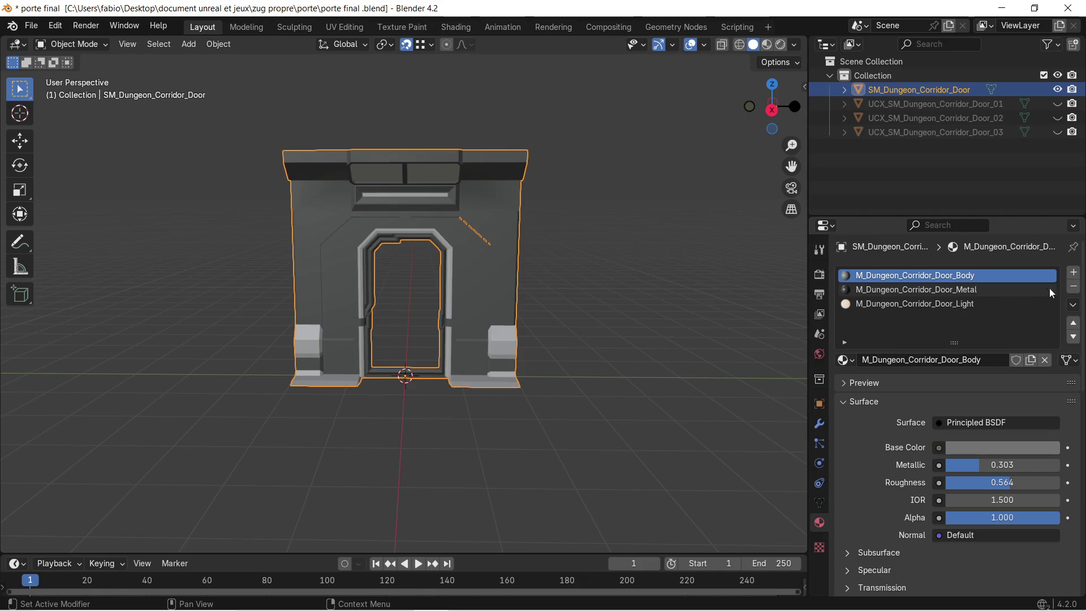
pyautogui.click(1073, 288)
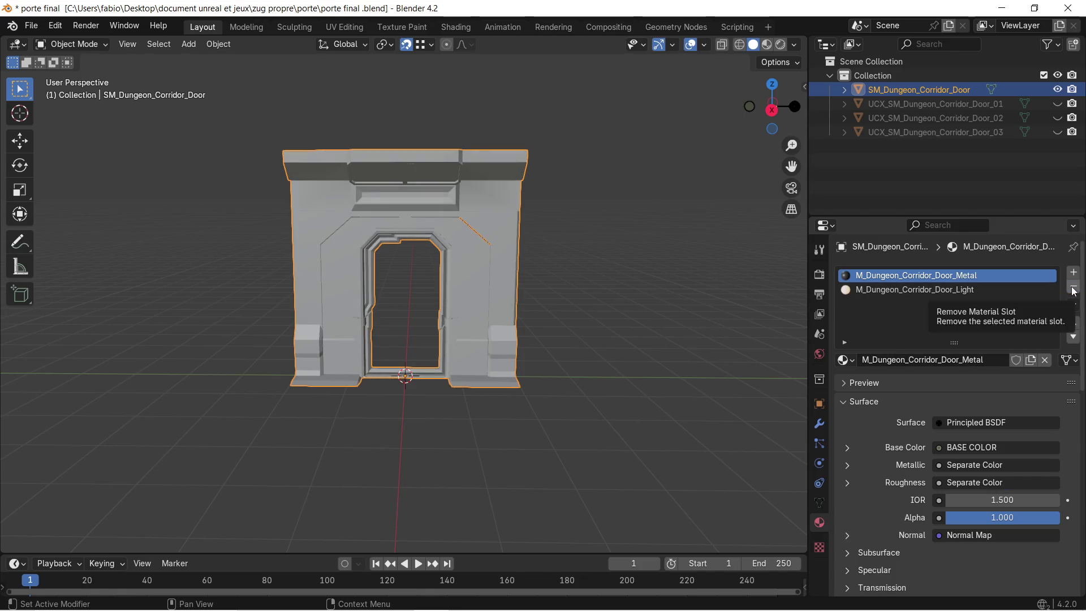
pyautogui.click(1074, 288)
pyautogui.scroll(3)
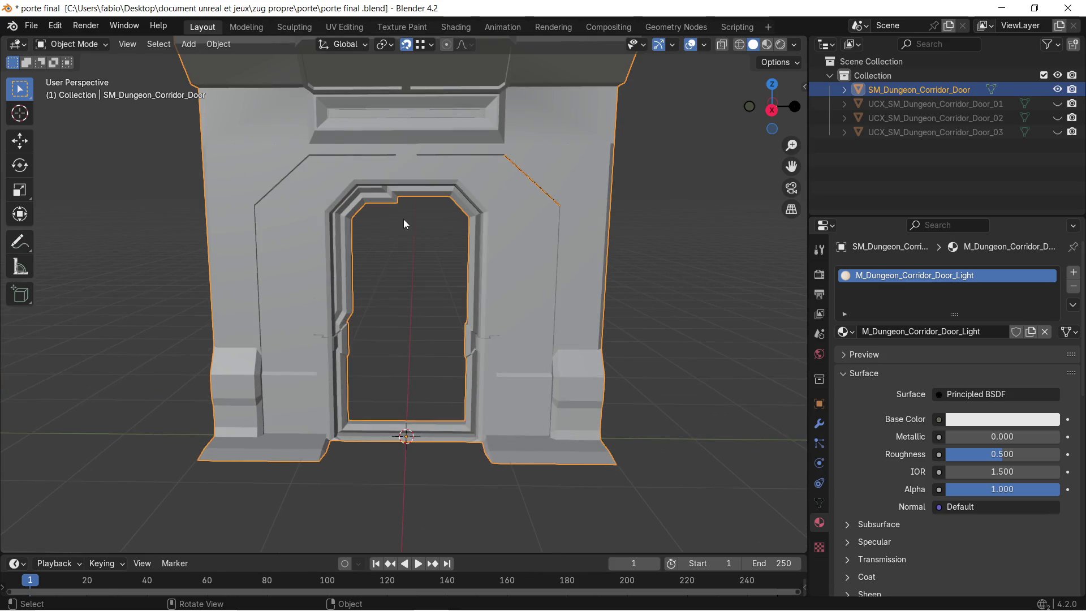
pyautogui.scroll(-3)
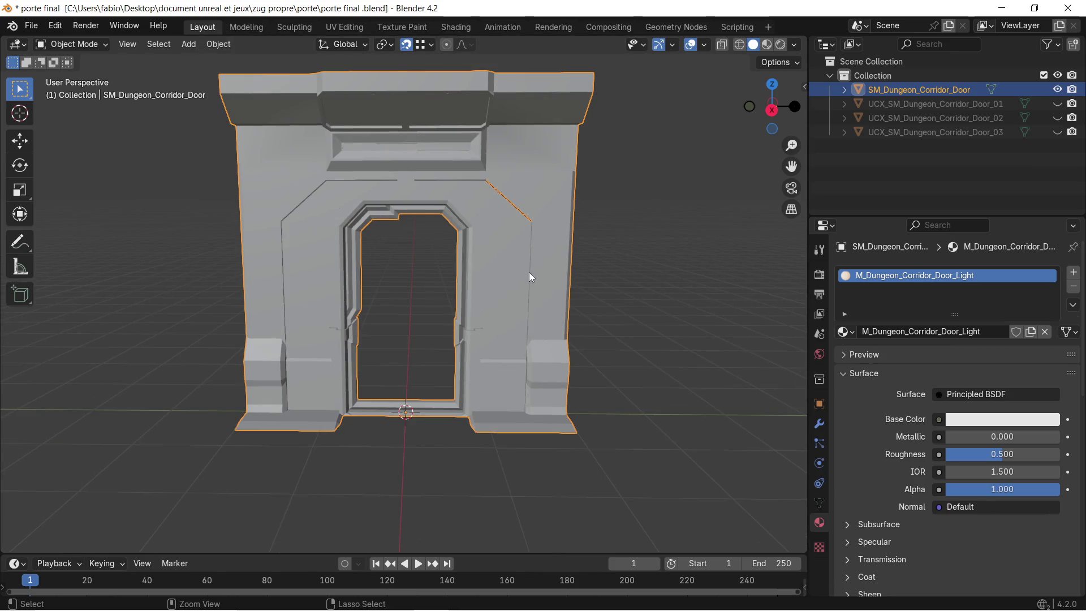
pyautogui.hotkey('ctrl', 'z')
# Step: Rename the Metal material to M_Dungeon_Corridor_Door_body
pyautogui.doubleClick(949, 275)
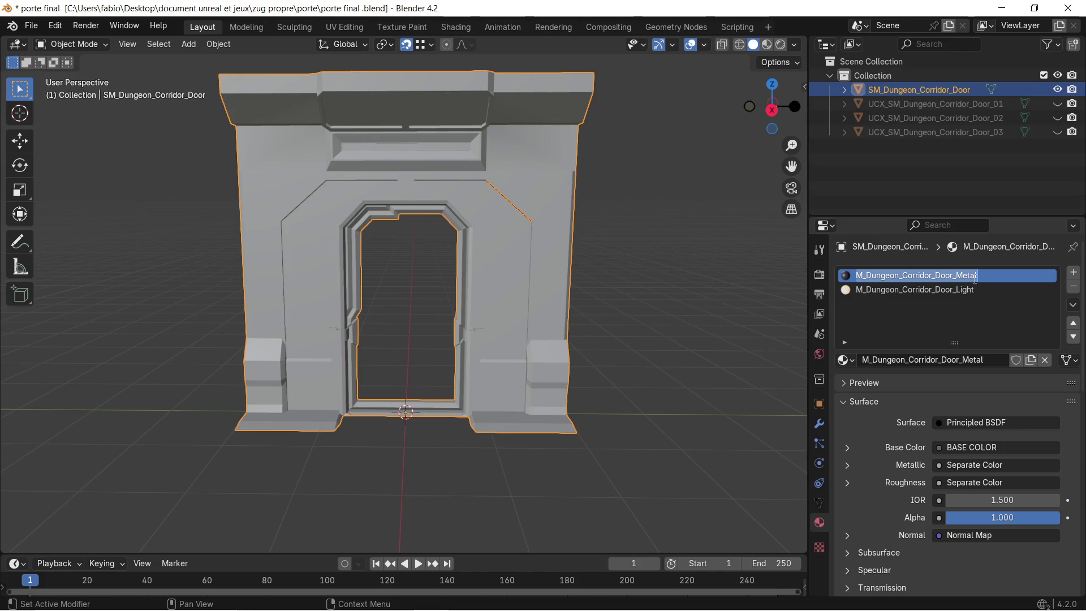
pyautogui.click(980, 275)
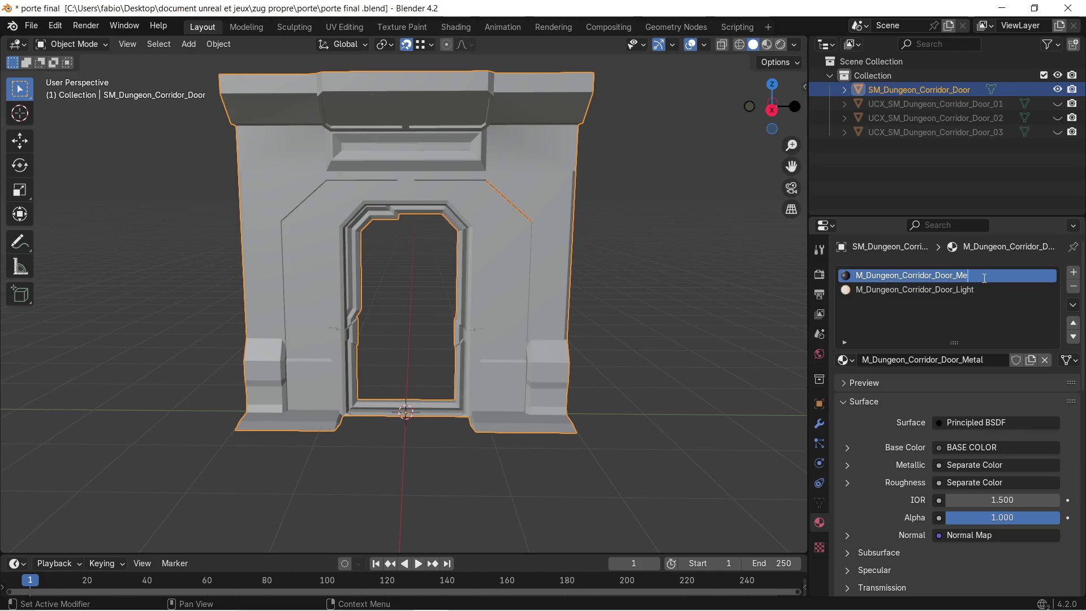
pyautogui.write('body')
pyautogui.press('Return')
pyautogui.scroll(-3)
pyautogui.press('Tab')
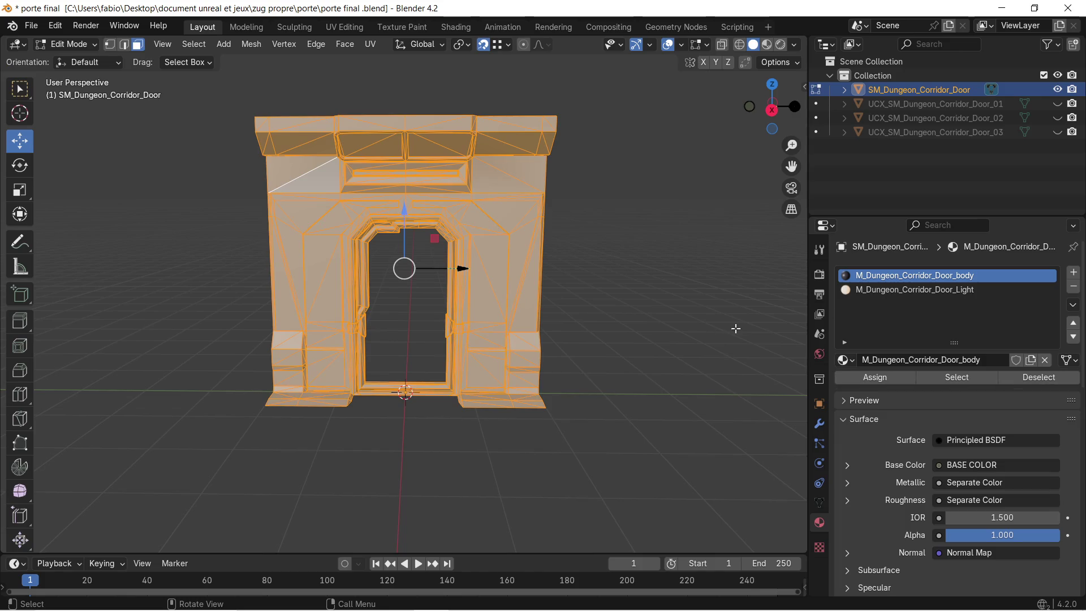
# Step: In Edit Mode, select the faces assigned to M_Dungeon_Corridor_Door_Light
pyautogui.hotkey('alt', 'a')
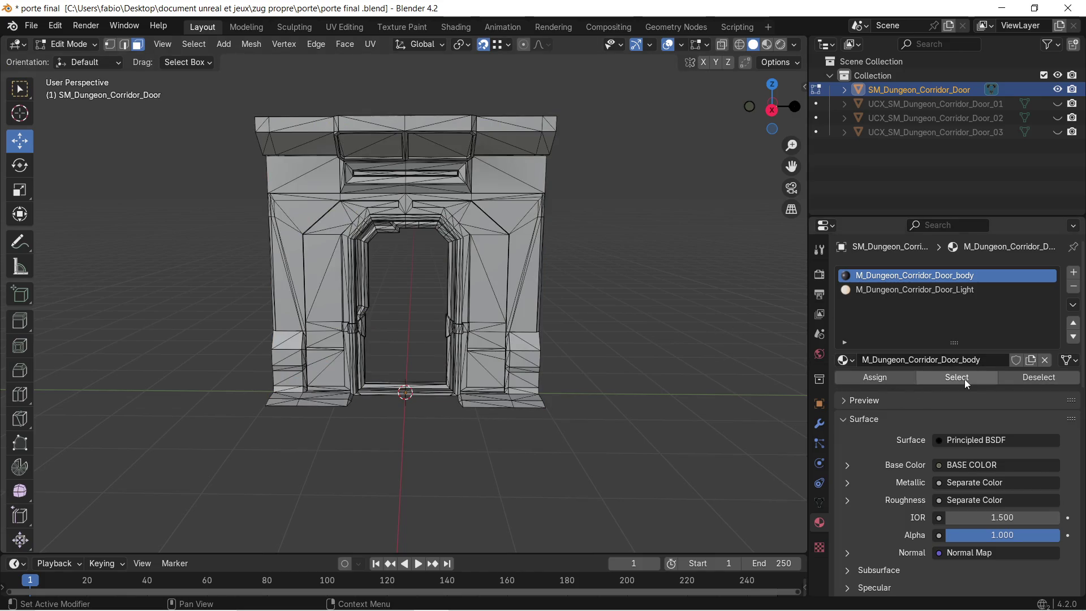
pyautogui.click(965, 379)
pyautogui.hotkey('alt', 'a')
pyautogui.click(956, 290)
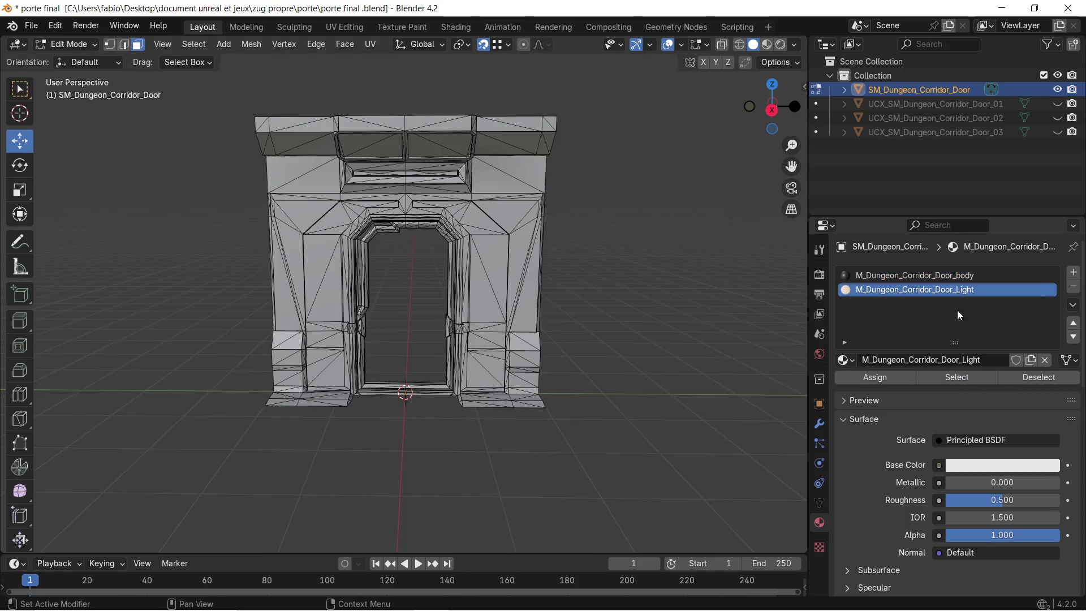
pyautogui.click(957, 377)
pyautogui.scroll(-3)
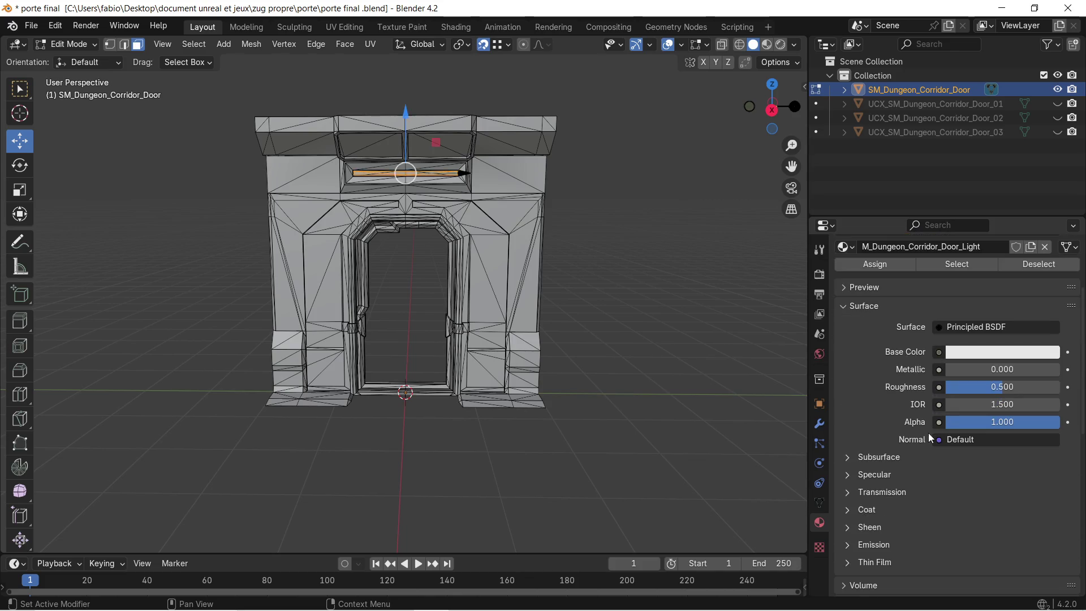
pyautogui.scroll(-3)
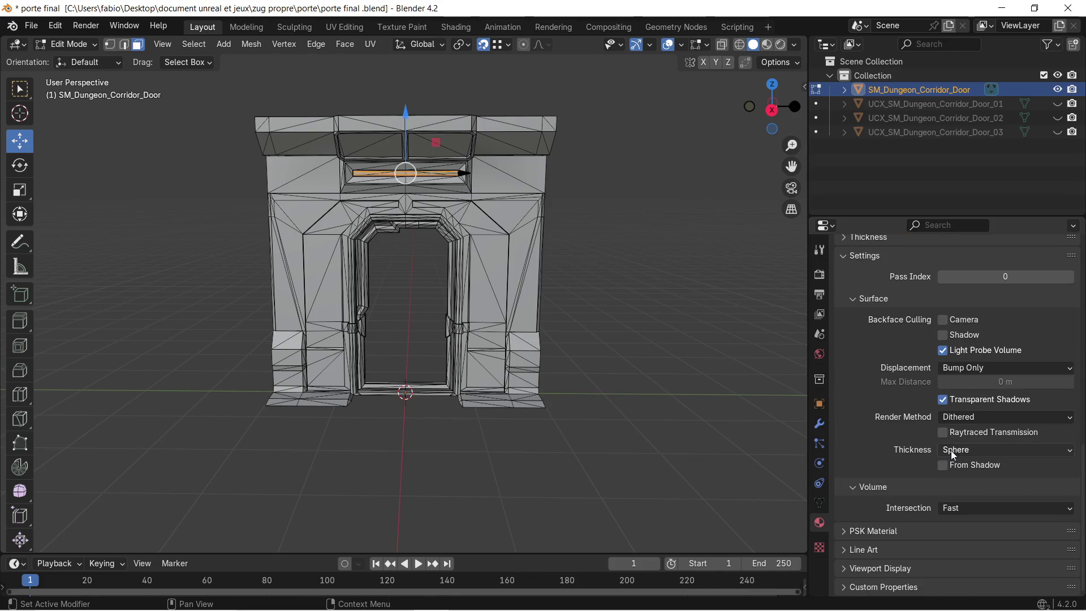
pyautogui.scroll(3)
pyautogui.scroll(3)
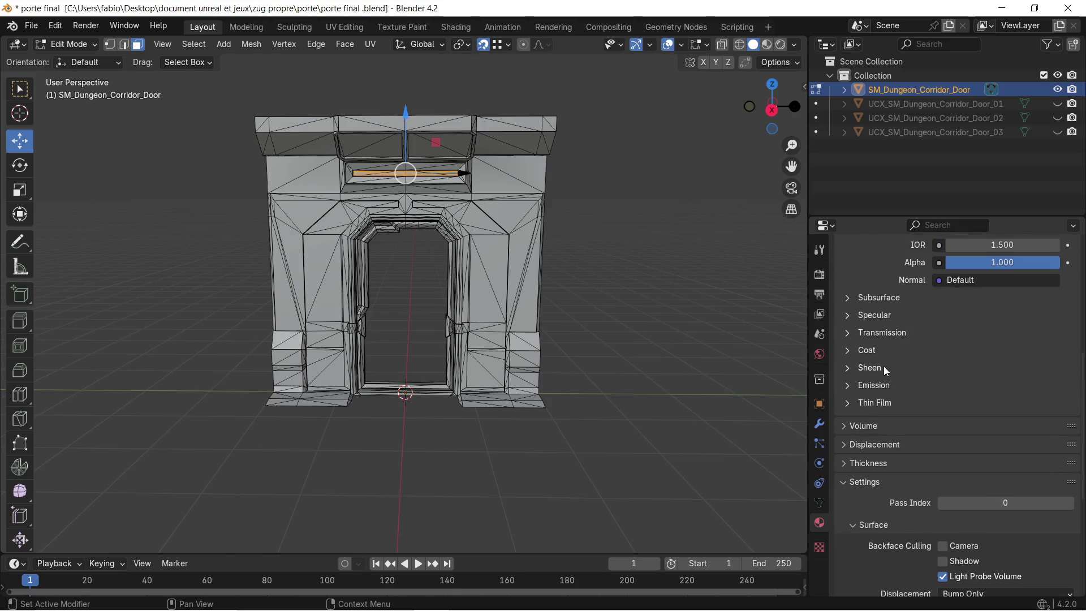
# Step: Give the light material a cyan emission colour and a teal-tinted base colour
pyautogui.click(849, 385)
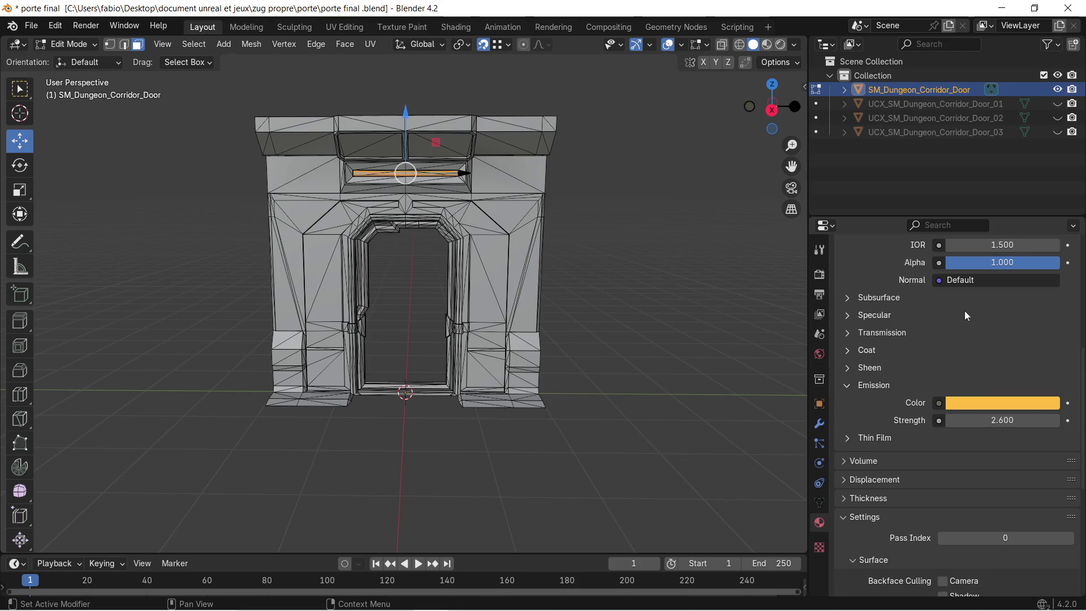
pyautogui.scroll(3)
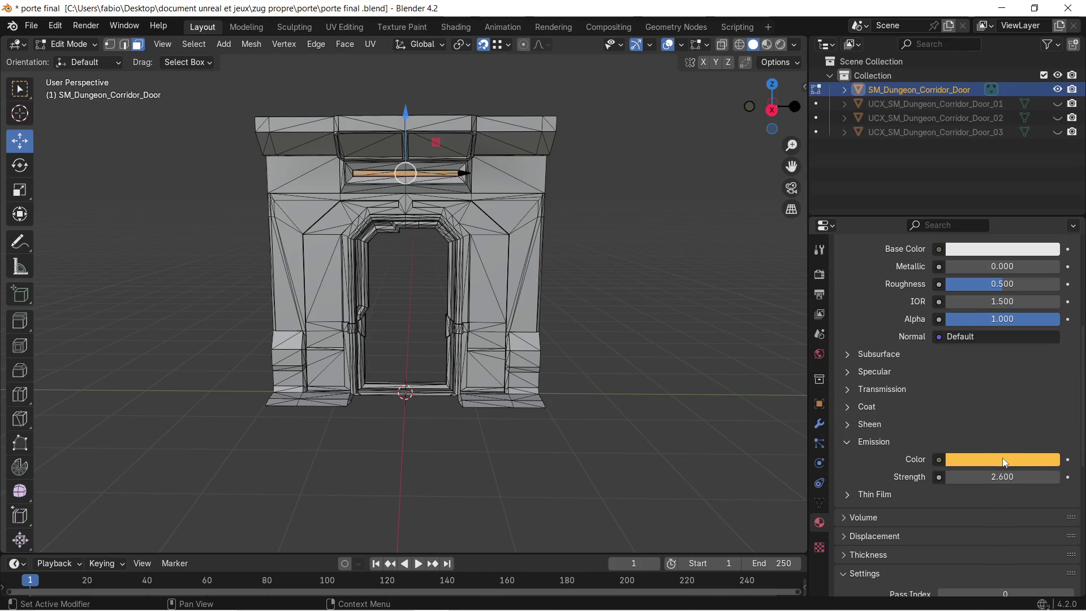
pyautogui.click(1005, 461)
pyautogui.click(973, 251)
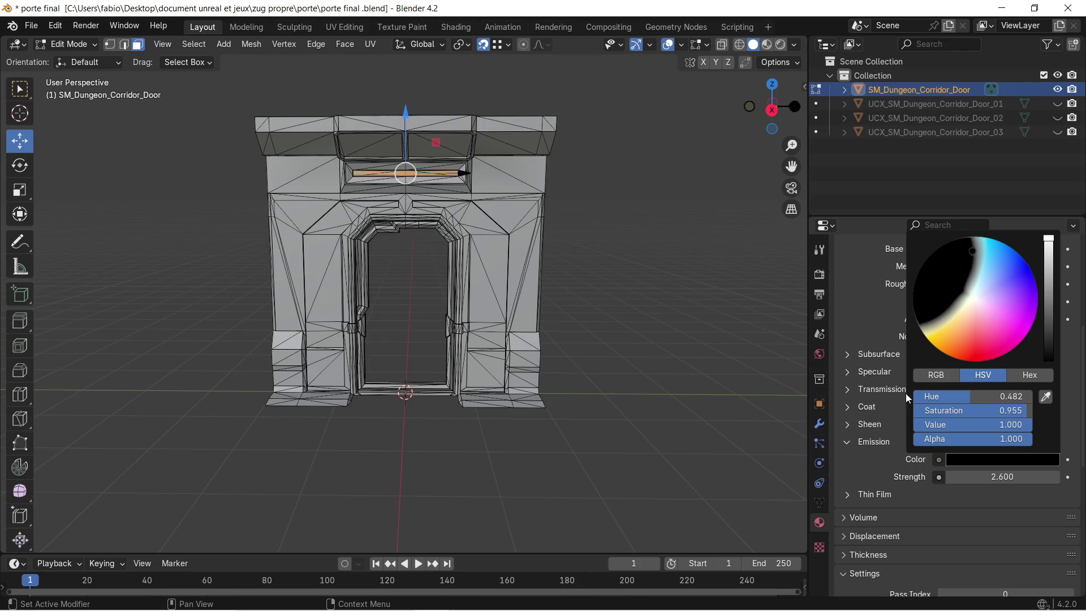
pyautogui.scroll(3)
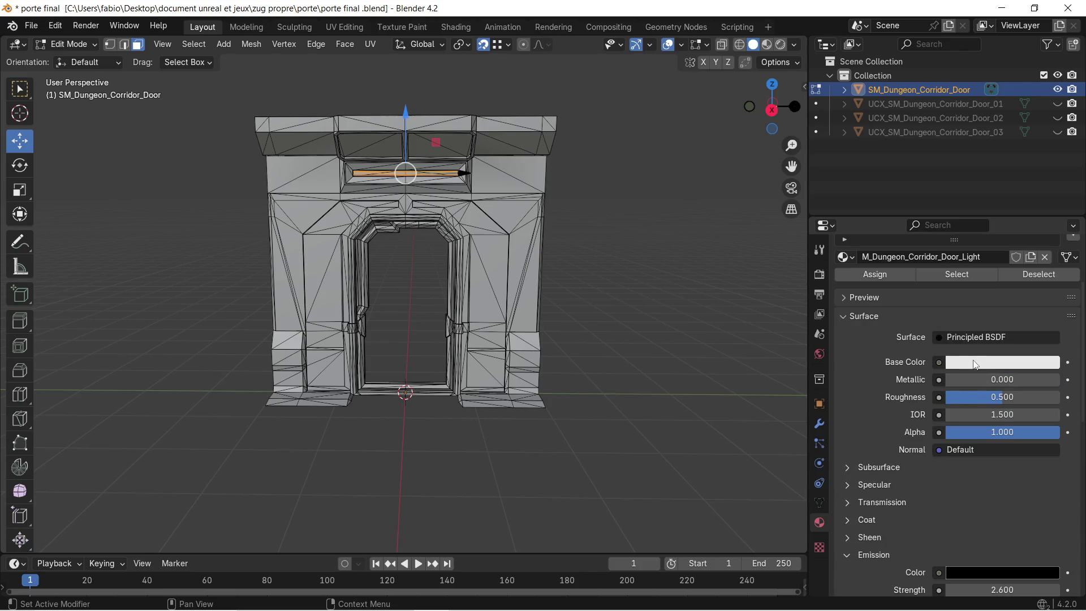
pyautogui.click(974, 364)
pyautogui.click(975, 158)
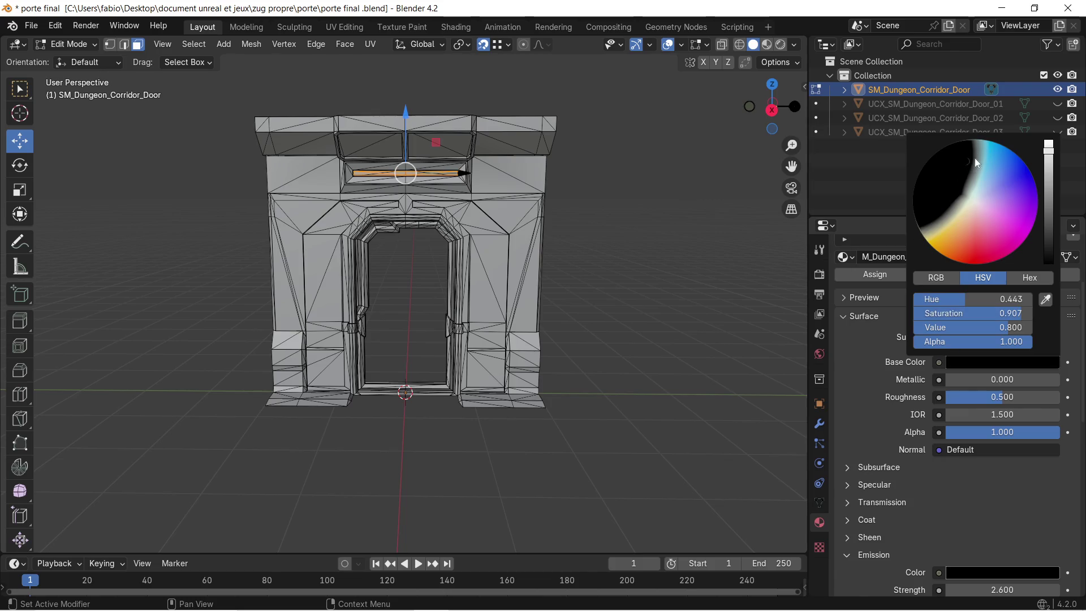
pyautogui.click(958, 482)
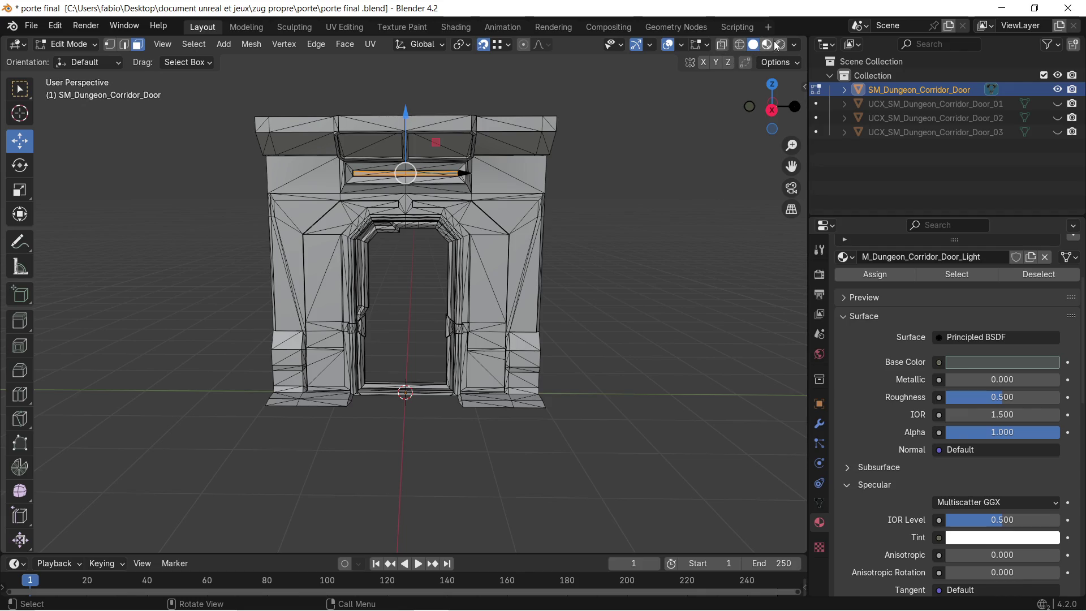
# Step: Switch the viewport to Material Preview and orbit around the shaded door
pyautogui.click(771, 46)
pyautogui.click(630, 197)
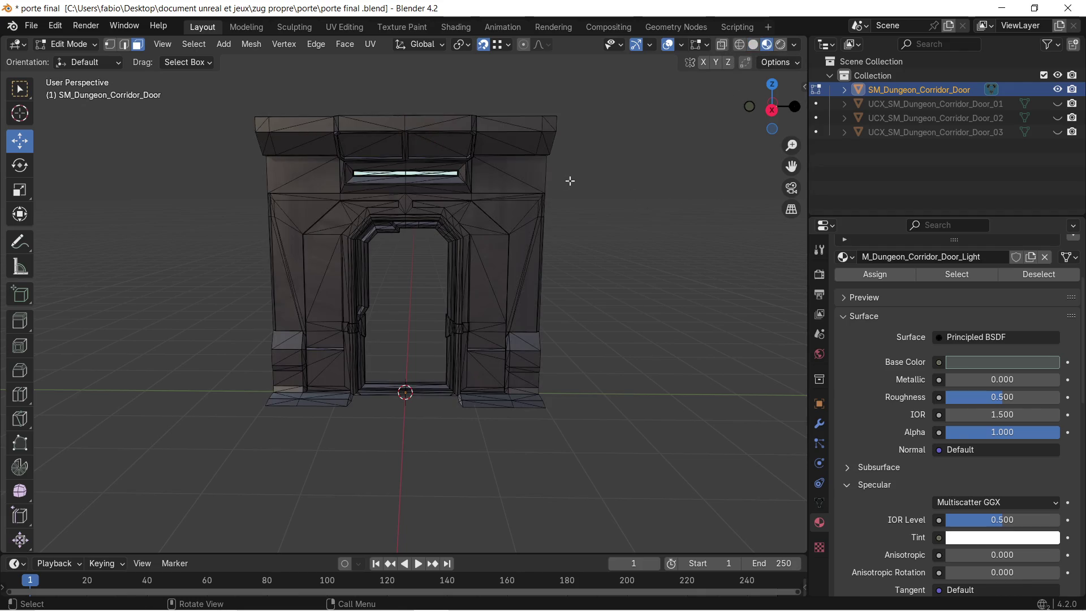
pyautogui.scroll(3)
pyautogui.scroll(3)
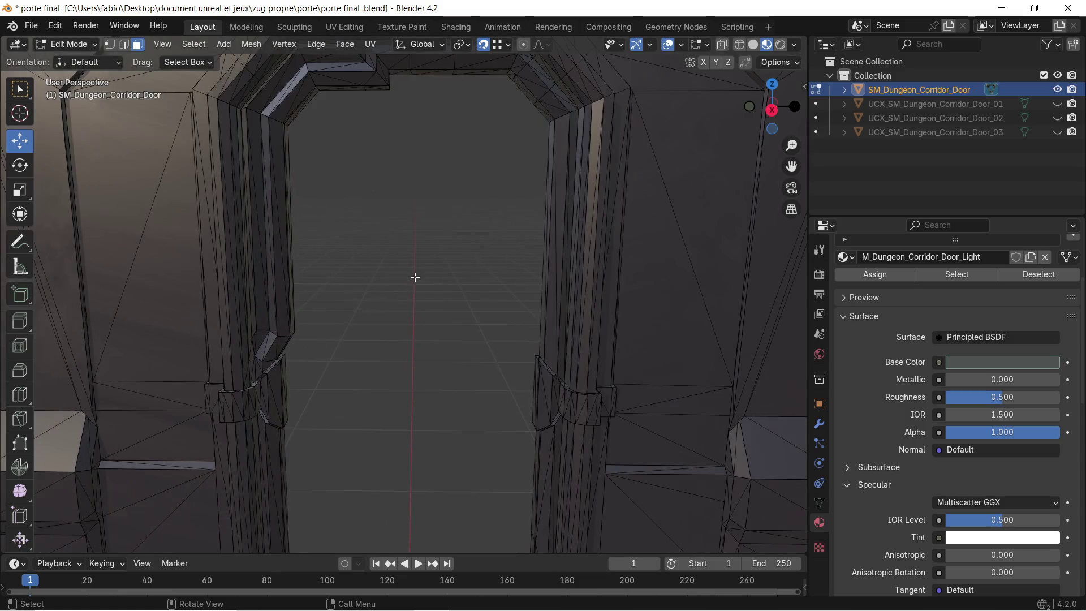
pyautogui.scroll(-3)
pyautogui.moveTo(462, 275); pyautogui.dragTo(431, 269)
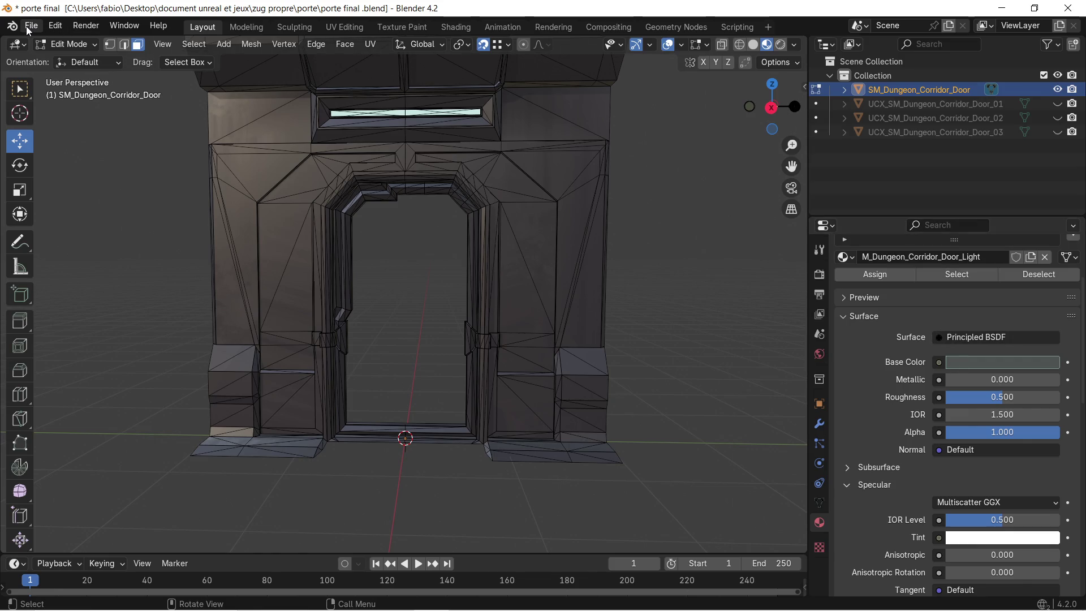
# Step: Start a glTF 2.0 export named 'porte final coter couloir ( sans collision) .glb'
pyautogui.click(29, 30)
pyautogui.moveTo(104, 245)
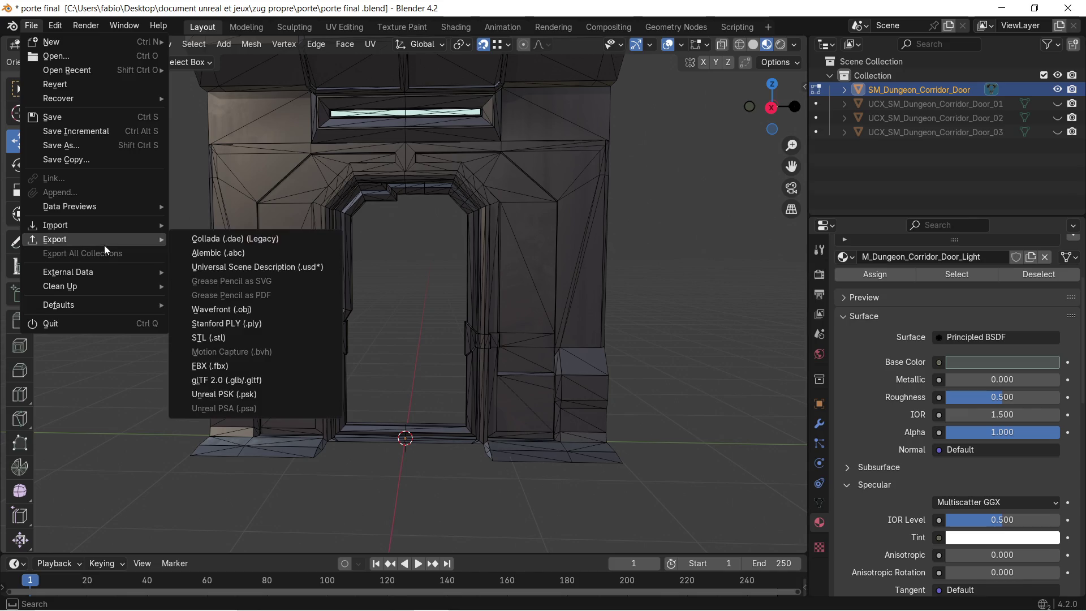
pyautogui.click(243, 381)
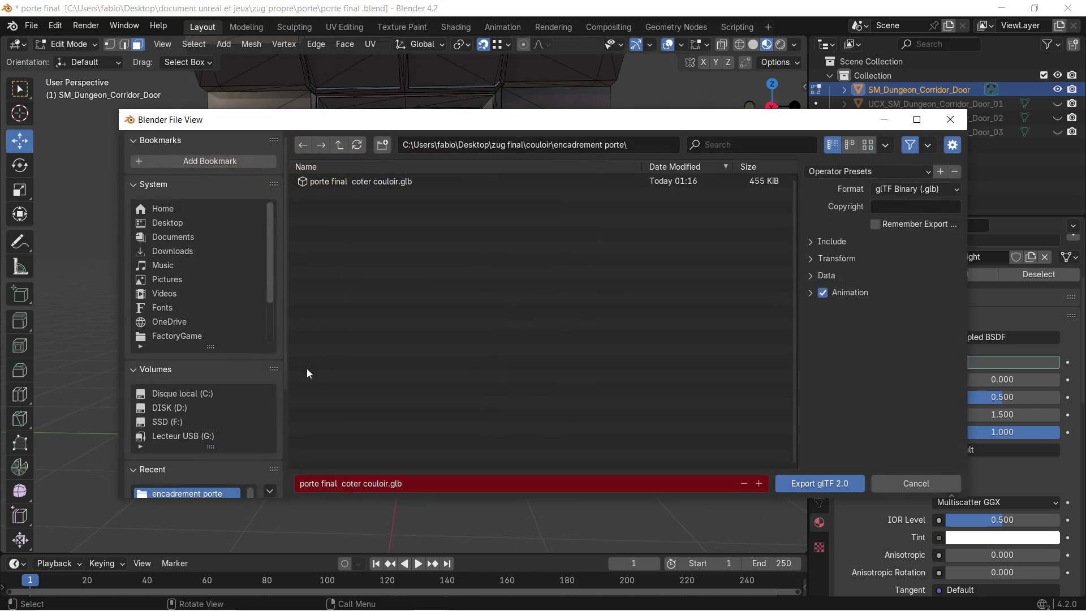
pyautogui.click(367, 482)
pyautogui.click(386, 483)
pyautogui.write('sans')
pyautogui.write(' colis')
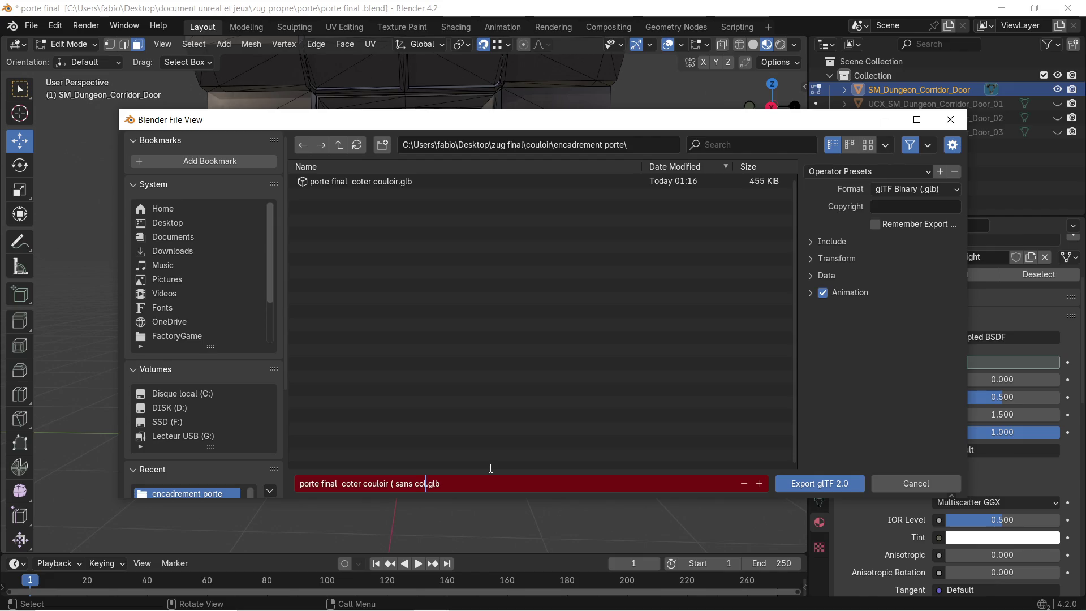
pyautogui.press('BackSpace')
pyautogui.press('BackSpace')
pyautogui.press('BackSpace')
pyautogui.write('lision)')
pyautogui.click(805, 247)
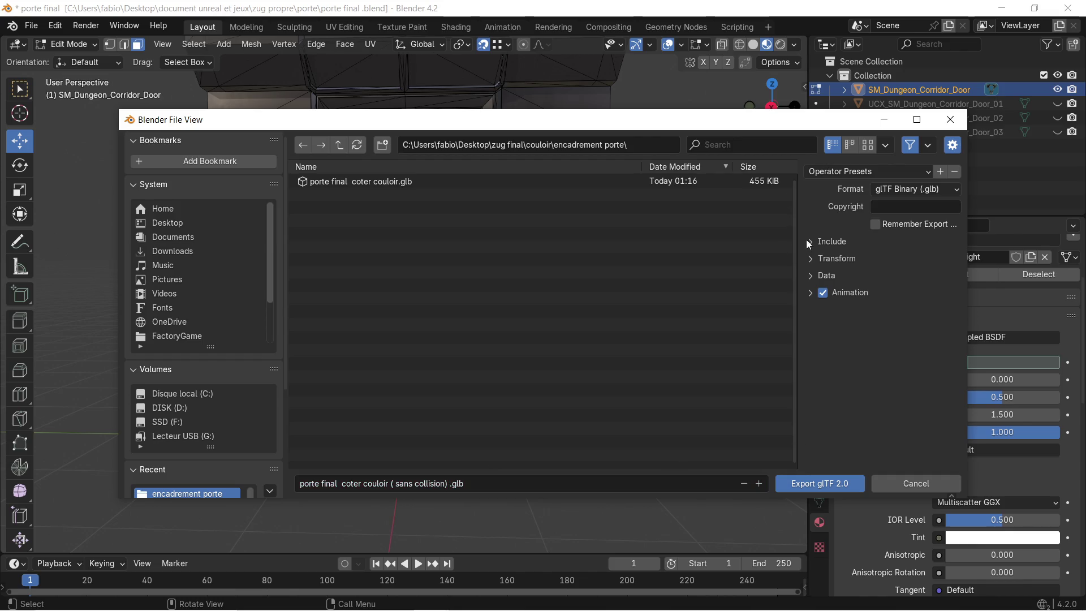
# Step: Tick Visible Objects under Include, export the glb, and minimize Blender
pyautogui.click(807, 242)
pyautogui.click(872, 276)
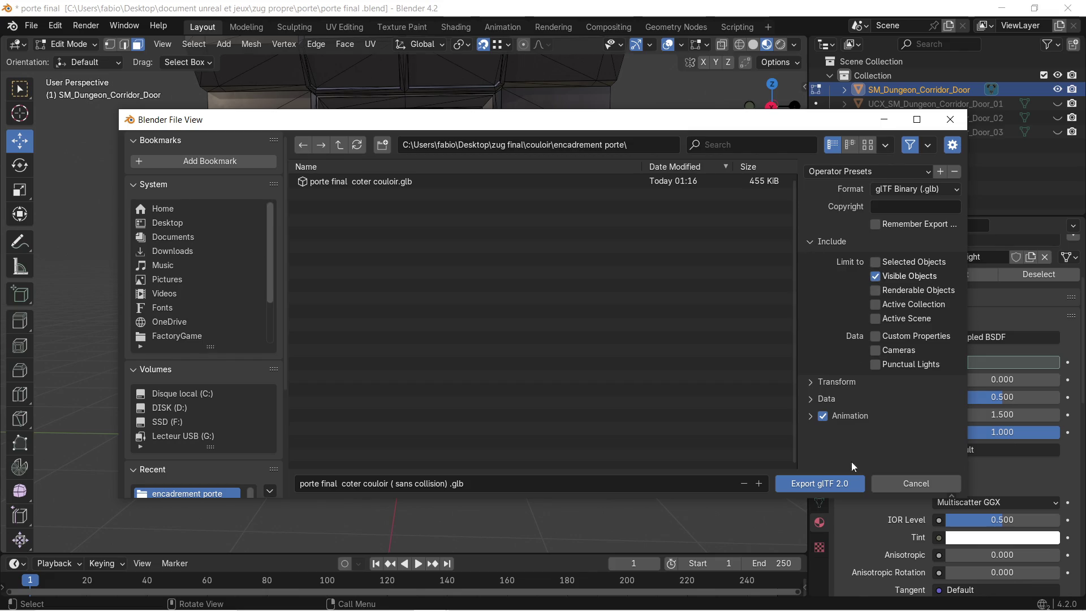
pyautogui.click(837, 484)
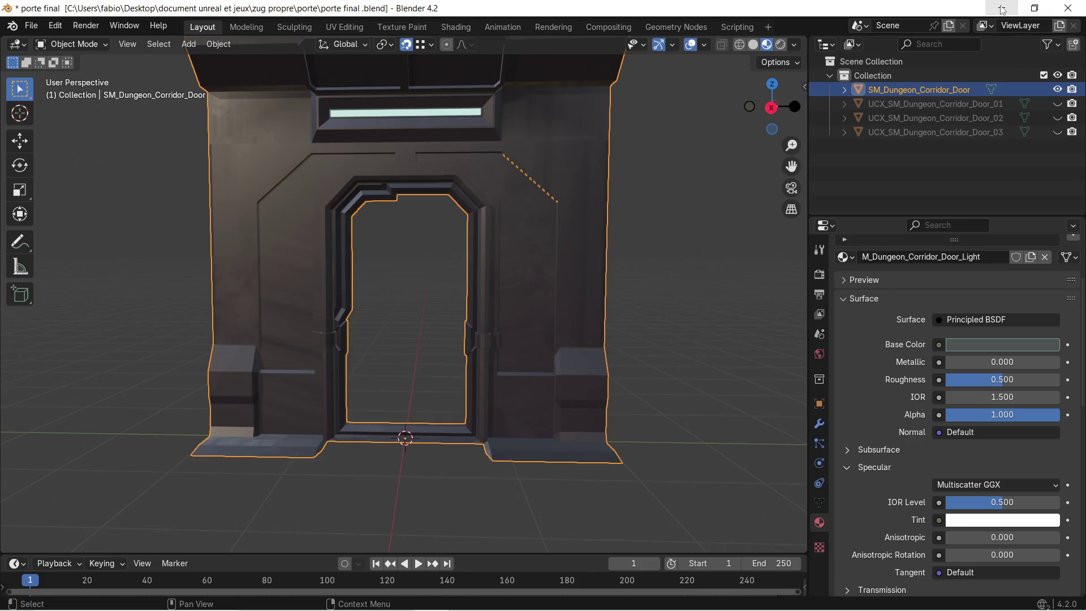
pyautogui.click(1002, 10)
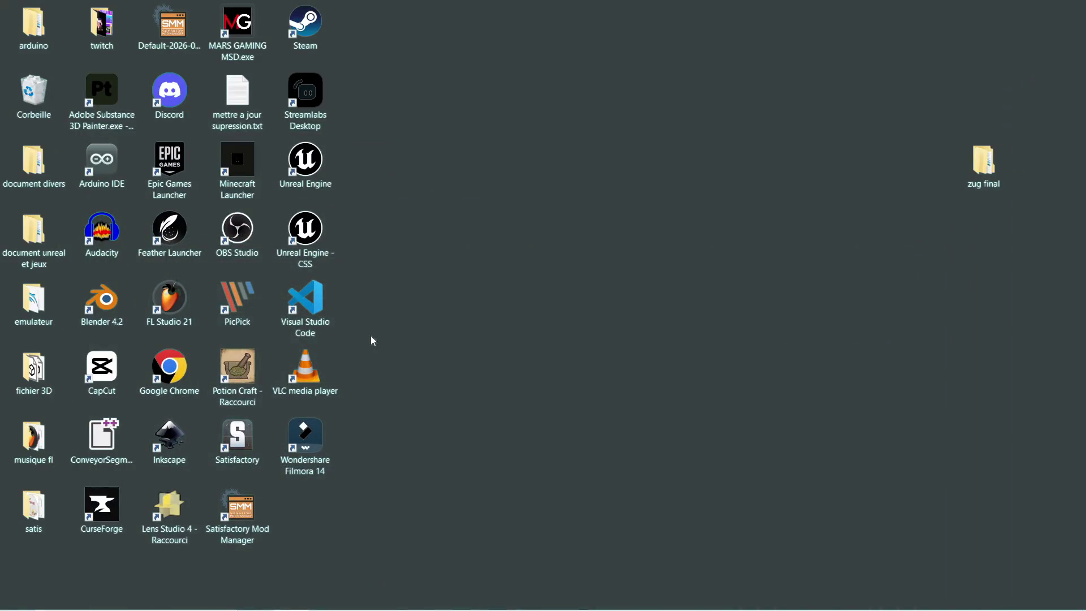
# Step: Launch a new Substance 3D Painter session from its desktop shortcut
pyautogui.click(395, 606)
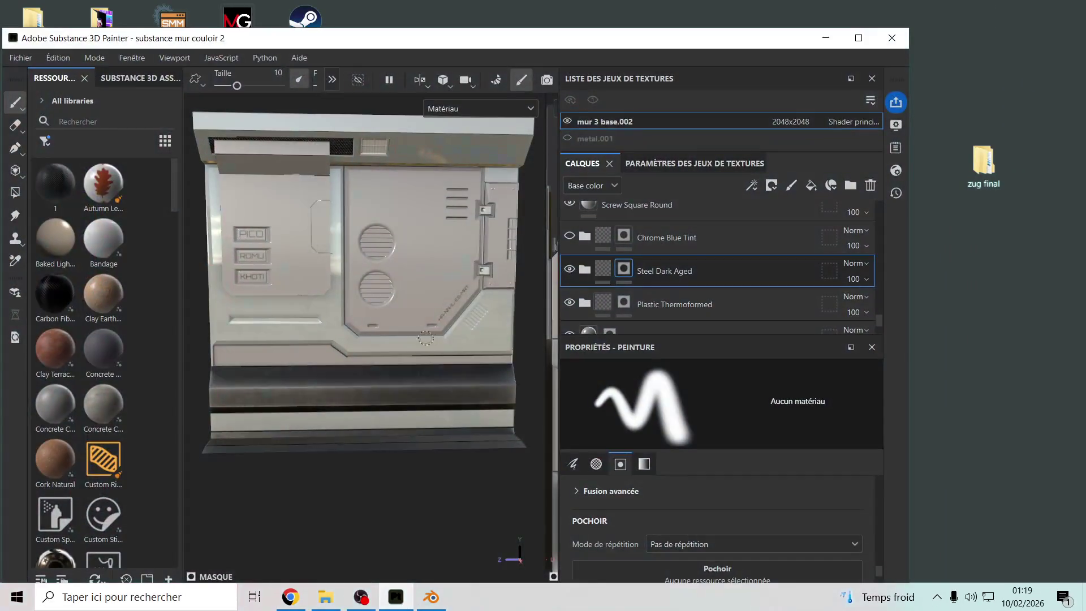
pyautogui.click(826, 38)
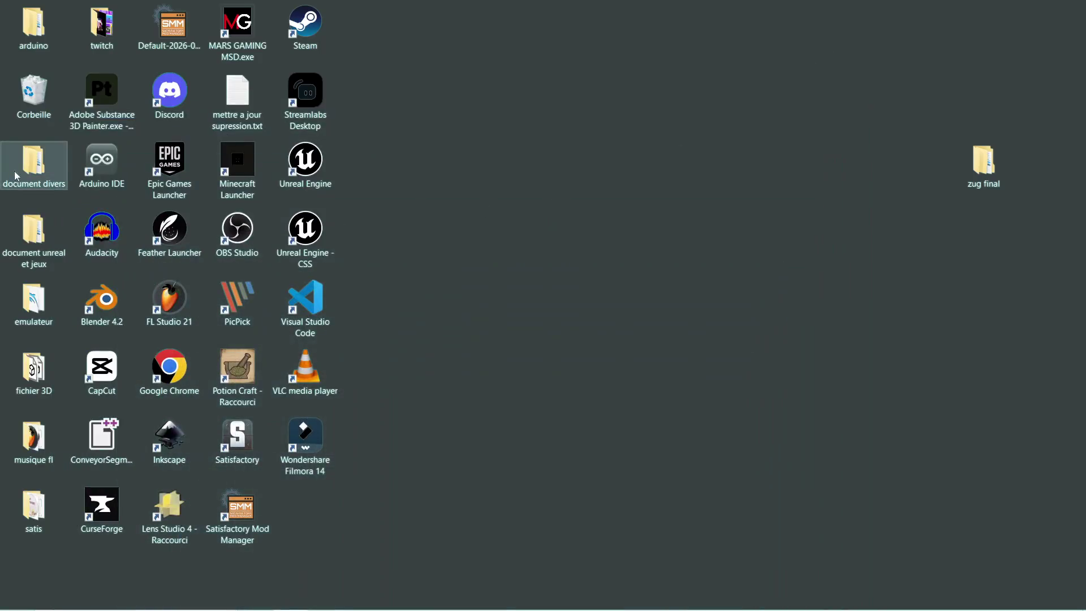
pyautogui.click(101, 87)
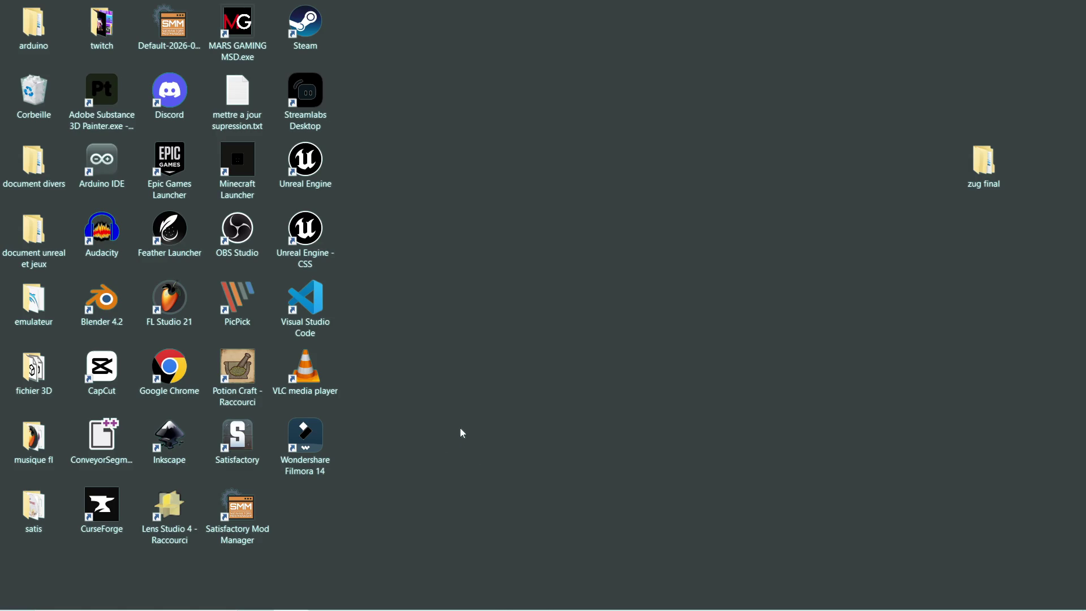
pyautogui.moveTo(526, 609)
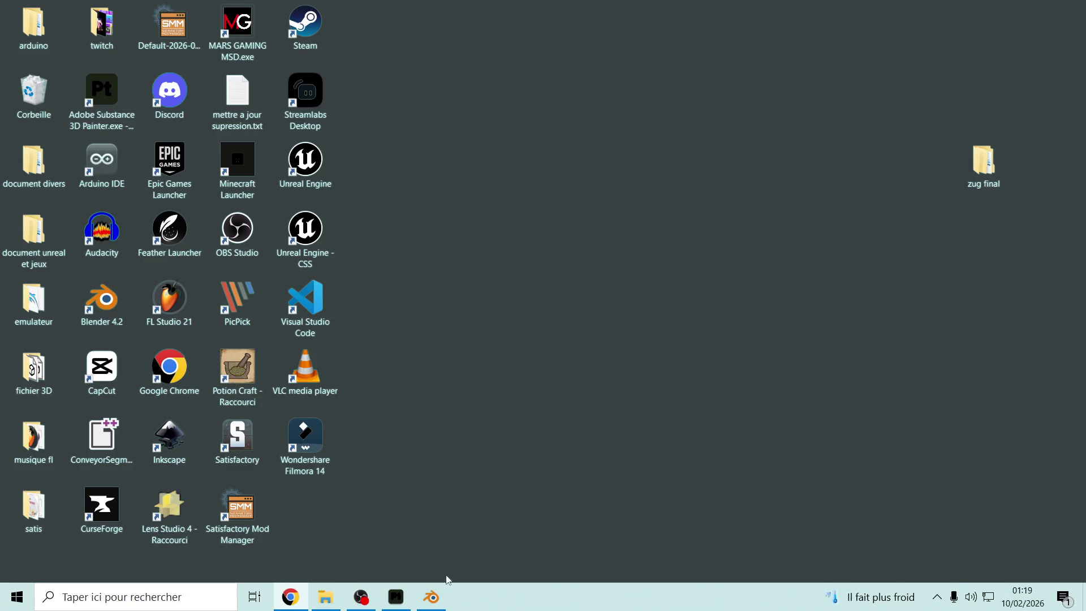
pyautogui.click(397, 601)
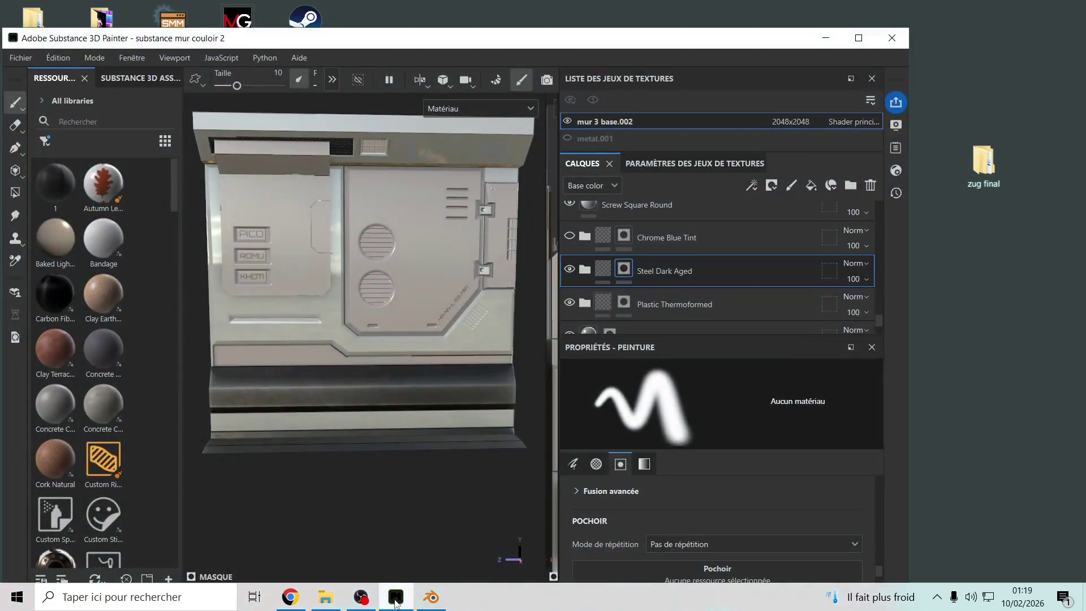
pyautogui.click(397, 601)
pyautogui.click(100, 99)
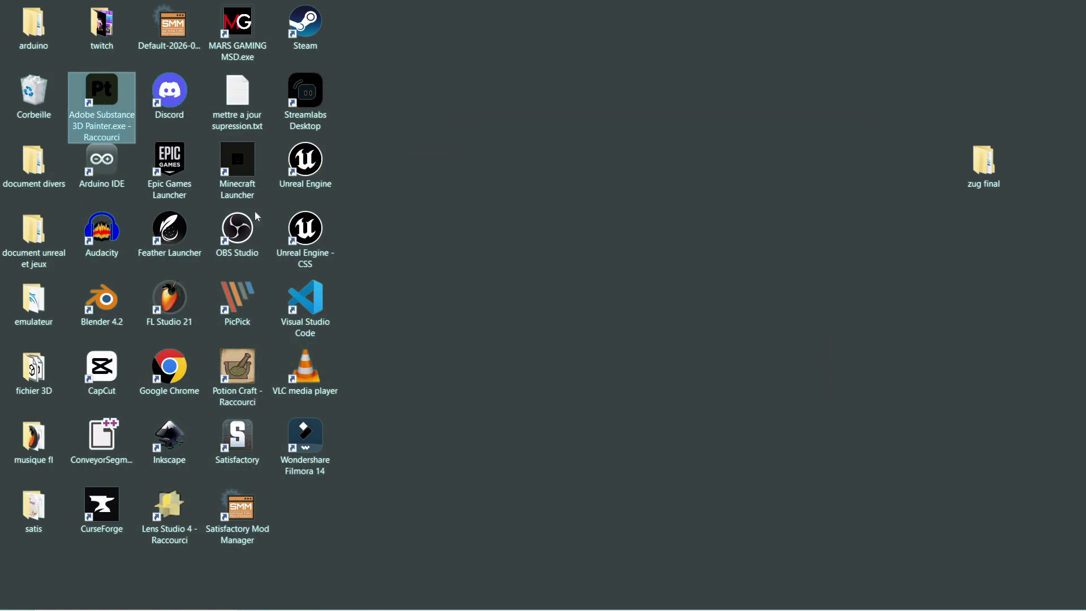
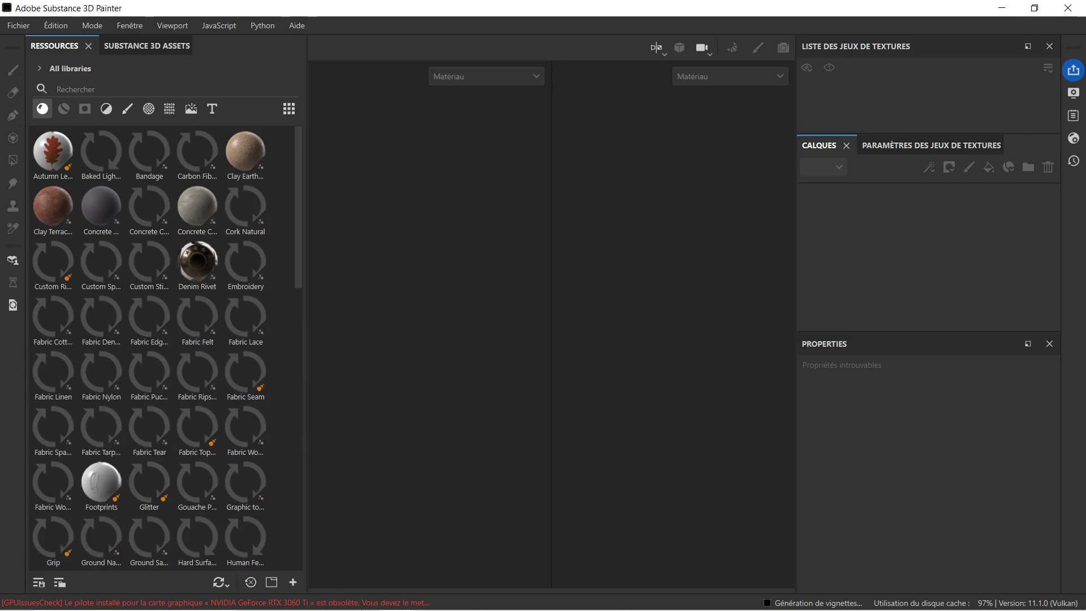
# Step: Create a new project by dropping the no-collision door frame .glb from the encadrement porte folder
pyautogui.click(325, 606)
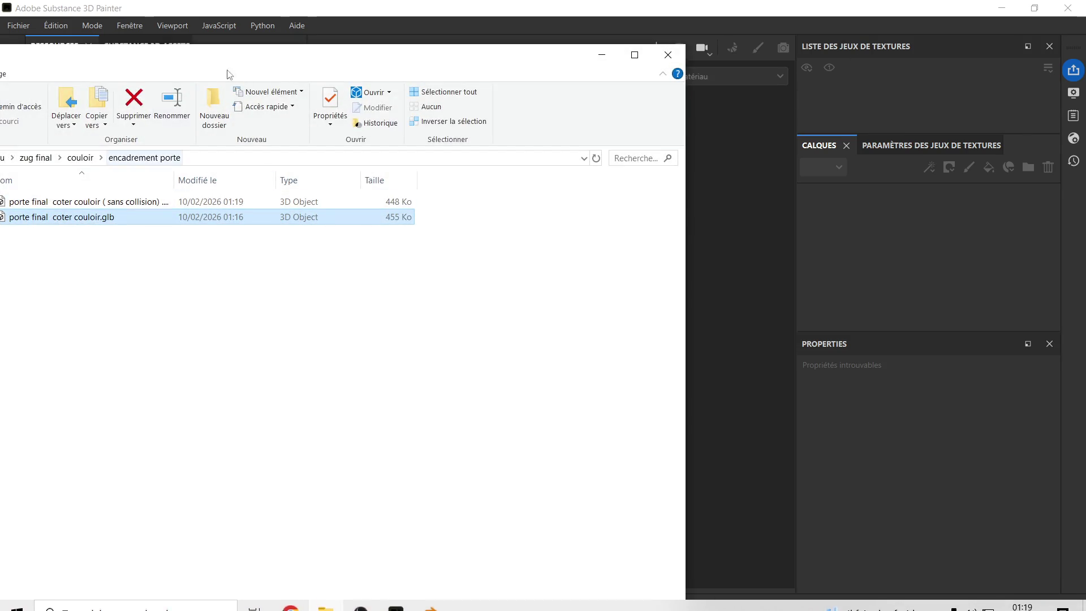
pyautogui.moveTo(242, 61); pyautogui.dragTo(496, 275)
pyautogui.moveTo(331, 415); pyautogui.dragTo(448, 213)
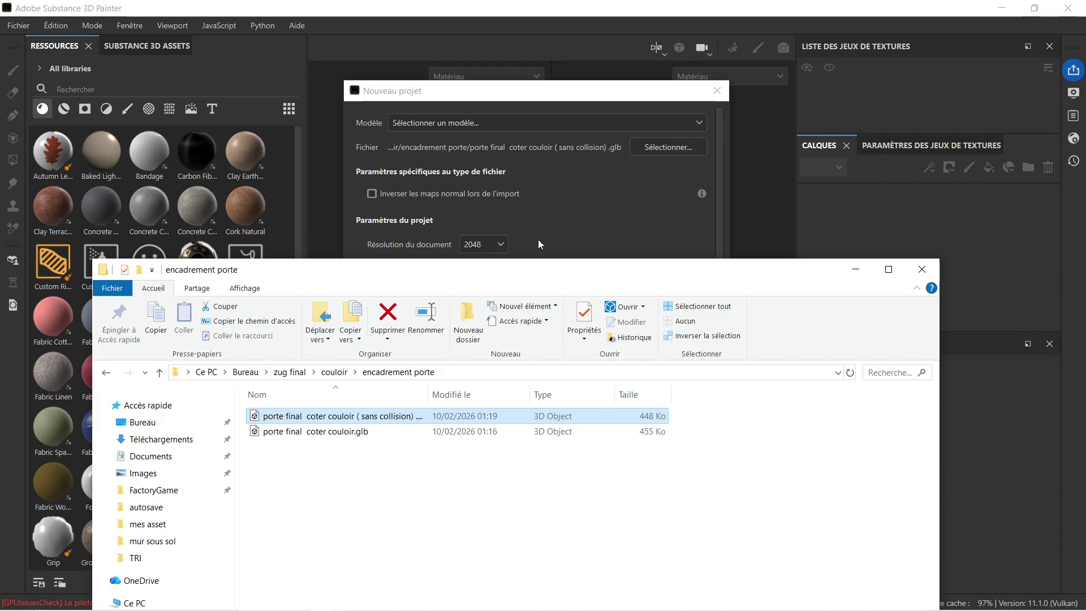
pyautogui.click(615, 55)
pyautogui.click(594, 498)
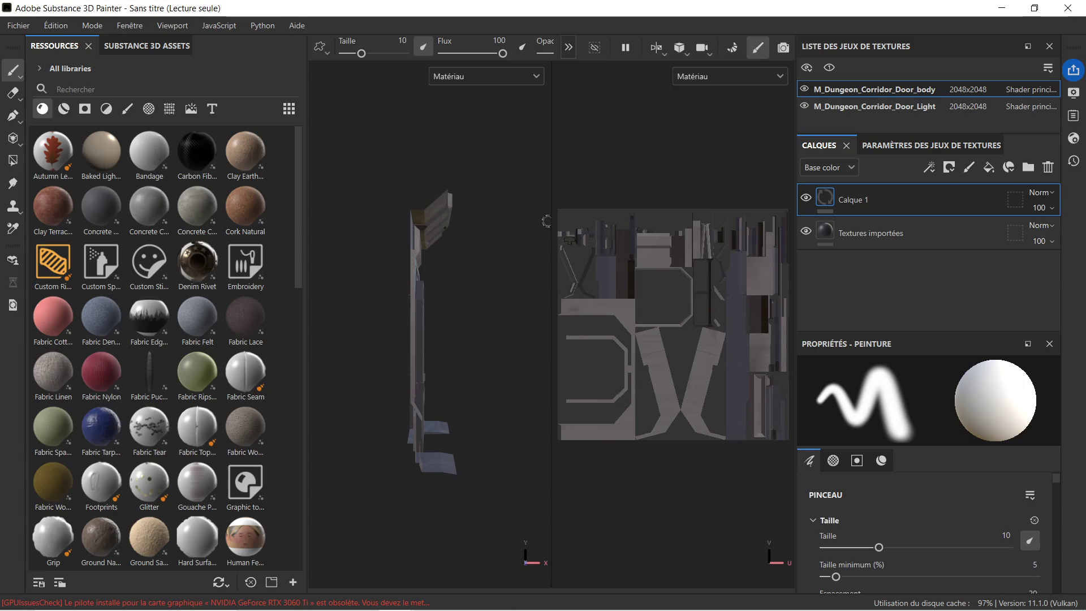
# Step: Widen the 3D viewport, frame the whole door frame mesh, and open resource import
pyautogui.moveTo(547, 217); pyautogui.dragTo(664, 217)
pyautogui.moveTo(568, 299); pyautogui.dragTo(423, 300)
pyautogui.press('f')
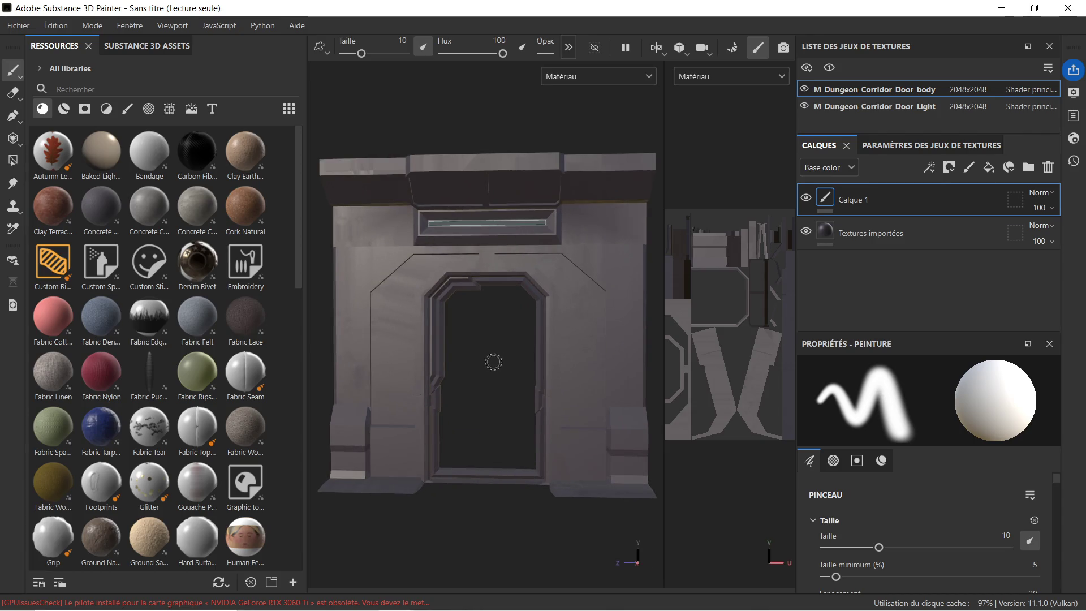
pyautogui.scroll(3)
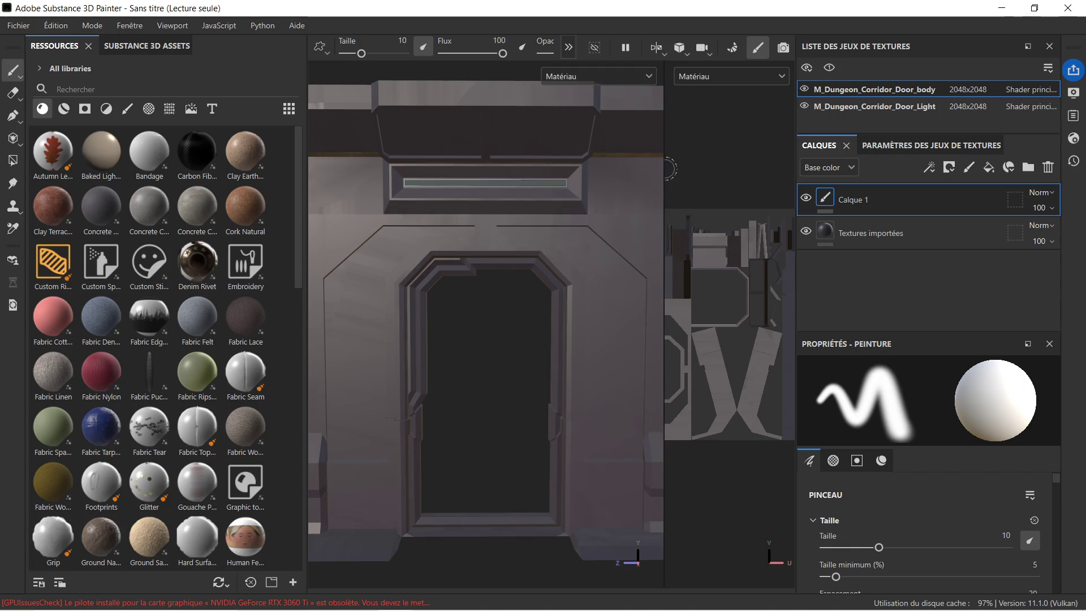
pyautogui.moveTo(663, 169); pyautogui.dragTo(744, 175)
pyautogui.scroll(-3)
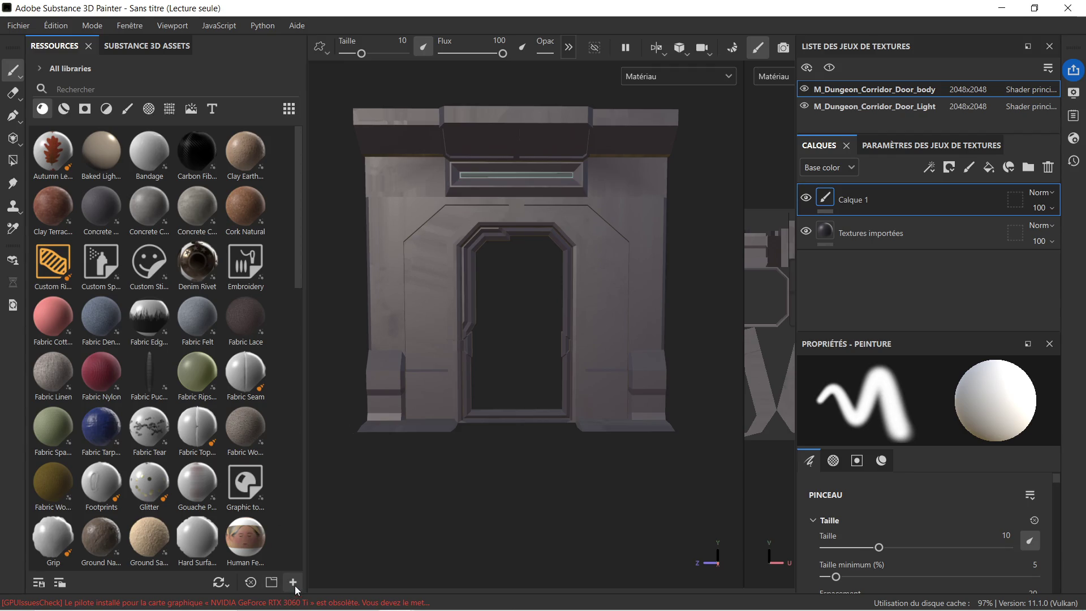
pyautogui.click(292, 582)
# Step: Import space-ship-plastic---01.sbsar from Téléchargements into the project
pyautogui.click(589, 120)
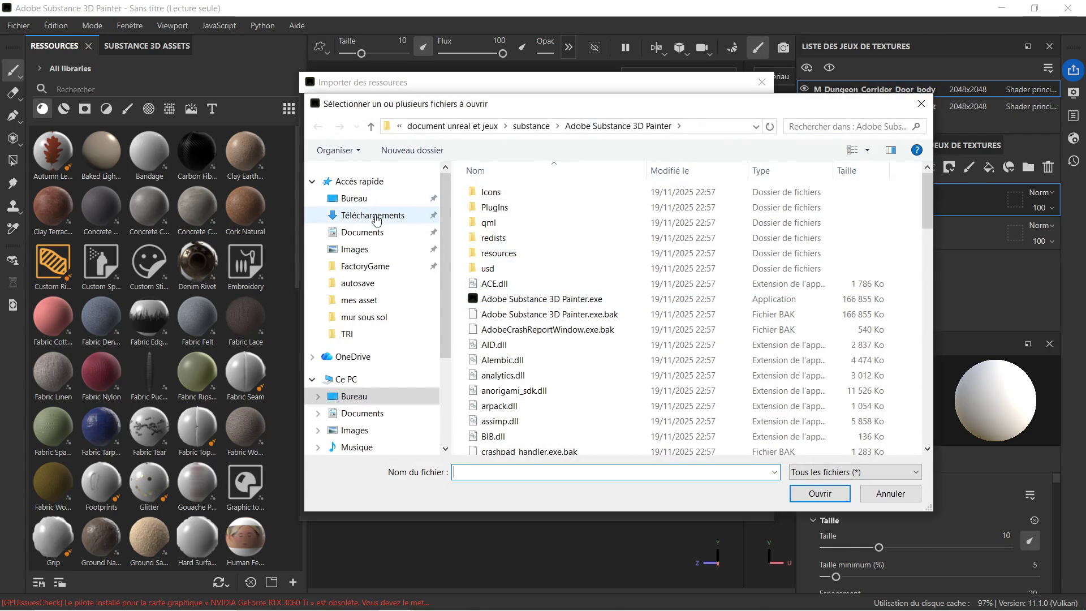
pyautogui.click(376, 217)
pyautogui.click(537, 270)
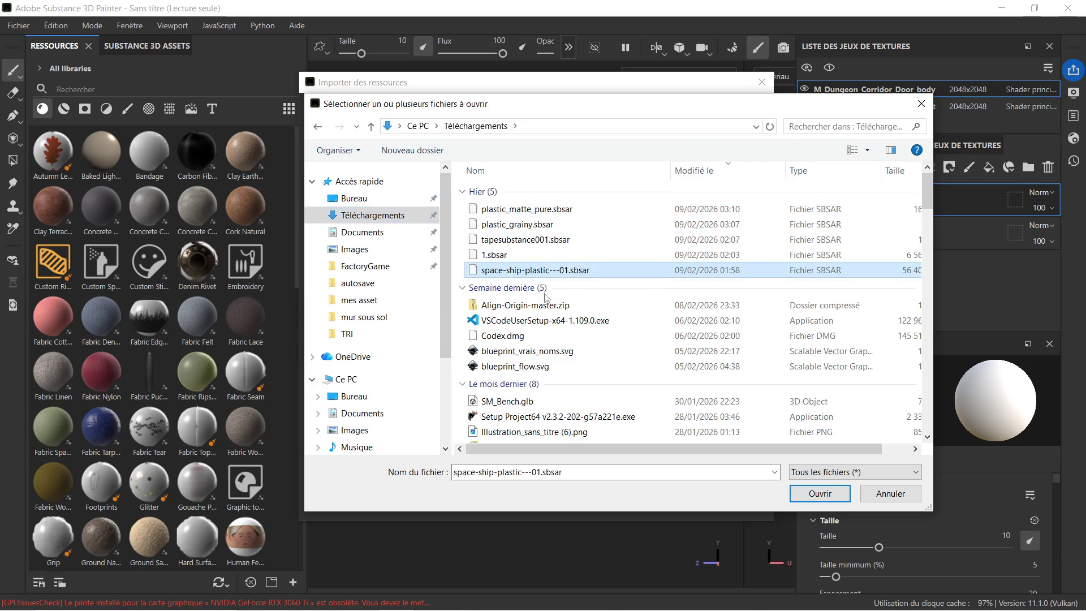
pyautogui.click(819, 493)
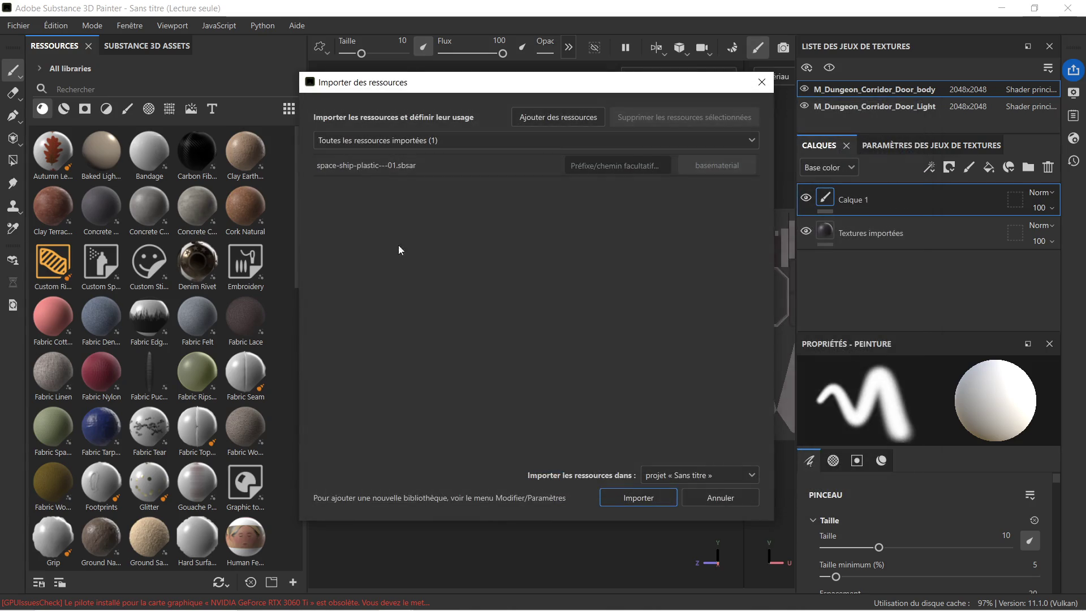
pyautogui.click(651, 495)
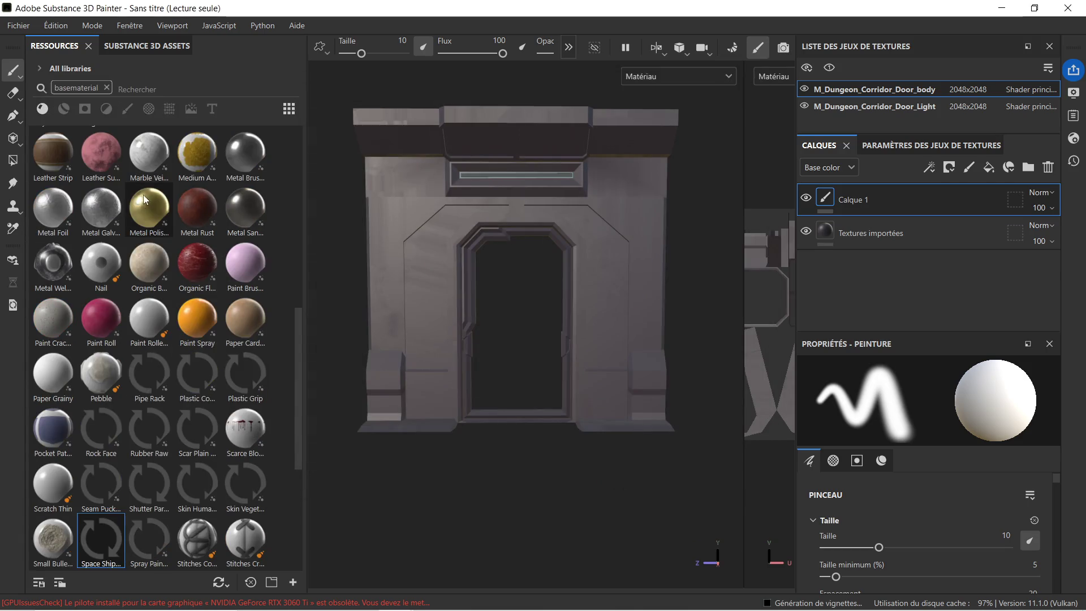
# Step: Fill the door with Space Ship Plastic - 01 and set its UV repetition to 0
pyautogui.moveTo(101, 541); pyautogui.dragTo(606, 263)
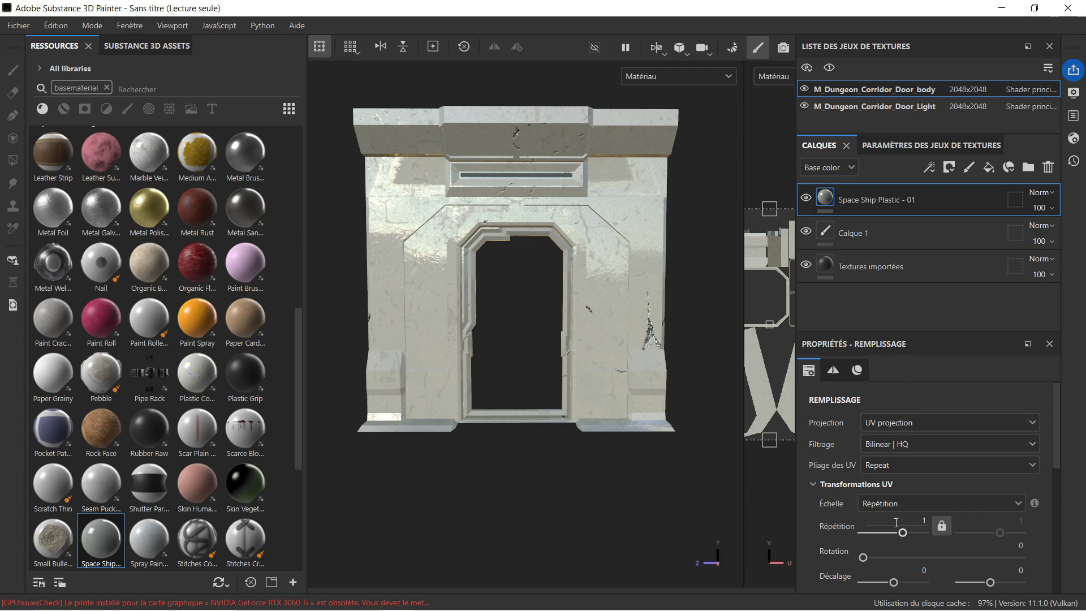
pyautogui.moveTo(902, 535); pyautogui.dragTo(894, 538)
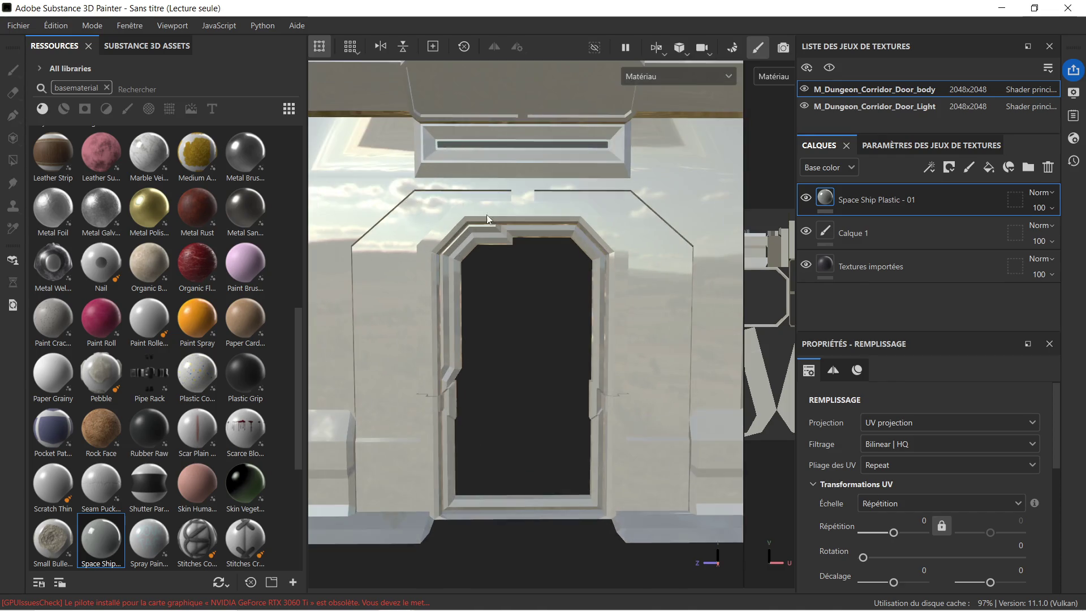
pyautogui.moveTo(474, 201); pyautogui.dragTo(532, 208)
pyautogui.press('f')
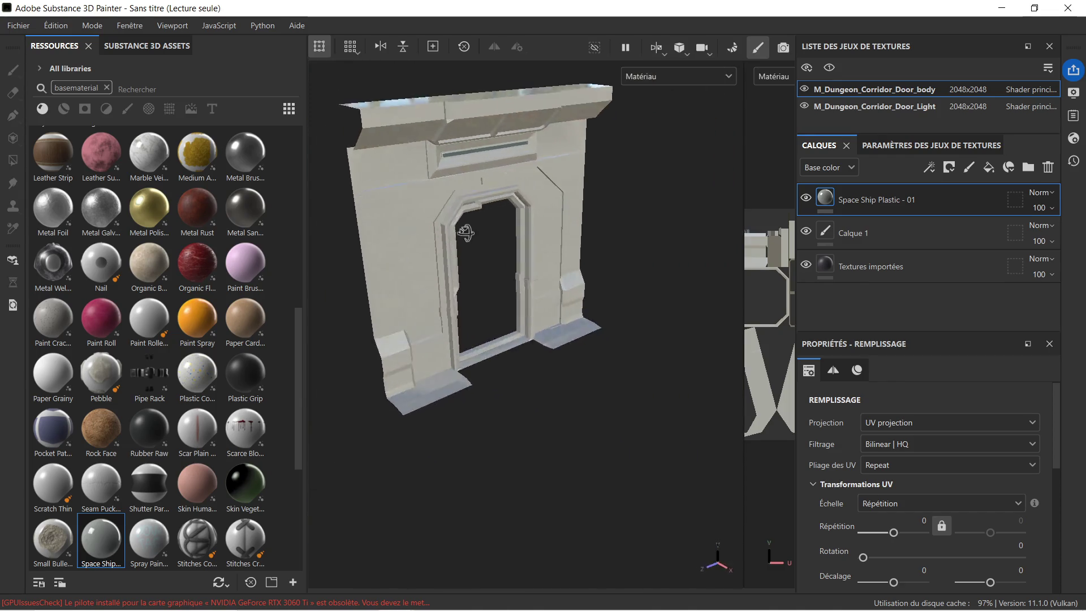
pyautogui.rightClick(854, 202)
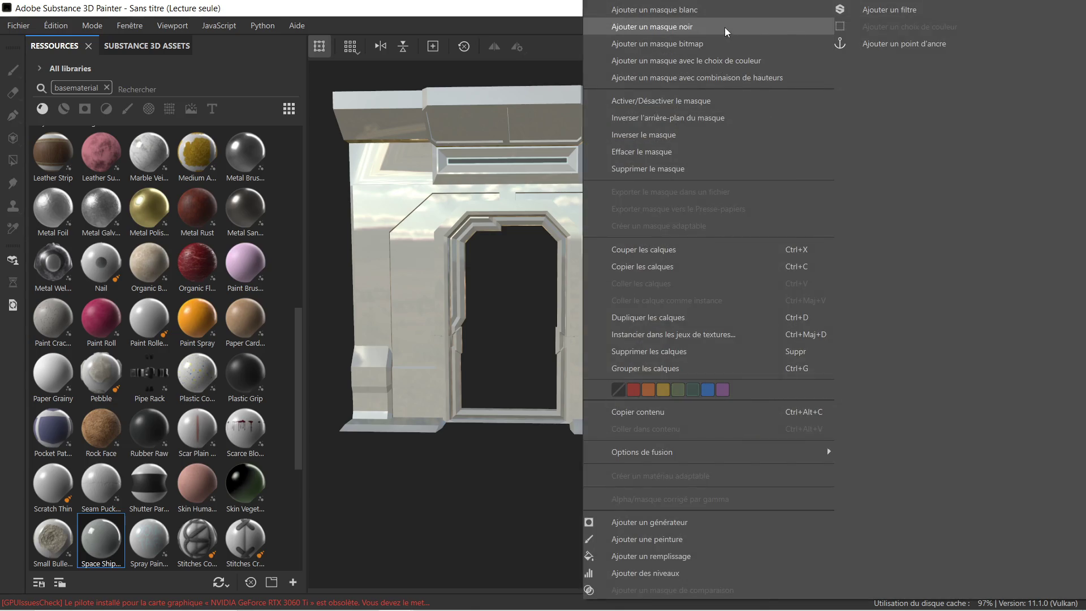
# Step: Add a black mask, polygon-fill every door face white, then switch the fill value to black
pyautogui.click(724, 28)
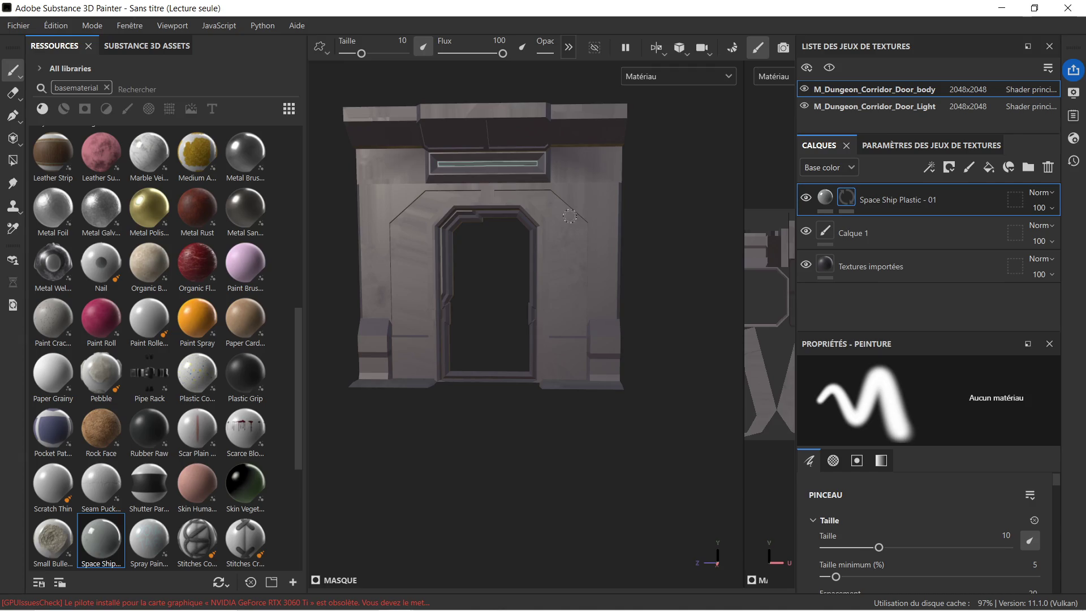
pyautogui.press('f')
pyautogui.moveTo(499, 251); pyautogui.dragTo(514, 250)
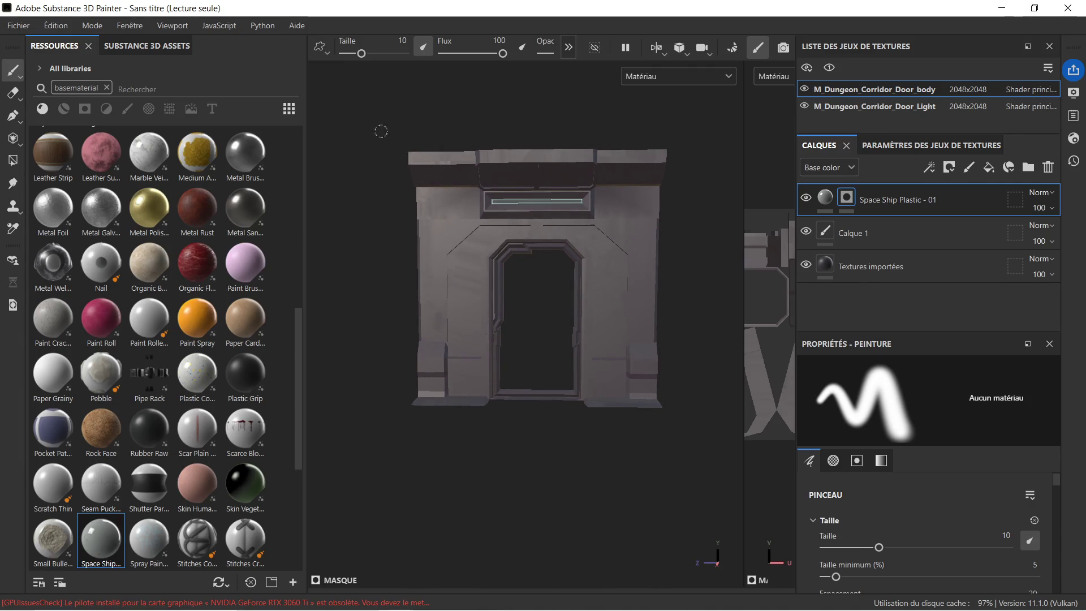
pyautogui.click(12, 160)
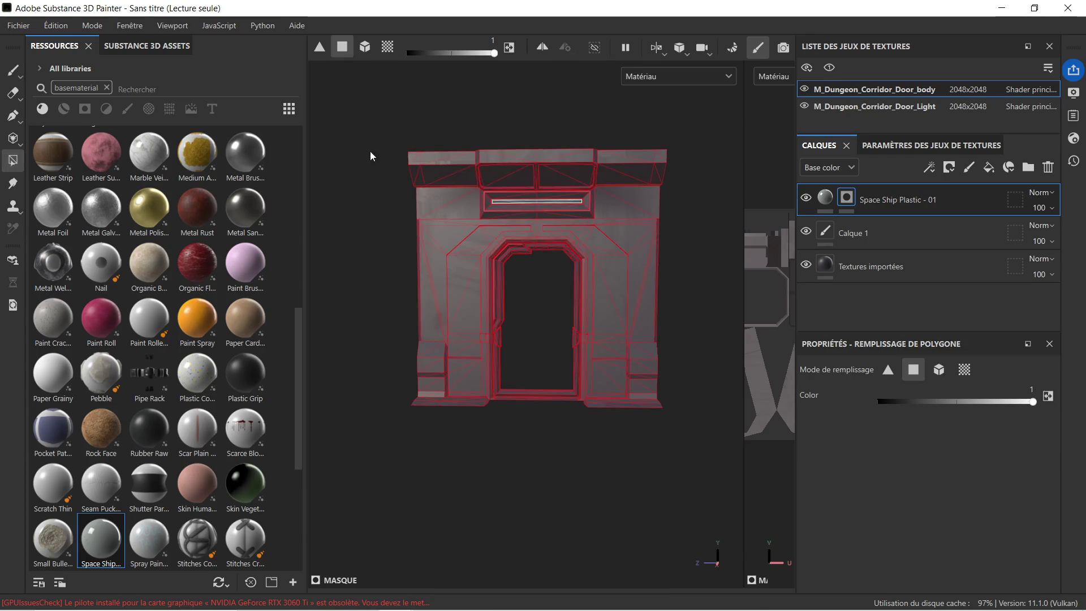
pyautogui.moveTo(399, 149); pyautogui.dragTo(691, 434)
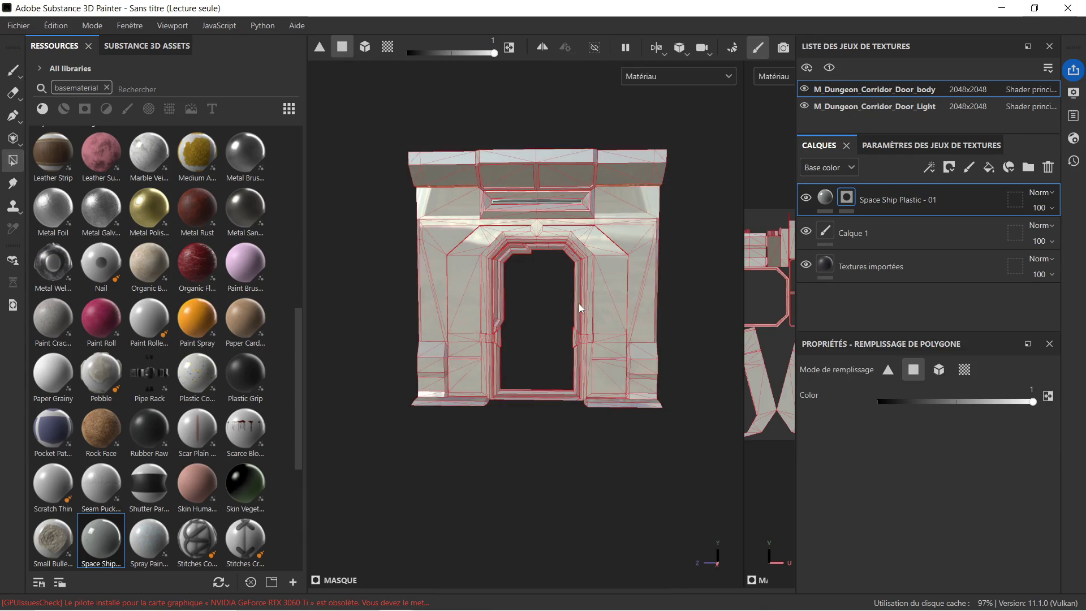
pyautogui.scroll(3)
pyautogui.scroll(3)
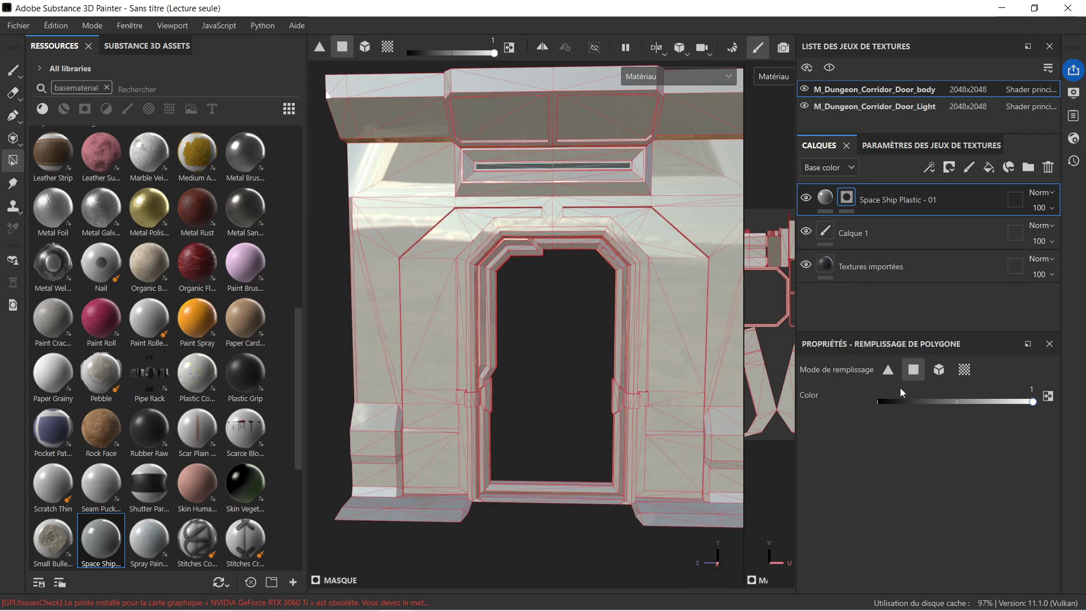
pyautogui.moveTo(900, 405); pyautogui.dragTo(877, 402)
pyautogui.scroll(3)
# Step: Mask the plastic off the floor step faces and the lower block faces
pyautogui.moveTo(439, 480); pyautogui.dragTo(558, 394)
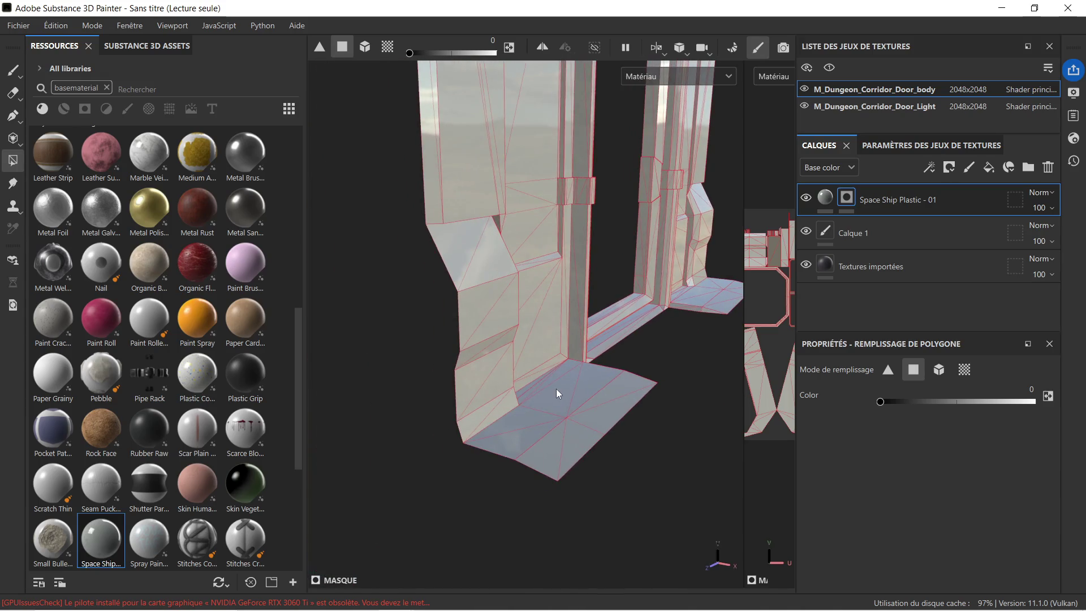
pyautogui.moveTo(590, 445); pyautogui.dragTo(629, 467)
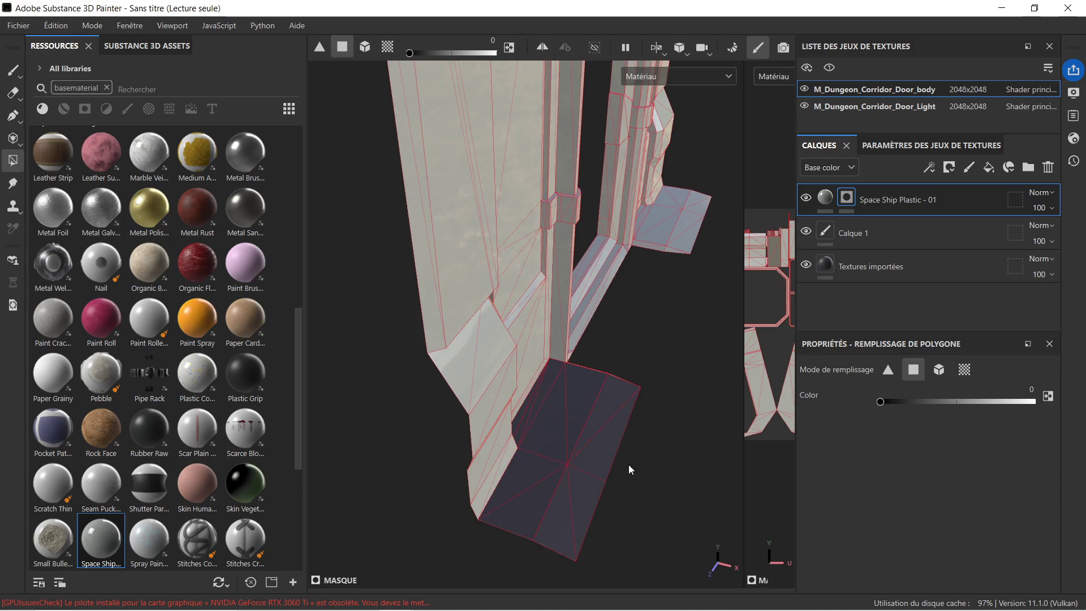
pyautogui.scroll(3)
pyautogui.moveTo(573, 312); pyautogui.dragTo(544, 335)
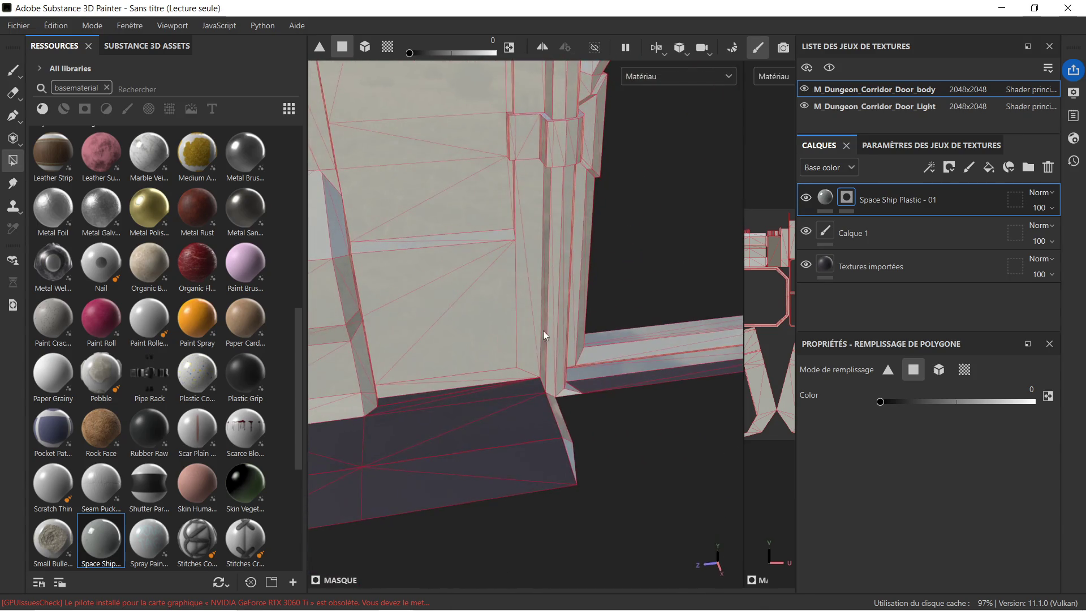
pyautogui.moveTo(581, 370); pyautogui.dragTo(430, 276)
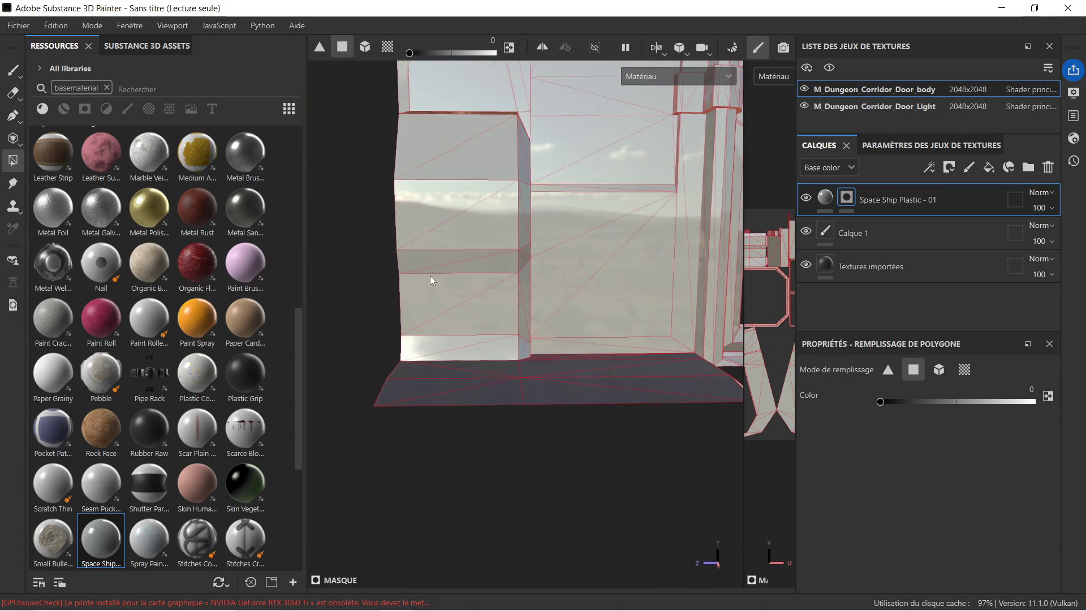
pyautogui.moveTo(412, 164); pyautogui.dragTo(520, 243)
pyautogui.moveTo(521, 243); pyautogui.dragTo(496, 295)
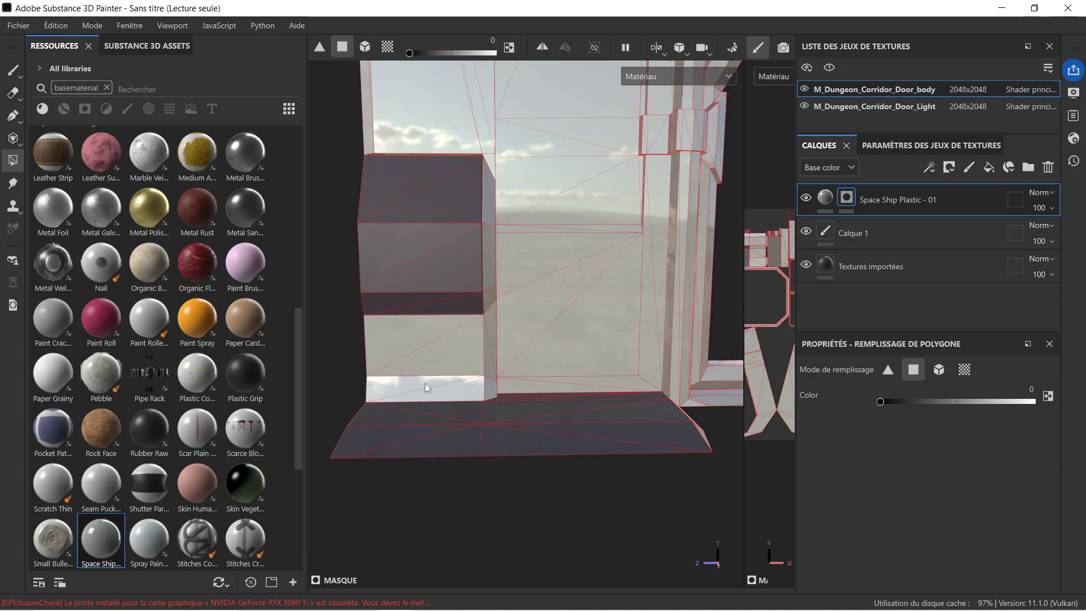
pyautogui.moveTo(425, 382); pyautogui.dragTo(456, 395)
pyautogui.click(495, 389)
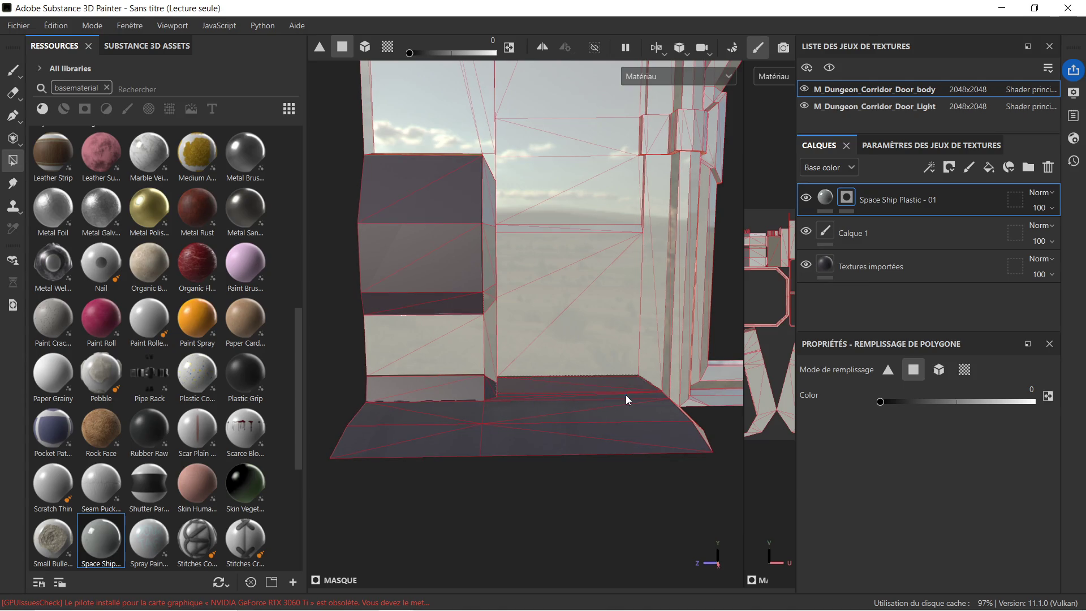
# Step: Mask the plastic off the column's front and side faces and the upper block
pyautogui.moveTo(608, 337); pyautogui.dragTo(487, 229)
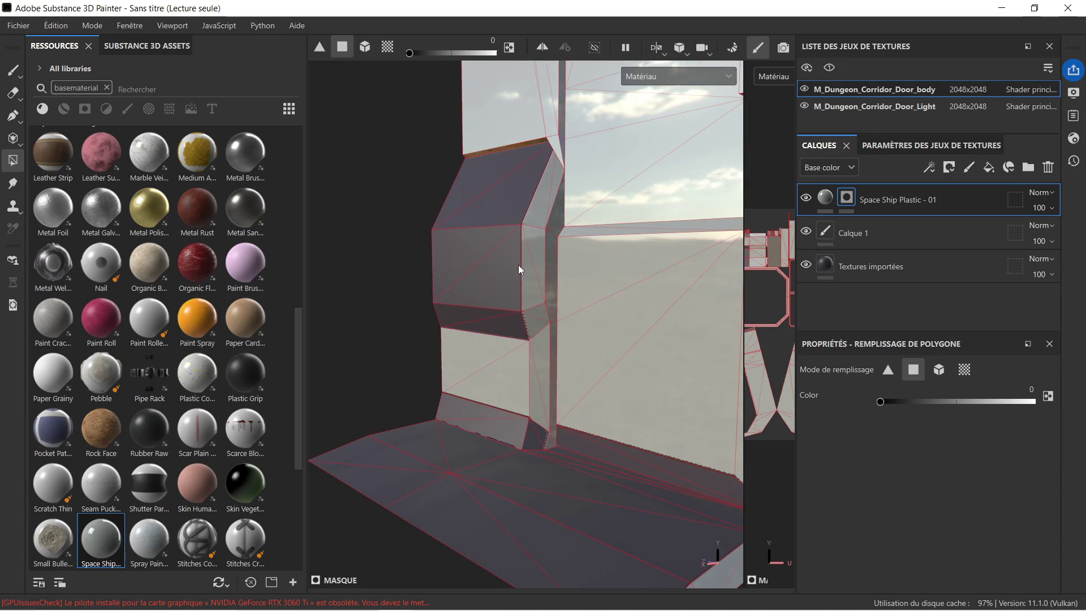
pyautogui.moveTo(528, 281); pyautogui.dragTo(568, 395)
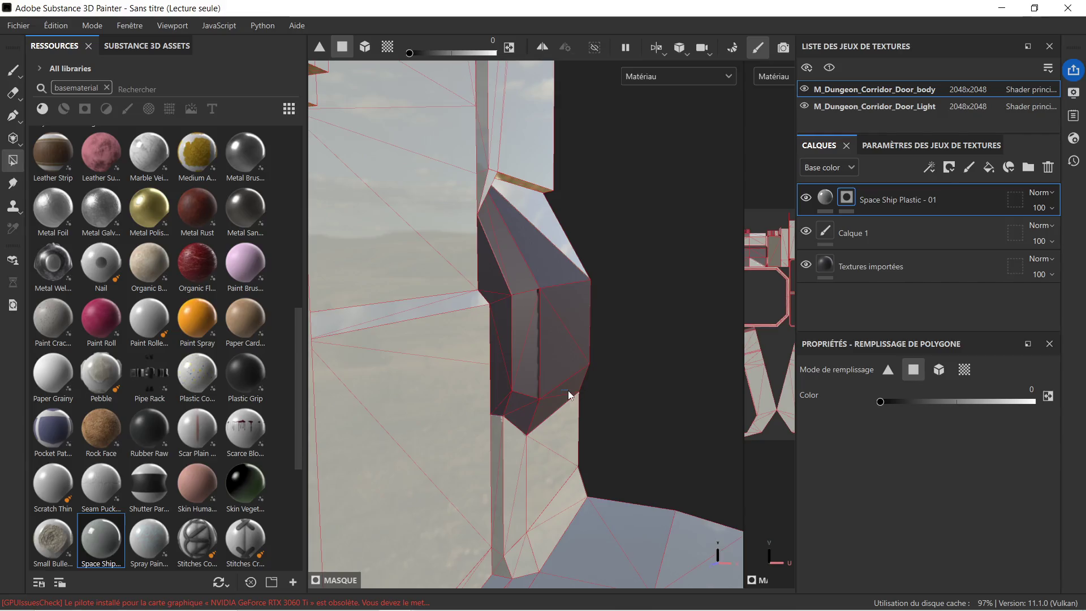
pyautogui.moveTo(615, 297); pyautogui.dragTo(498, 332)
pyautogui.moveTo(611, 215); pyautogui.dragTo(687, 239)
pyautogui.moveTo(687, 239); pyautogui.dragTo(667, 249)
pyautogui.click(972, 243)
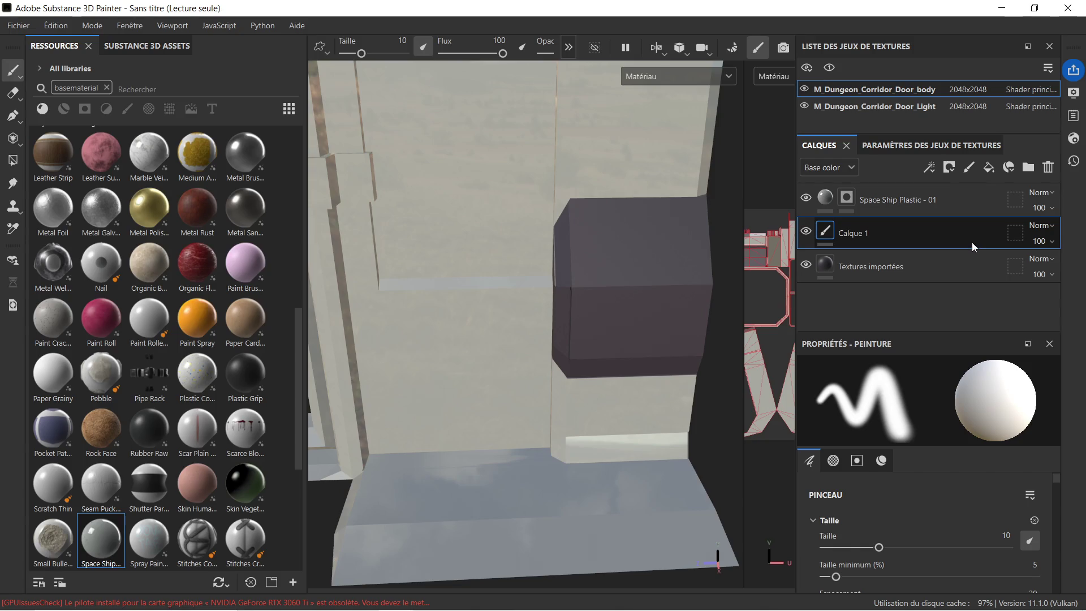
# Step: Delete the empty Calque 1 layer and select the Space Ship Plastic mask for polygon fill
pyautogui.press('Delete')
pyautogui.moveTo(707, 282); pyautogui.dragTo(569, 232)
pyautogui.click(566, 243)
pyautogui.moveTo(626, 287); pyautogui.dragTo(554, 222)
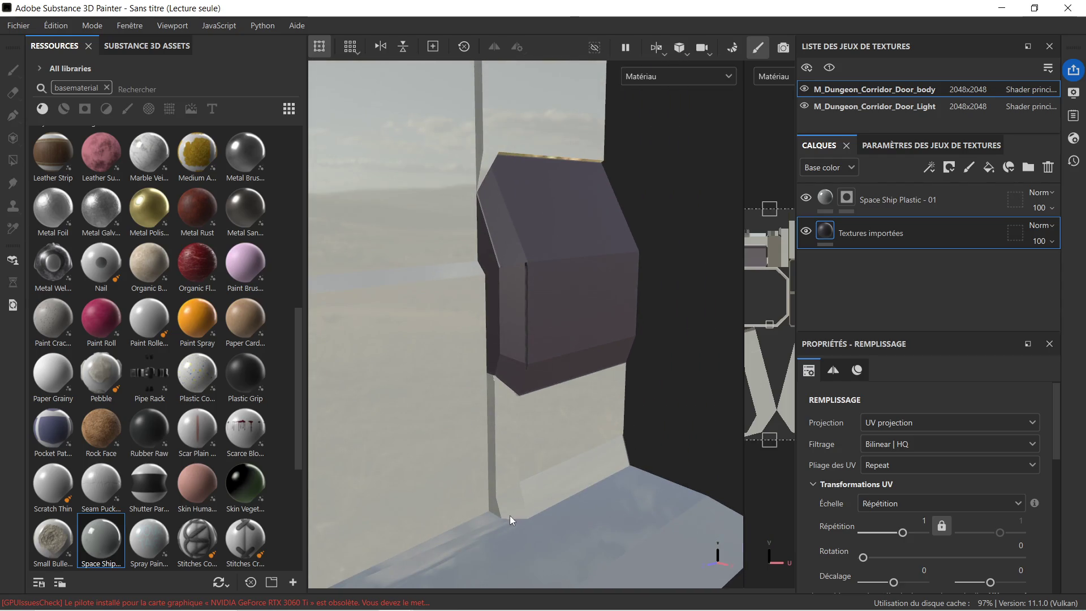
pyautogui.click(491, 504)
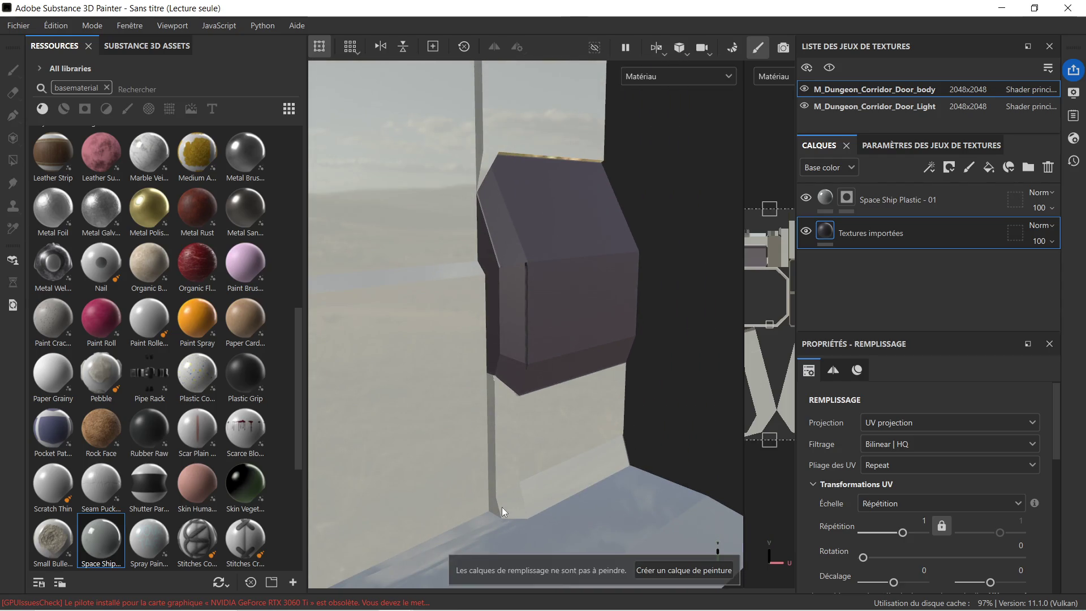
pyautogui.click(847, 196)
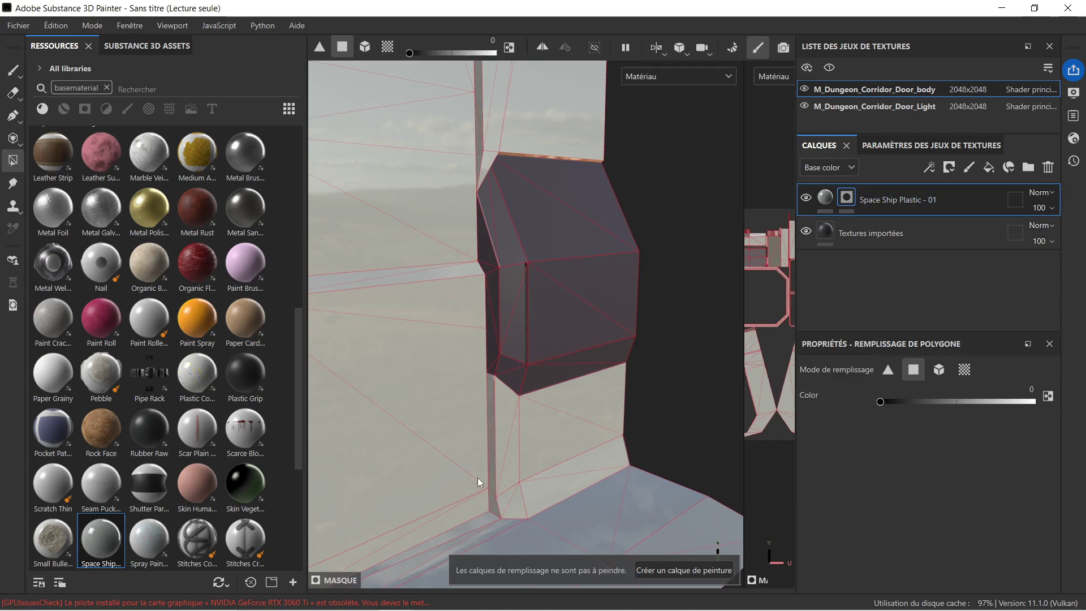
# Step: Mask the plastic off the floor faces and the wall face beside the floor
pyautogui.moveTo(492, 509); pyautogui.dragTo(555, 512)
pyautogui.click(586, 470)
pyautogui.moveTo(601, 459); pyautogui.dragTo(693, 569)
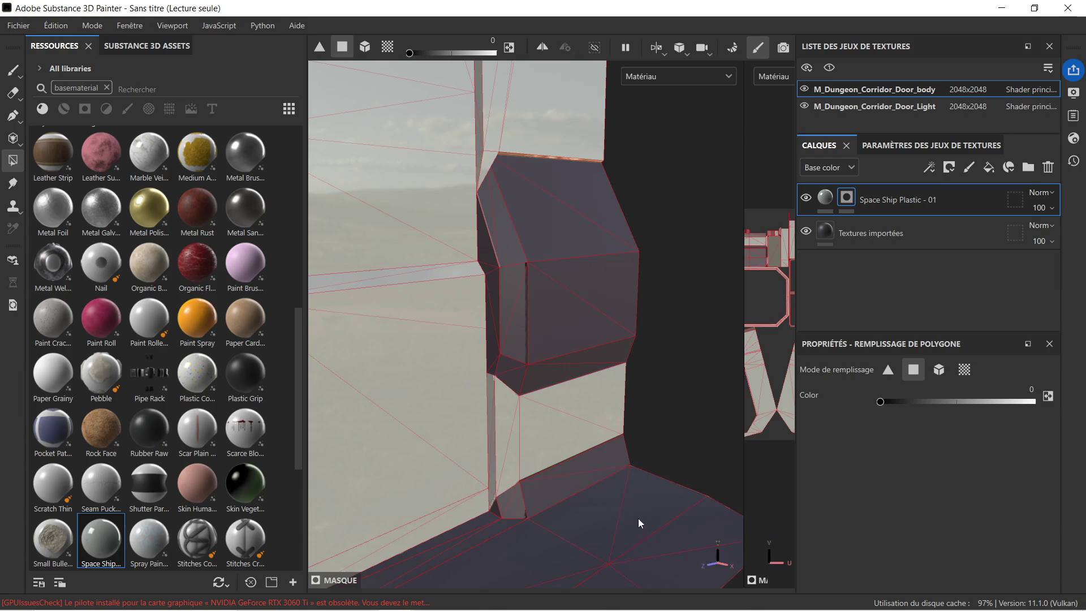
pyautogui.scroll(-3)
pyautogui.moveTo(622, 513); pyautogui.dragTo(620, 402)
pyautogui.moveTo(527, 448); pyautogui.dragTo(485, 376)
# Step: Mask off the faces at the door's top-left corner, including the triangular and sliver faces
pyautogui.moveTo(424, 327); pyautogui.dragTo(439, 426)
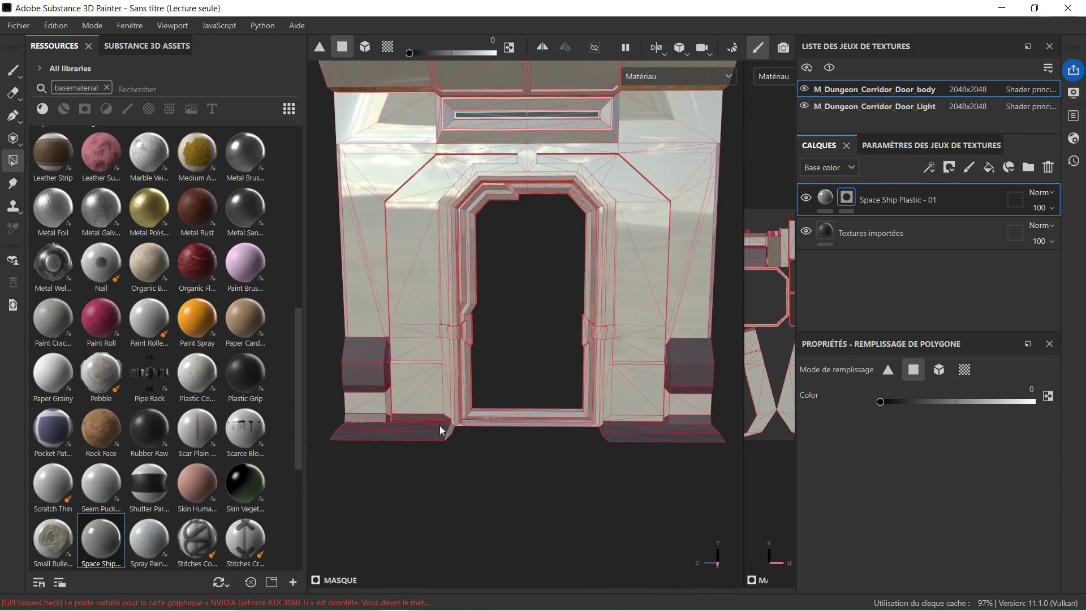
pyautogui.scroll(3)
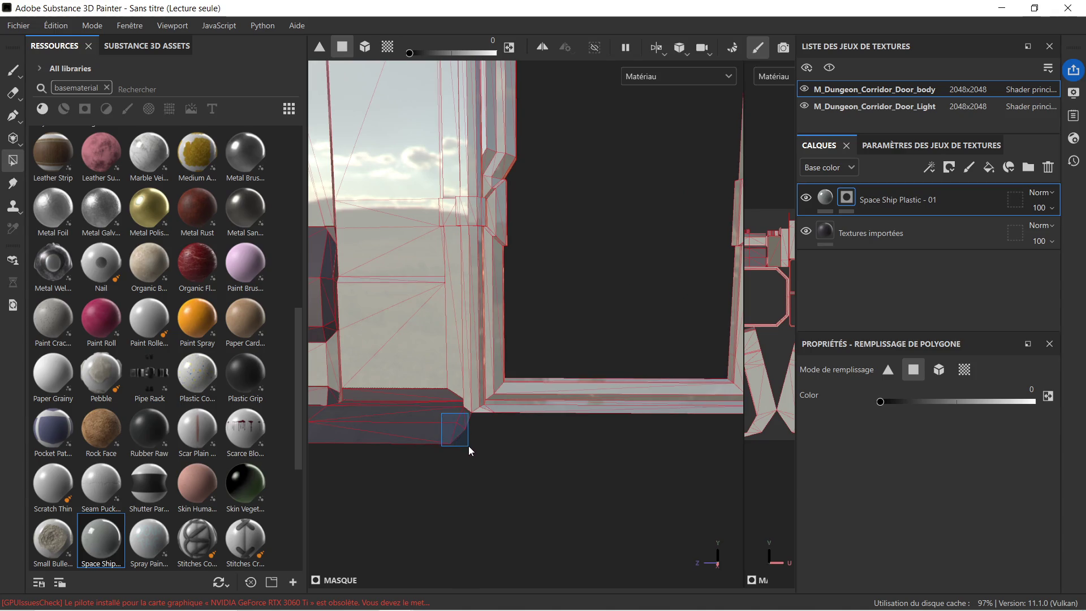
pyautogui.scroll(-3)
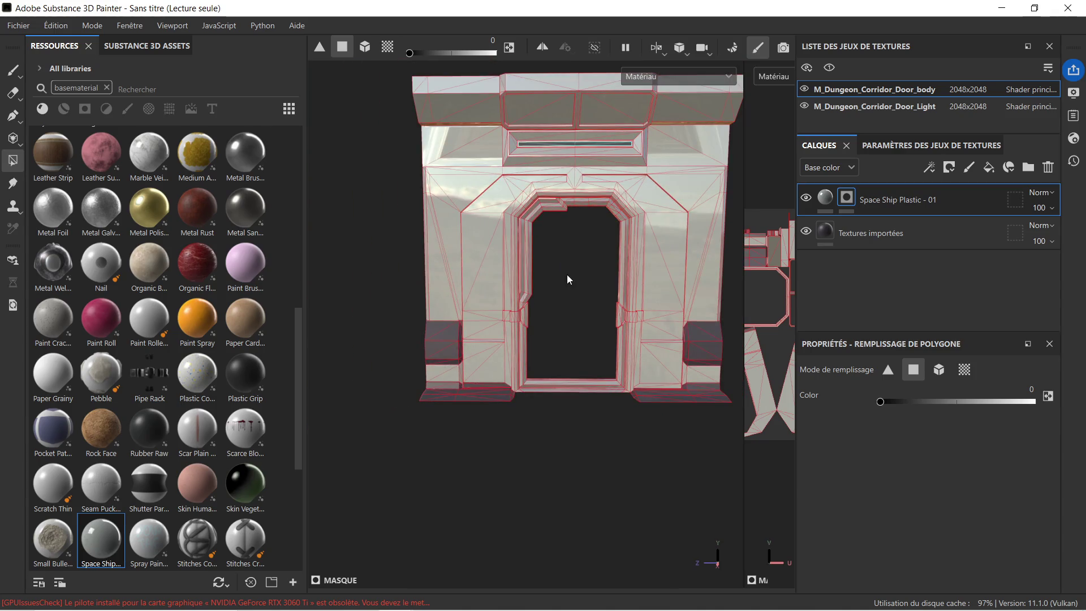
pyautogui.scroll(3)
pyautogui.scroll(3)
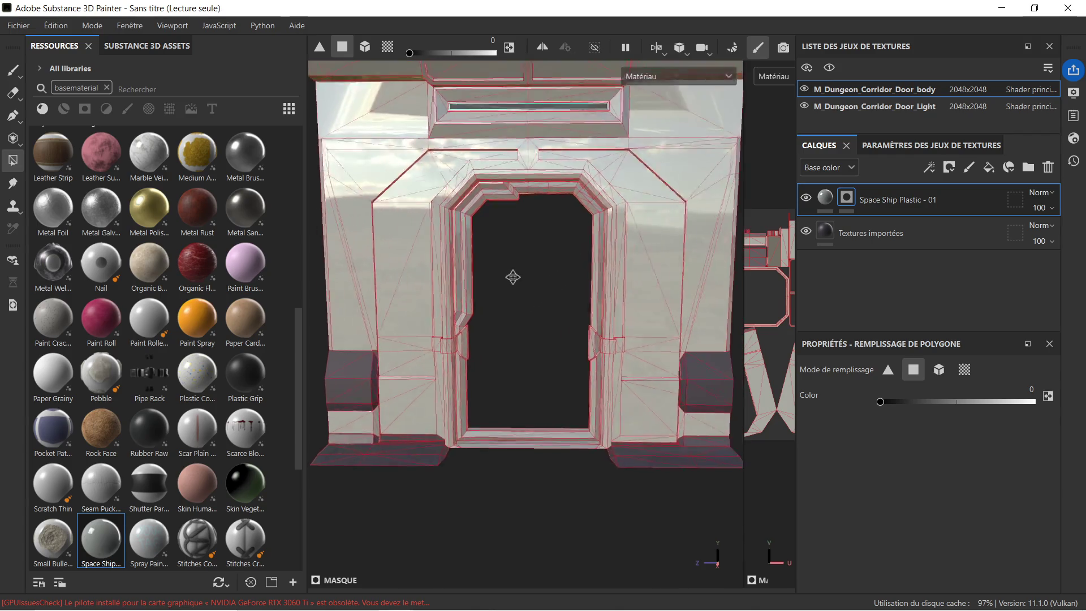
pyautogui.moveTo(460, 260); pyautogui.dragTo(496, 333)
pyautogui.scroll(3)
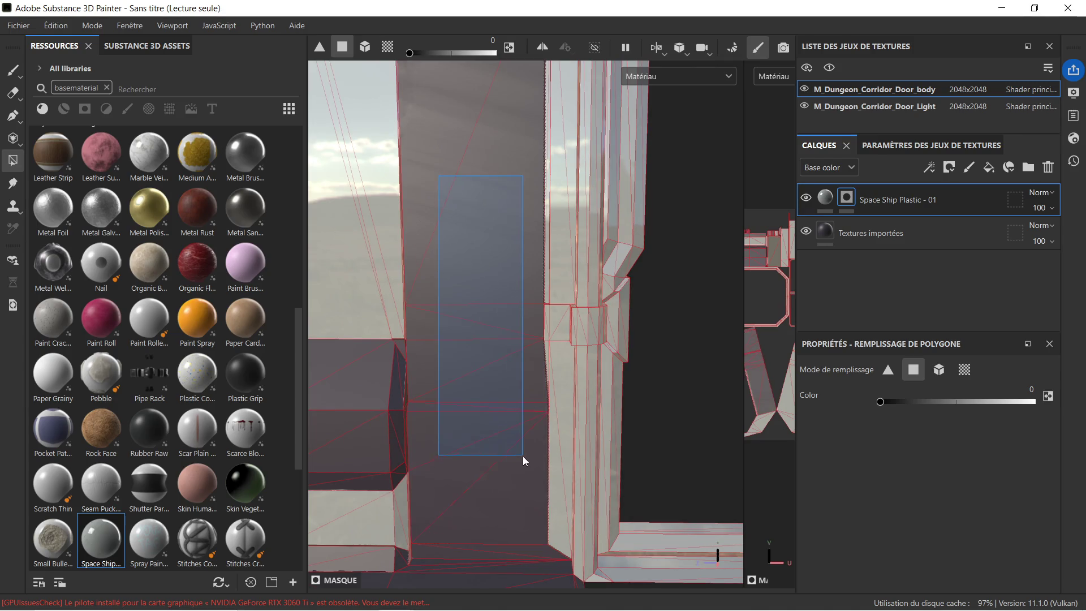
pyautogui.scroll(-3)
pyautogui.moveTo(541, 323); pyautogui.dragTo(453, 296)
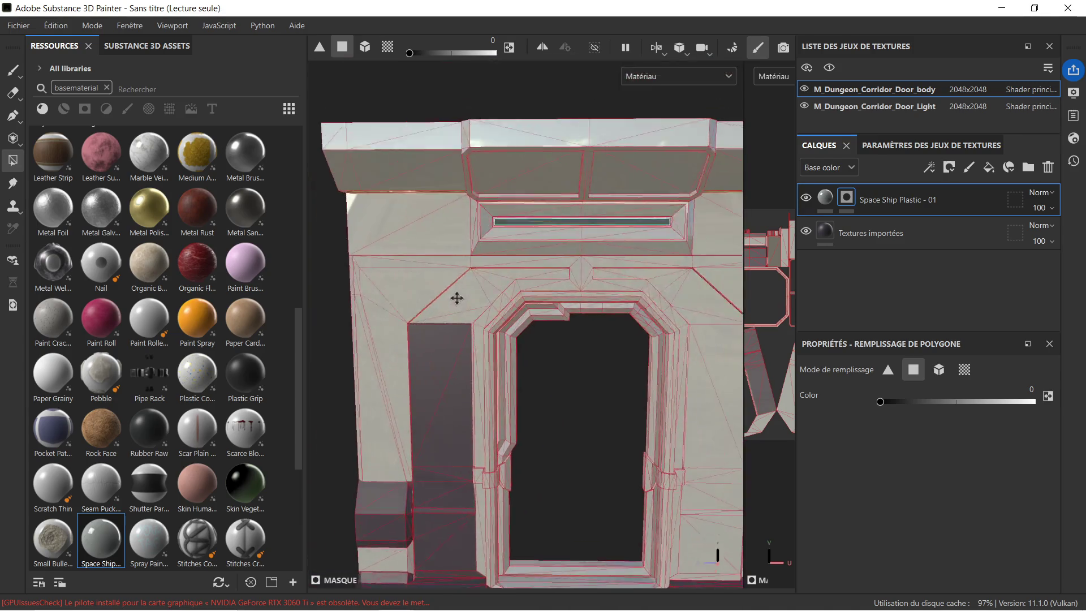
pyautogui.scroll(3)
pyautogui.click(458, 301)
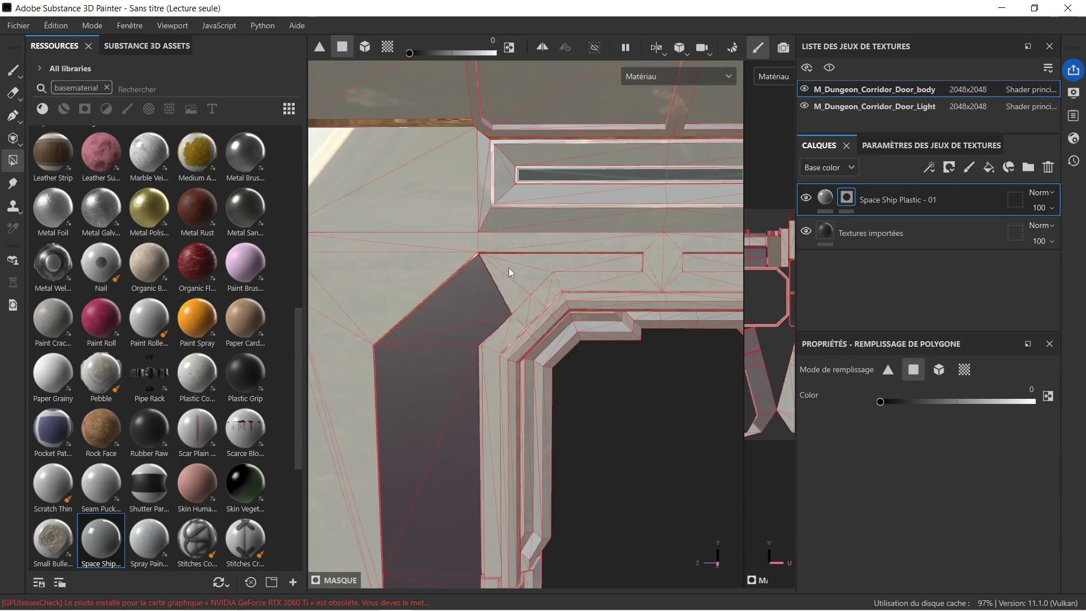
pyautogui.click(514, 259)
pyautogui.scroll(3)
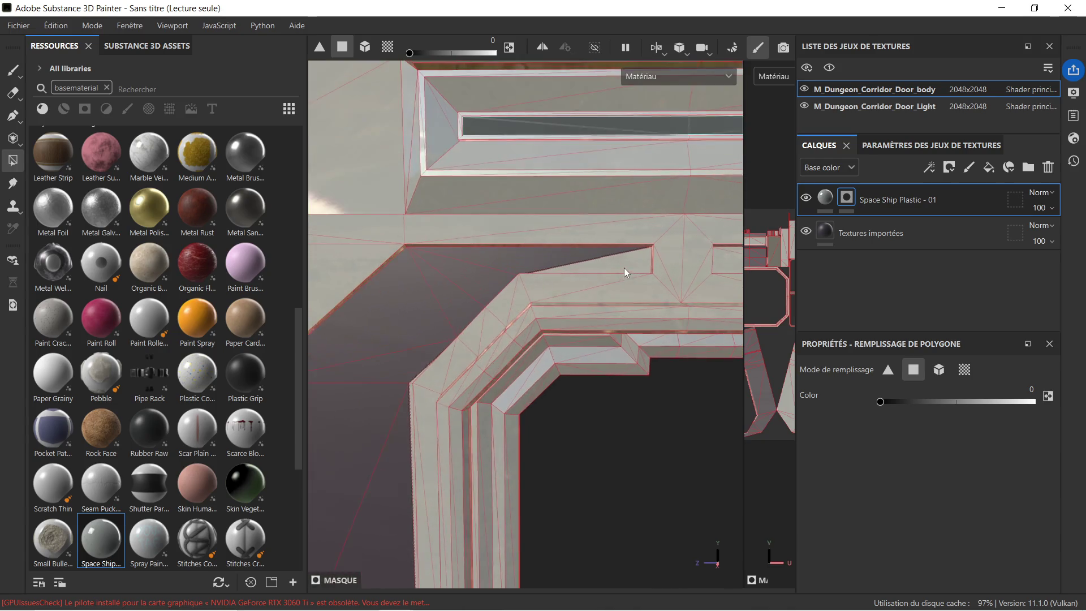
pyautogui.click(626, 265)
pyautogui.scroll(-3)
# Step: Mask off the wide panel faces right of the doorway, down to the lower right
pyautogui.moveTo(670, 283); pyautogui.dragTo(440, 287)
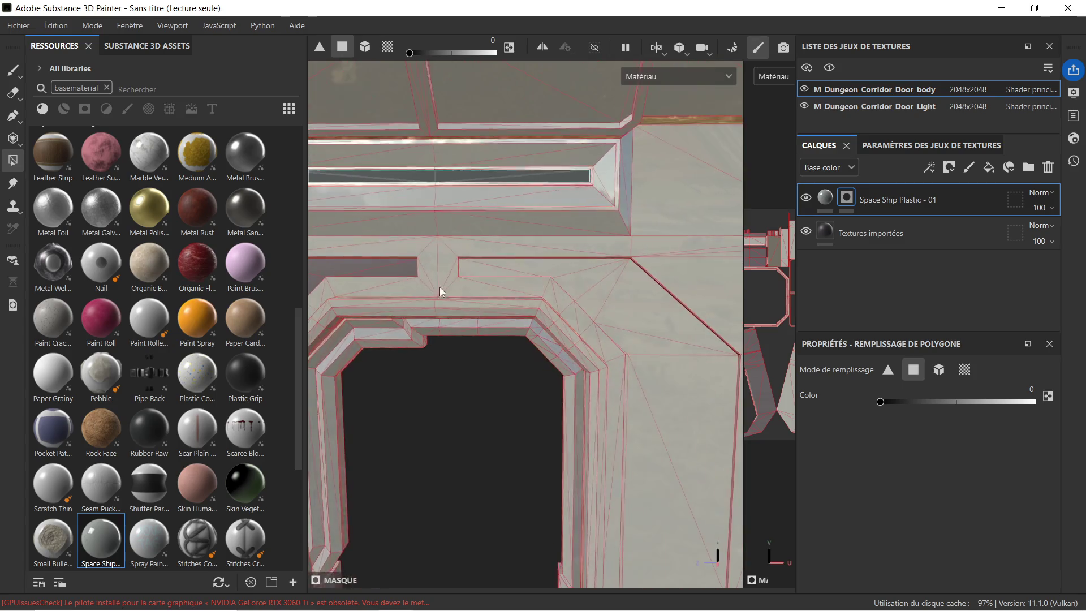
pyautogui.scroll(-3)
pyautogui.click(519, 273)
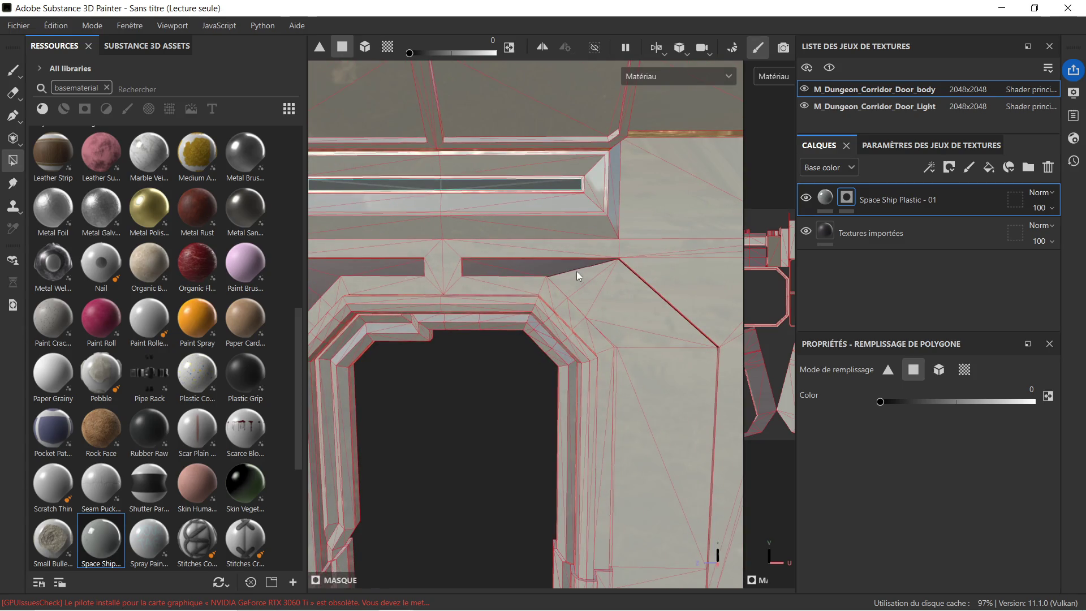
pyautogui.moveTo(576, 272); pyautogui.dragTo(609, 294)
pyautogui.click(633, 341)
pyautogui.moveTo(641, 374); pyautogui.dragTo(599, 261)
pyautogui.moveTo(602, 269); pyautogui.dragTo(605, 557)
pyautogui.scroll(-3)
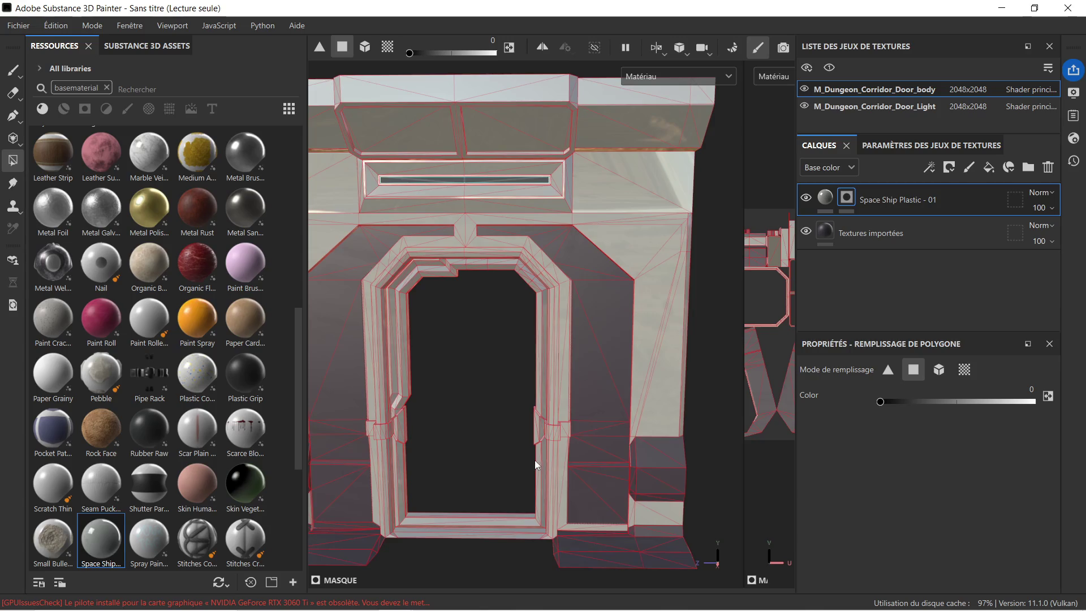
pyautogui.scroll(3)
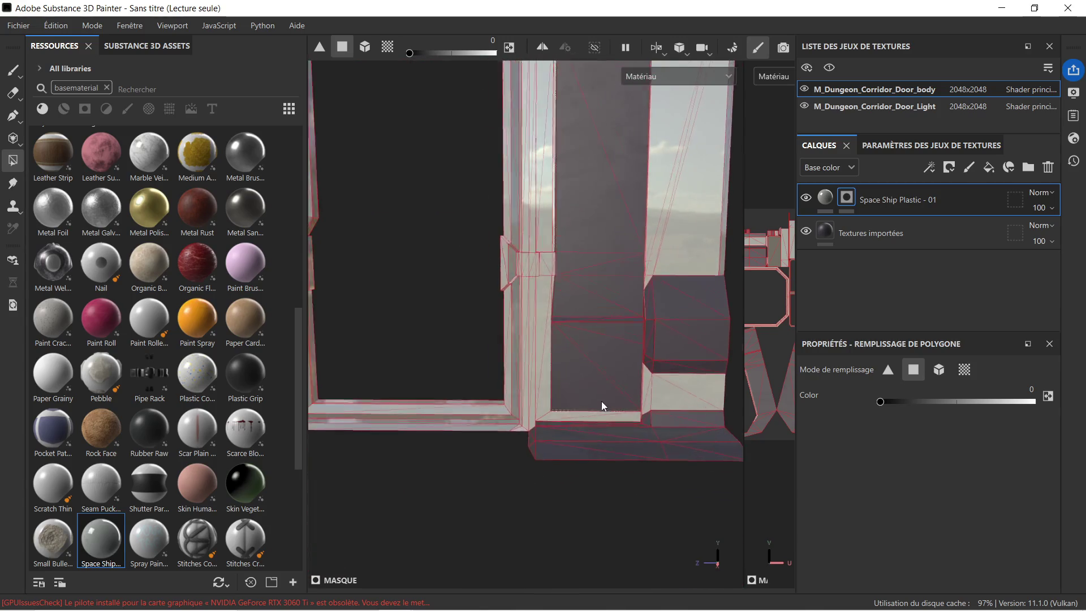
pyautogui.moveTo(585, 403); pyautogui.dragTo(634, 454)
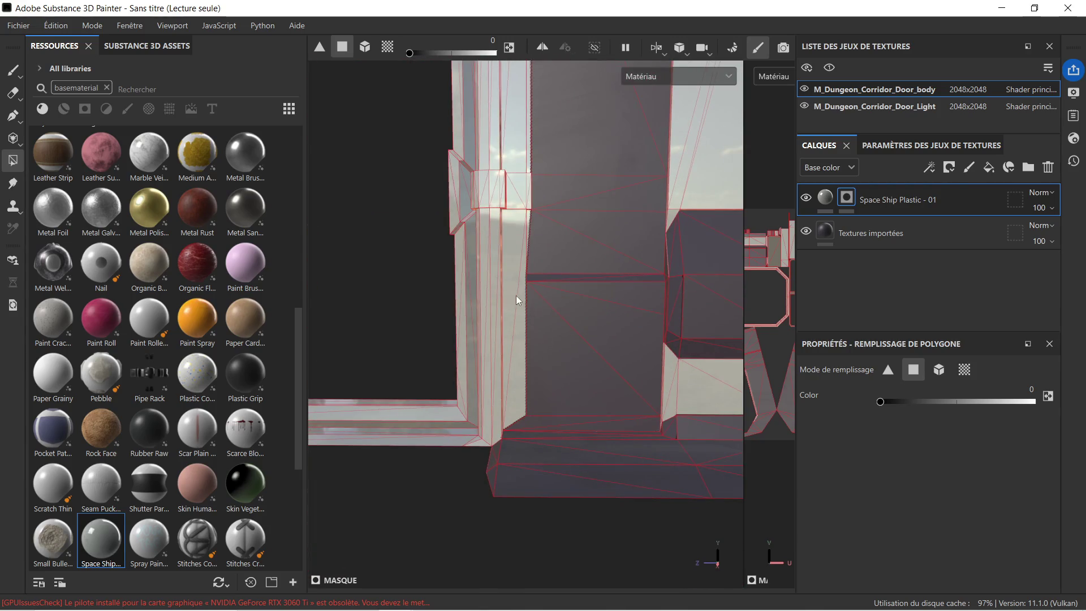
pyautogui.click(512, 281)
pyautogui.scroll(3)
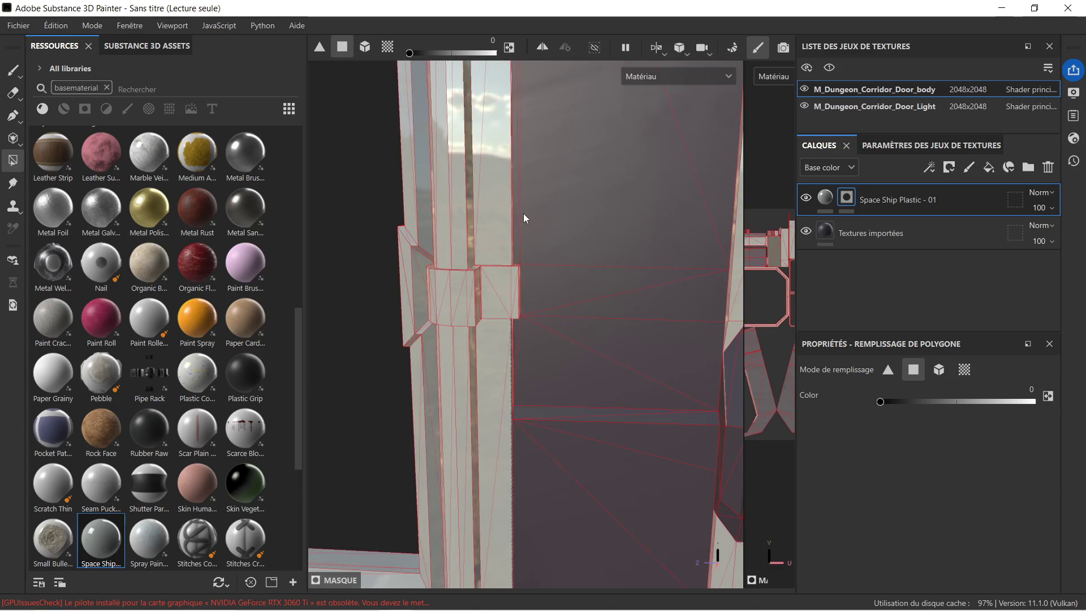
# Step: Set the mask fill value to 1 and restore plastic on the frame's bottom strip
pyautogui.moveTo(534, 178); pyautogui.dragTo(558, 568)
pyautogui.moveTo(558, 567); pyautogui.dragTo(517, 151)
pyautogui.scroll(-3)
pyautogui.moveTo(574, 221); pyautogui.dragTo(624, 252)
pyautogui.moveTo(537, 283); pyautogui.dragTo(501, 345)
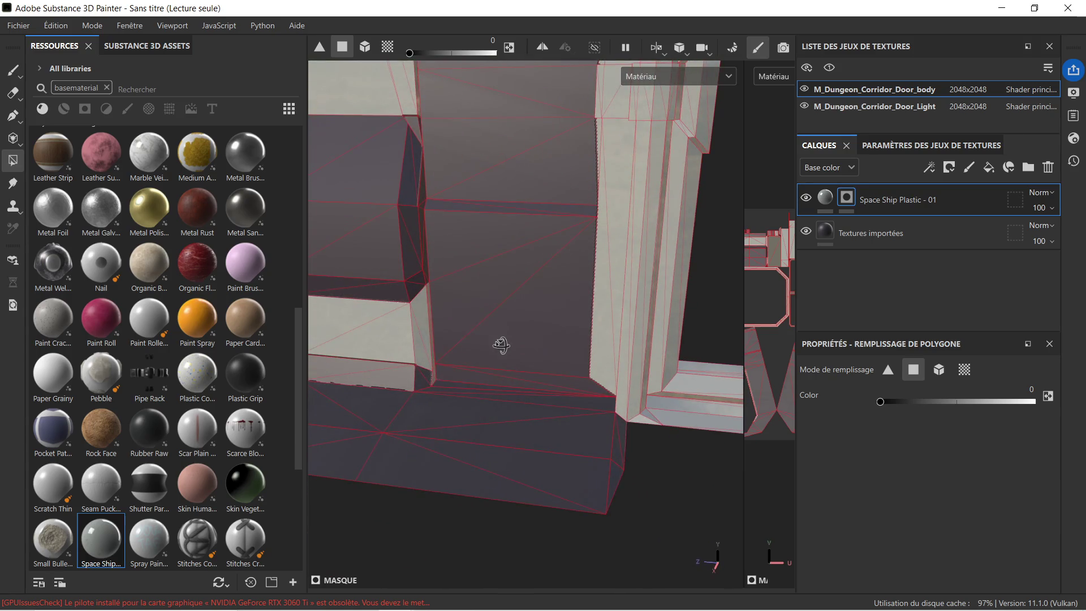
pyautogui.scroll(3)
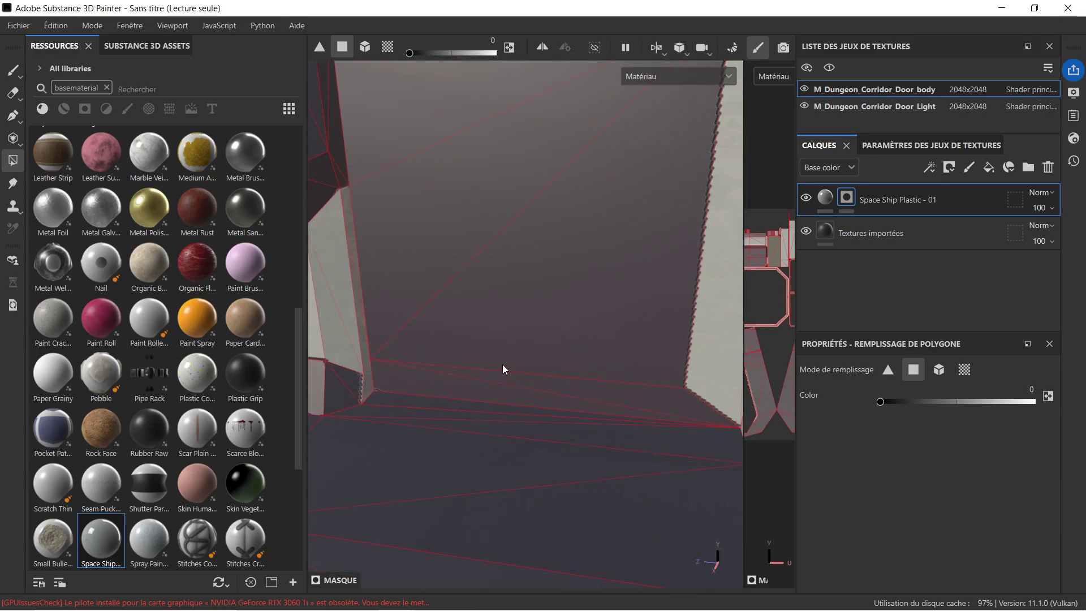
pyautogui.moveTo(495, 367); pyautogui.dragTo(511, 356)
pyautogui.moveTo(880, 402); pyautogui.dragTo(1033, 402)
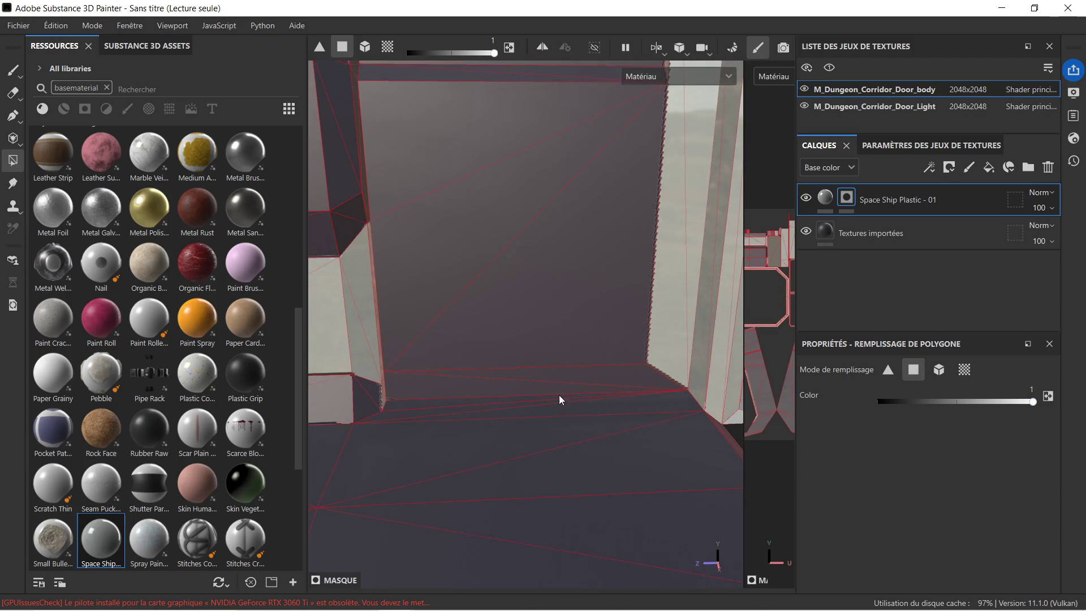
pyautogui.moveTo(612, 375); pyautogui.dragTo(532, 325)
pyautogui.scroll(-3)
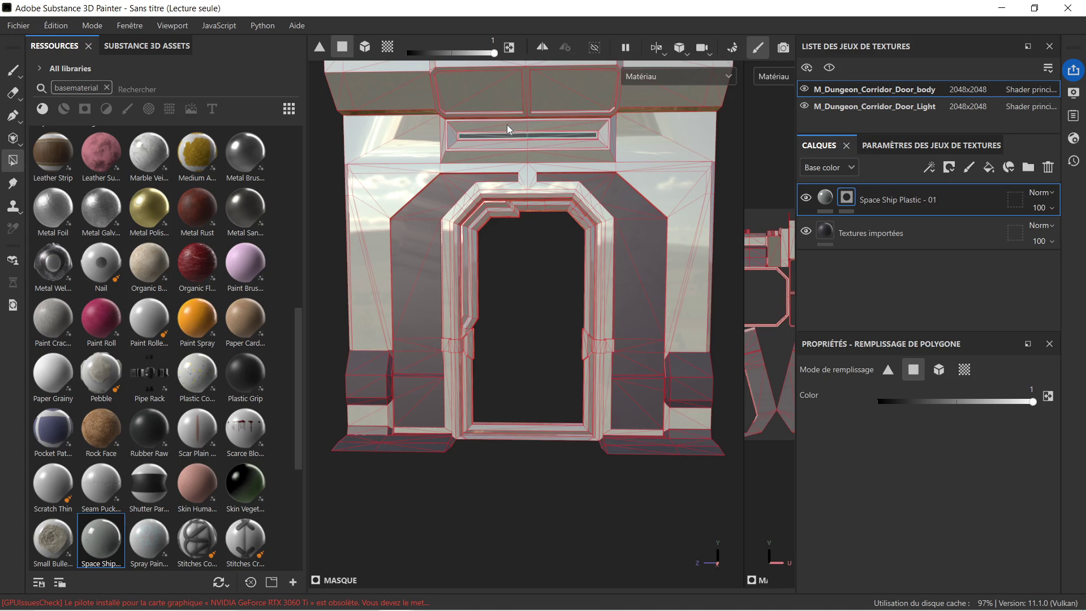
pyautogui.moveTo(481, 120); pyautogui.dragTo(457, 257)
pyautogui.moveTo(457, 258); pyautogui.dragTo(448, 245)
pyautogui.moveTo(477, 347); pyautogui.dragTo(514, 286)
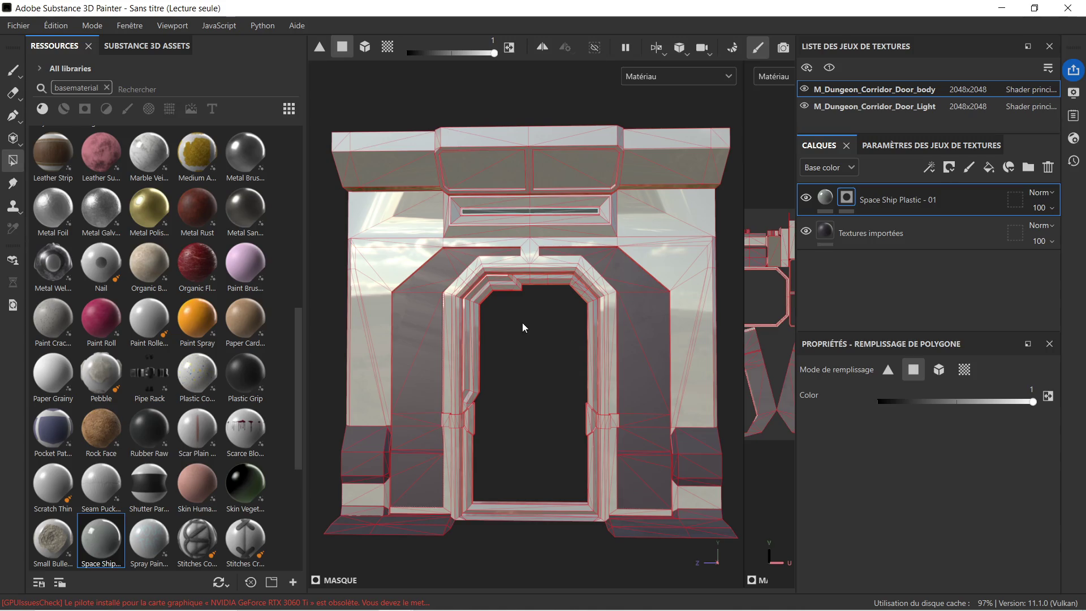
pyautogui.moveTo(531, 352); pyautogui.dragTo(548, 344)
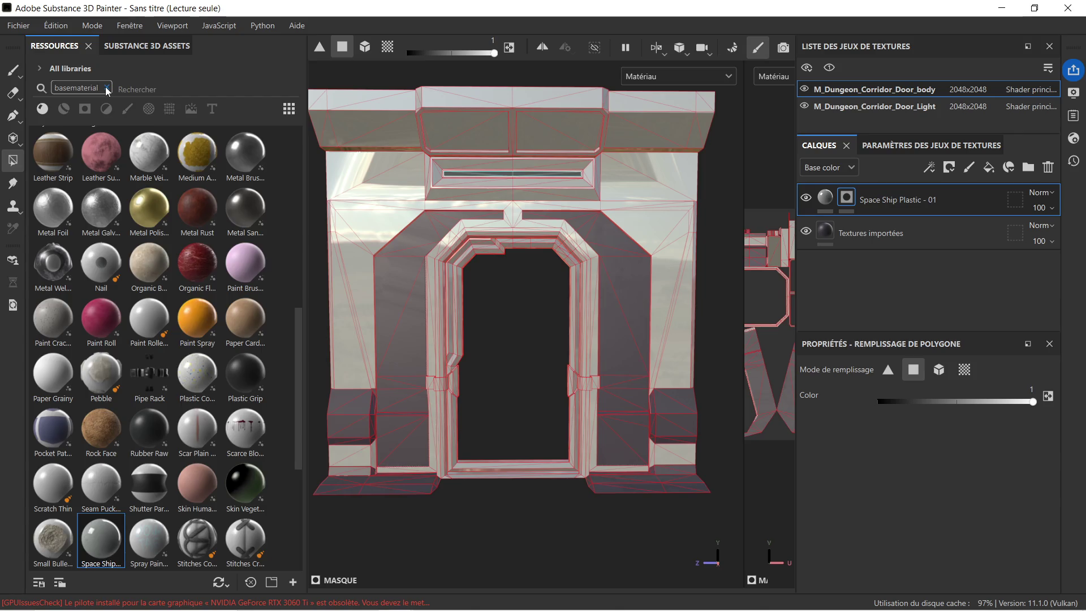
# Step: Search 'plastic thermo', add Plastic Thermoformed as a layer, and give it a black mask
pyautogui.click(106, 87)
pyautogui.write('pl')
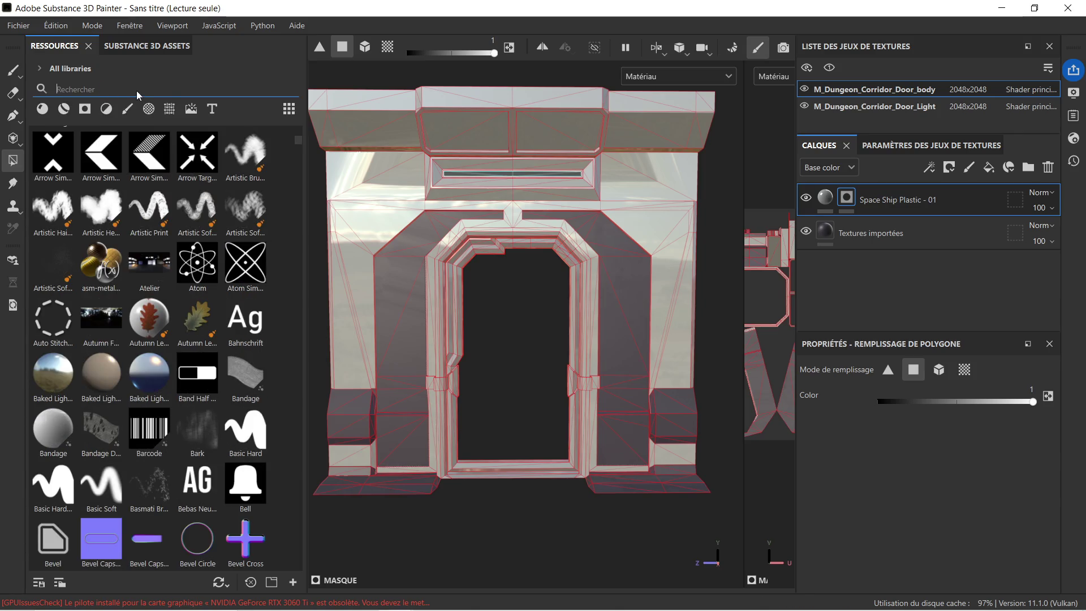
pyautogui.write('astic the')
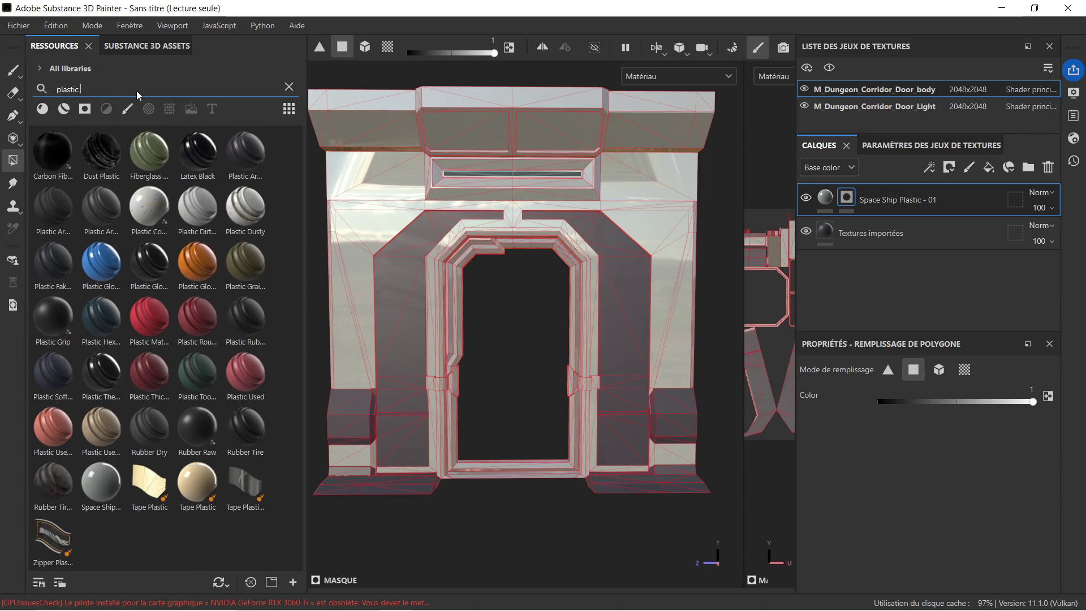
pyautogui.write('rmo')
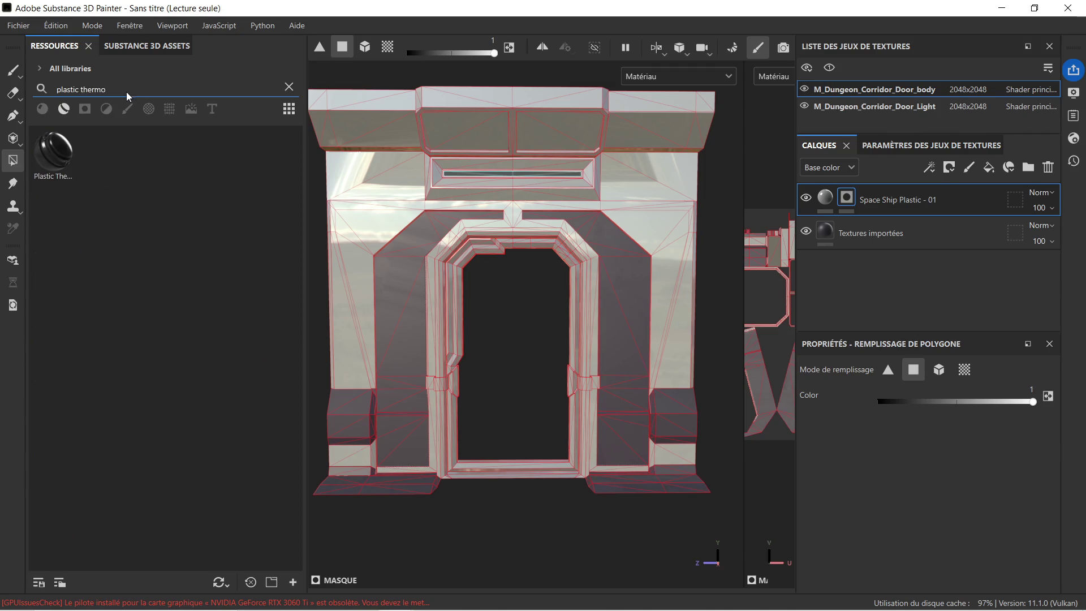
pyautogui.moveTo(53, 148); pyautogui.dragTo(378, 223)
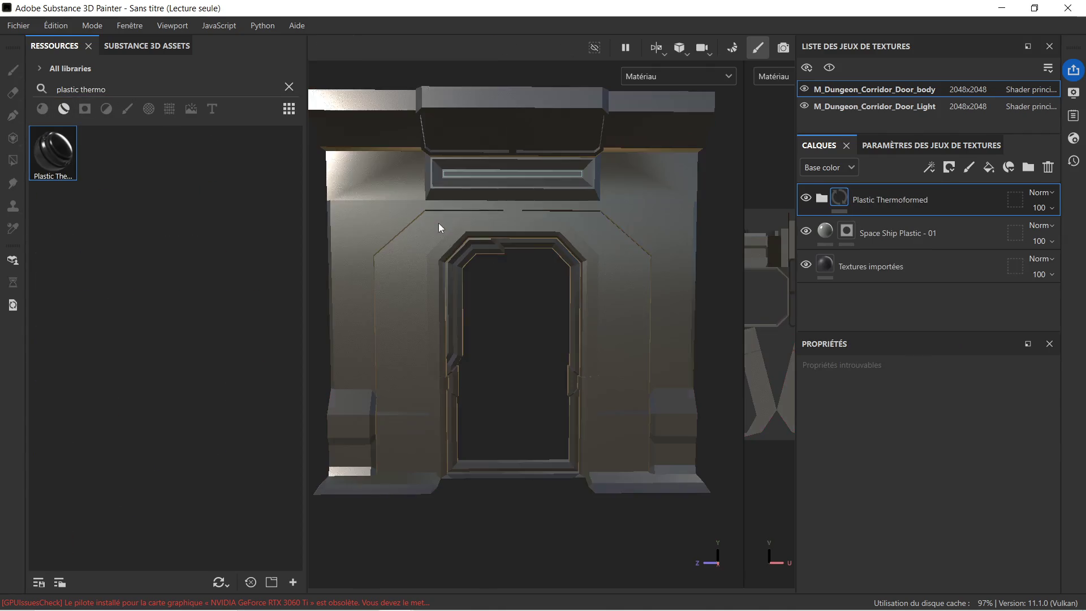
pyautogui.rightClick(920, 200)
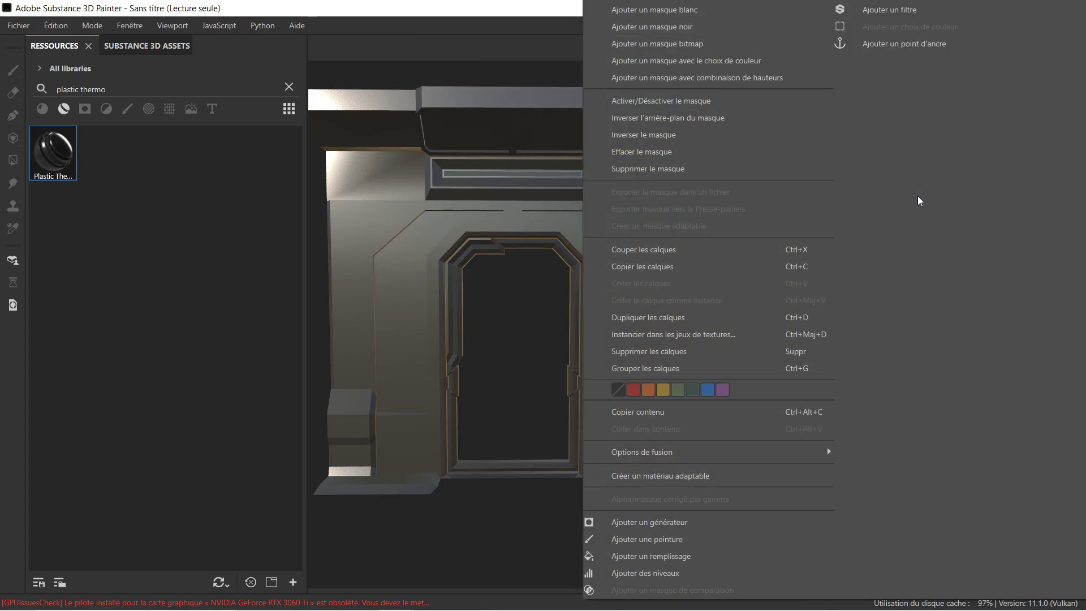
pyautogui.click(730, 31)
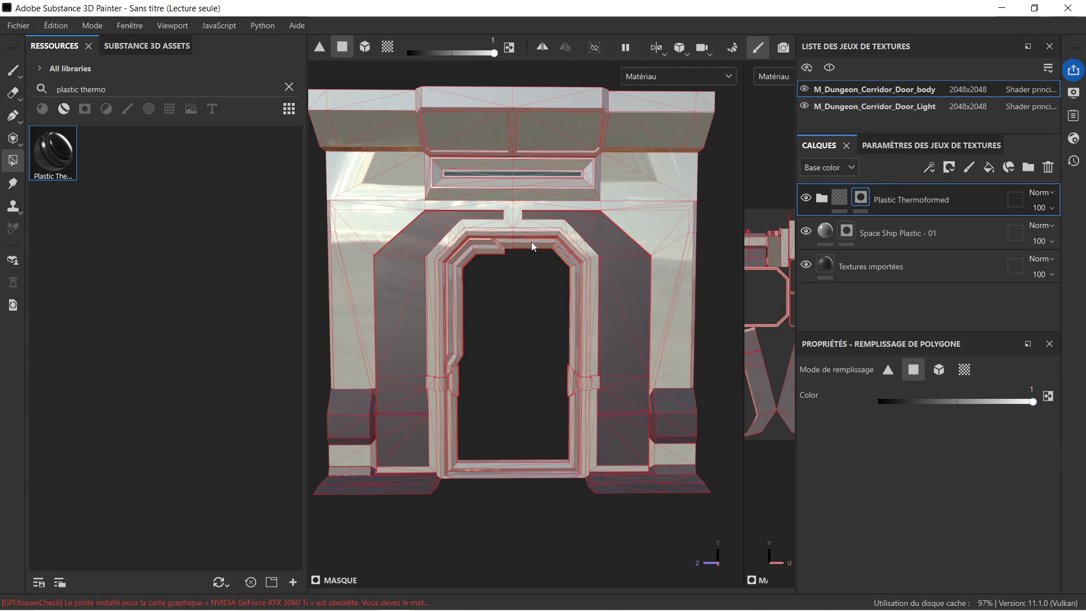
# Step: Polygon-fill thermoformed plastic onto the upper-left and lower-left arch faces and the lower door face
pyautogui.scroll(3)
pyautogui.scroll(-3)
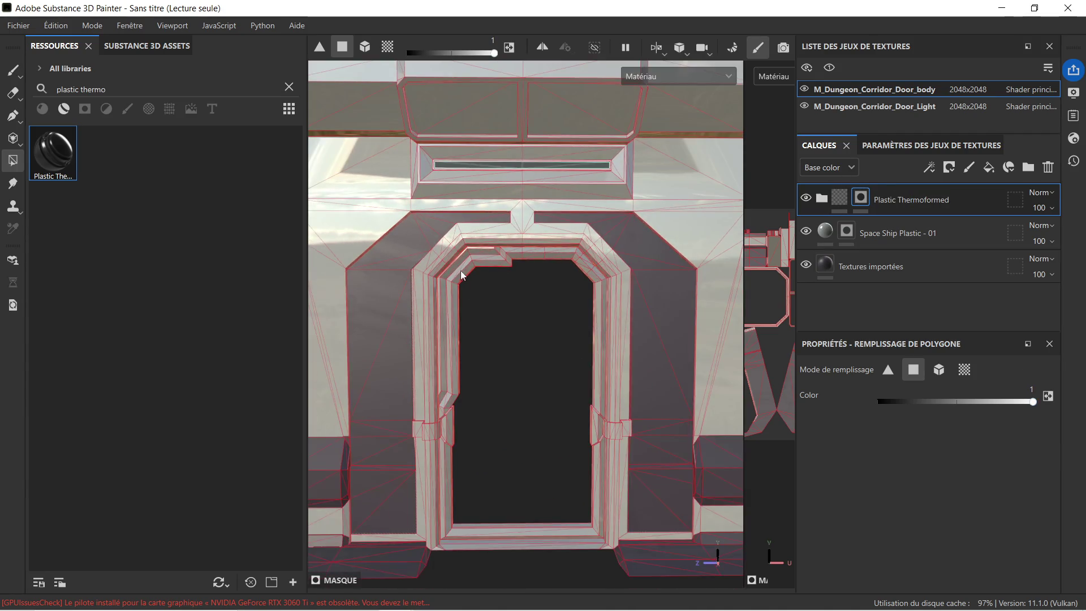
pyautogui.moveTo(452, 355); pyautogui.dragTo(509, 341)
pyautogui.scroll(3)
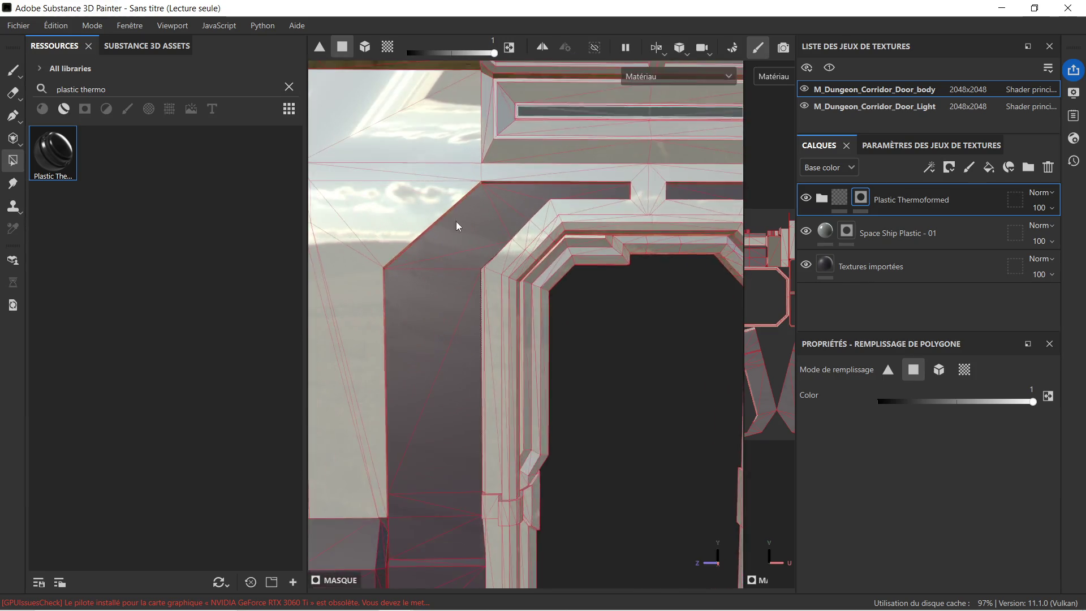
pyautogui.click(527, 196)
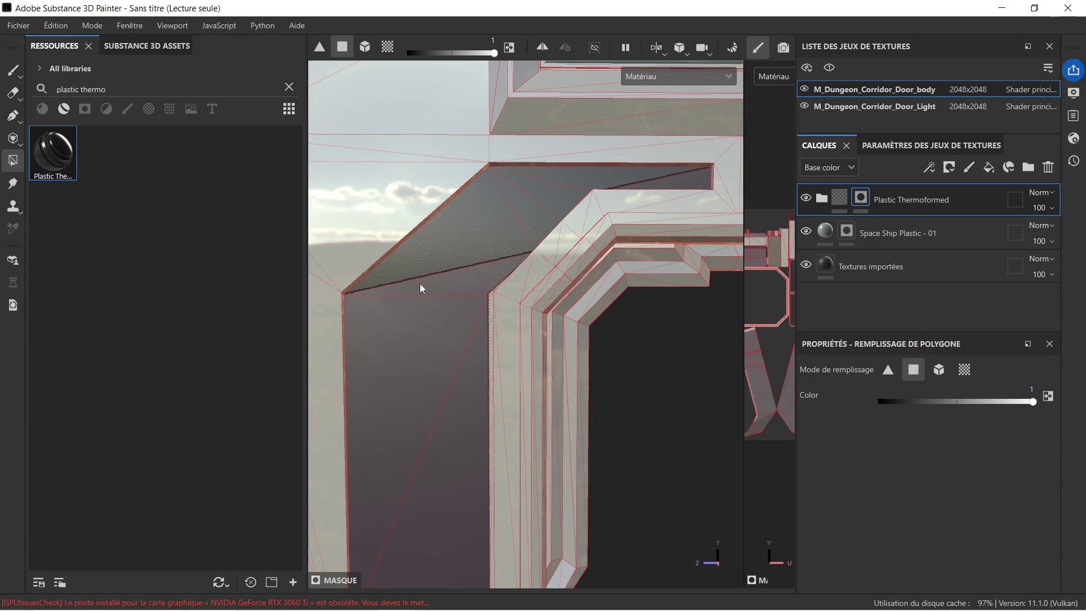
pyautogui.click(436, 297)
pyautogui.moveTo(467, 375); pyautogui.dragTo(467, 233)
pyautogui.moveTo(490, 275); pyautogui.dragTo(531, 419)
pyautogui.scroll(3)
pyautogui.moveTo(556, 284); pyautogui.dragTo(609, 312)
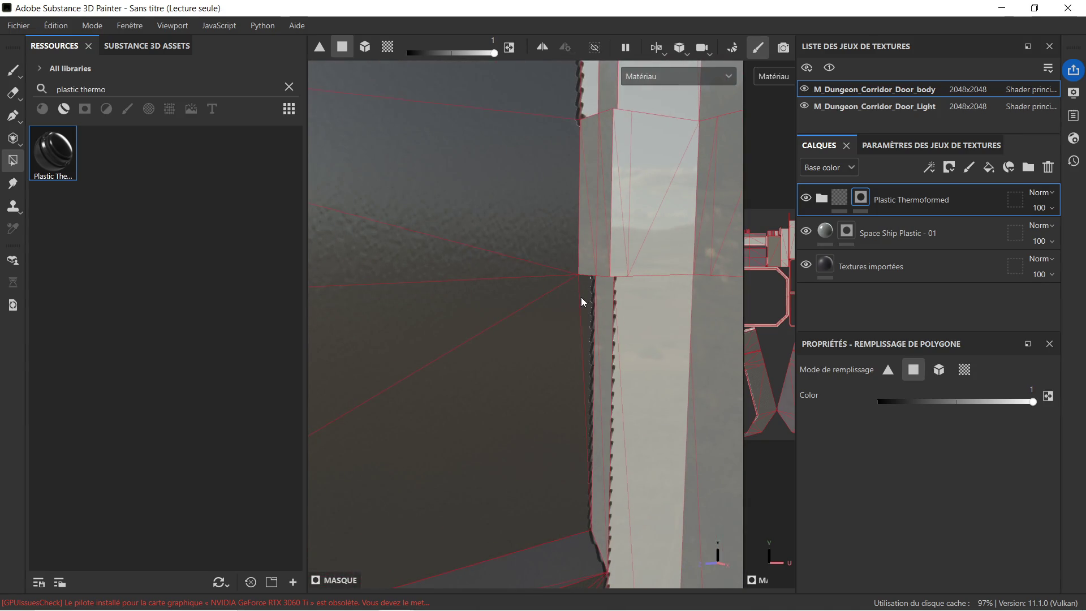
pyautogui.moveTo(587, 177); pyautogui.dragTo(553, 330)
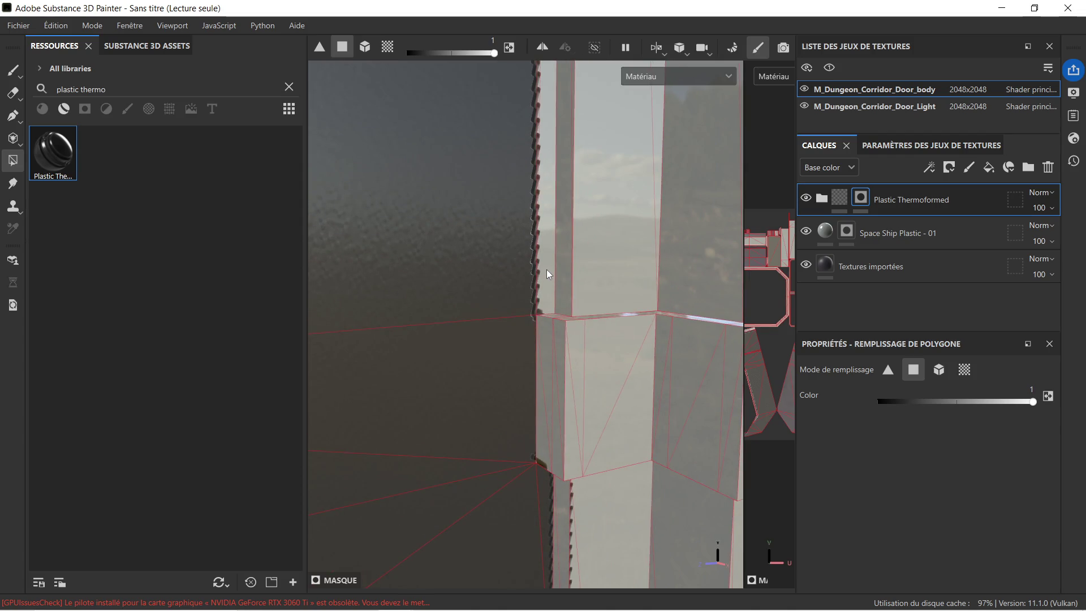
pyautogui.moveTo(544, 273); pyautogui.dragTo(511, 538)
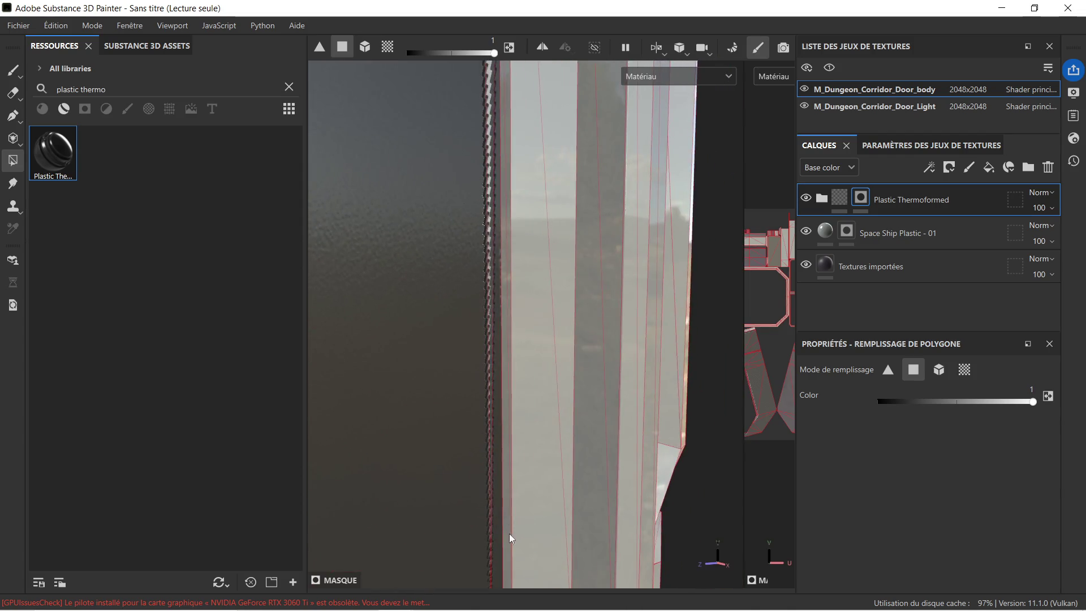
pyautogui.moveTo(492, 375); pyautogui.dragTo(499, 538)
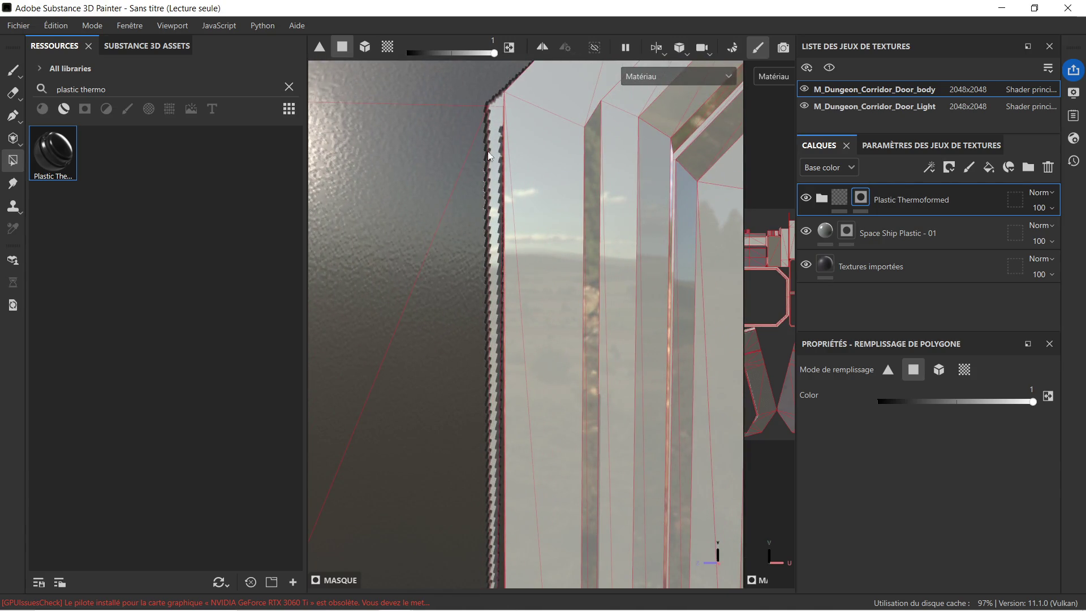
pyautogui.moveTo(496, 104); pyautogui.dragTo(521, 204)
pyautogui.moveTo(599, 229); pyautogui.dragTo(574, 249)
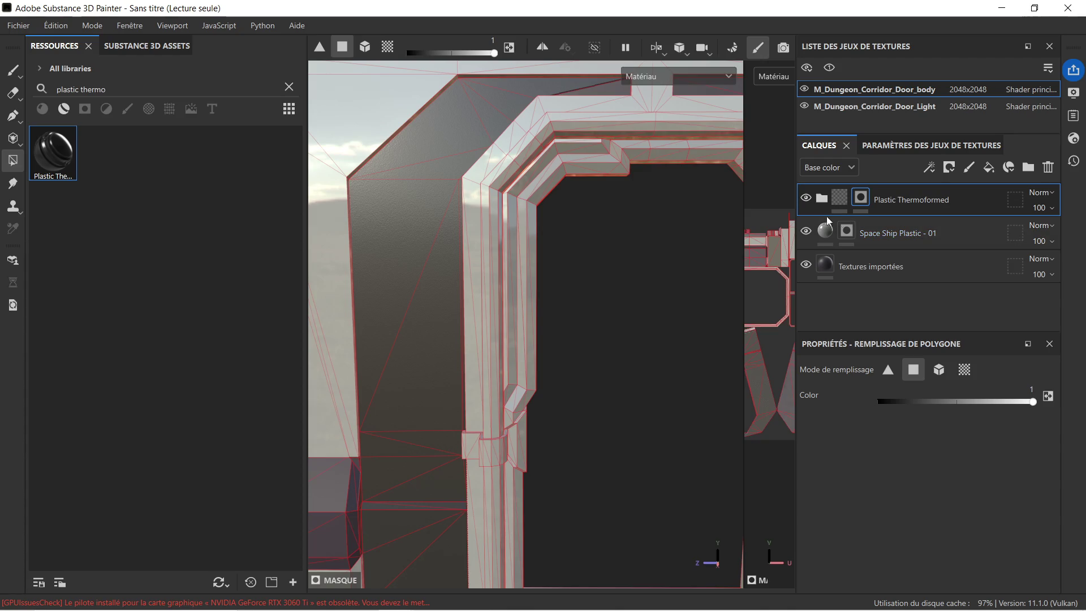
# Step: Hide the Plastic Thermoformed layer and set the Space Ship Plastic mask fill value to 0
pyautogui.click(806, 198)
pyautogui.click(893, 232)
pyautogui.click(926, 401)
pyautogui.moveTo(927, 398); pyautogui.dragTo(820, 397)
pyautogui.scroll(3)
pyautogui.moveTo(436, 175); pyautogui.dragTo(564, 215)
pyautogui.scroll(-3)
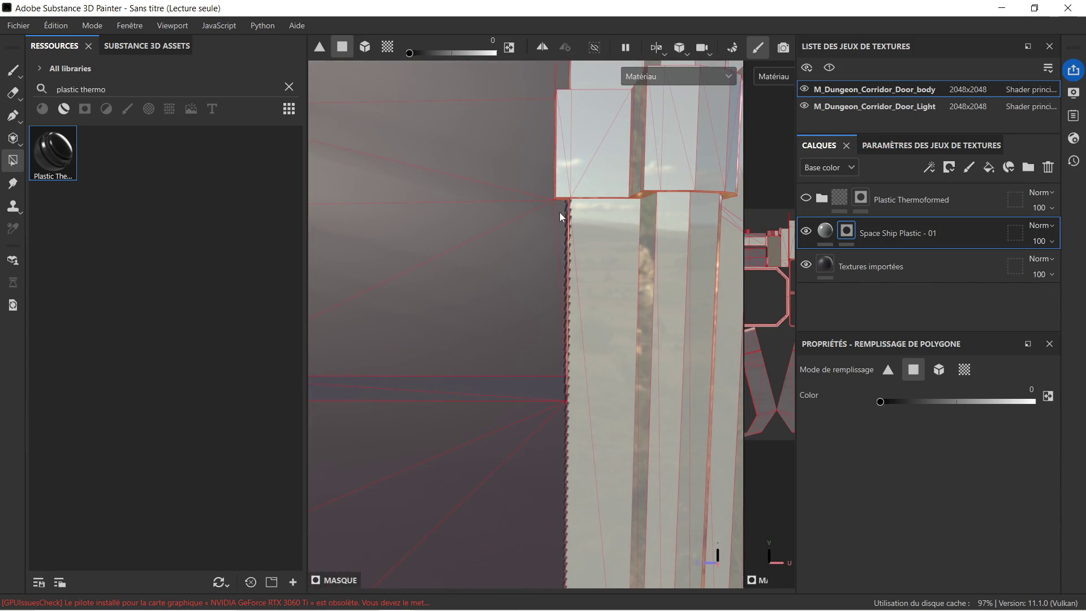
# Step: Show the Plastic Thermoformed layer again, select it, and set the polygon fill value to 1
pyautogui.click(806, 198)
pyautogui.click(893, 196)
pyautogui.moveTo(880, 401); pyautogui.dragTo(1040, 403)
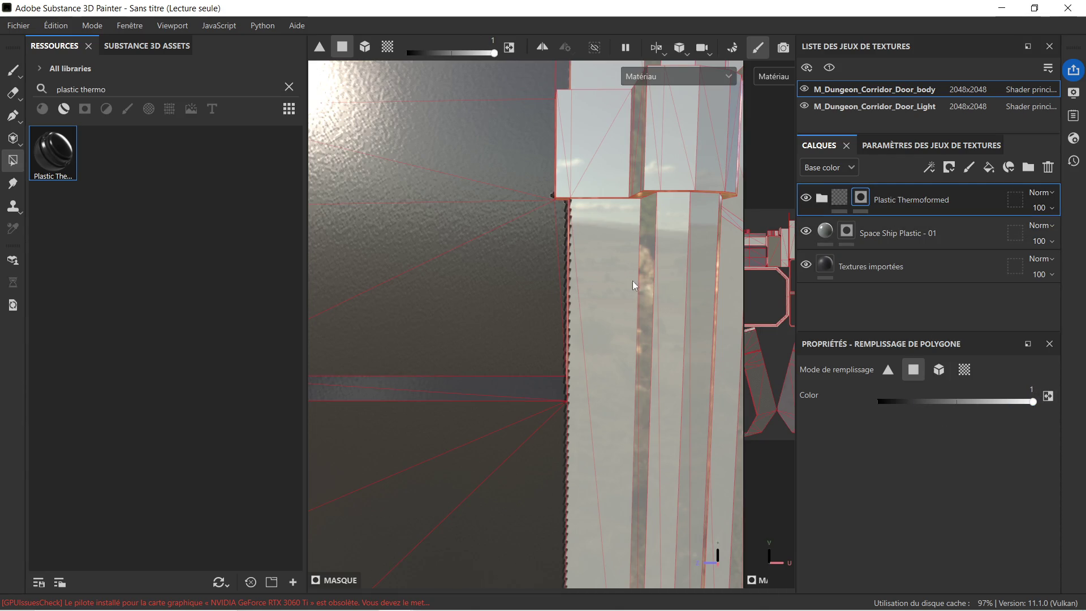
# Step: Fill the inner corner chamfer, its jagged diagonal edge and the lower face with plastic
pyautogui.scroll(-3)
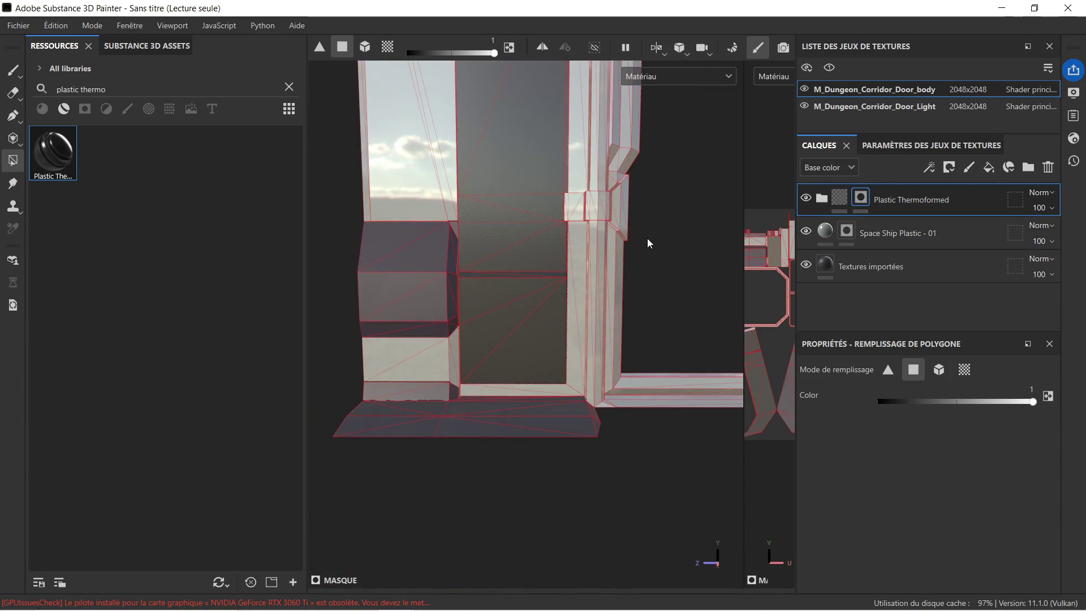
pyautogui.moveTo(594, 415); pyautogui.dragTo(563, 258)
pyautogui.moveTo(602, 186); pyautogui.dragTo(560, 288)
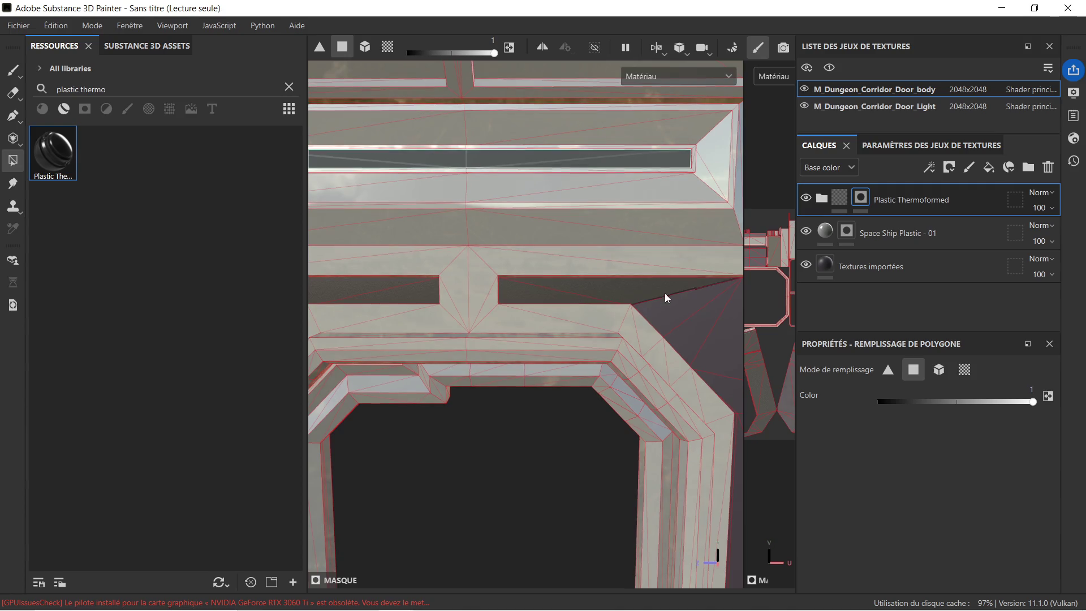
pyautogui.moveTo(664, 293); pyautogui.dragTo(521, 266)
pyautogui.moveTo(525, 272); pyautogui.dragTo(572, 298)
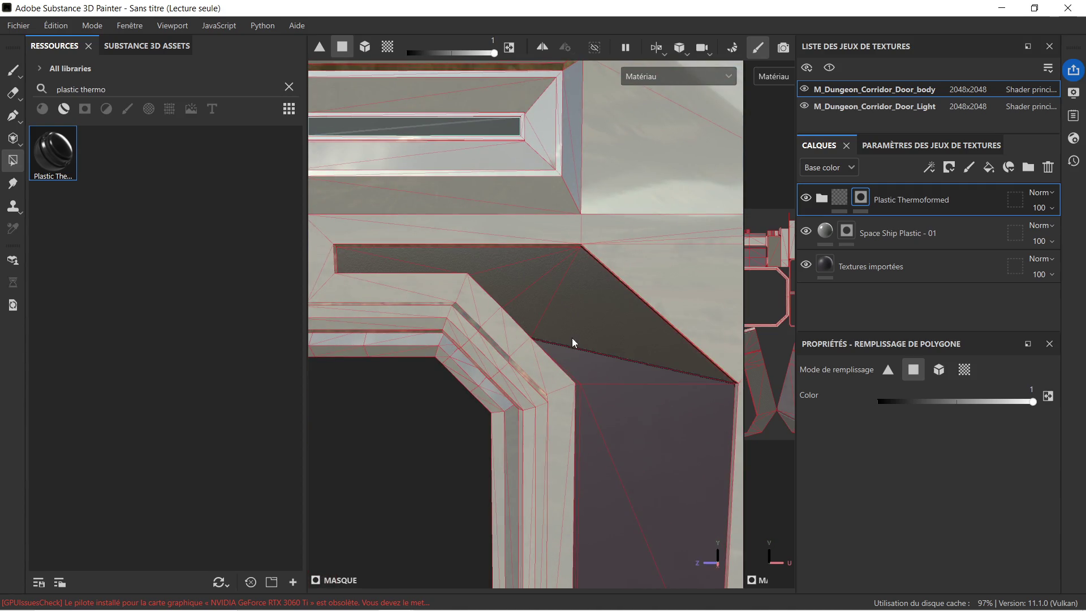
pyautogui.moveTo(592, 358); pyautogui.dragTo(524, 266)
pyautogui.scroll(3)
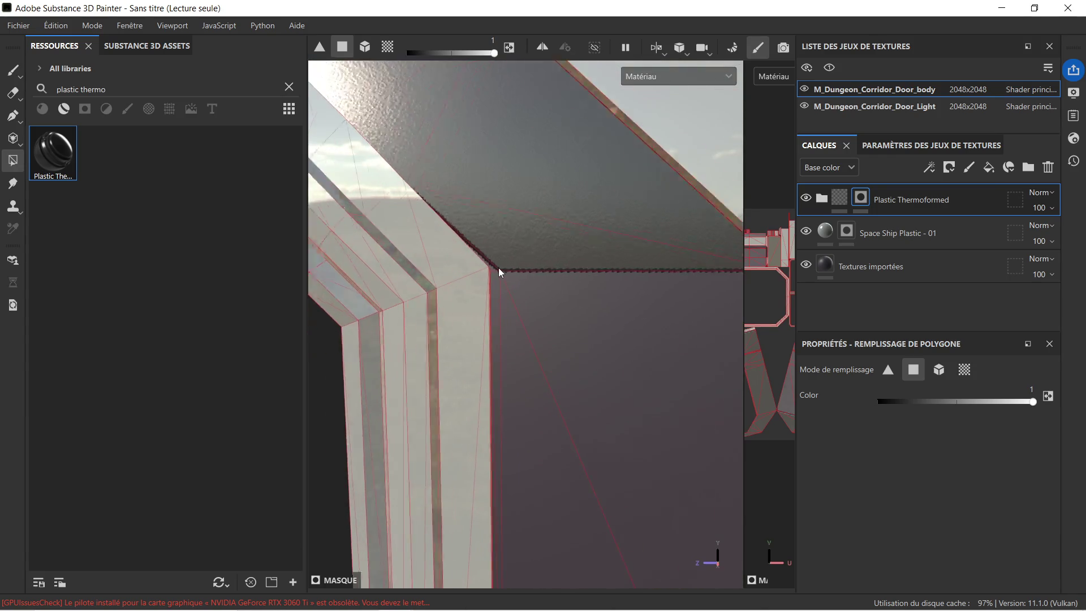
pyautogui.click(482, 268)
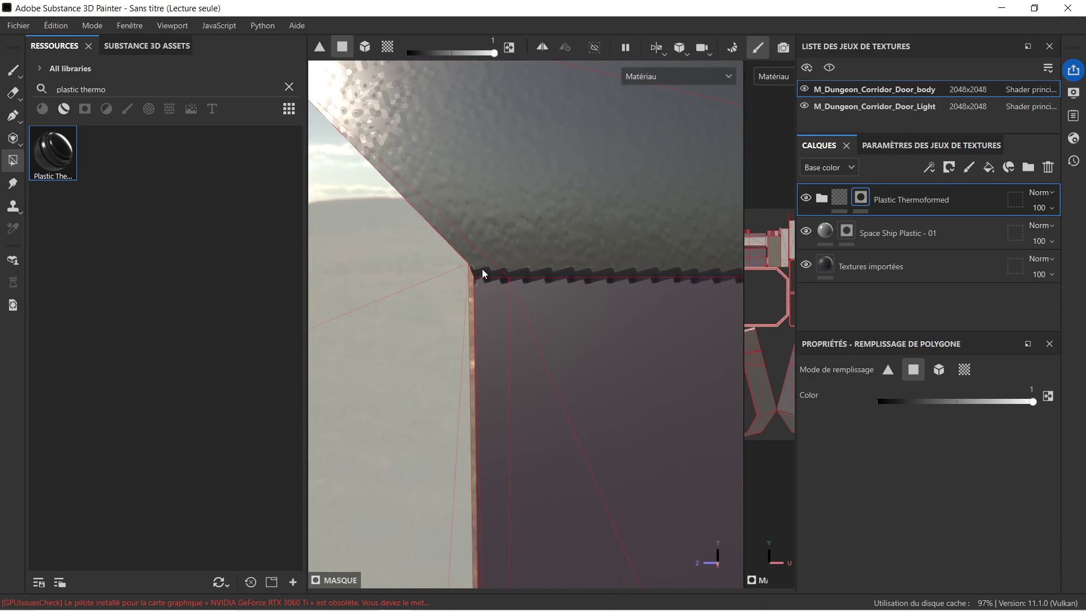
pyautogui.moveTo(494, 275); pyautogui.dragTo(552, 324)
# Step: Inspect the frame column and whole door from several angles, then expand the Plastic Thermoformed folder
pyautogui.moveTo(552, 323); pyautogui.dragTo(543, 39)
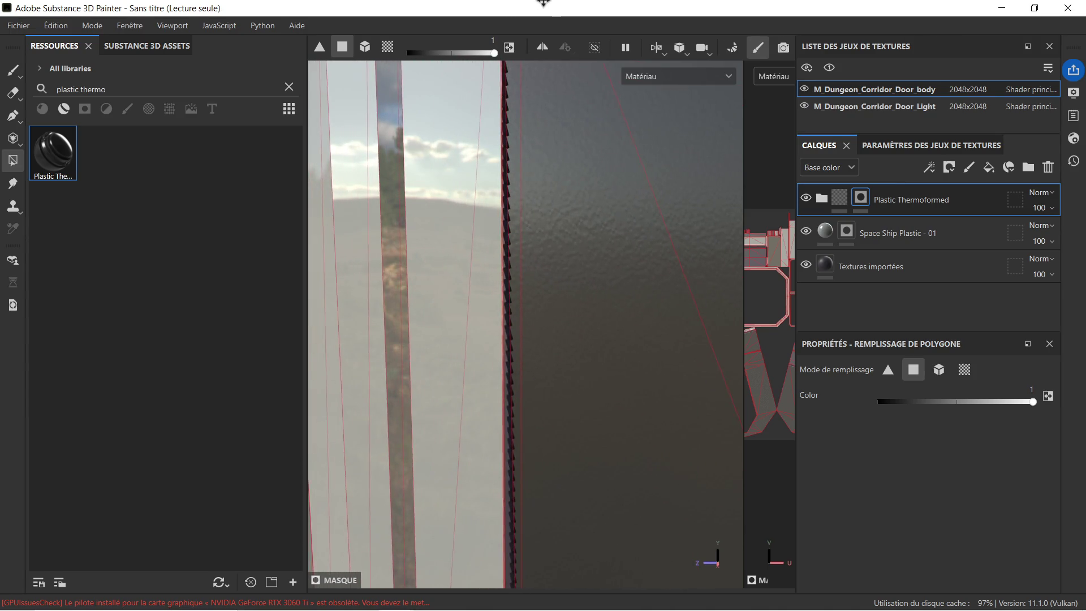
pyautogui.moveTo(431, 312); pyautogui.dragTo(553, 359)
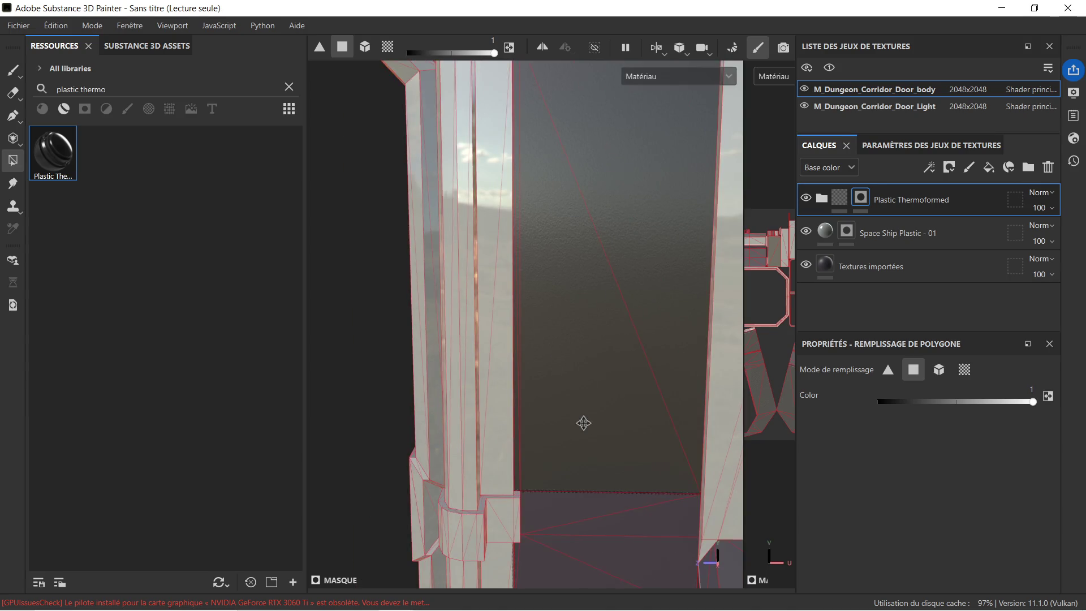
pyautogui.moveTo(582, 422); pyautogui.dragTo(557, 223)
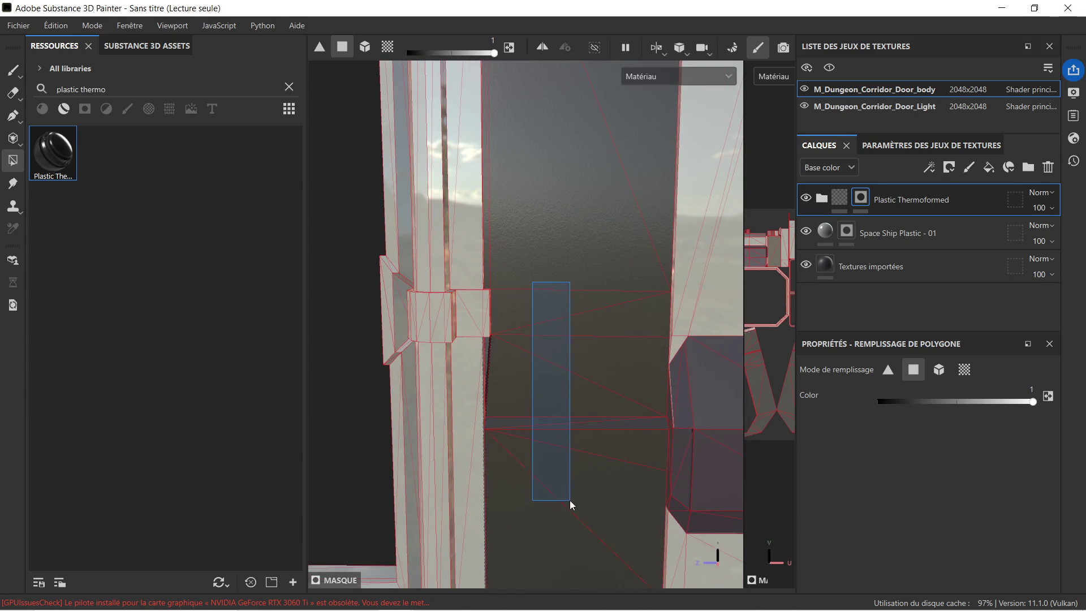
pyautogui.moveTo(525, 441); pyautogui.dragTo(594, 149)
pyautogui.moveTo(580, 213); pyautogui.dragTo(500, 308)
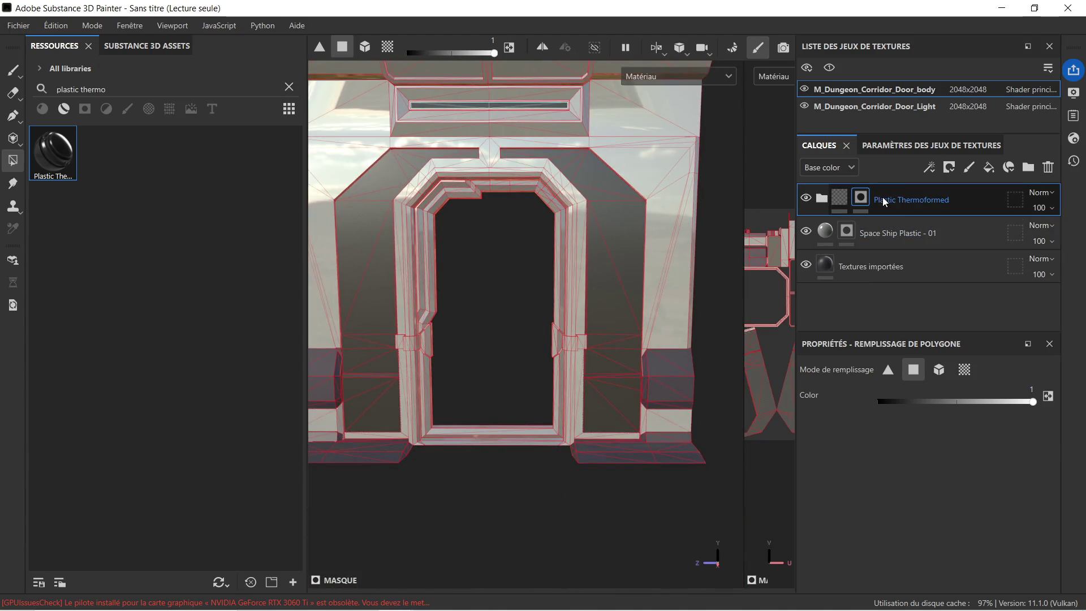
pyautogui.click(822, 198)
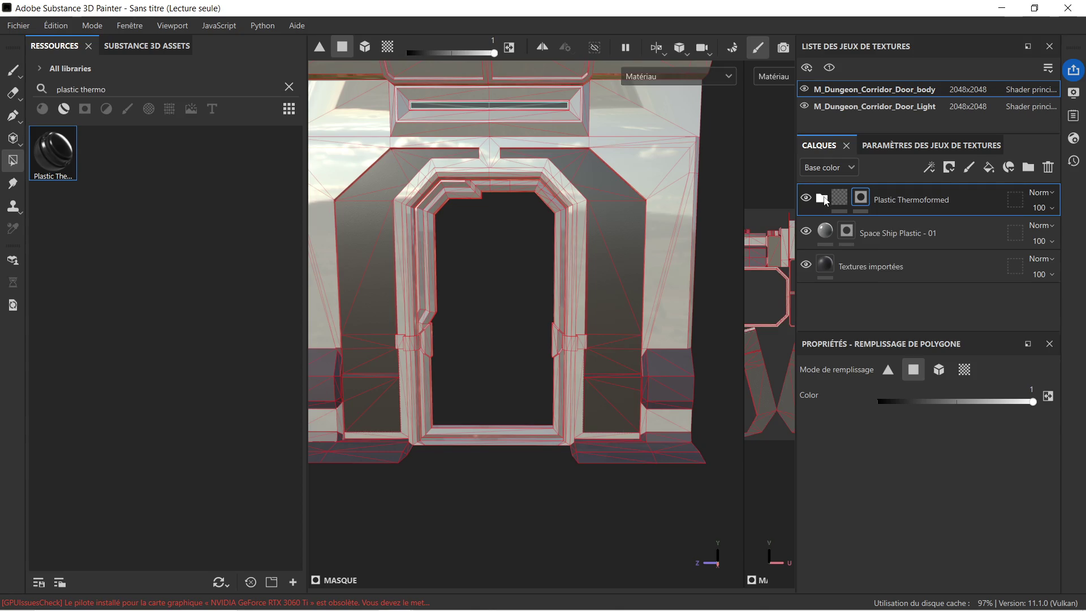
# Step: Select the Plastic fill layer inside the folder and open its base colour picker
pyautogui.click(915, 264)
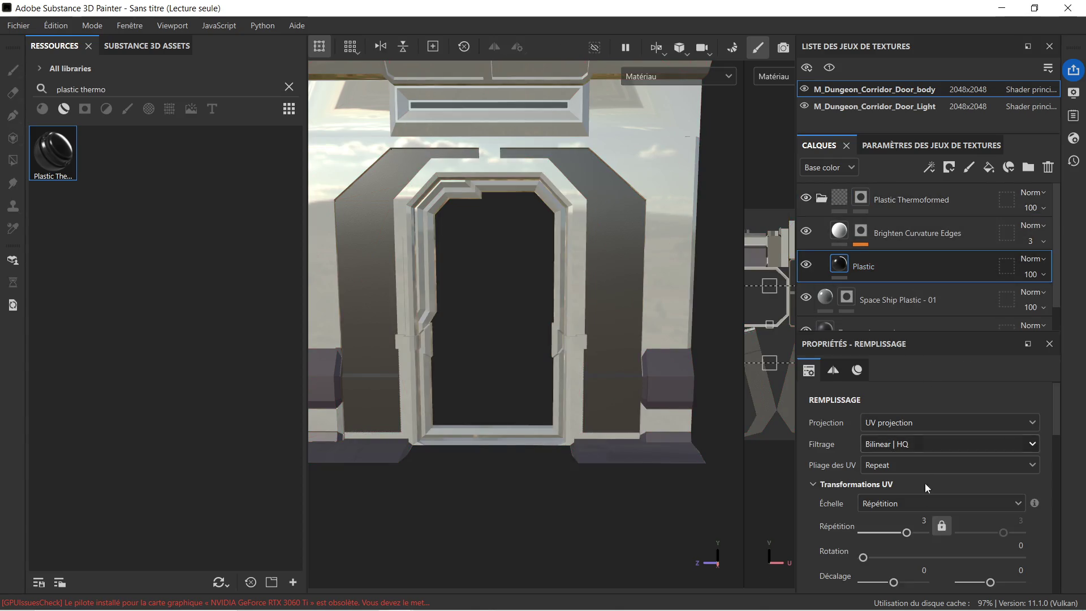
pyautogui.scroll(-3)
pyautogui.scroll(-3)
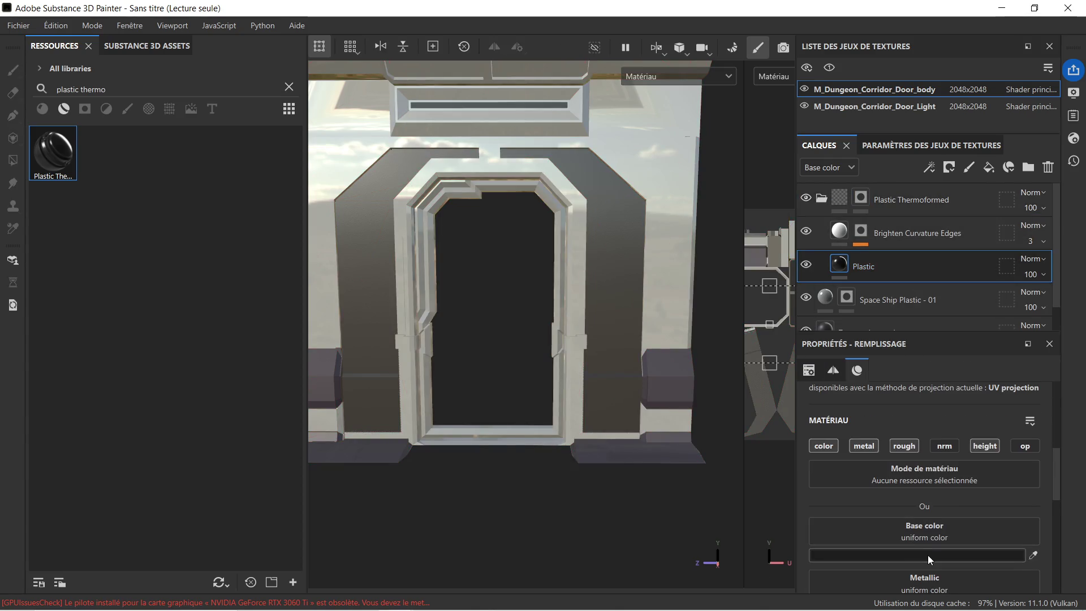
pyautogui.click(927, 555)
# Step: Leave the base colour hex at 1D1D1D and switch to the substance mur couloir 2 project
pyautogui.doubleClick(885, 550)
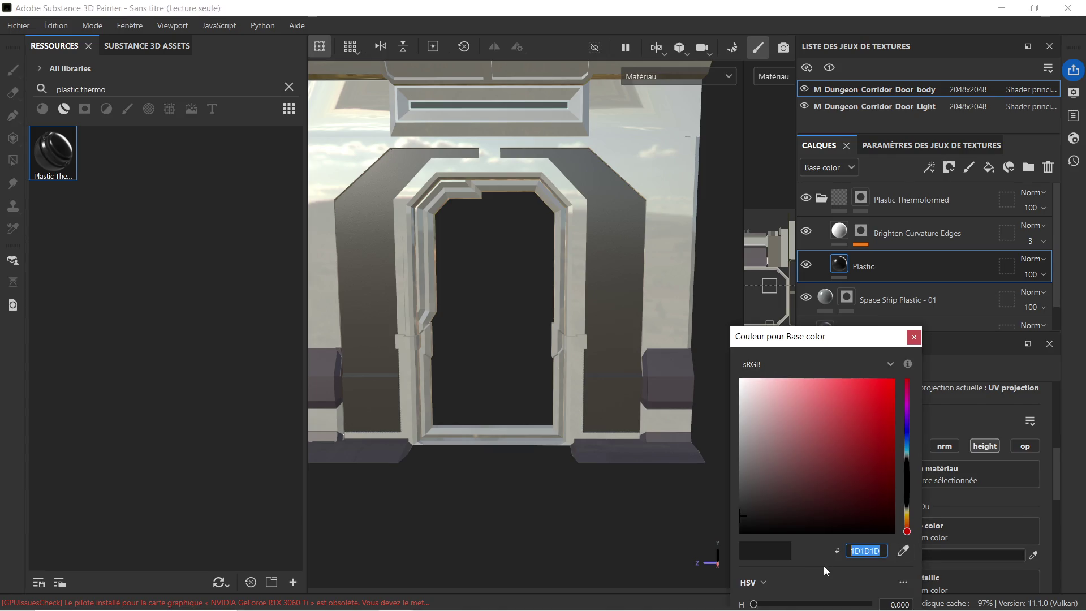
pyautogui.press('BackSpace')
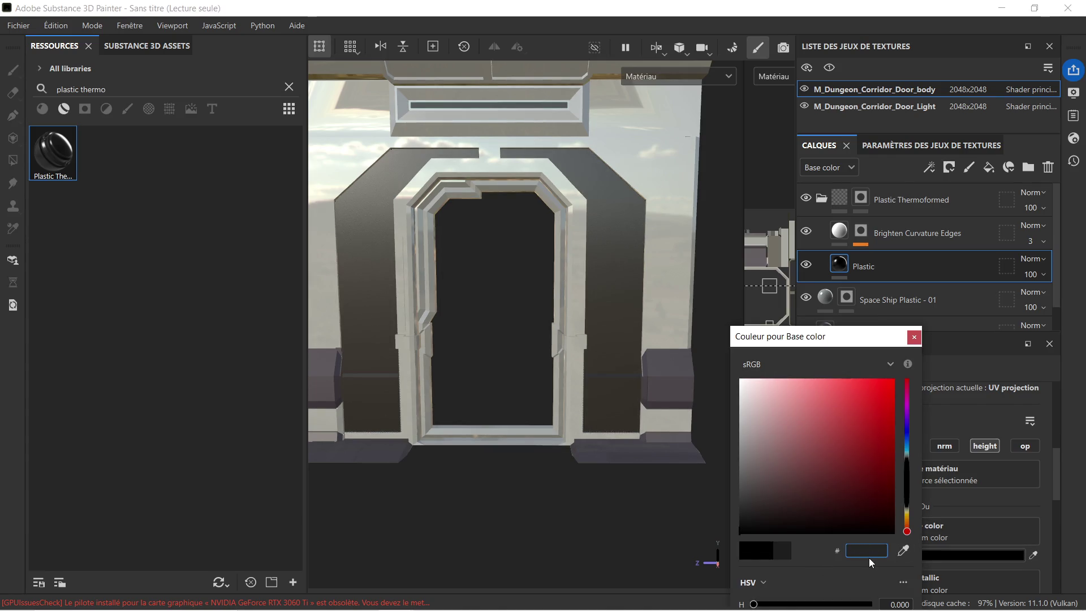
pyautogui.hotkey('ctrl', 'z')
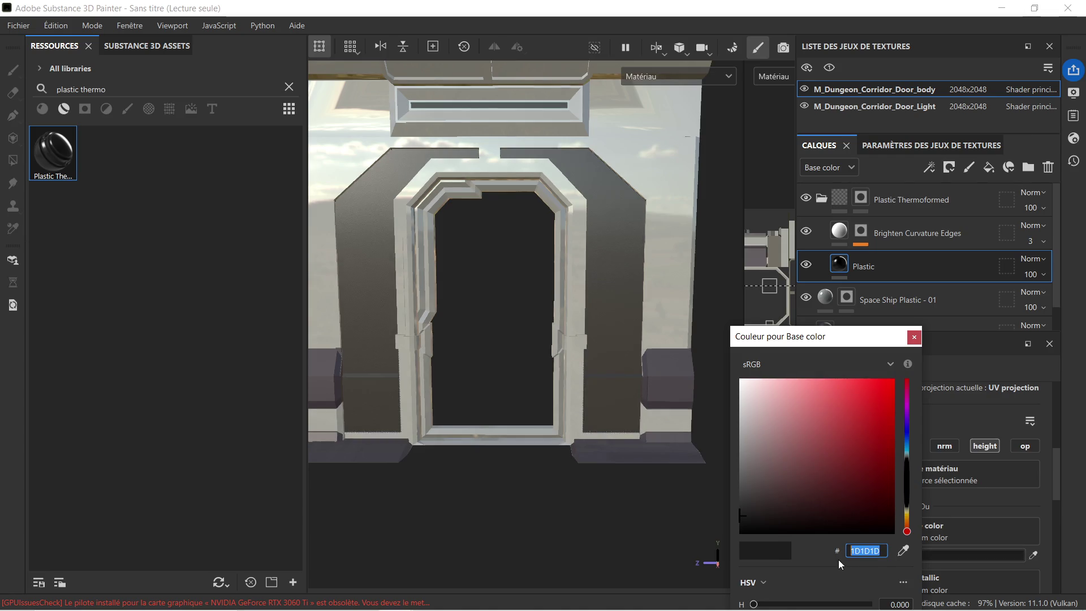
pyautogui.click(396, 602)
pyautogui.click(345, 517)
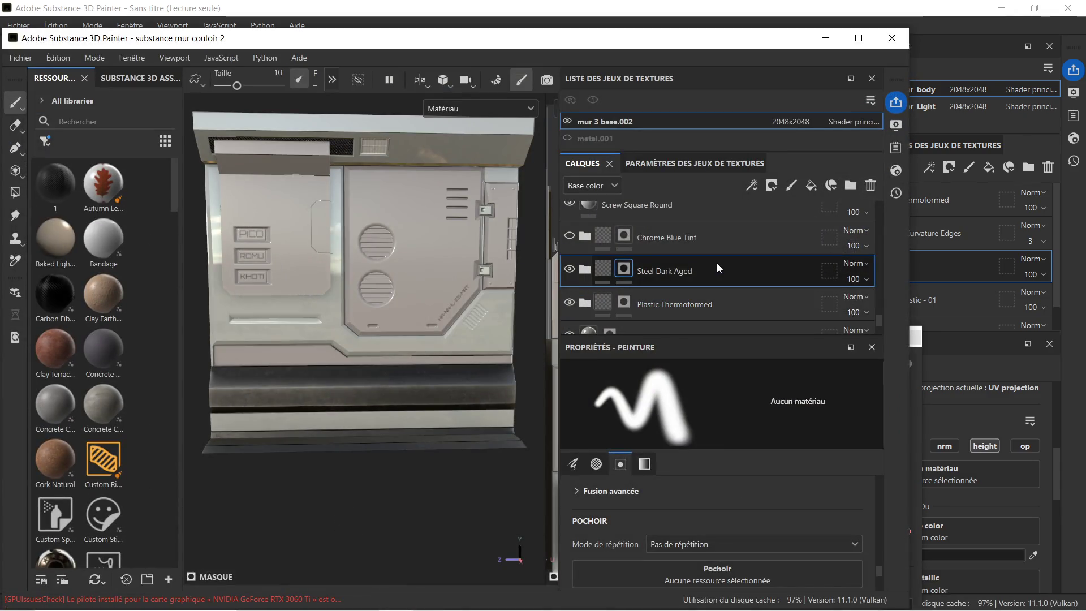
# Step: In the other project, compare Plastic Thermoformed visibility and open its Plastic layer's base colour
pyautogui.click(681, 303)
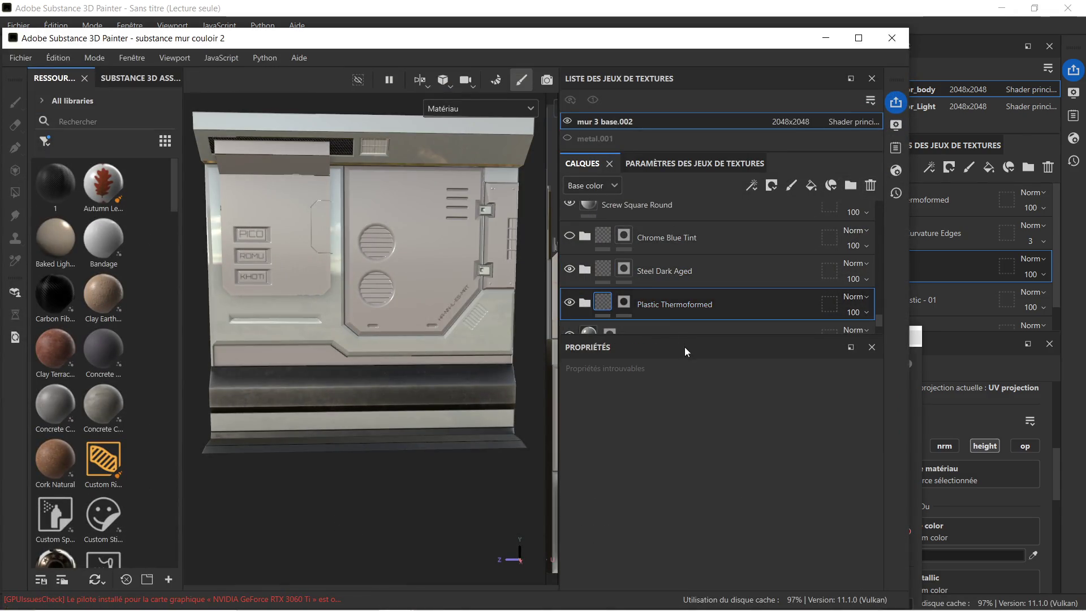
pyautogui.scroll(-3)
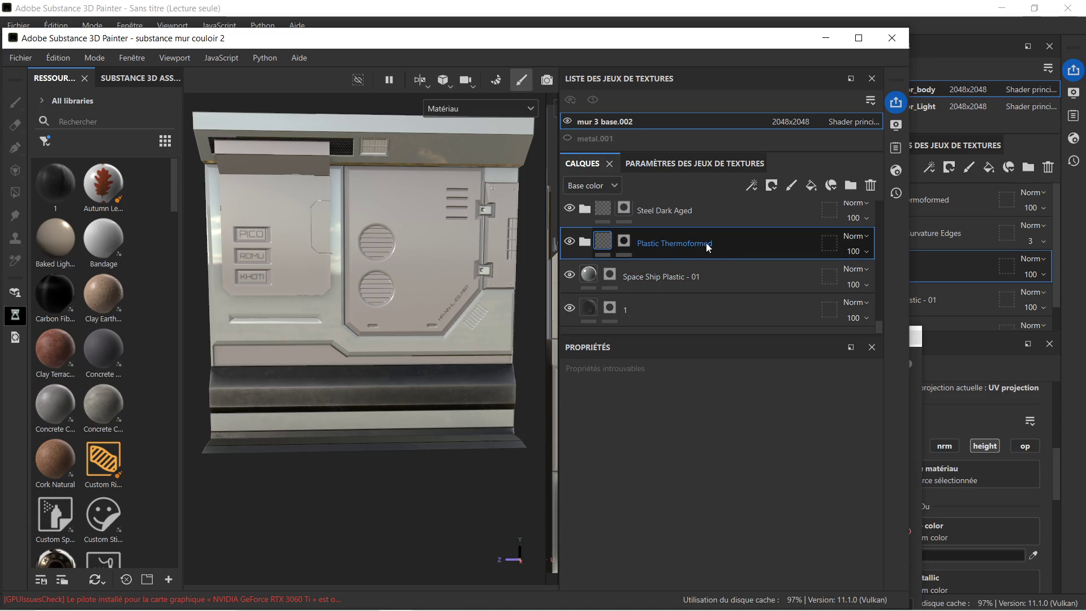
pyautogui.click(570, 243)
pyautogui.click(570, 243)
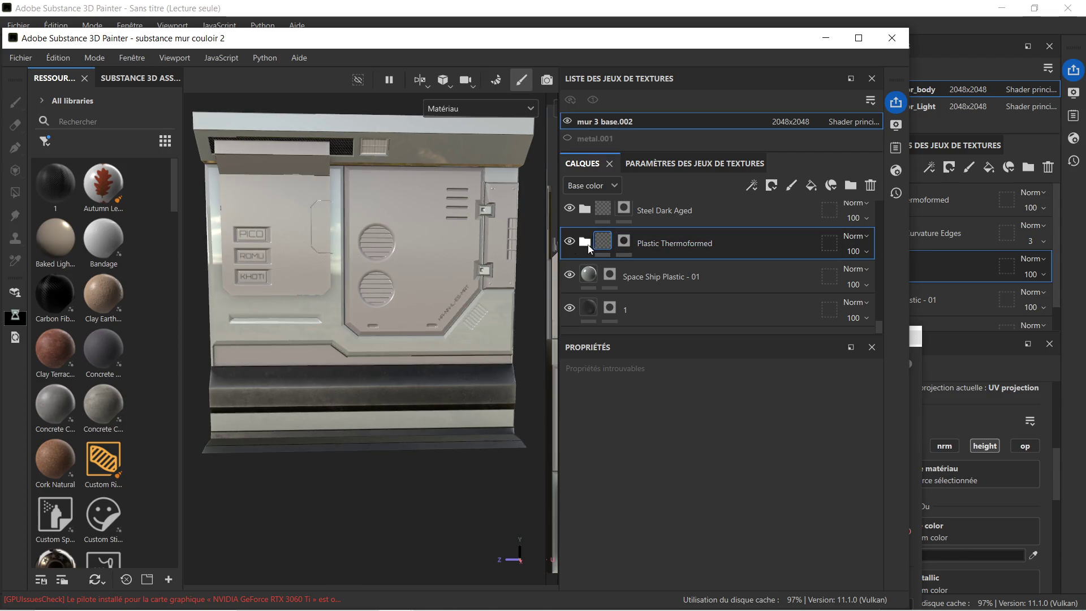
pyautogui.click(587, 246)
pyautogui.click(658, 299)
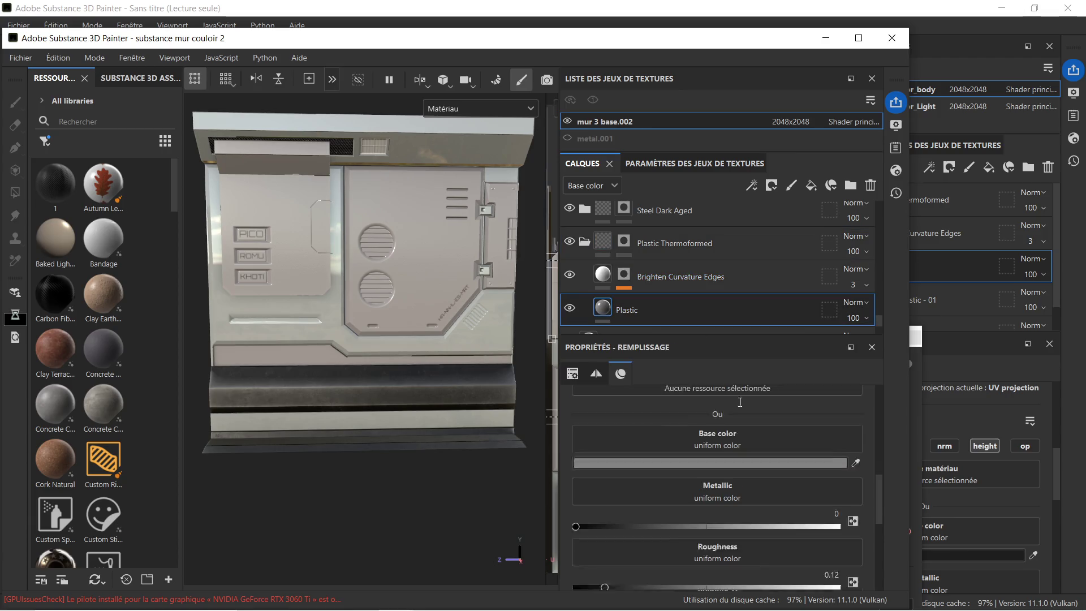
pyautogui.scroll(-3)
pyautogui.click(802, 420)
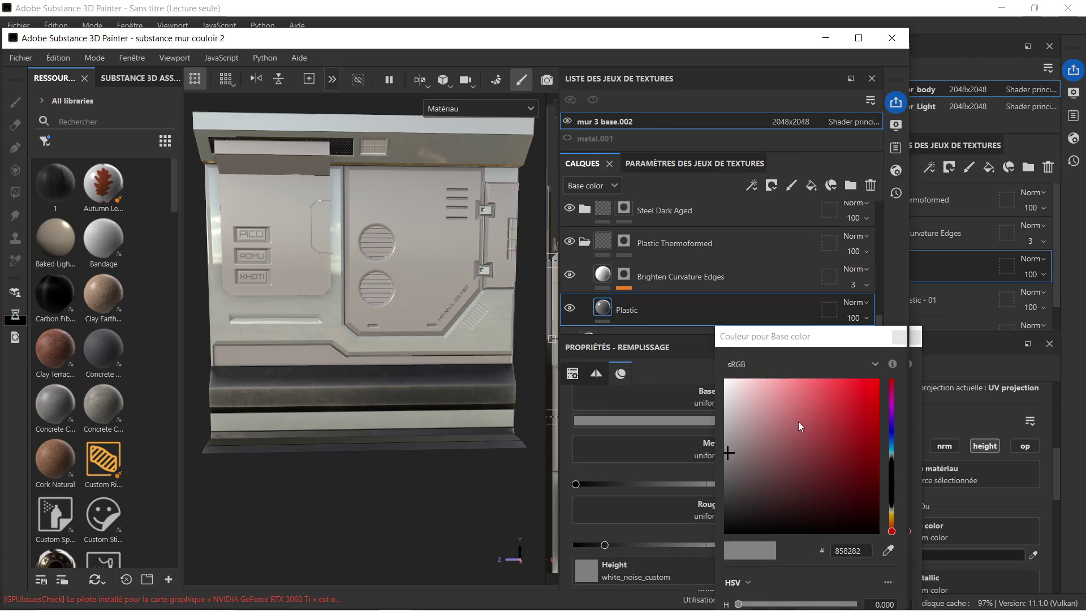
# Step: Copy base colour 858282 and paste it into the door project's Plastic base colour
pyautogui.doubleClick(848, 550)
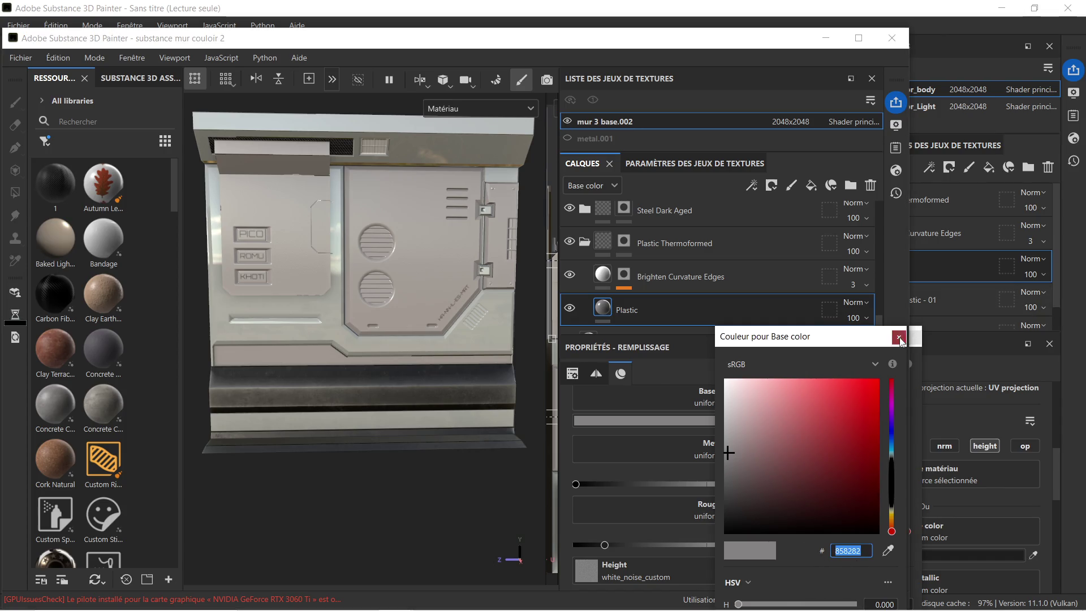
pyautogui.click(899, 337)
pyautogui.click(941, 371)
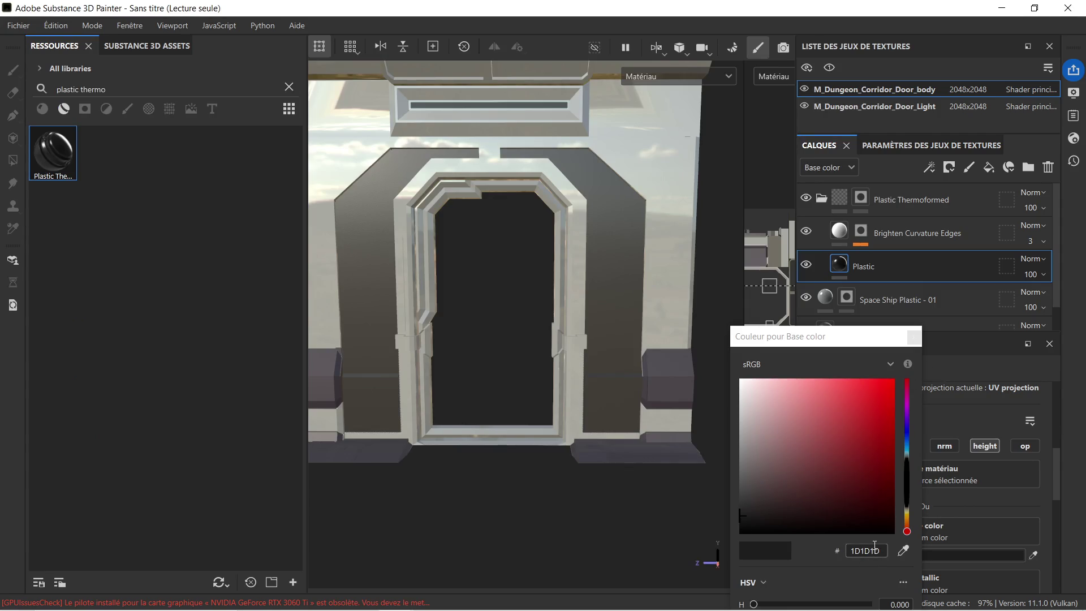
pyautogui.doubleClick(849, 551)
pyautogui.hotkey('ctrl', 'v')
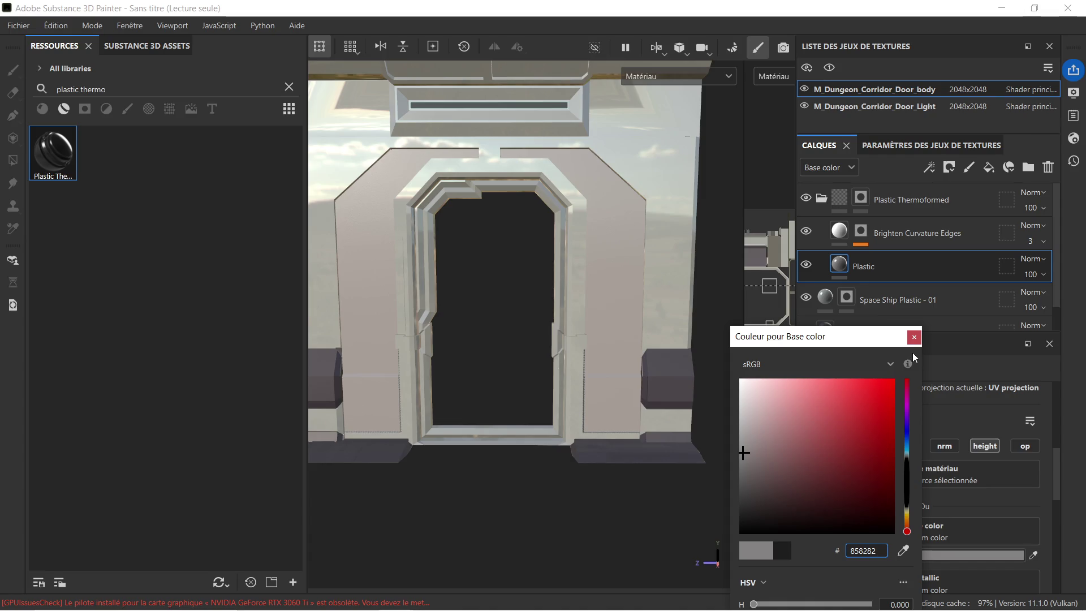
pyautogui.click(914, 337)
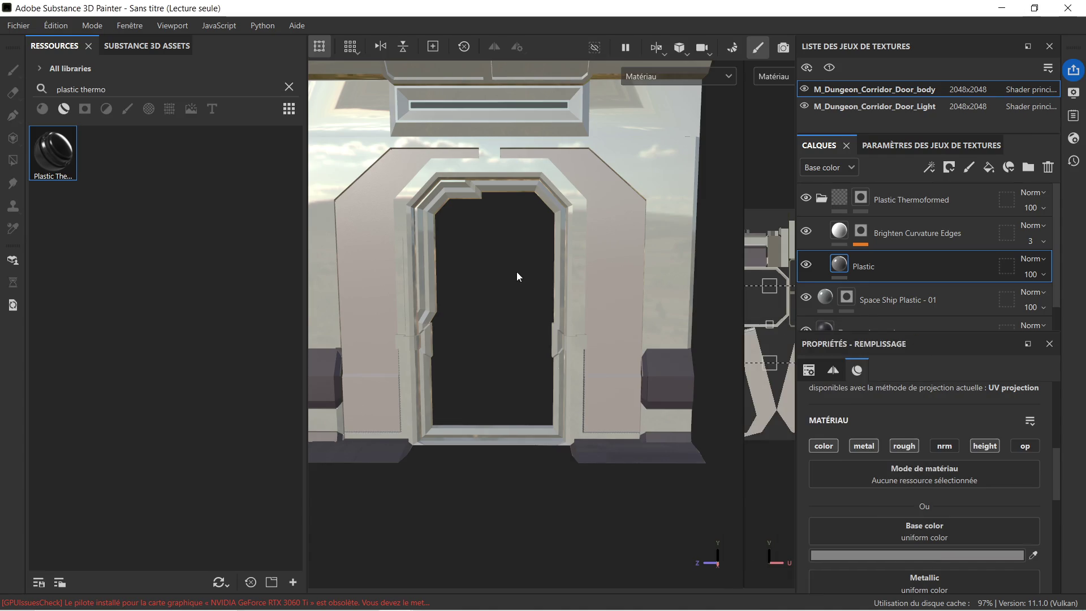
# Step: Inspect the lightened upper frame and lintel, then collapse the Plastic Thermoformed folder
pyautogui.scroll(-3)
pyautogui.scroll(3)
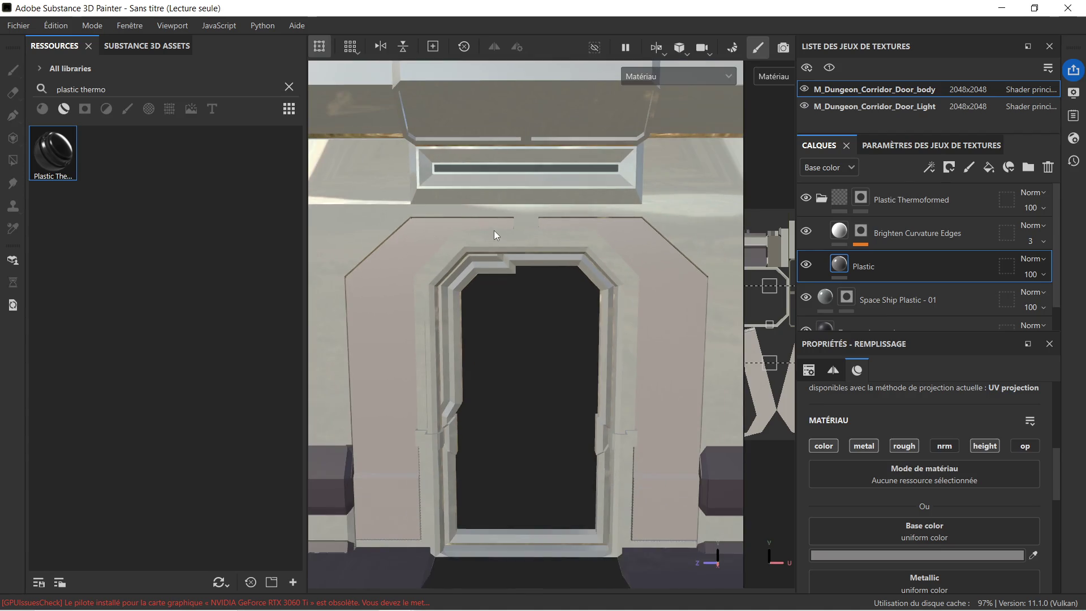
pyautogui.scroll(-3)
pyautogui.moveTo(469, 212); pyautogui.dragTo(494, 299)
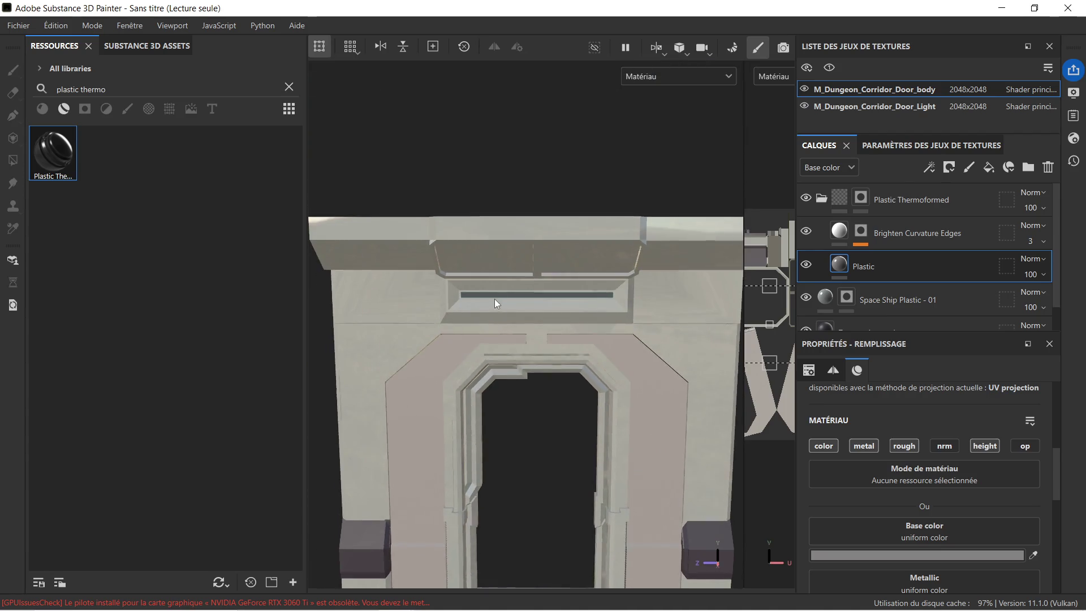
pyautogui.scroll(3)
pyautogui.moveTo(491, 249); pyautogui.dragTo(500, 189)
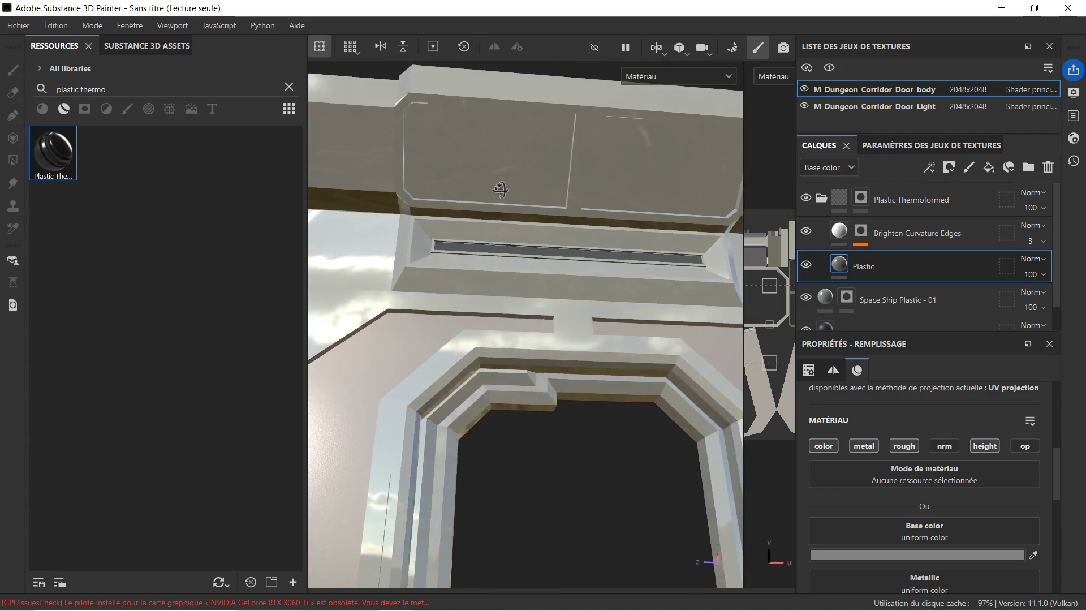
pyautogui.click(503, 164)
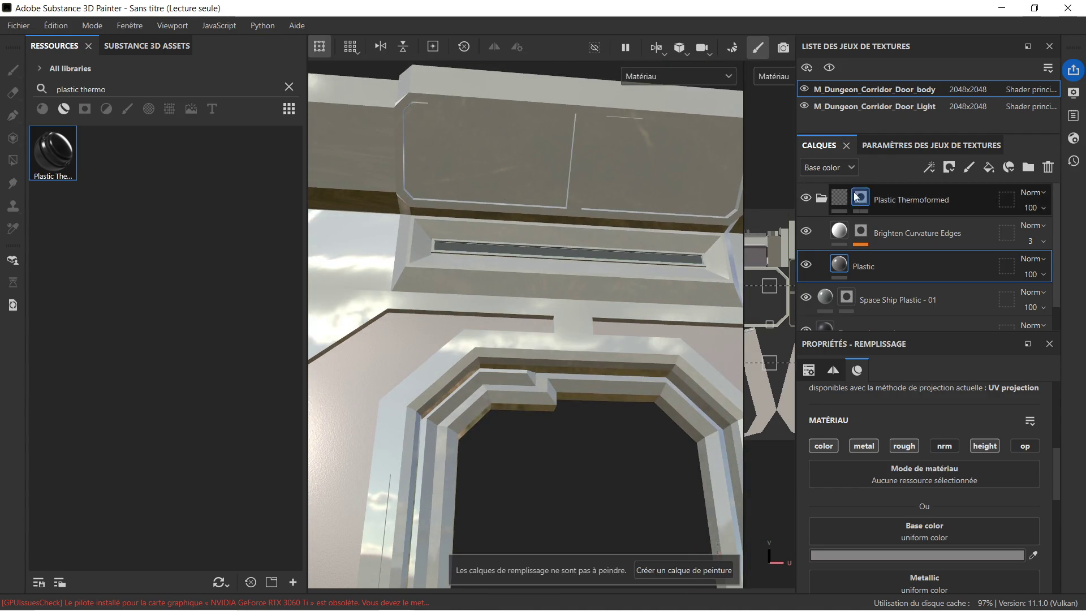
pyautogui.click(825, 199)
# Step: Polygon-fill both upper lintel panels and their bevel strips into the Plastic Thermoformed mask
pyautogui.click(863, 198)
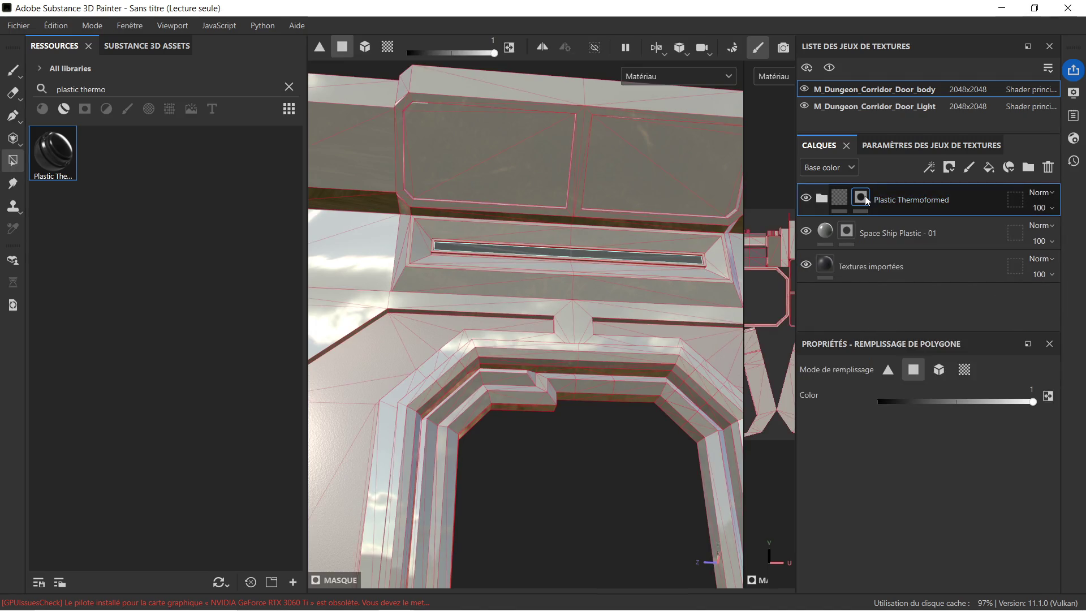
pyautogui.click(504, 141)
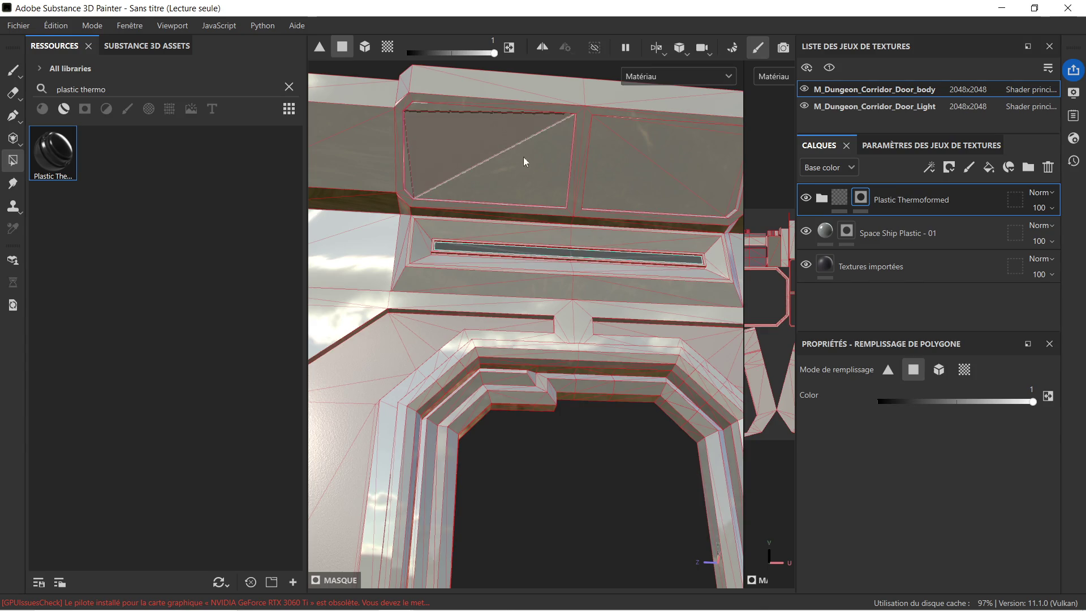
pyautogui.click(633, 173)
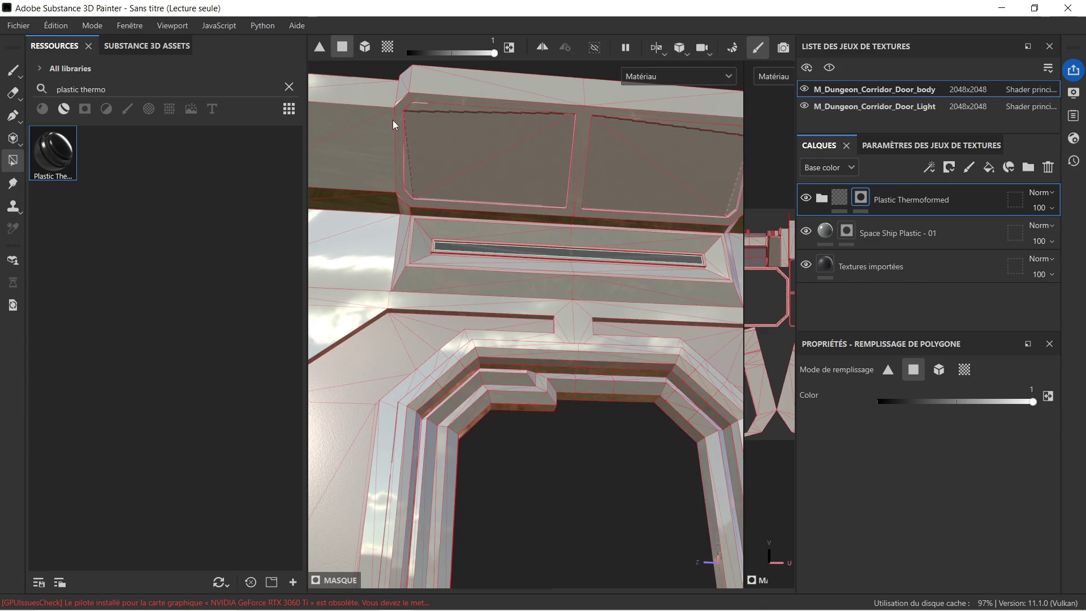
pyautogui.click(418, 108)
pyautogui.moveTo(635, 130); pyautogui.dragTo(549, 240)
pyautogui.click(548, 241)
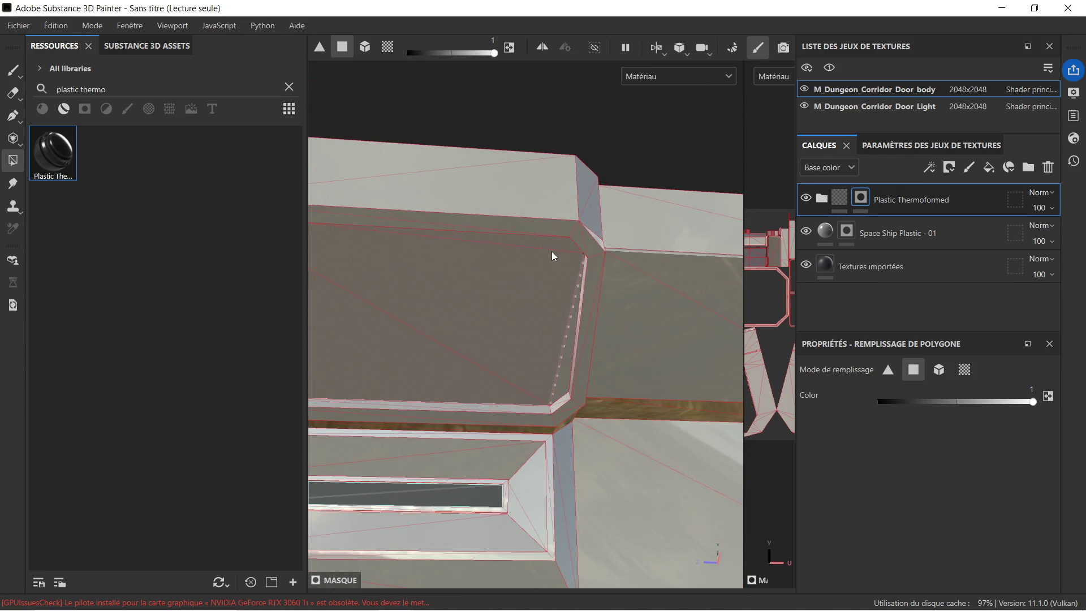
pyautogui.scroll(-3)
pyautogui.click(555, 336)
pyautogui.moveTo(391, 281); pyautogui.dragTo(639, 280)
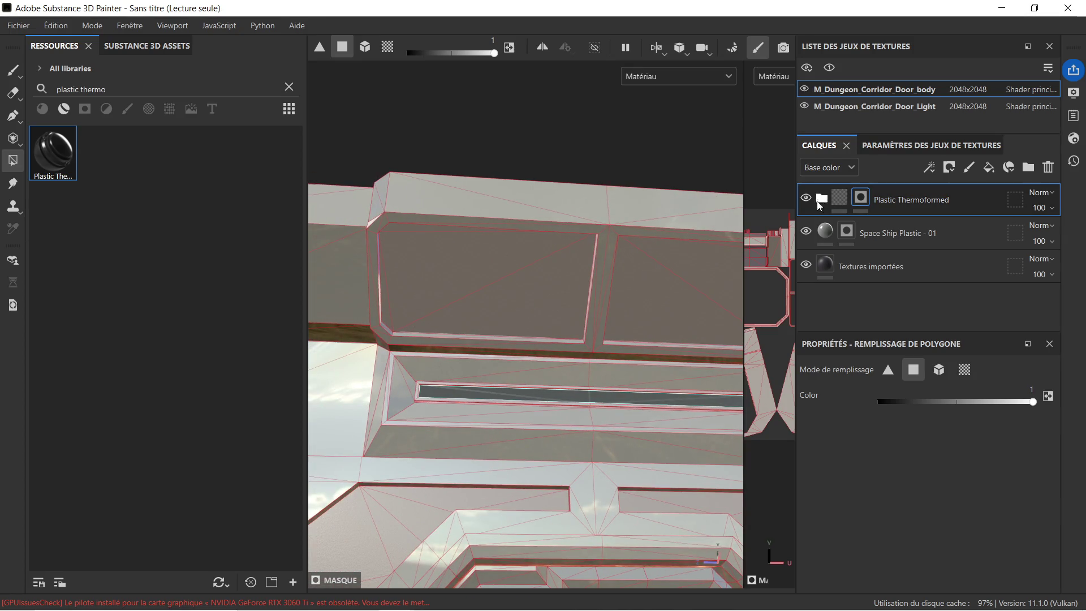
# Step: Hide Plastic Thermoformed and erase the upper panels and bevel strips from the Space Ship Plastic - 01 mask
pyautogui.click(806, 198)
pyautogui.click(934, 238)
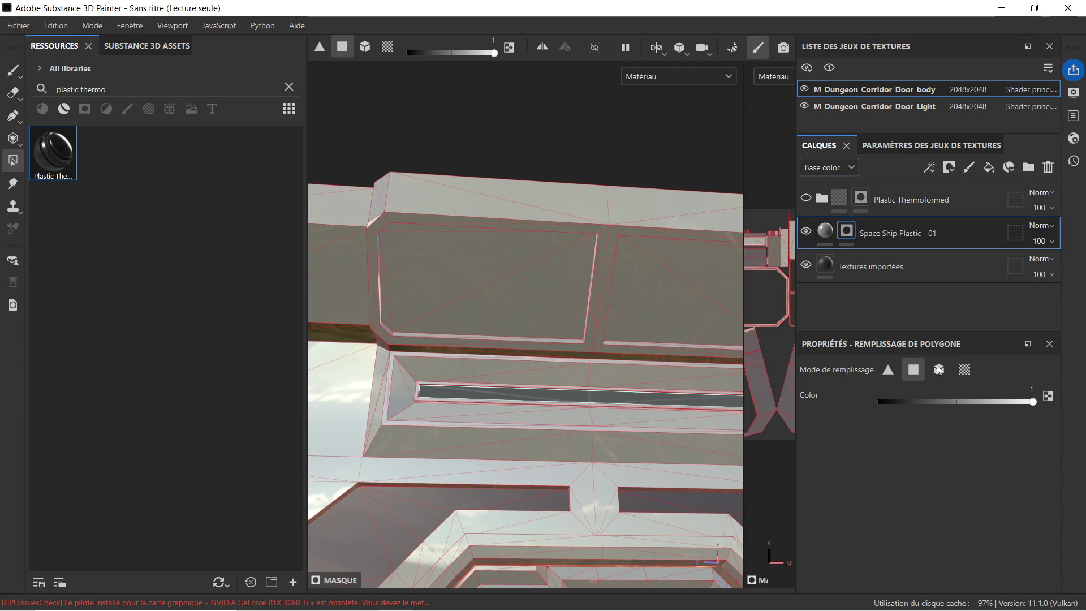
pyautogui.moveTo(418, 263); pyautogui.dragTo(487, 304)
pyautogui.click(383, 307)
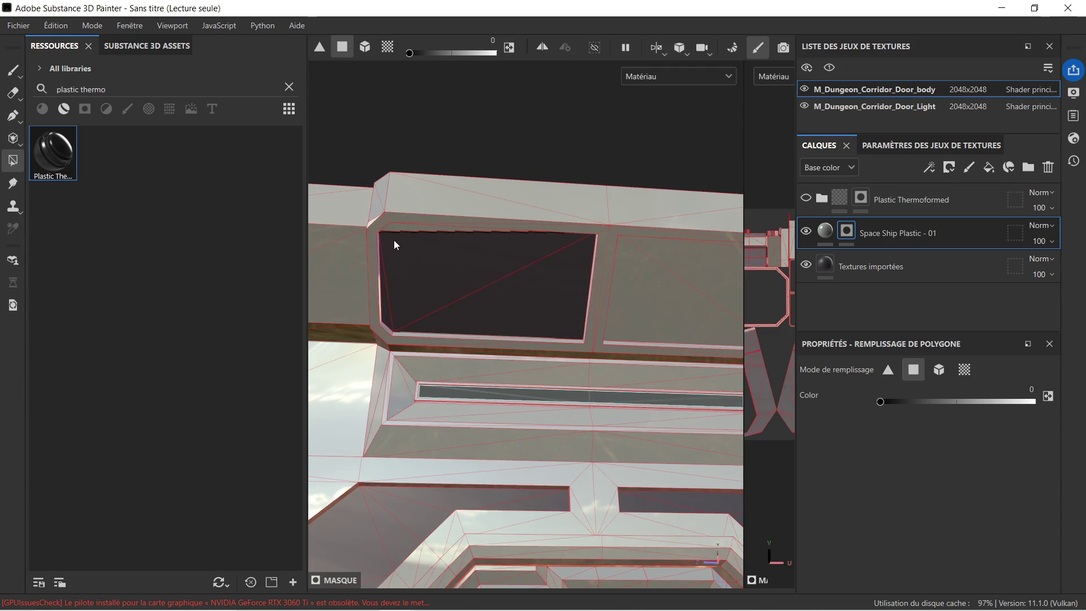
pyautogui.click(406, 229)
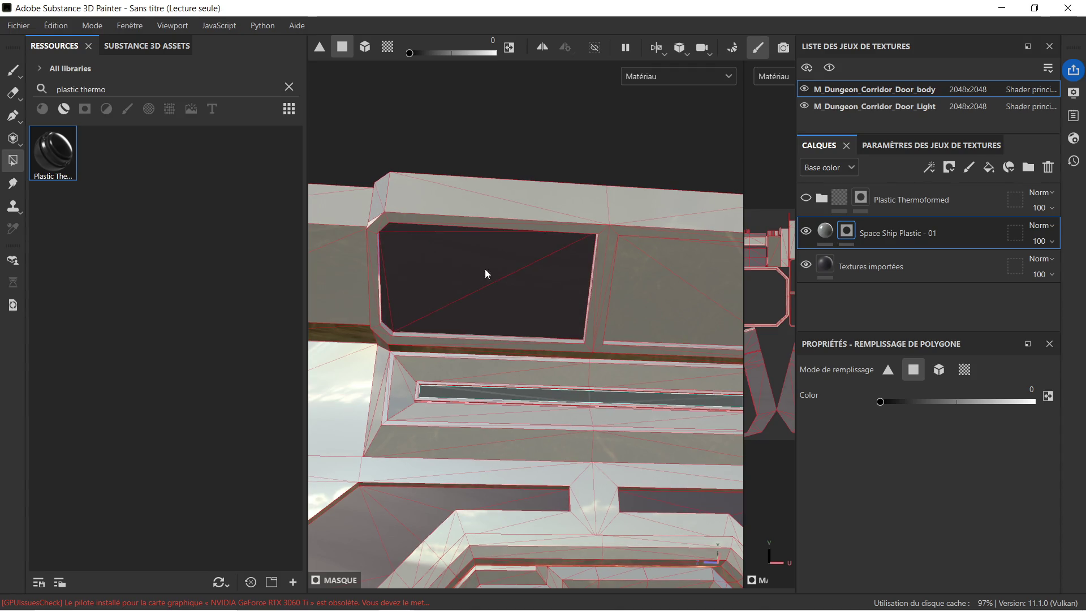
pyautogui.moveTo(625, 266); pyautogui.dragTo(463, 269)
pyautogui.scroll(3)
pyautogui.click(575, 223)
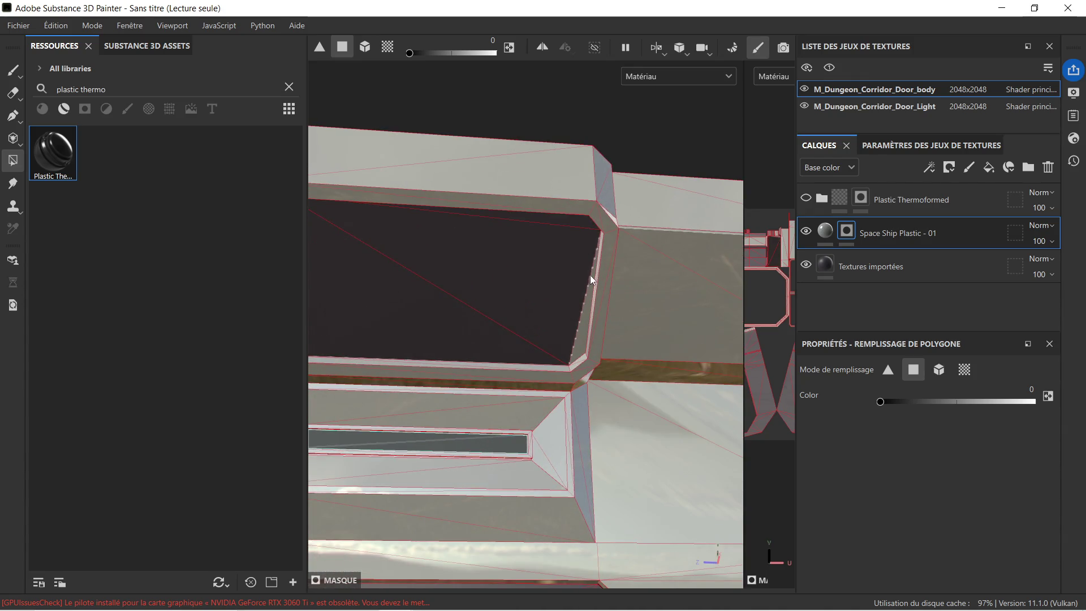
pyautogui.click(576, 321)
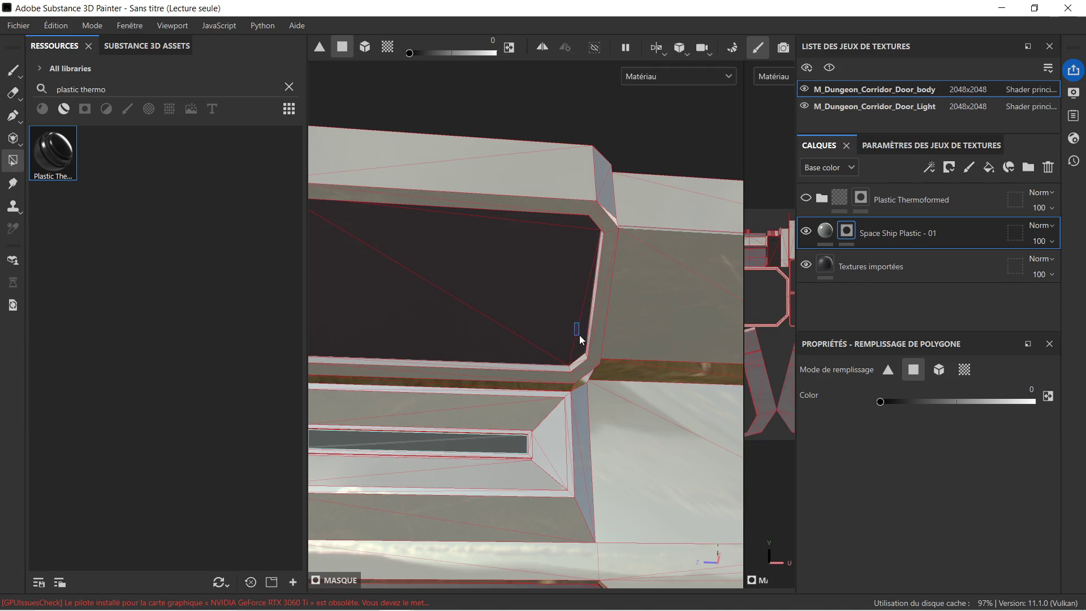
pyautogui.scroll(-3)
pyautogui.scroll(-3)
pyautogui.moveTo(532, 297); pyautogui.dragTo(601, 297)
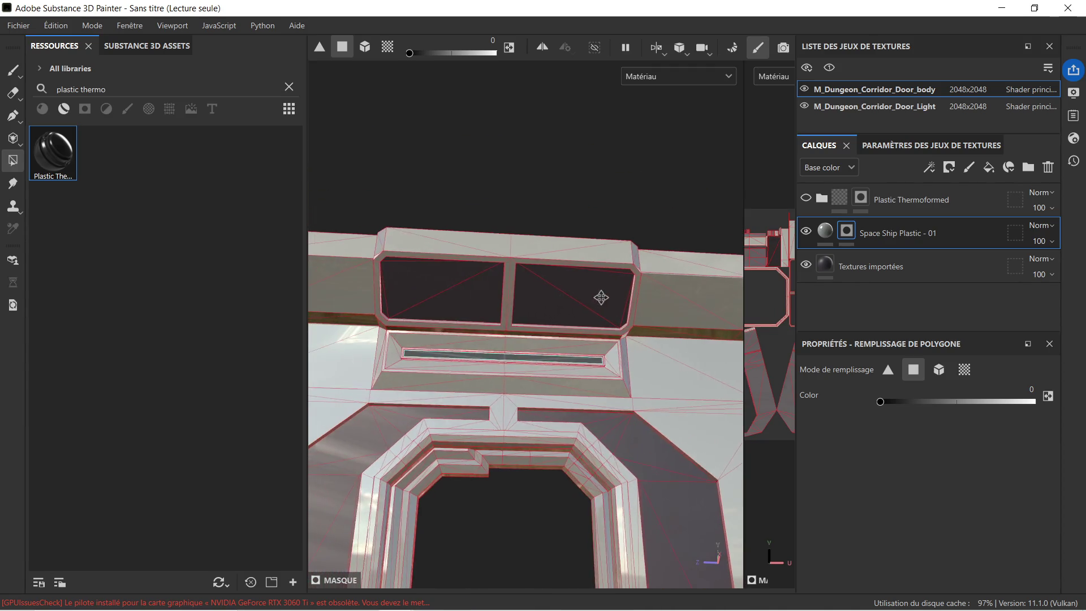
# Step: Show Plastic Thermoformed again, inspect the door frame from several angles, and leave mask editing
pyautogui.click(806, 198)
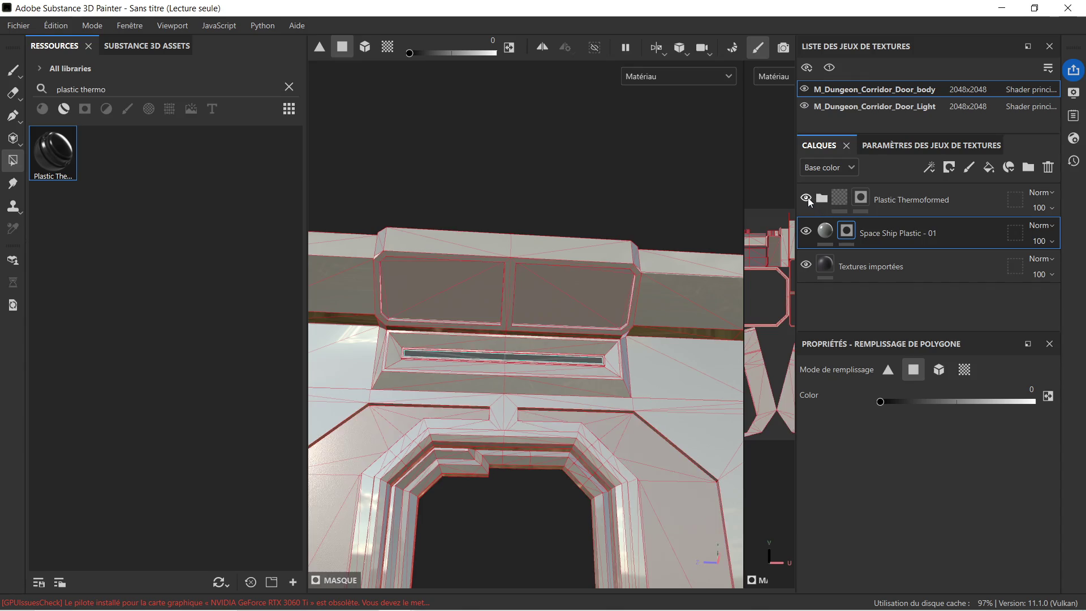
pyautogui.scroll(3)
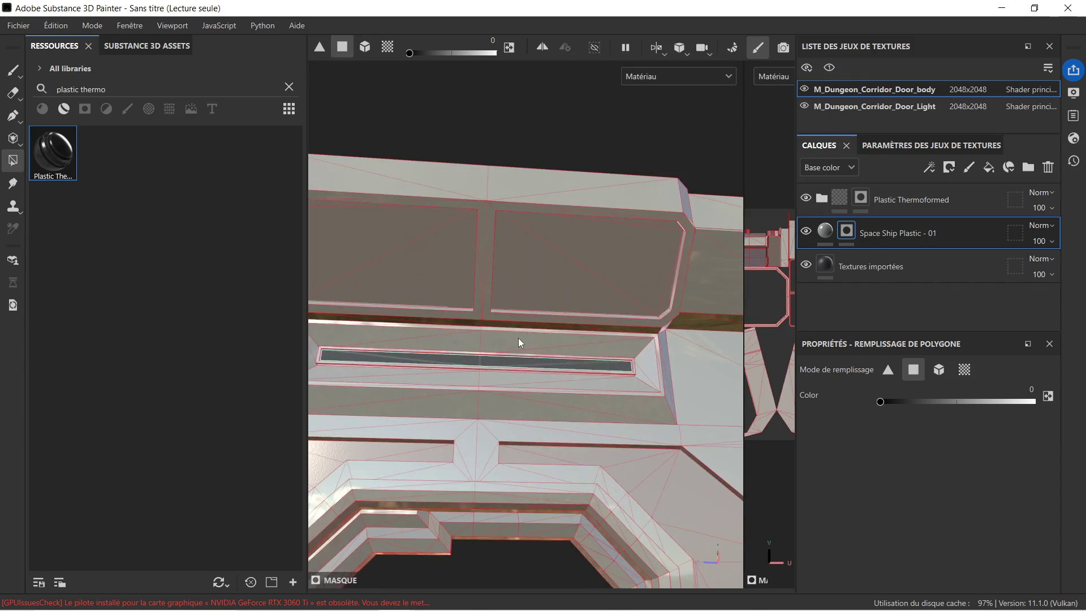
pyautogui.scroll(-3)
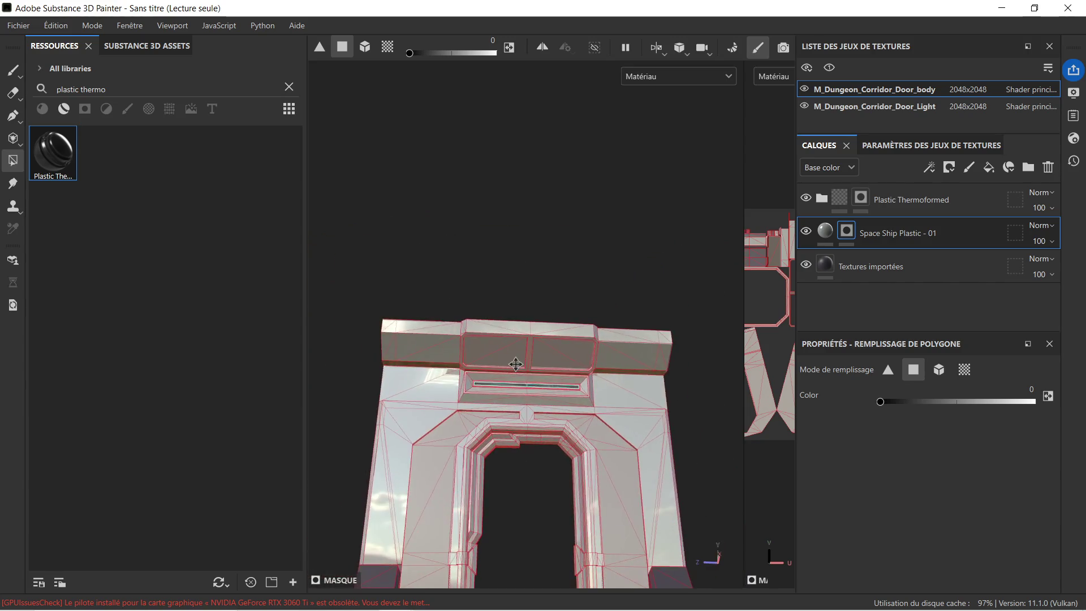
pyautogui.moveTo(578, 411); pyautogui.dragTo(528, 441)
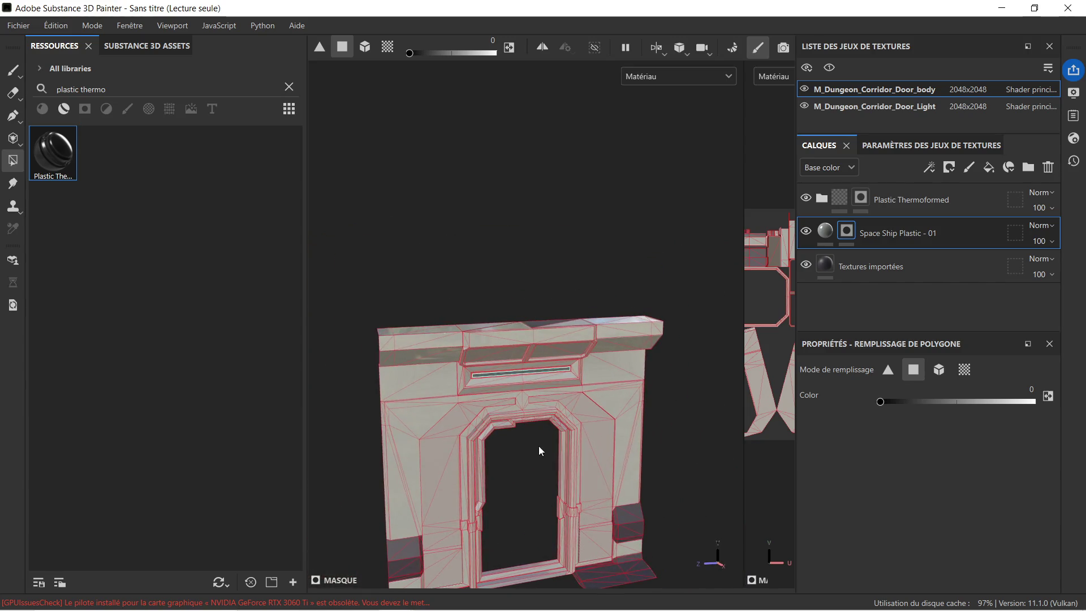
pyautogui.moveTo(538, 446); pyautogui.dragTo(539, 317)
pyautogui.scroll(3)
pyautogui.moveTo(589, 319); pyautogui.dragTo(556, 294)
pyautogui.scroll(3)
pyautogui.moveTo(456, 384); pyautogui.dragTo(501, 315)
pyautogui.scroll(-3)
pyautogui.scroll(-3)
pyautogui.scroll(-3)
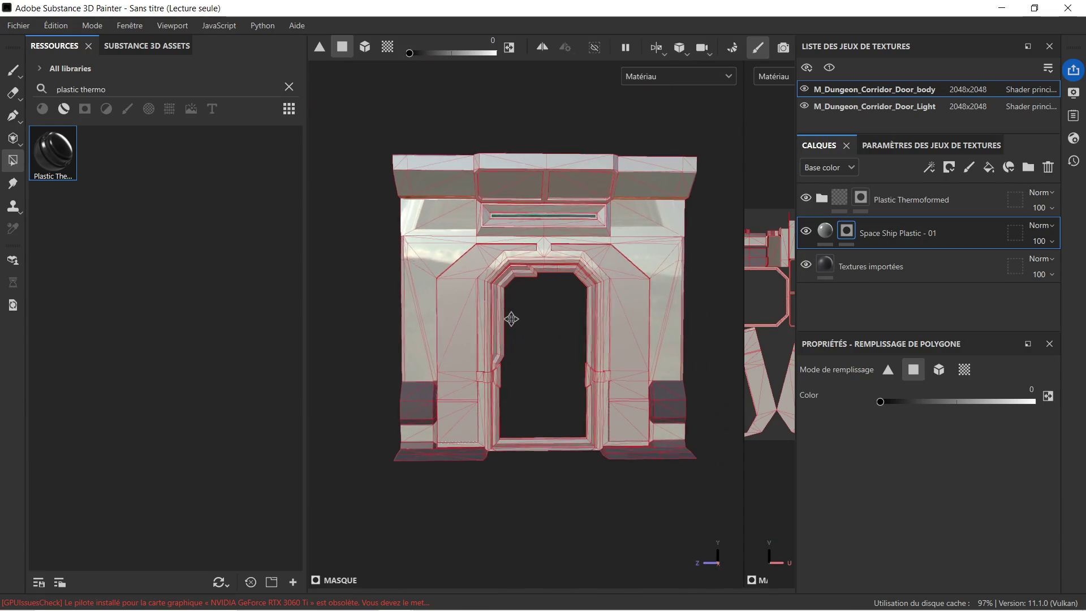
pyautogui.click(826, 232)
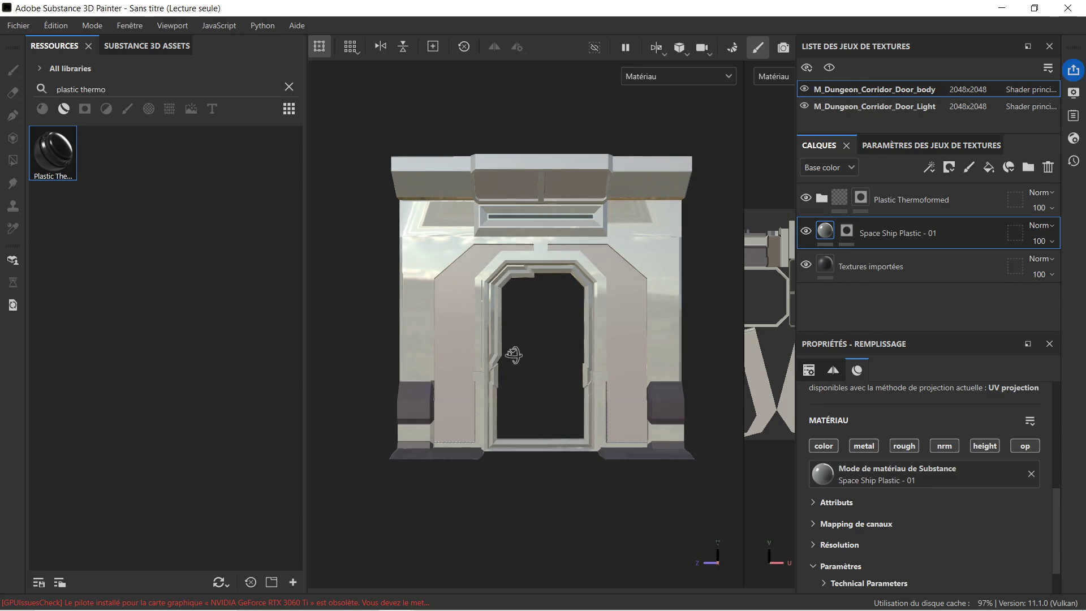
pyautogui.moveTo(526, 369); pyautogui.dragTo(528, 379)
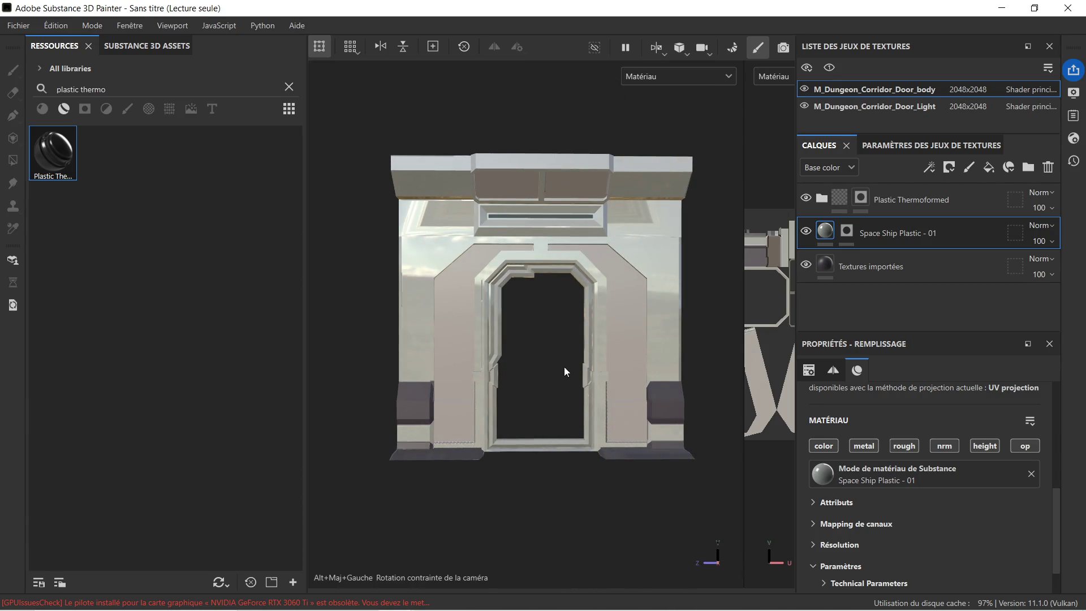
pyautogui.scroll(-3)
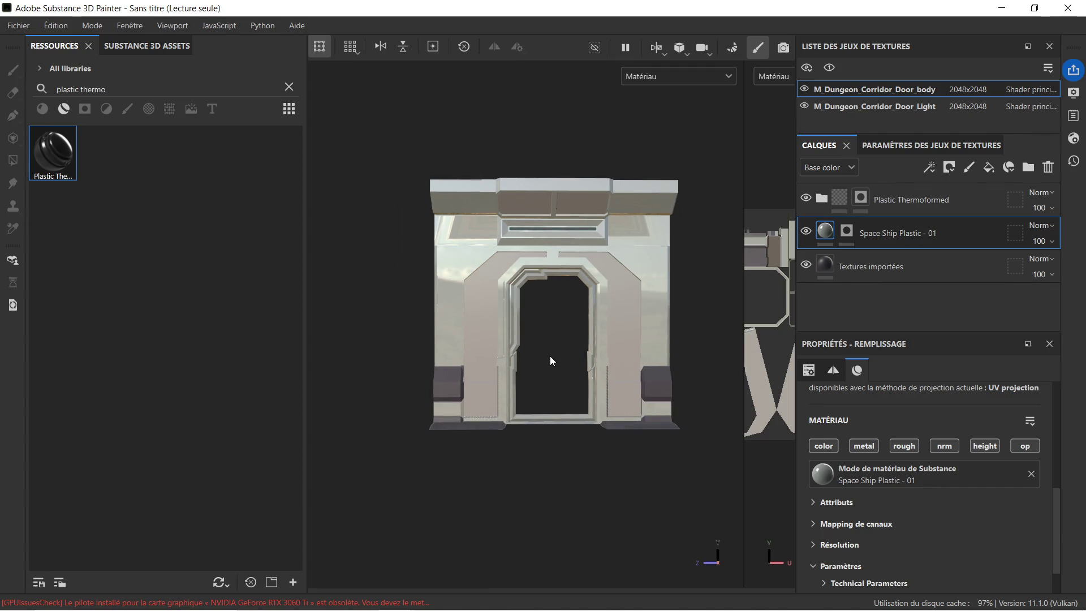
pyautogui.hotkey('ctrl', 'shift')
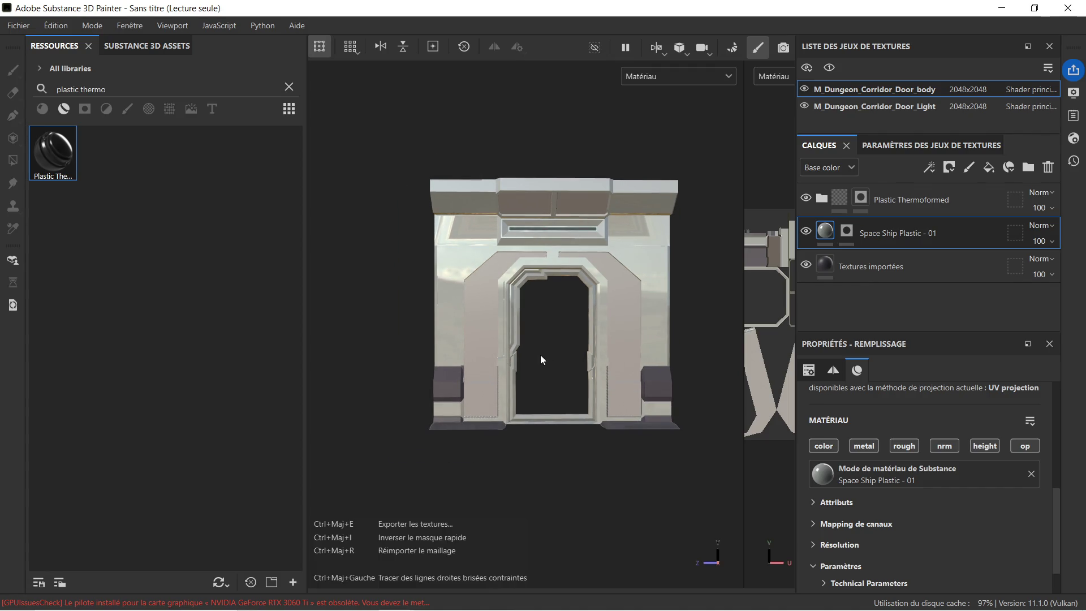
pyautogui.moveTo(548, 352); pyautogui.dragTo(595, 345)
pyautogui.scroll(3)
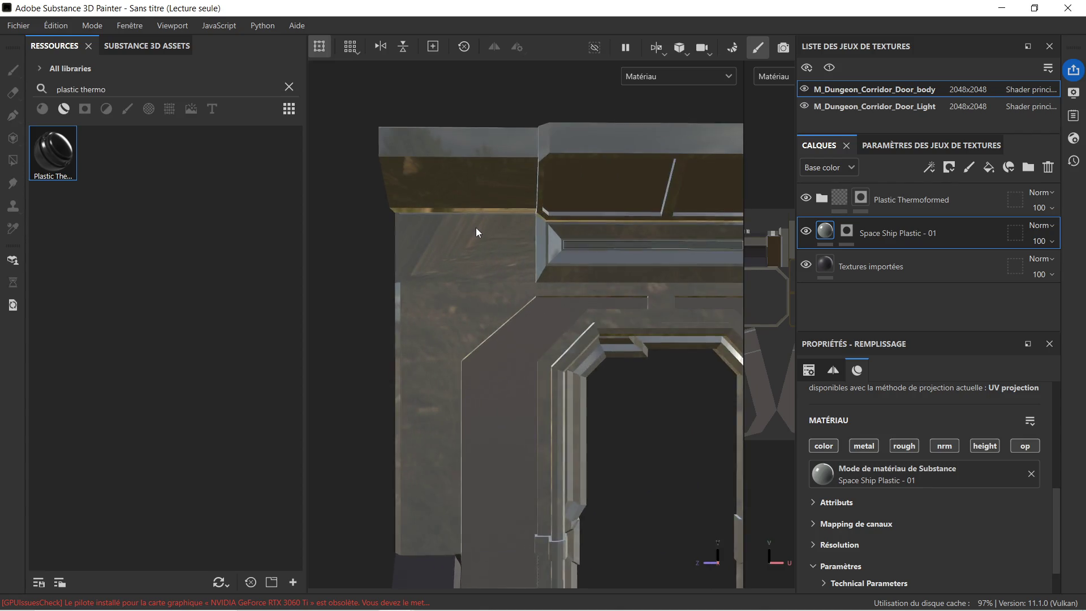
pyautogui.moveTo(517, 270); pyautogui.dragTo(582, 286)
pyautogui.moveTo(582, 286); pyautogui.dragTo(507, 306)
pyautogui.moveTo(507, 305); pyautogui.dragTo(657, 255)
pyautogui.moveTo(552, 379); pyautogui.dragTo(564, 271)
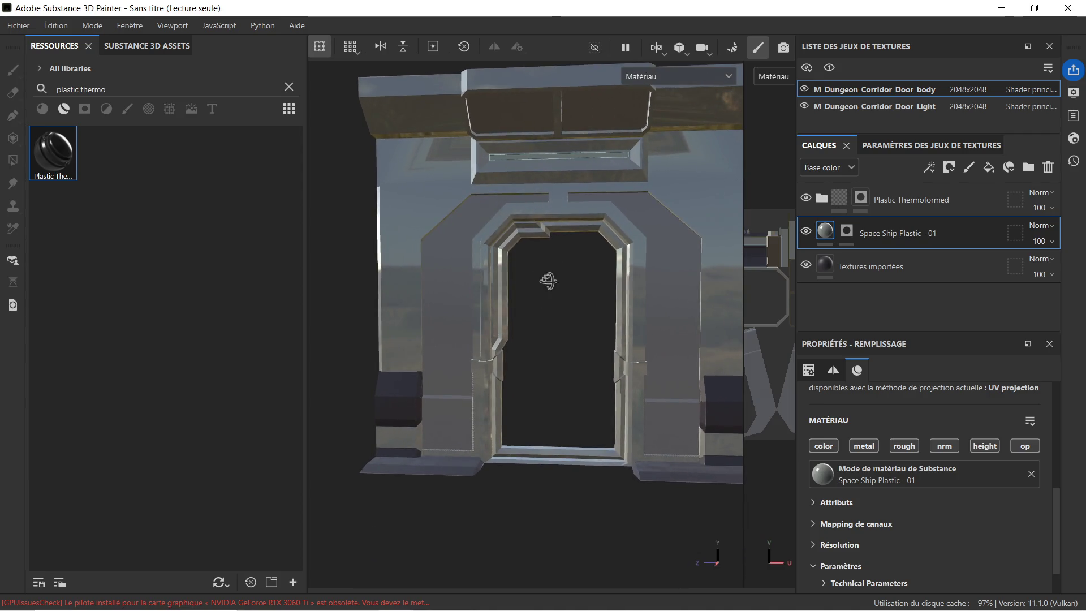
pyautogui.moveTo(553, 346); pyautogui.dragTo(568, 291)
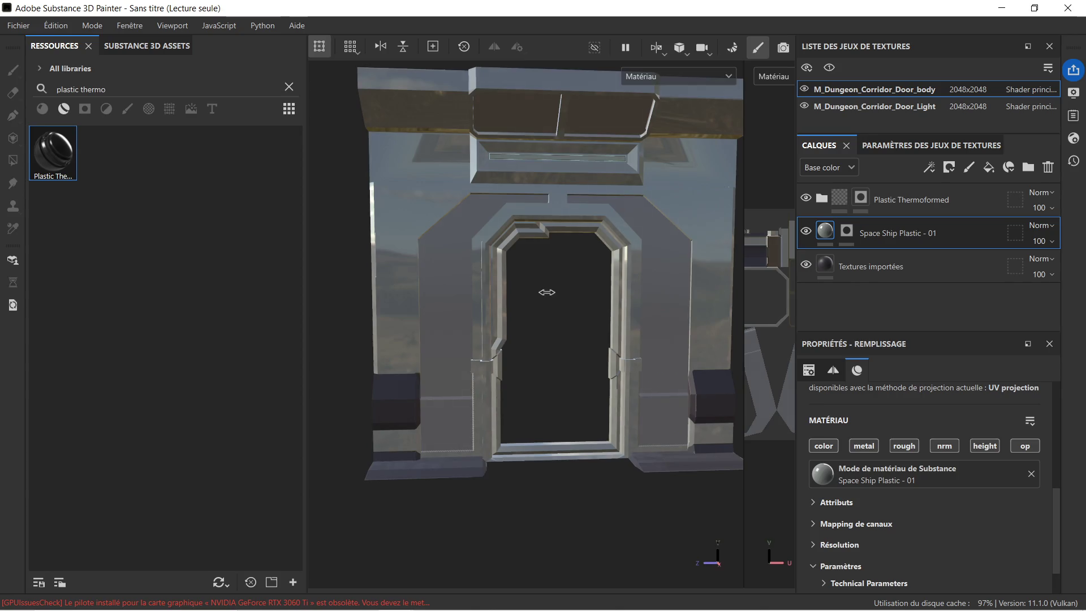
pyautogui.moveTo(547, 293); pyautogui.dragTo(572, 294)
pyautogui.scroll(-3)
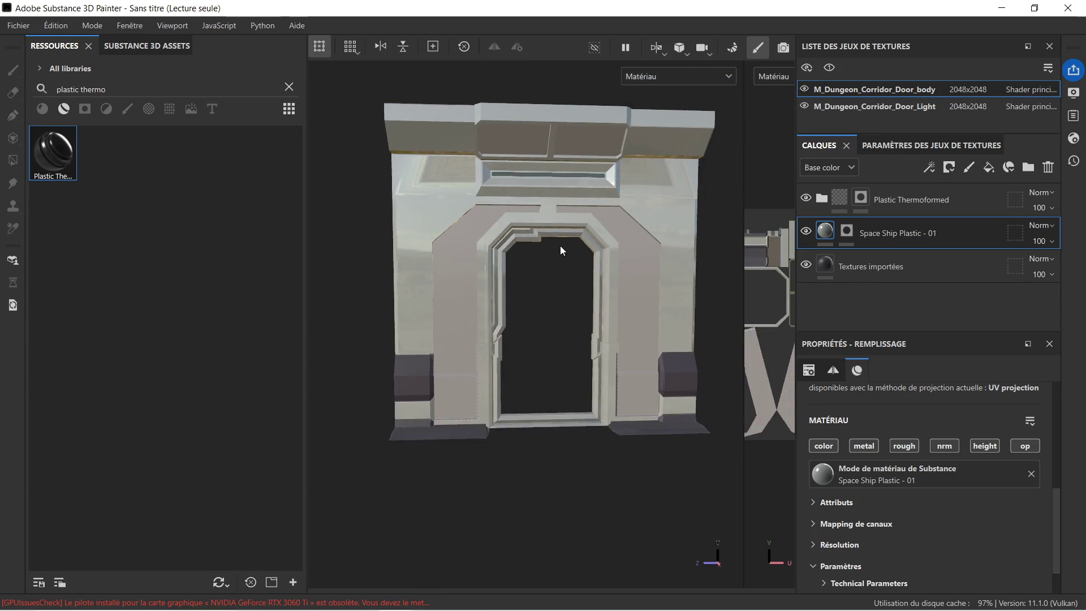
pyautogui.moveTo(541, 240); pyautogui.dragTo(518, 366)
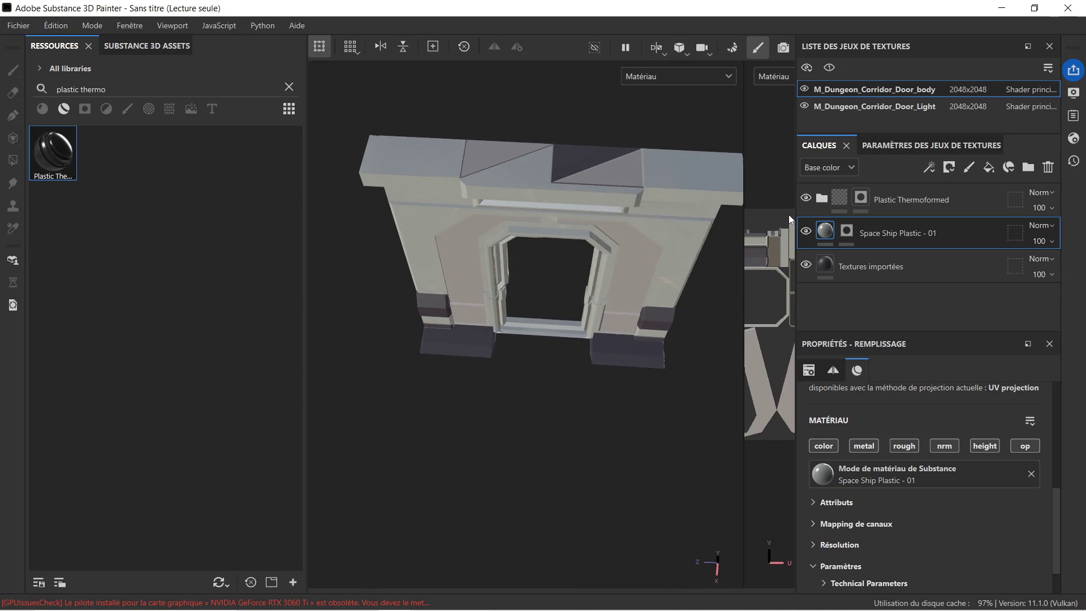
pyautogui.click(847, 231)
pyautogui.press('4')
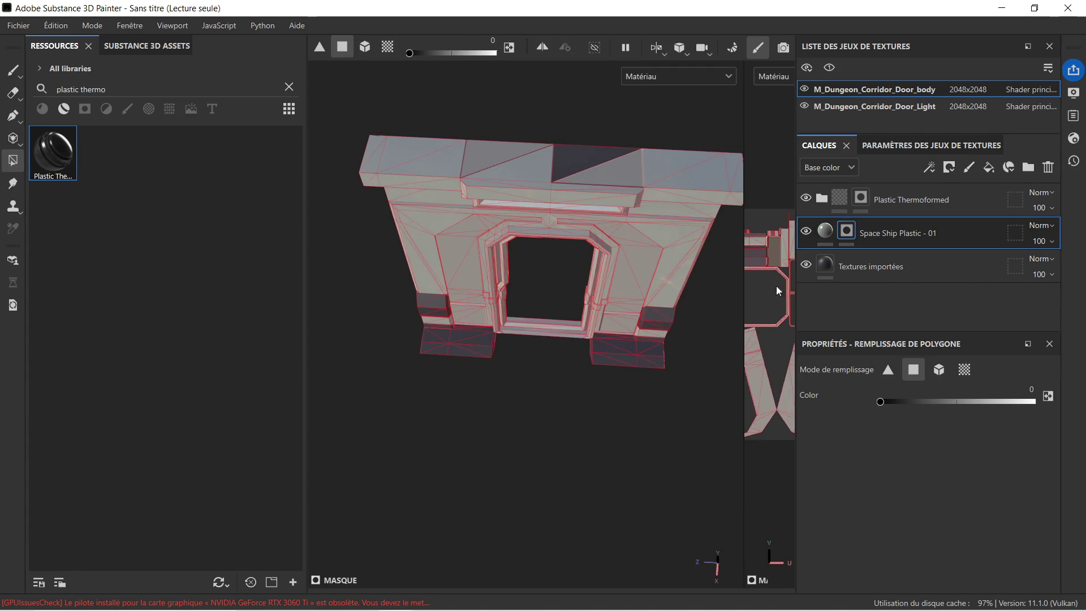
# Step: Set the fill value to 1 and reveal plastic on the top beam's dark triangle
pyautogui.moveTo(895, 402); pyautogui.dragTo(1035, 403)
pyautogui.click(567, 159)
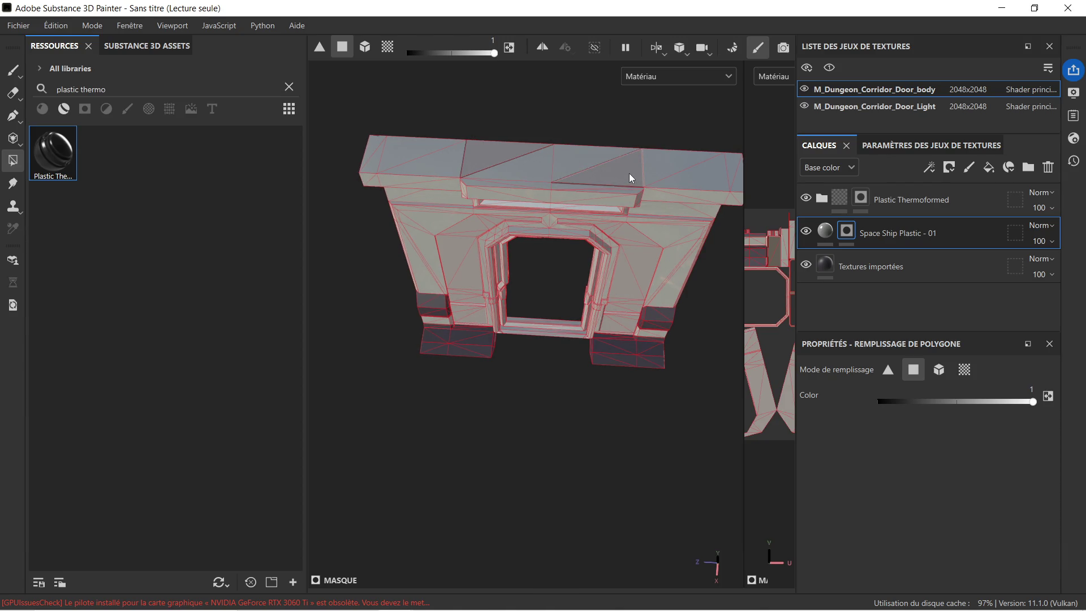
pyautogui.moveTo(634, 180); pyautogui.dragTo(436, 174)
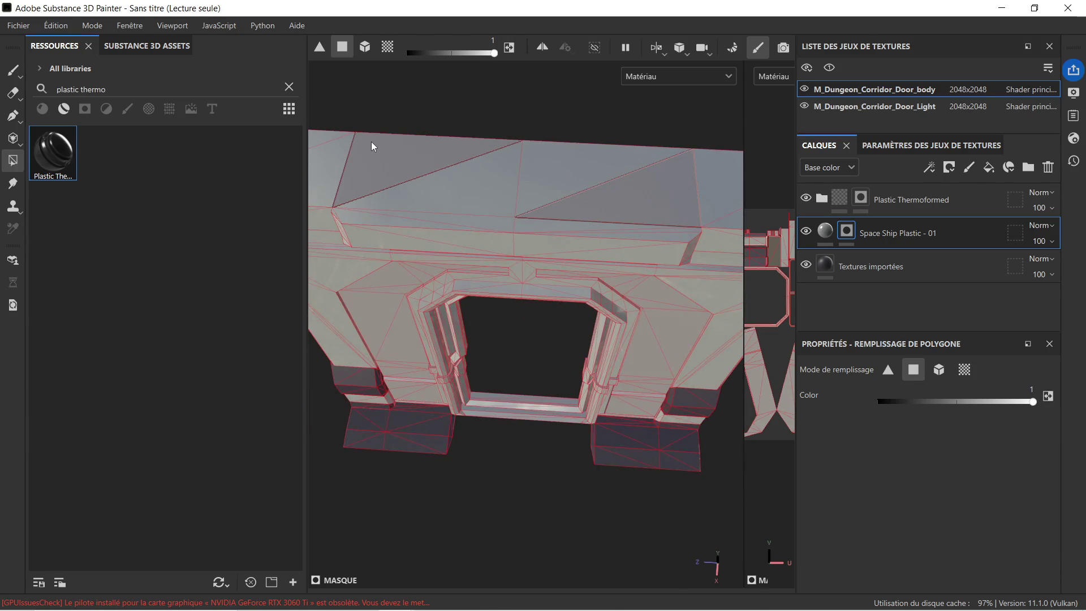
# Step: Select Plastic Thermoformed, check the upper beam from below, and clear the resource search
pyautogui.click(942, 202)
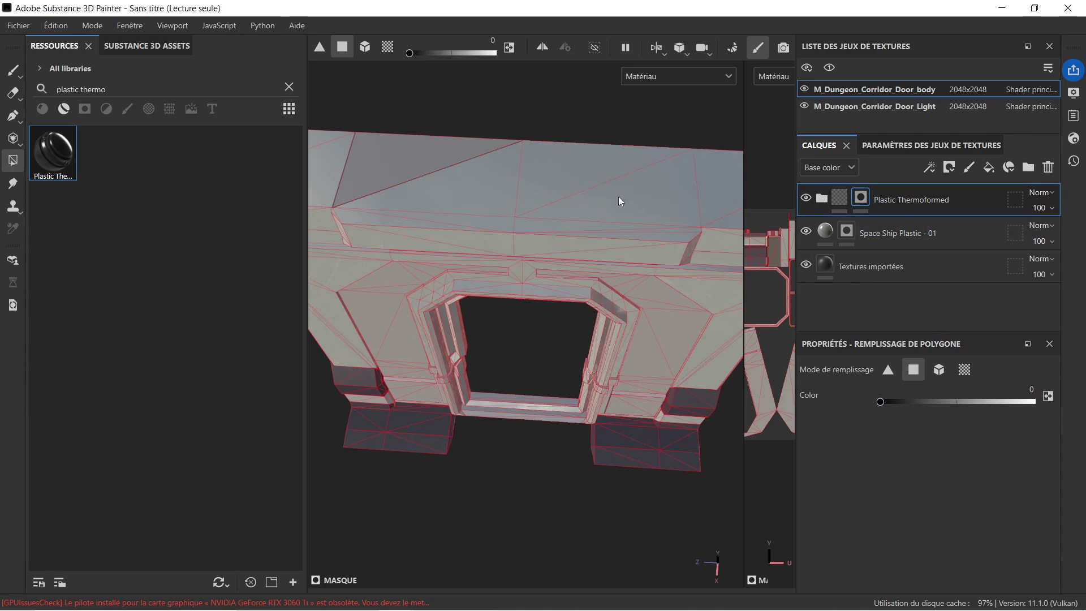
pyautogui.moveTo(525, 376); pyautogui.dragTo(561, 224)
pyautogui.moveTo(548, 337); pyautogui.dragTo(556, 333)
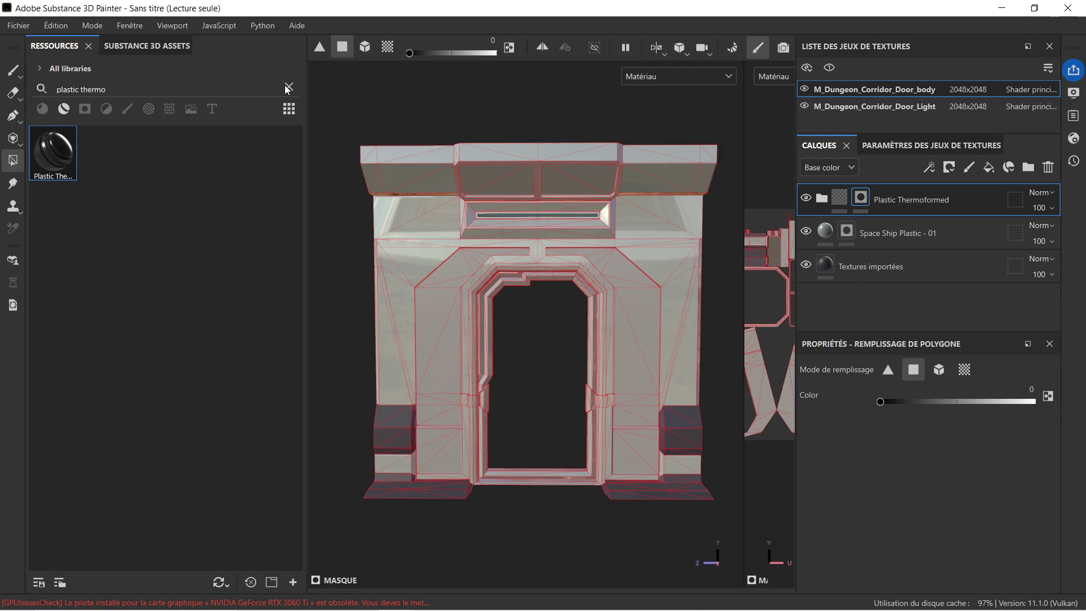
pyautogui.click(288, 87)
pyautogui.moveTo(371, 600)
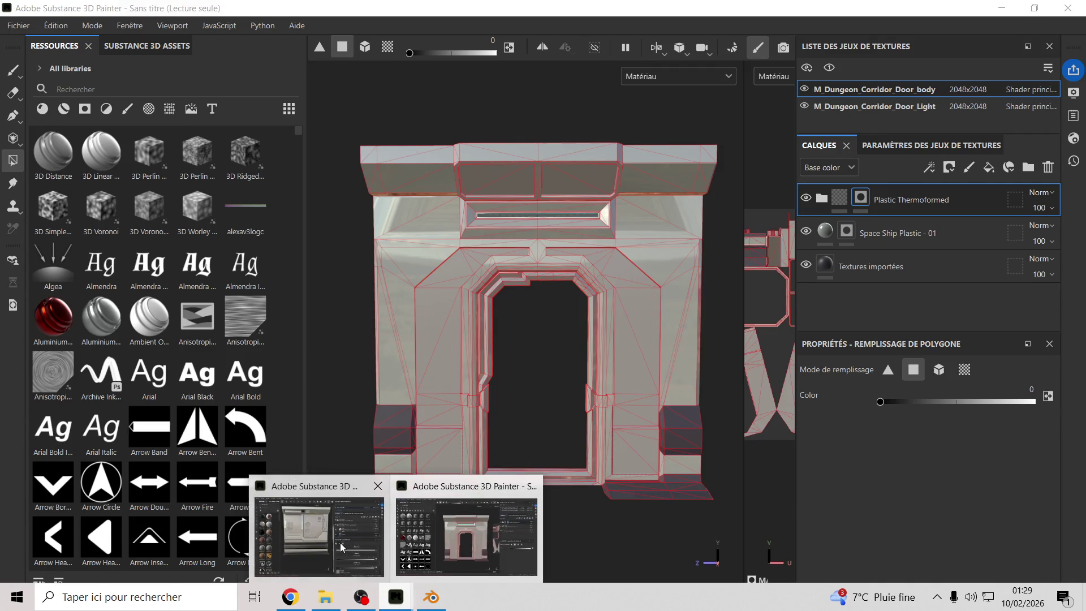
pyautogui.click(388, 526)
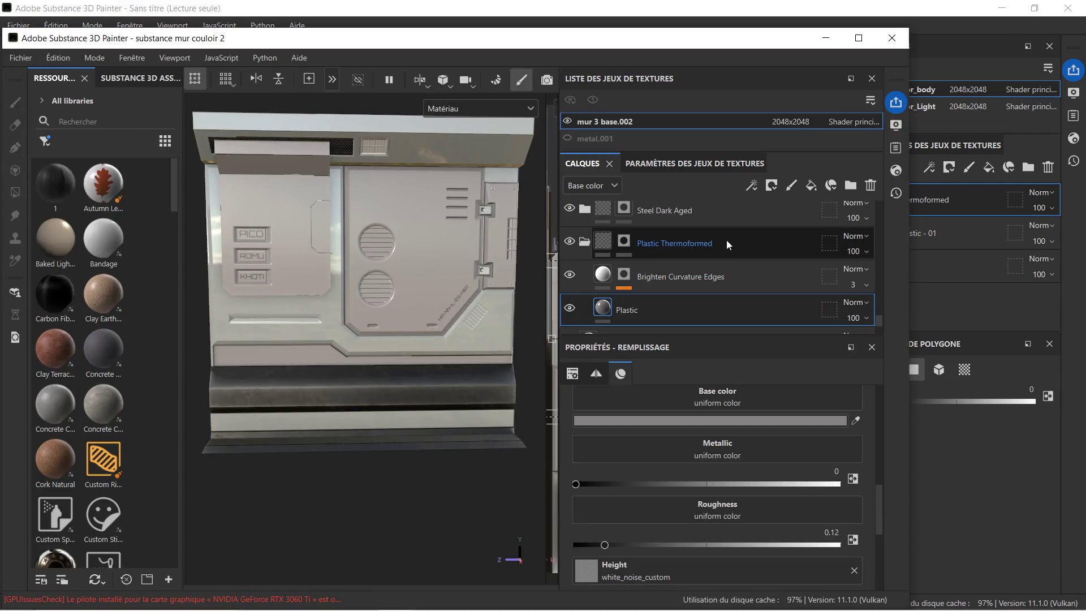
pyautogui.click(714, 213)
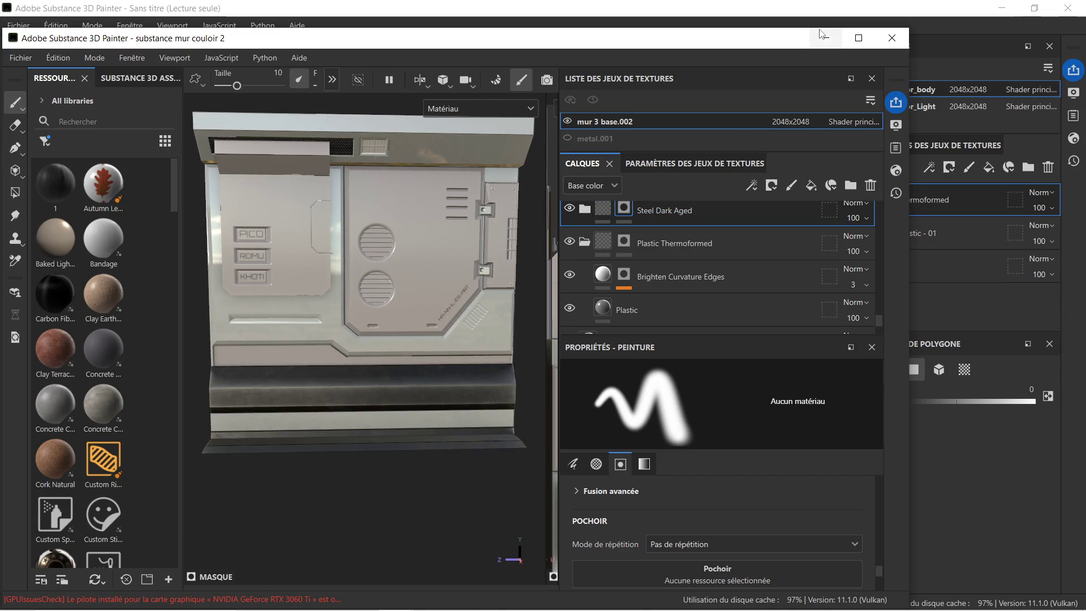
pyautogui.click(826, 38)
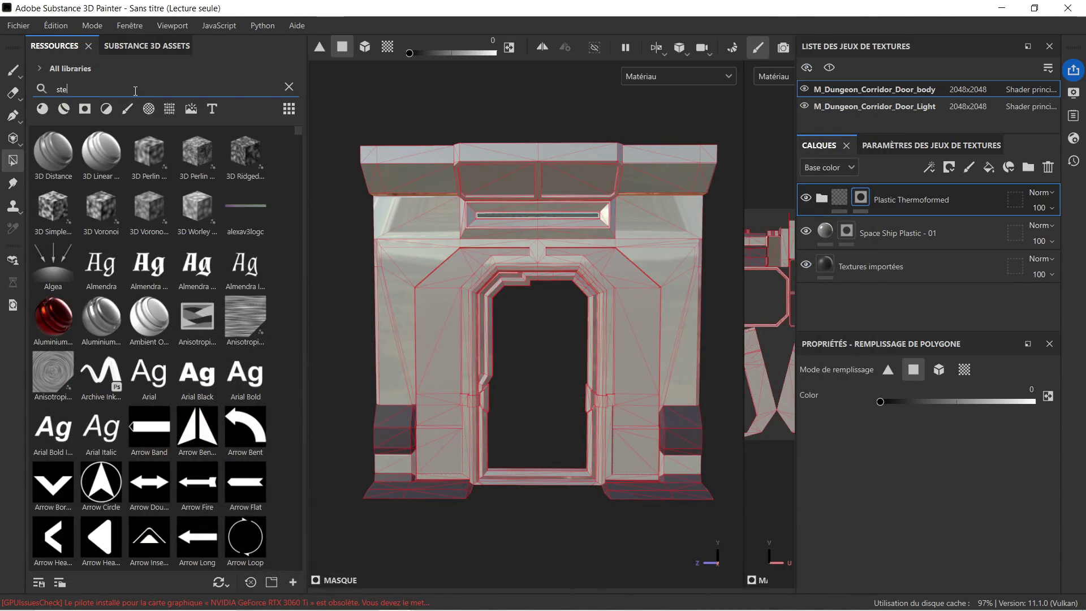
# Step: Search 'steel dark', apply Steel Dark Aged to the door, and give it a black mask
pyautogui.write('el ')
pyautogui.write('dark')
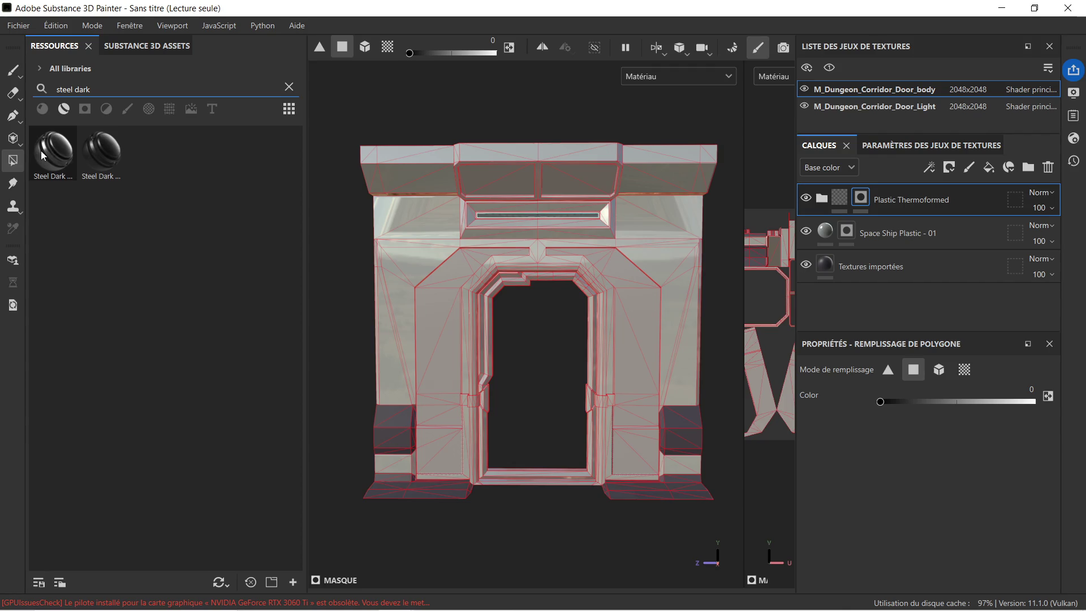
pyautogui.moveTo(41, 150)
pyautogui.moveTo(41, 150); pyautogui.dragTo(408, 440)
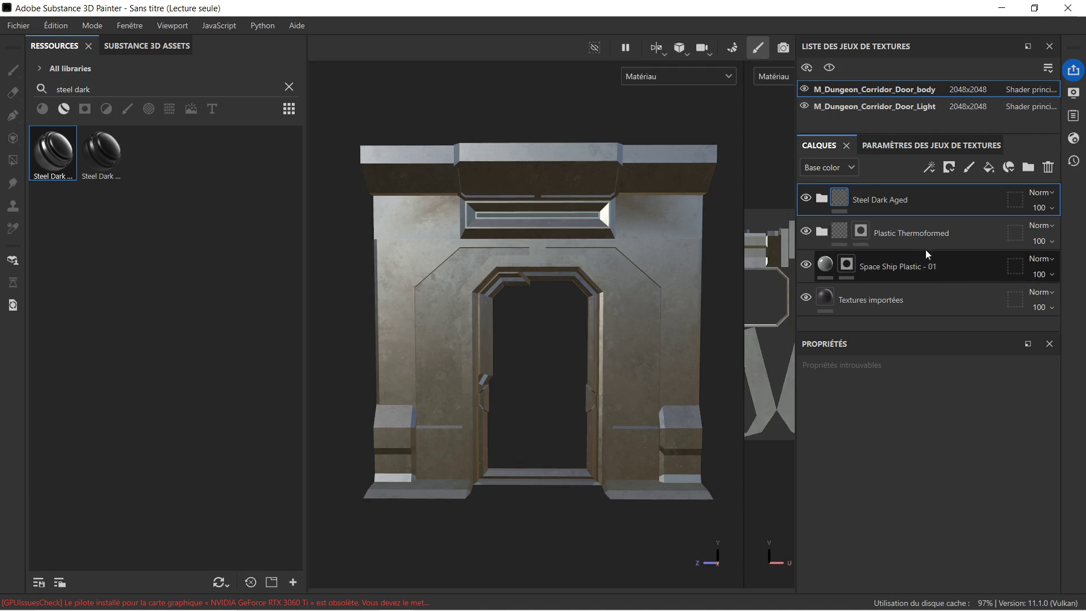
pyautogui.rightClick(928, 209)
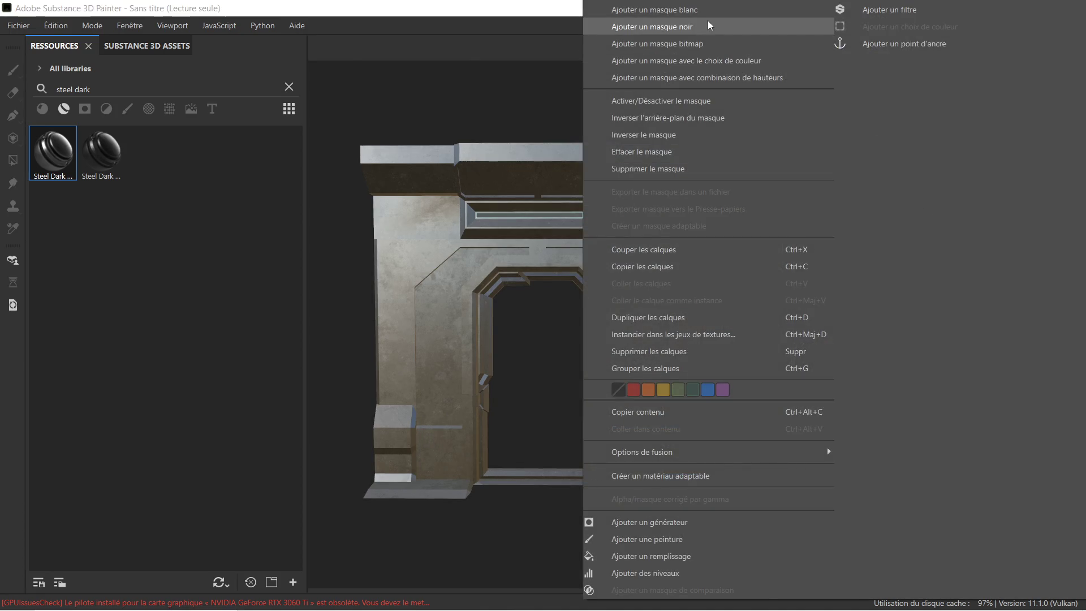
pyautogui.click(708, 21)
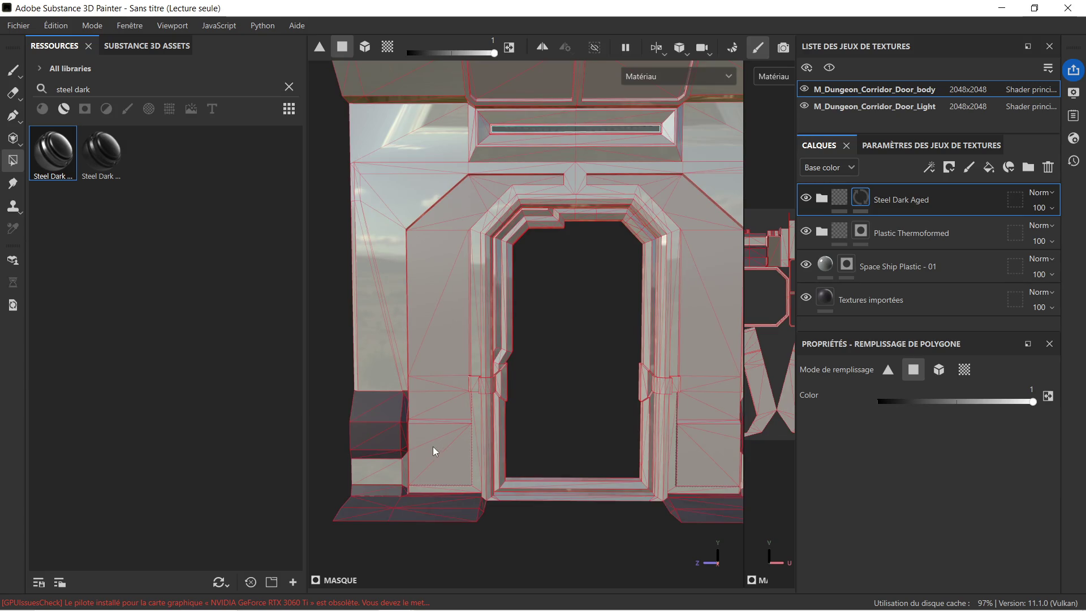
# Step: Reveal steel on the lower-left block's upper face, middle triangles, lower band and right face
pyautogui.scroll(3)
pyautogui.scroll(3)
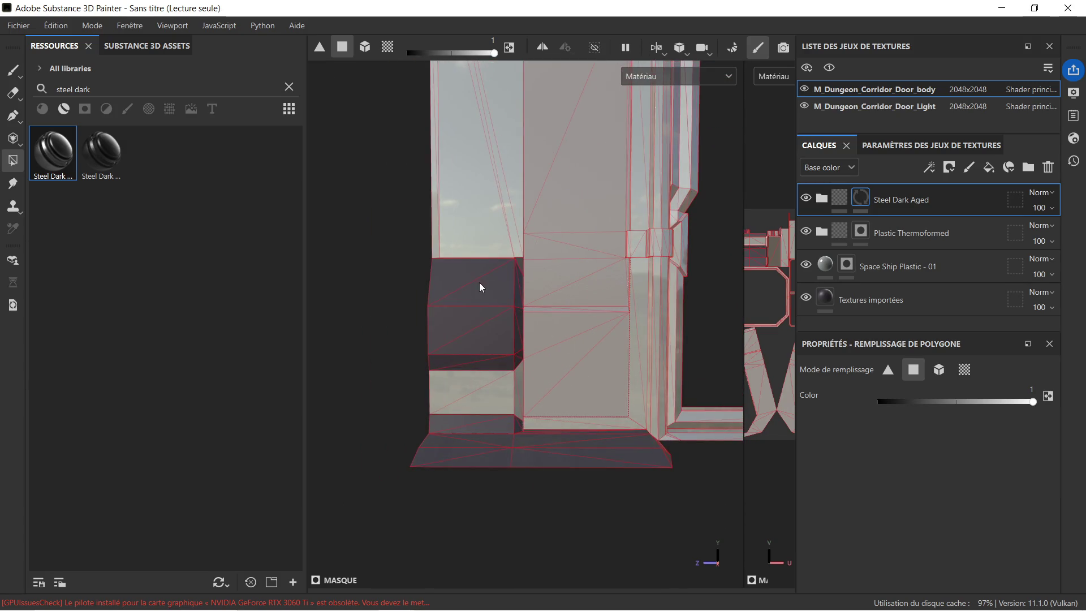
pyautogui.click(466, 273)
pyautogui.scroll(3)
pyautogui.click(491, 315)
pyautogui.click(505, 337)
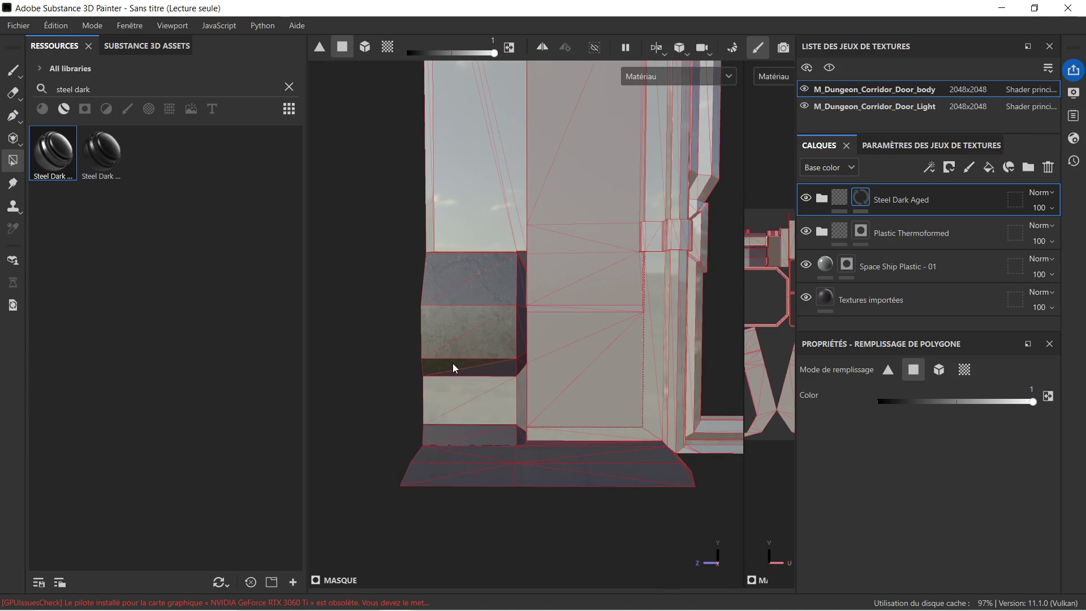
pyautogui.click(490, 368)
pyautogui.scroll(3)
pyautogui.moveTo(577, 311); pyautogui.dragTo(548, 225)
pyautogui.scroll(3)
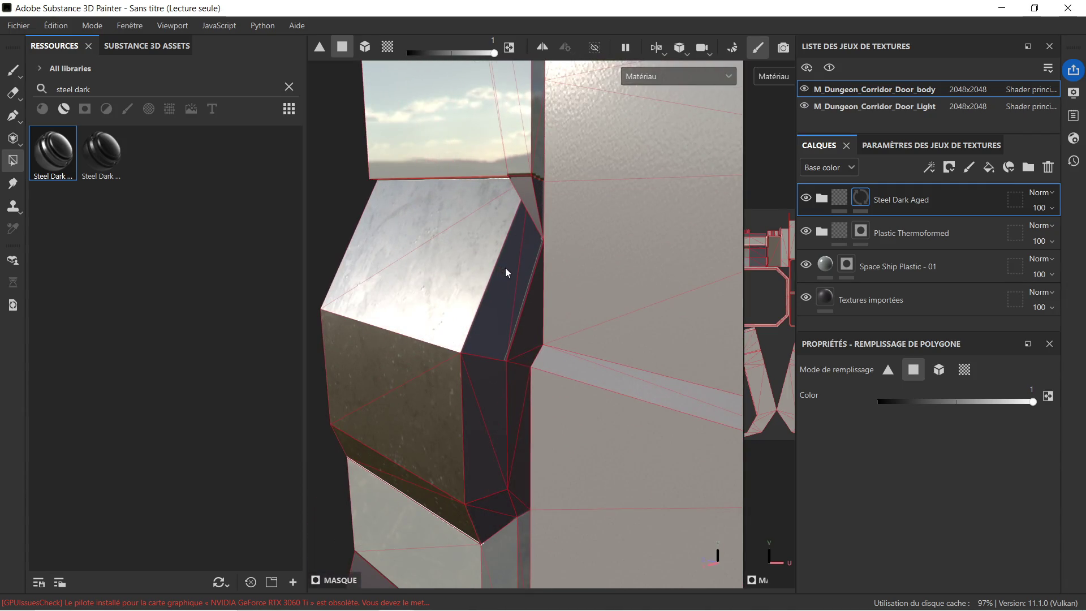
pyautogui.click(506, 270)
pyautogui.click(533, 266)
pyautogui.click(535, 286)
# Step: Reveal steel on the block's narrow faces, the recess triangles, and the strip under the upper beam
pyautogui.moveTo(525, 300); pyautogui.dragTo(631, 263)
pyautogui.moveTo(601, 438); pyautogui.dragTo(543, 198)
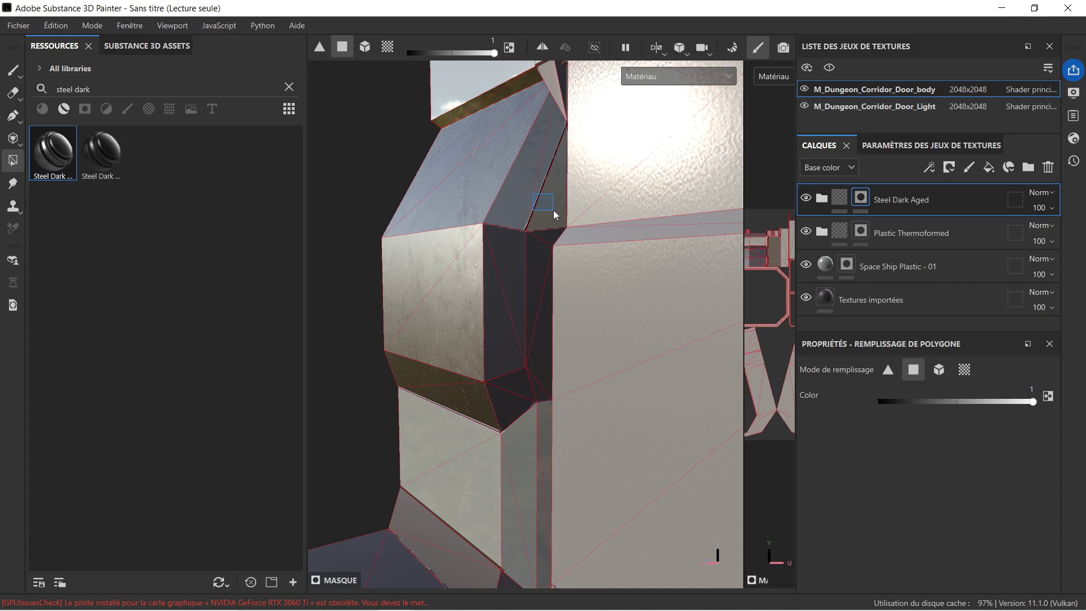
pyautogui.click(539, 270)
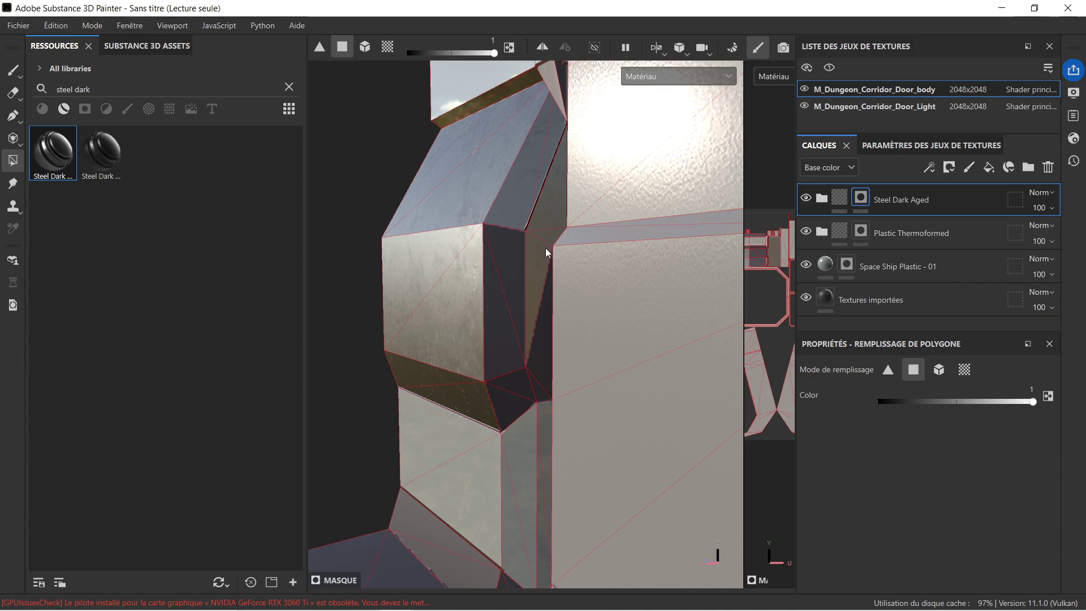
pyautogui.moveTo(502, 309); pyautogui.dragTo(637, 435)
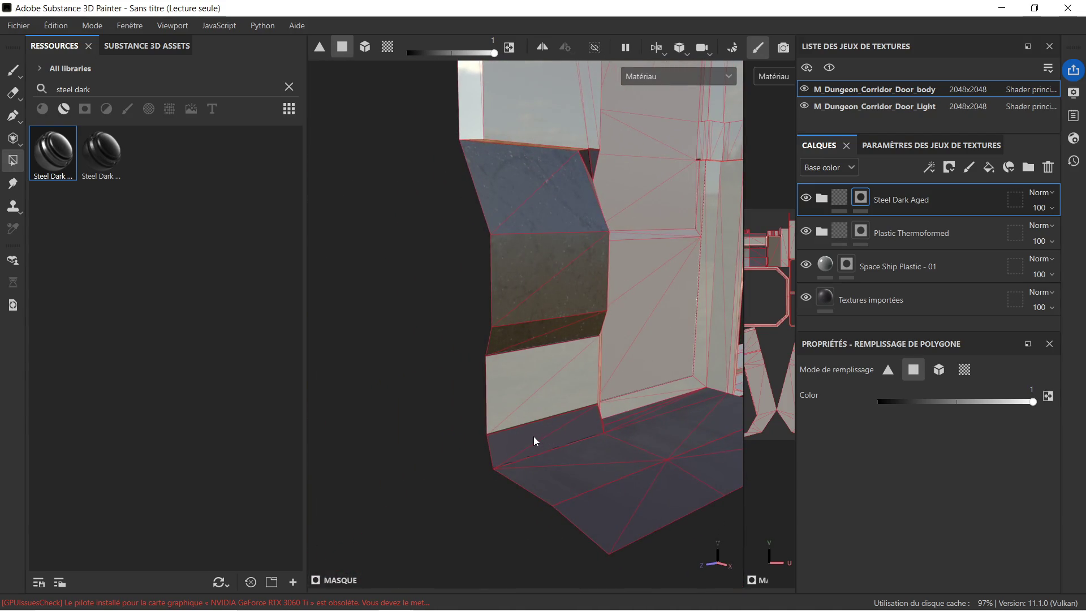
pyautogui.moveTo(665, 519); pyautogui.dragTo(672, 423)
pyautogui.moveTo(670, 419); pyautogui.dragTo(605, 331)
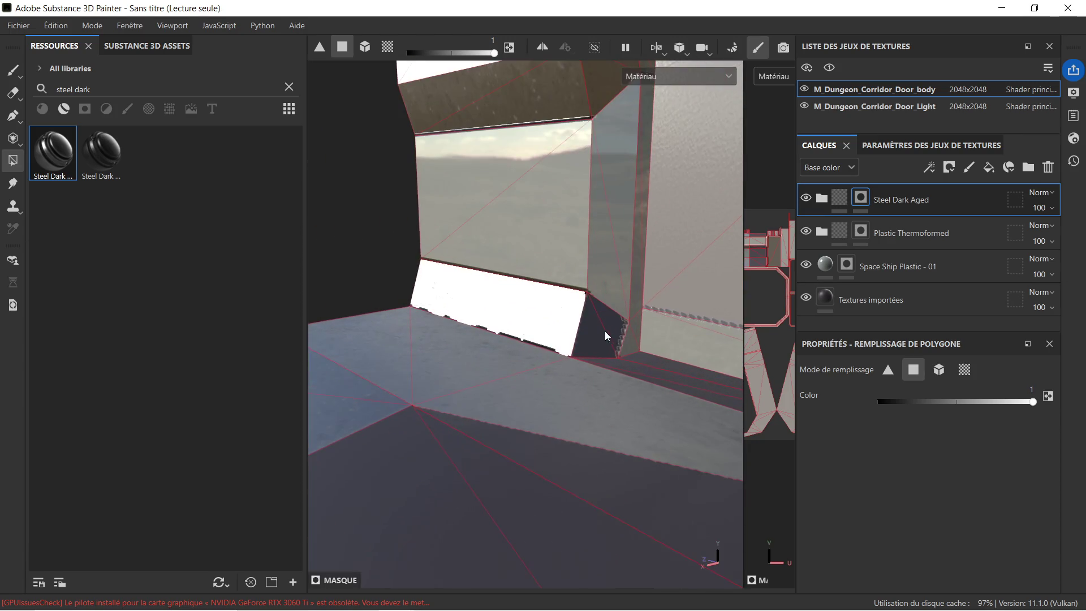
pyautogui.click(604, 342)
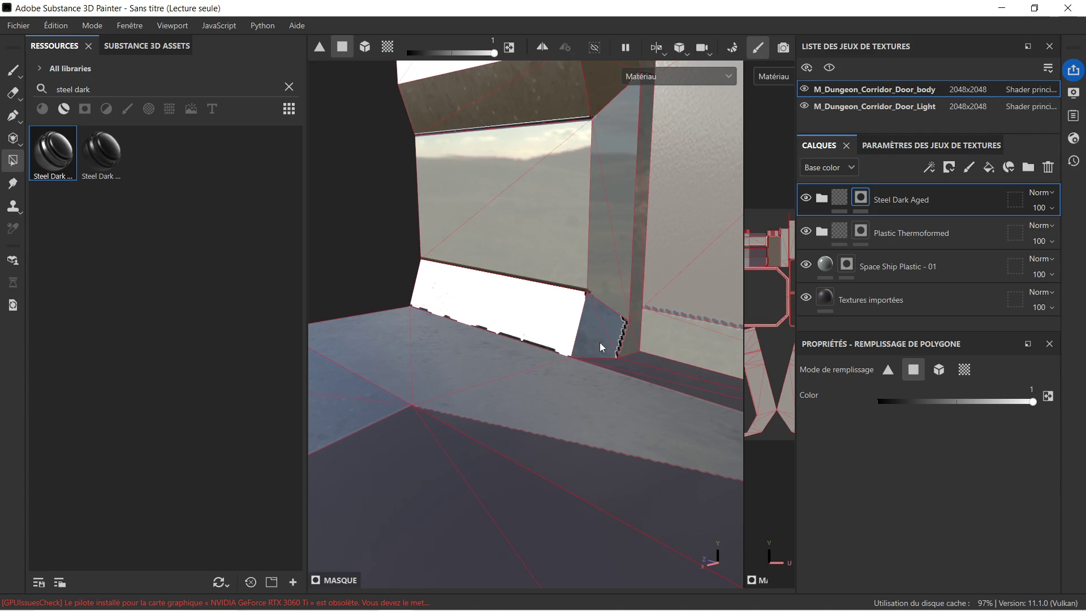
pyautogui.click(638, 354)
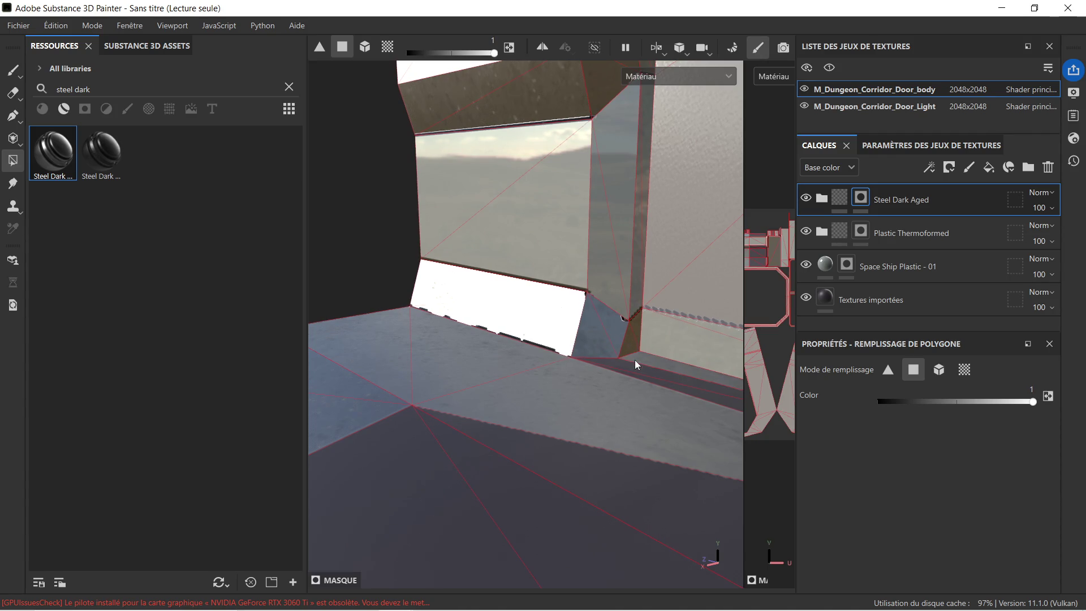
pyautogui.rightClick(634, 362)
pyautogui.press('Escape')
pyautogui.moveTo(624, 343); pyautogui.dragTo(535, 345)
pyautogui.moveTo(589, 402); pyautogui.dragTo(449, 389)
pyautogui.click(459, 393)
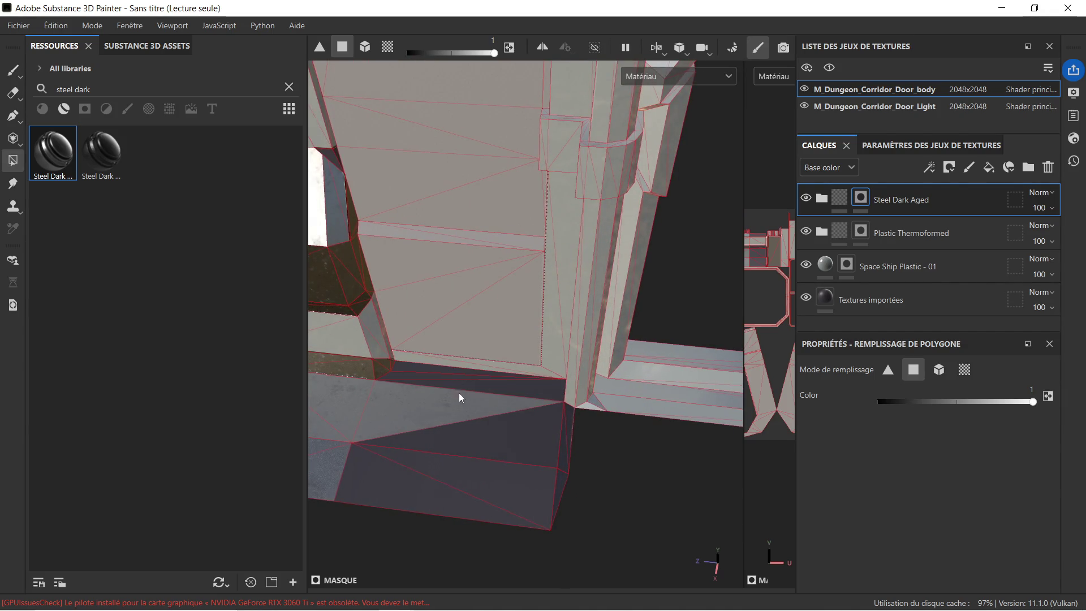
# Step: Add the thin strip and the lower rail faces to the Steel Dark Aged mask
pyautogui.click(412, 378)
pyautogui.moveTo(440, 419); pyautogui.dragTo(497, 494)
pyautogui.moveTo(573, 451); pyautogui.dragTo(563, 452)
pyautogui.moveTo(551, 377); pyautogui.dragTo(689, 466)
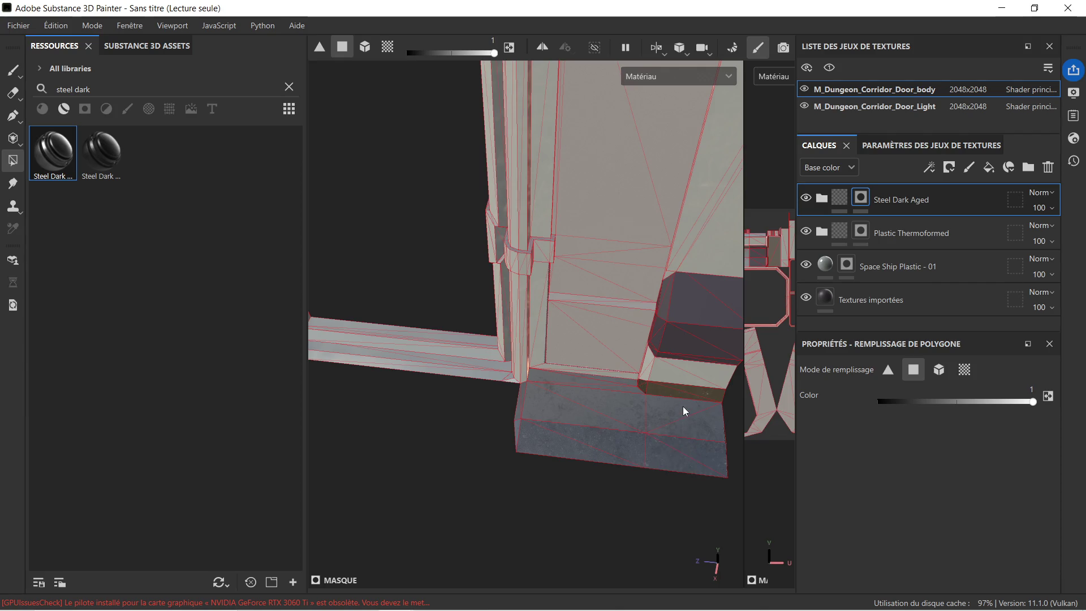
# Step: Fill the side block's narrow, large, upper and bevel faces with Steel Dark Aged
pyautogui.scroll(3)
pyautogui.moveTo(683, 405); pyautogui.dragTo(542, 361)
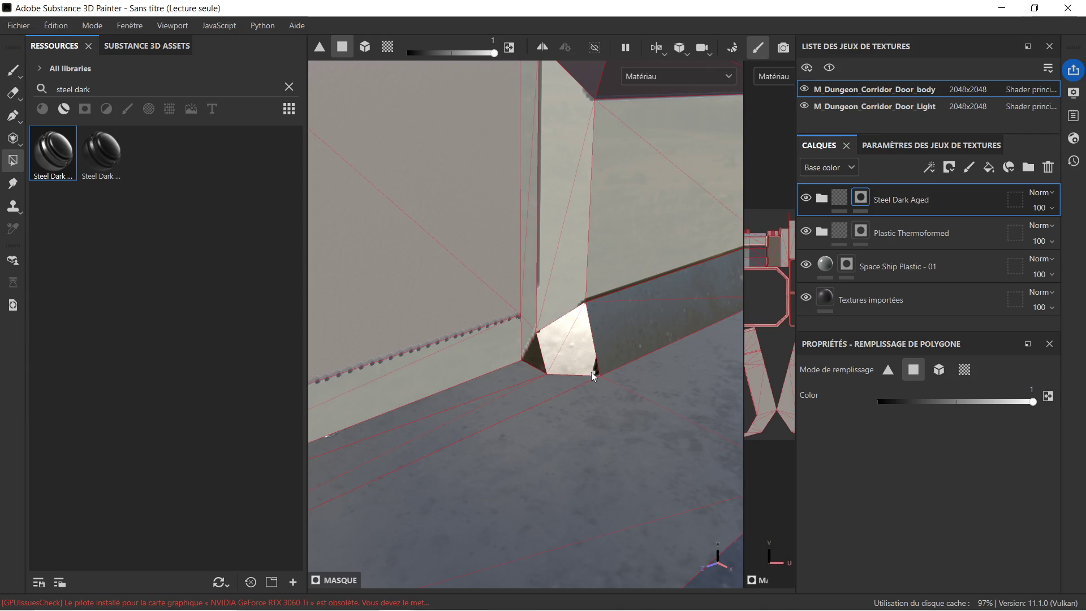
pyautogui.scroll(-3)
pyautogui.moveTo(607, 329); pyautogui.dragTo(564, 364)
pyautogui.moveTo(564, 364); pyautogui.dragTo(478, 326)
pyautogui.click(520, 324)
pyautogui.click(548, 339)
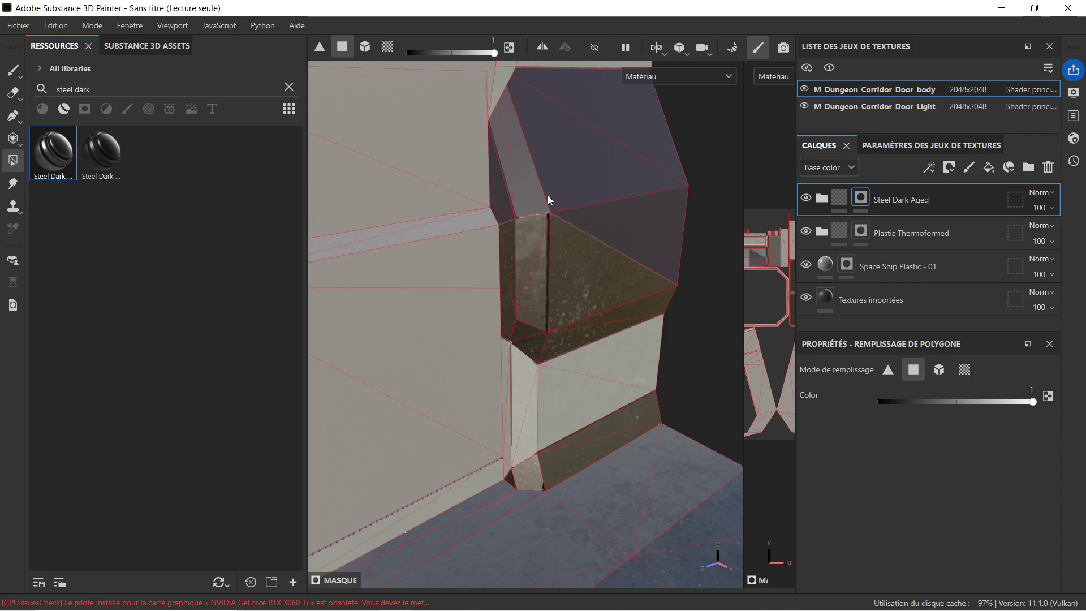
pyautogui.click(548, 199)
pyautogui.click(498, 175)
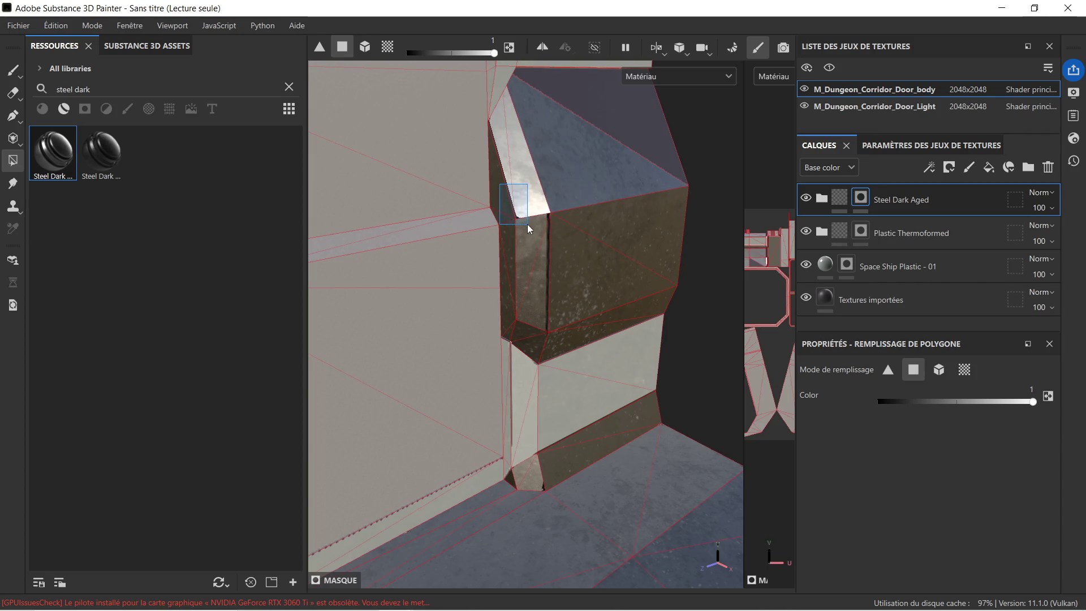
# Step: Orbit out to a front view of the whole door frame
pyautogui.moveTo(570, 259); pyautogui.dragTo(578, 267)
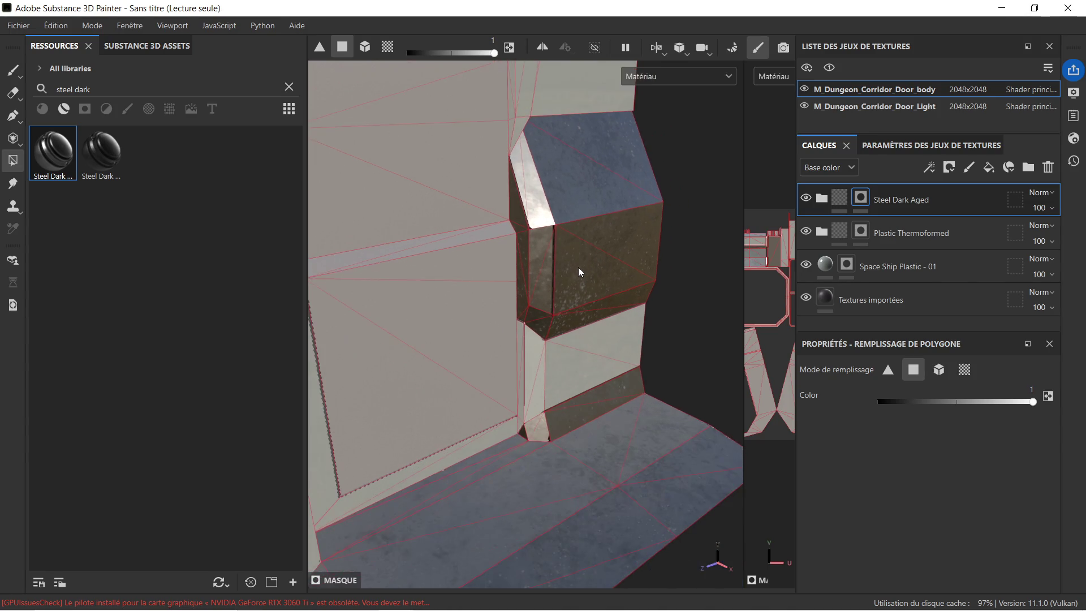
pyautogui.moveTo(653, 286); pyautogui.dragTo(516, 315)
pyautogui.moveTo(516, 315); pyautogui.dragTo(496, 361)
pyautogui.scroll(-3)
pyautogui.moveTo(642, 291); pyautogui.dragTo(550, 240)
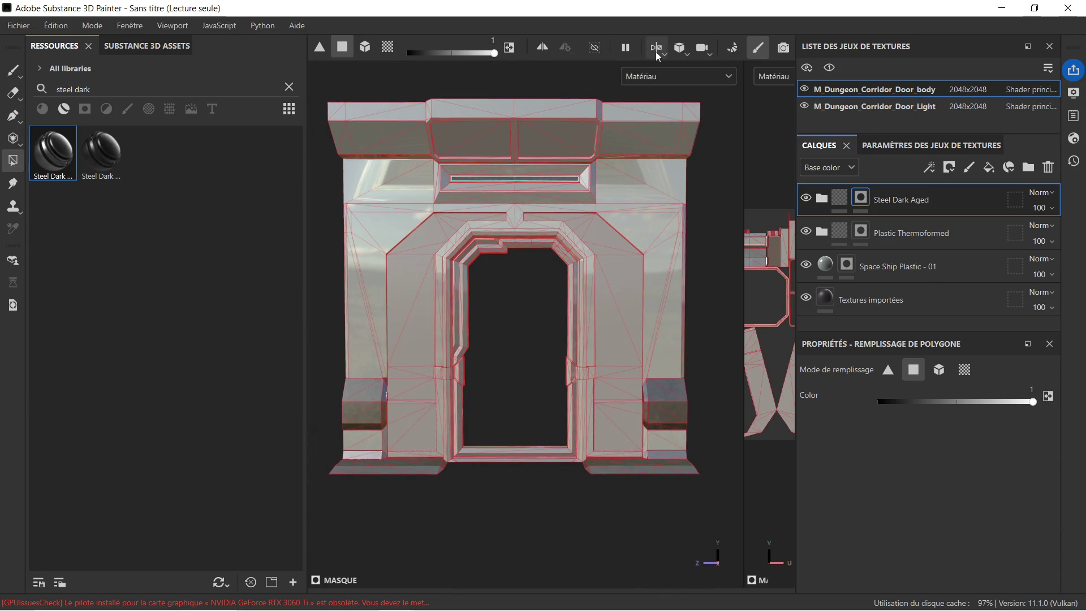
# Step: Bake the mesh maps for the selected door texture sets, then return to painting mode
pyautogui.click(732, 48)
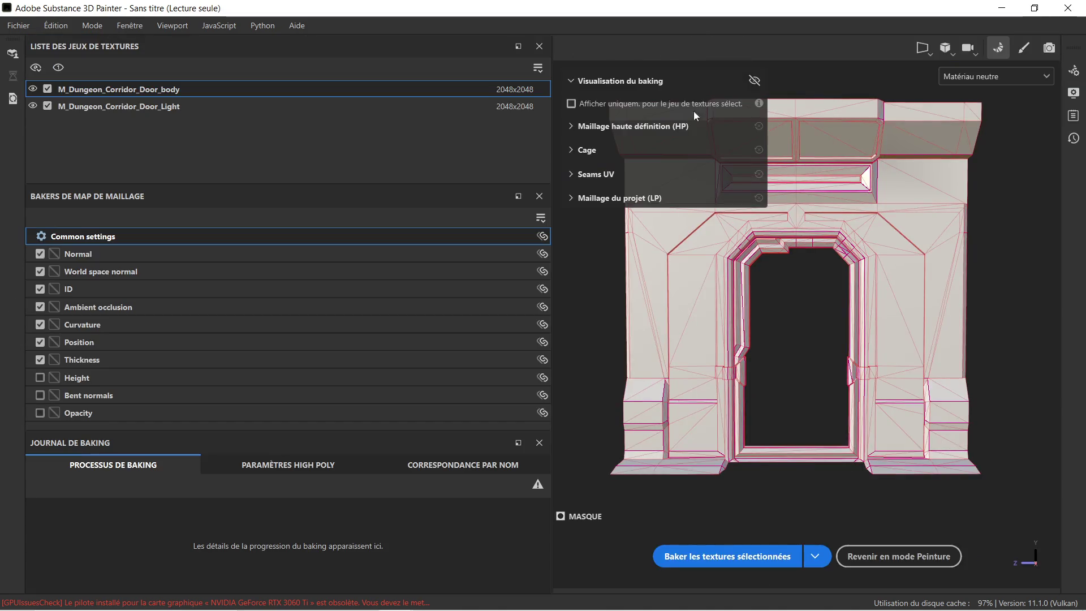
pyautogui.click(763, 549)
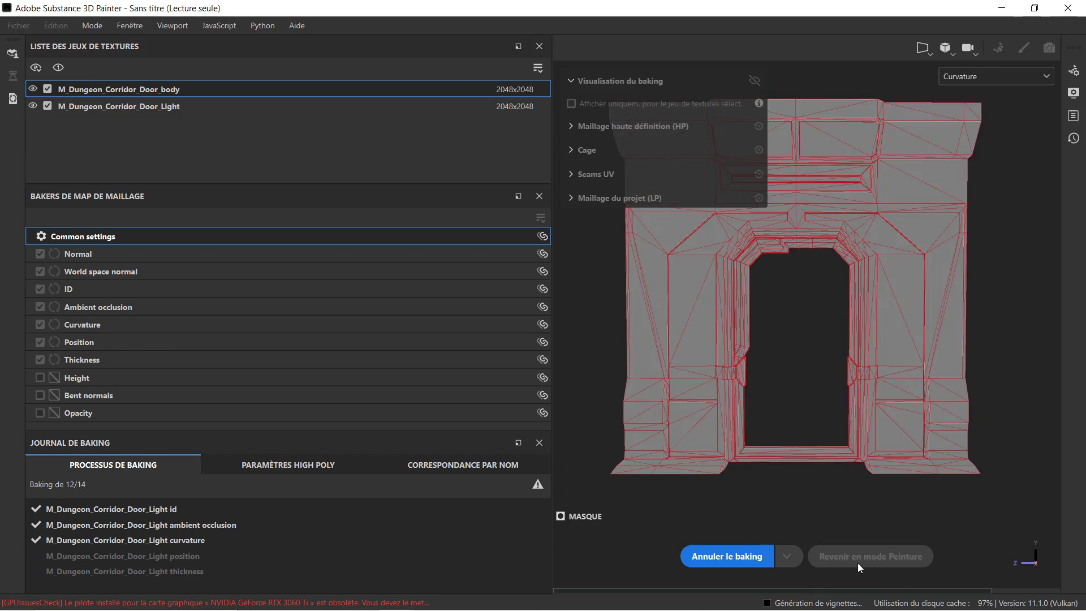
pyautogui.click(857, 560)
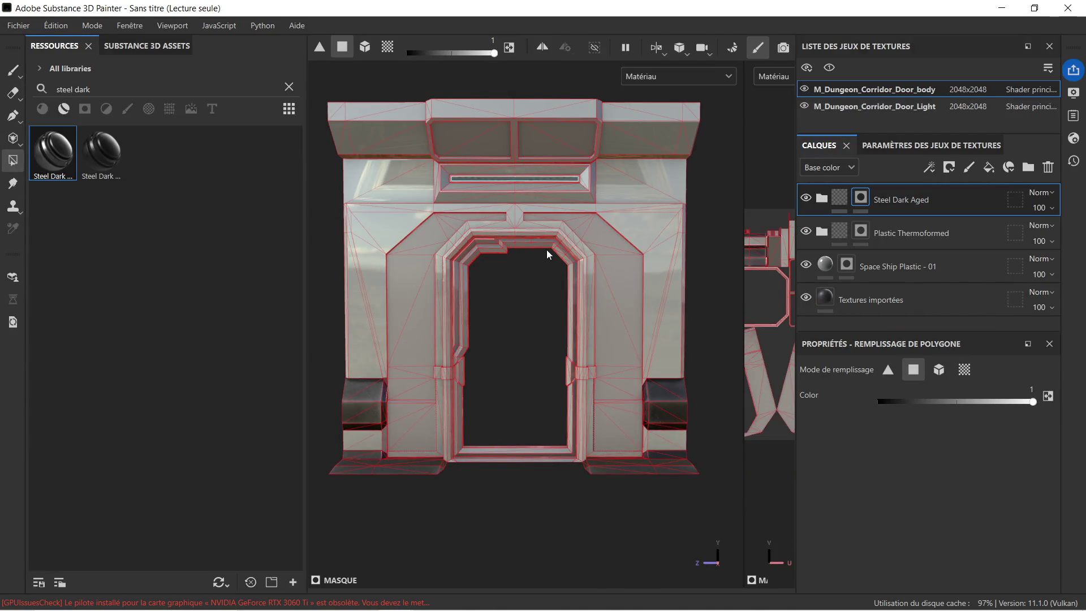
pyautogui.scroll(3)
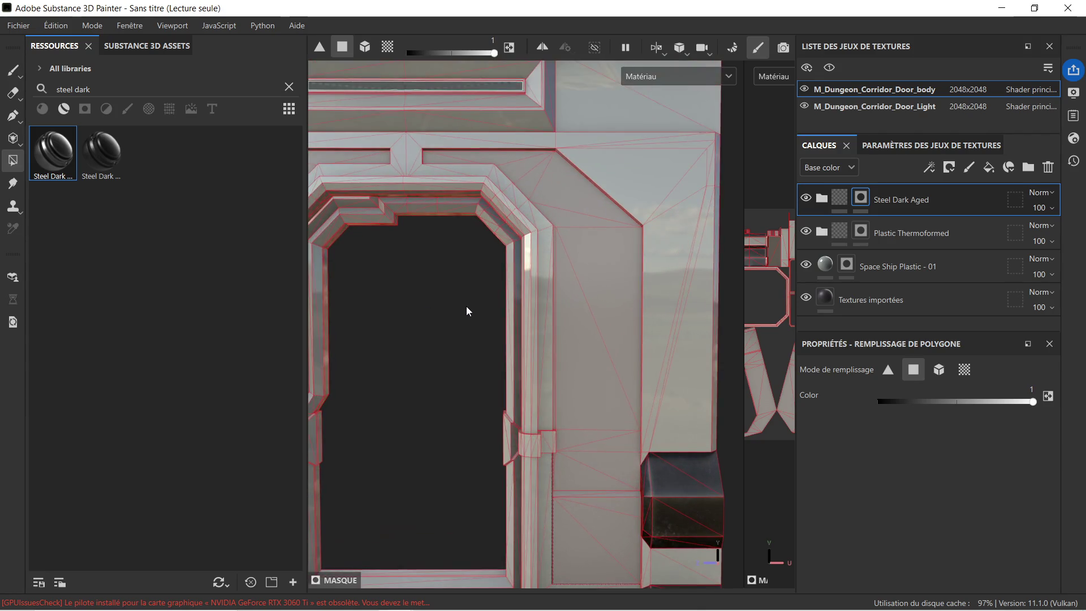
# Step: Inspect the Textures importées fill layer's properties and delete it from the layer stack
pyautogui.moveTo(429, 314); pyautogui.dragTo(548, 291)
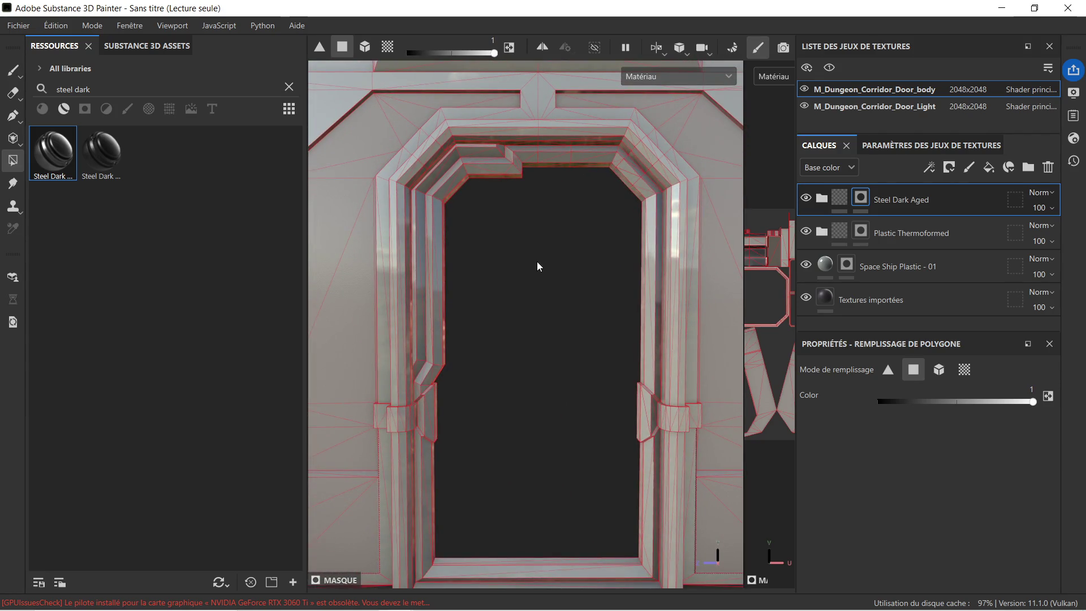
pyautogui.click(975, 236)
pyautogui.click(889, 279)
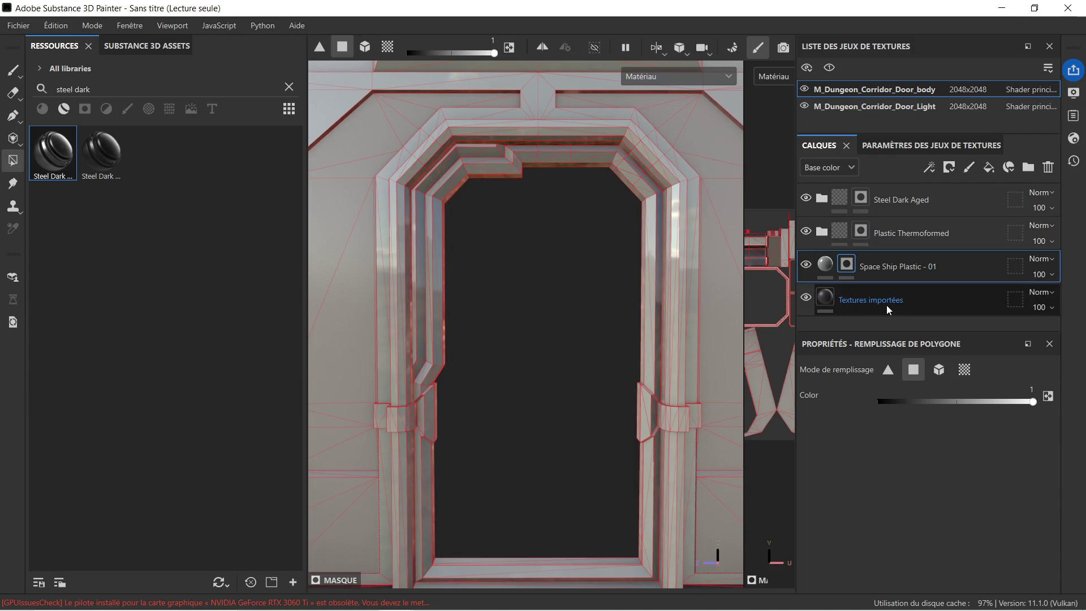
pyautogui.click(887, 308)
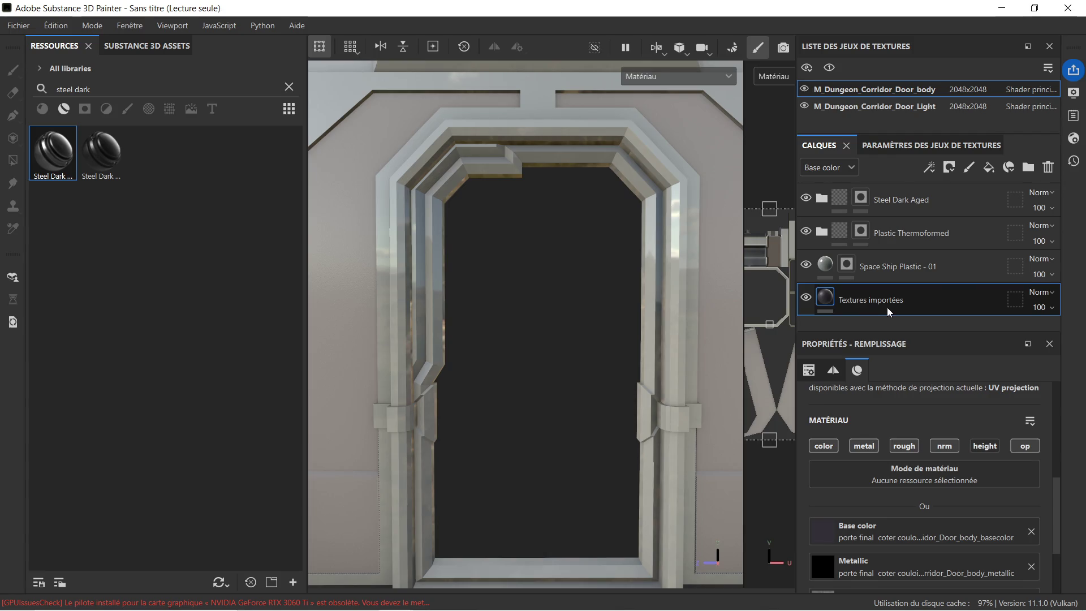
pyautogui.scroll(-3)
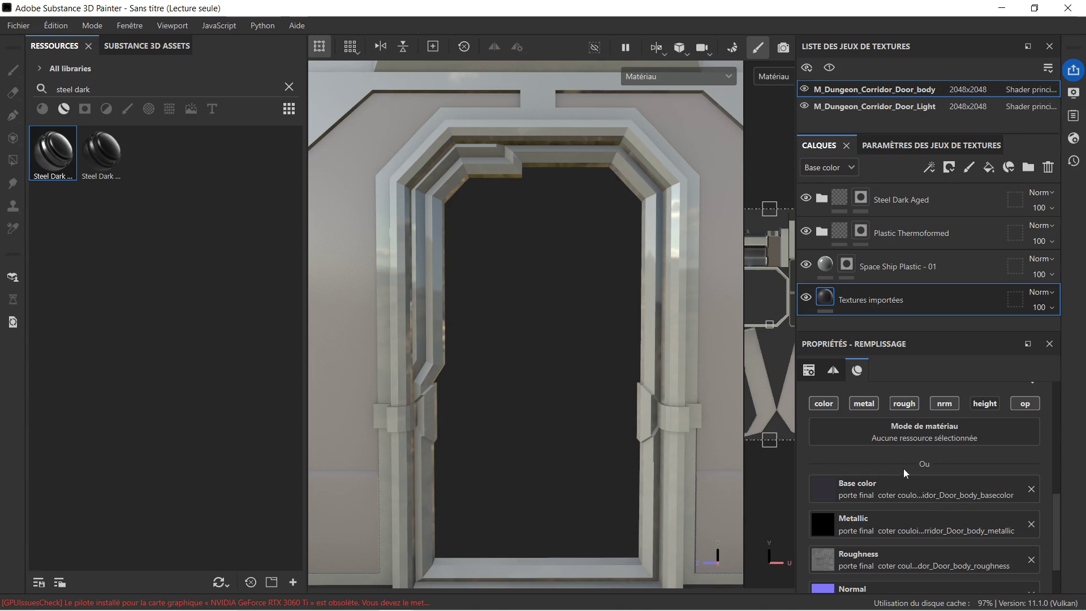
pyautogui.scroll(-3)
pyautogui.scroll(3)
pyautogui.scroll(3)
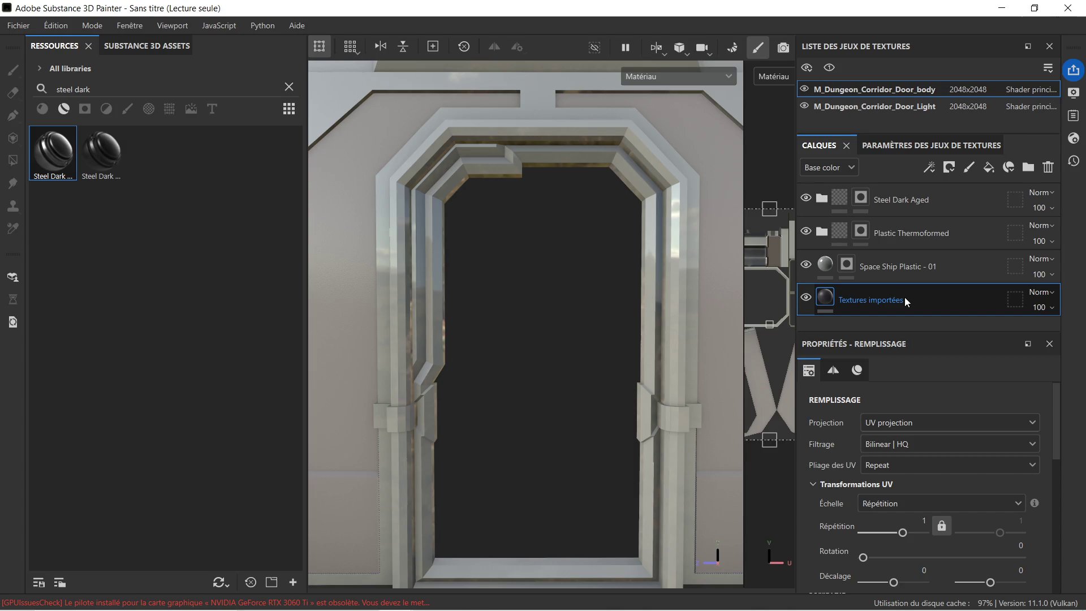
pyautogui.press('Delete')
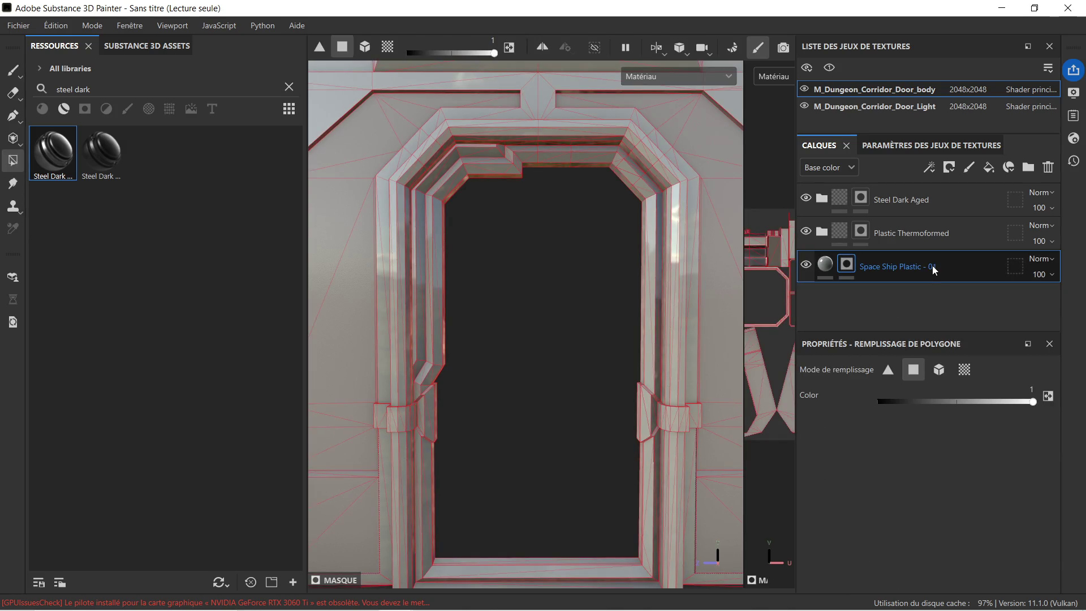
# Step: Set the Space Ship Plastic - 01 mask's polygon fill value to 0
pyautogui.moveTo(1033, 401); pyautogui.dragTo(517, 297)
pyautogui.scroll(3)
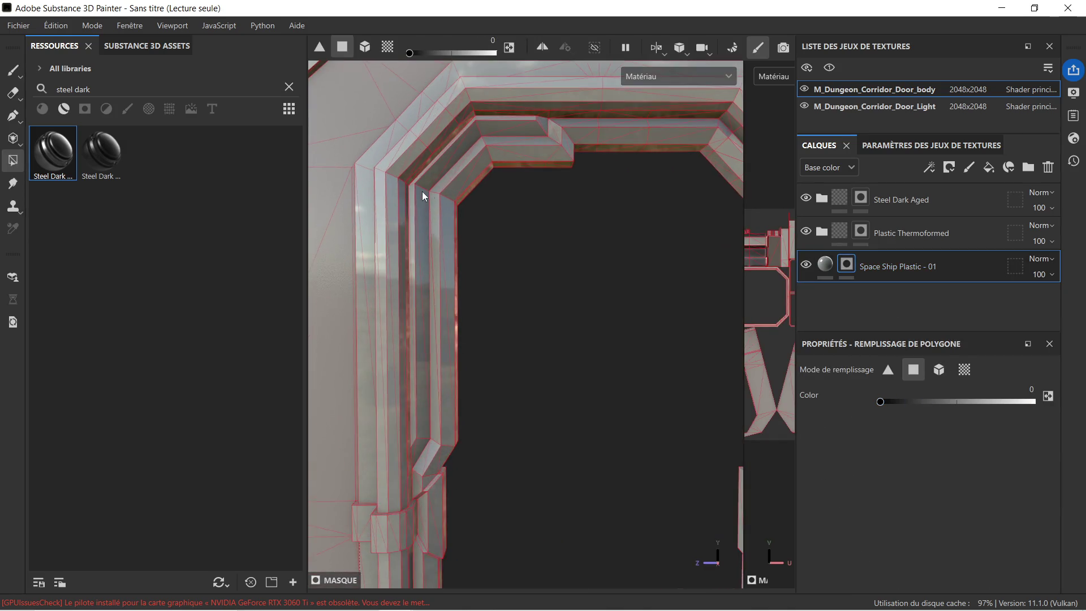
pyautogui.scroll(-3)
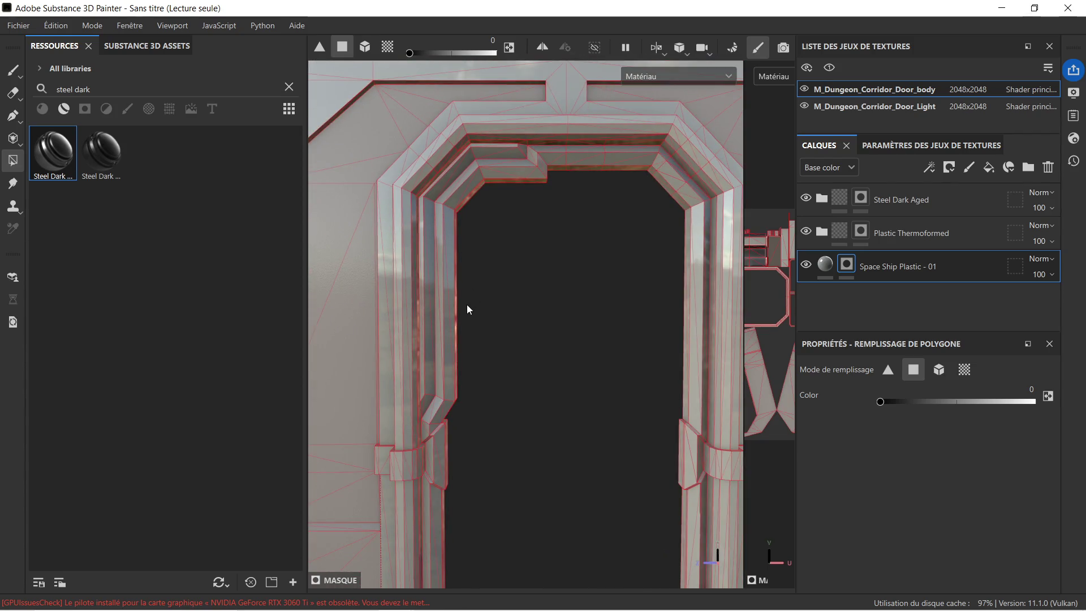
pyautogui.scroll(-3)
pyautogui.scroll(3)
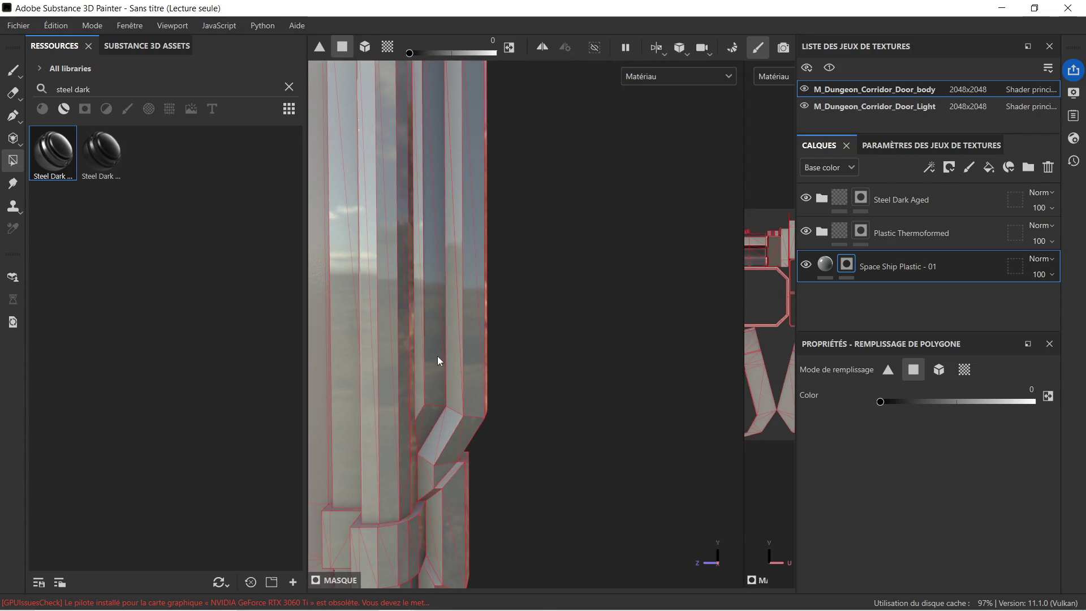
pyautogui.scroll(-3)
pyautogui.scroll(3)
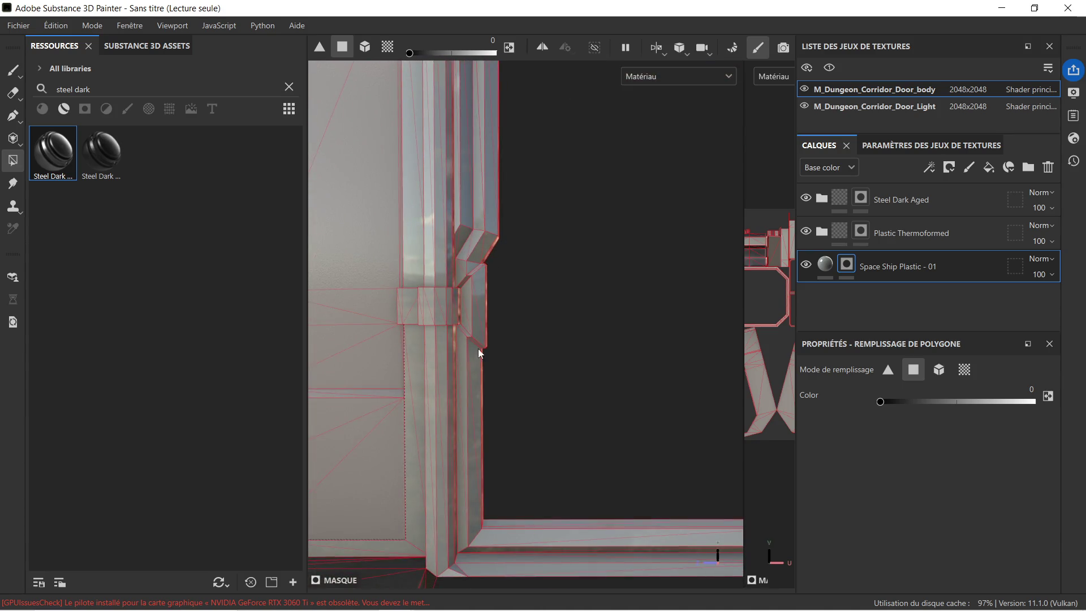
pyautogui.scroll(3)
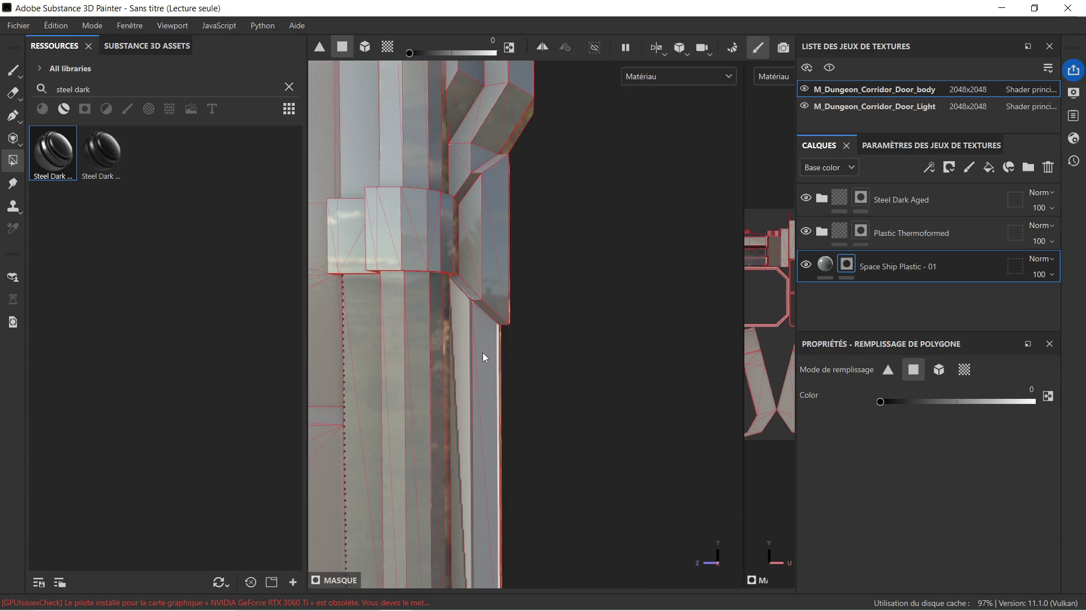
# Step: Clear the plastic mask on the bottom rail, the door's lower corner faces and a post strip
pyautogui.moveTo(475, 406); pyautogui.dragTo(491, 195)
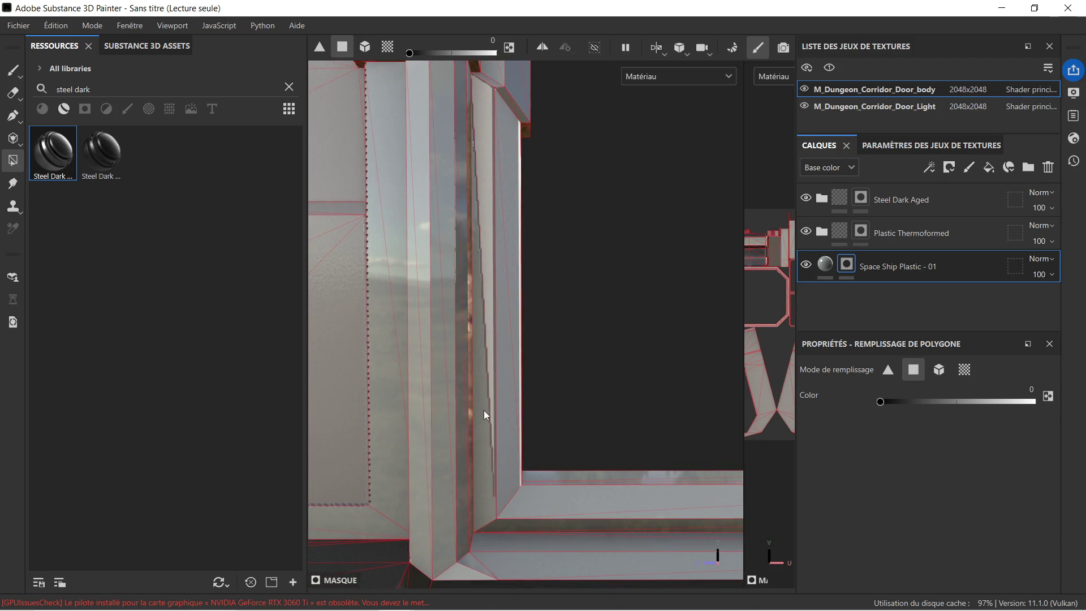
pyautogui.click(507, 515)
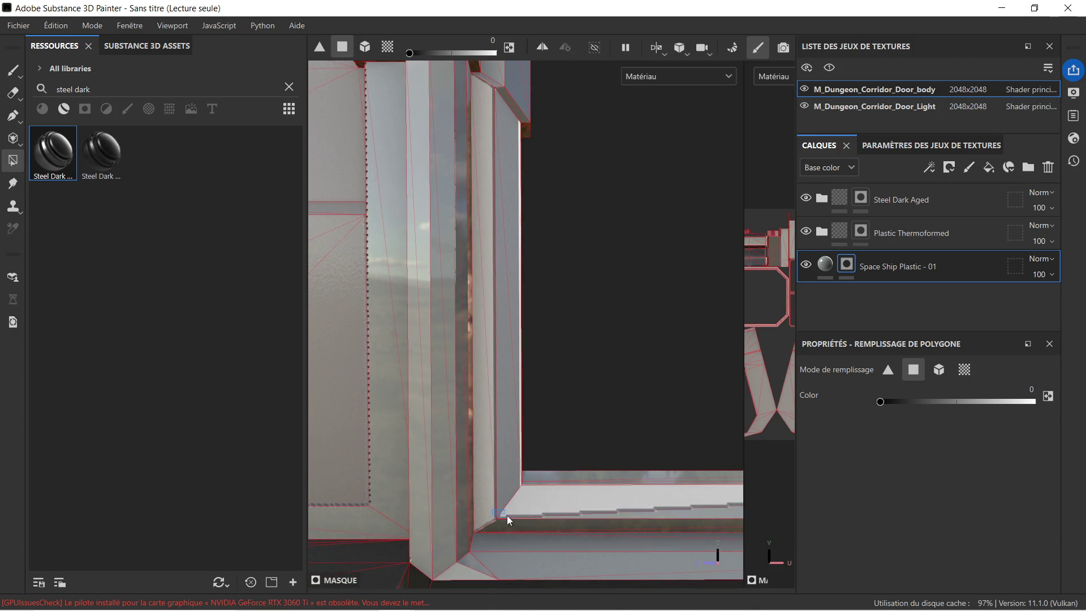
pyautogui.moveTo(511, 461); pyautogui.dragTo(550, 492)
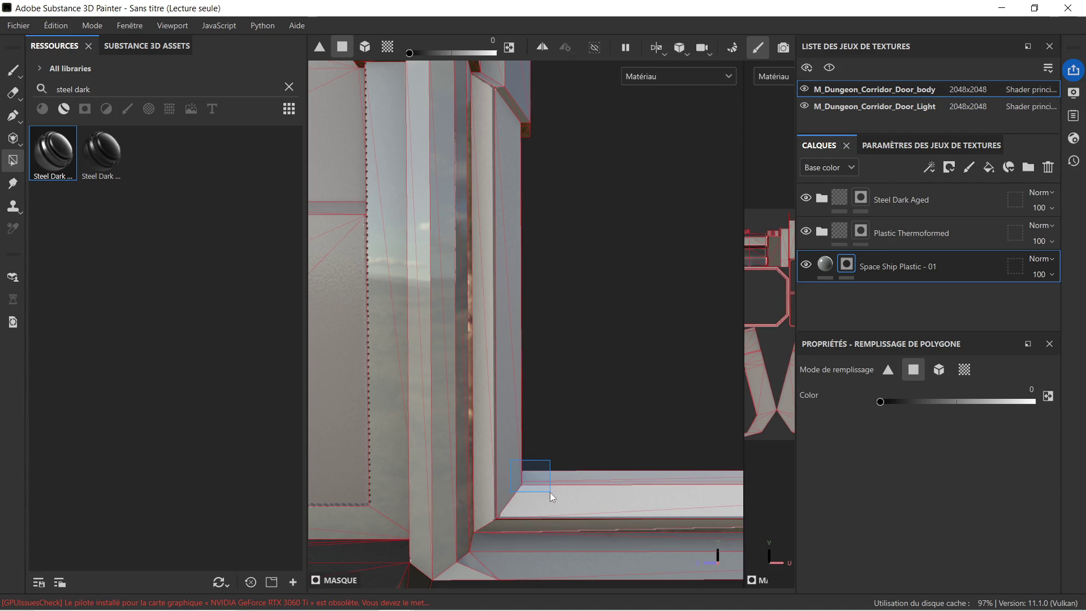
pyautogui.scroll(-3)
pyautogui.moveTo(589, 390); pyautogui.dragTo(627, 399)
pyautogui.scroll(3)
pyautogui.moveTo(533, 447); pyautogui.dragTo(548, 467)
pyautogui.moveTo(537, 256); pyautogui.dragTo(549, 274)
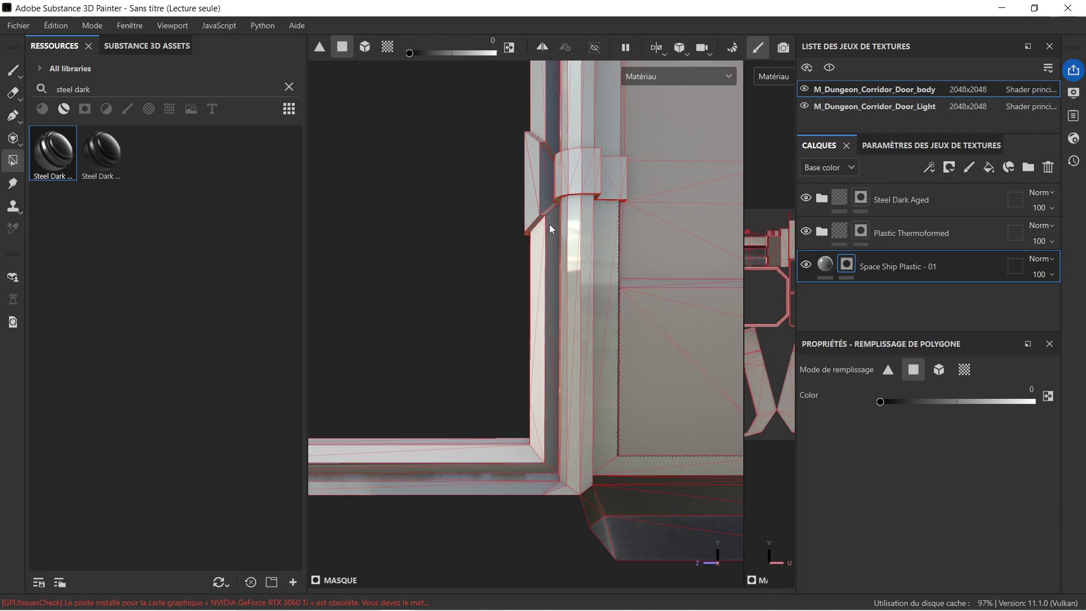
pyautogui.moveTo(549, 224); pyautogui.dragTo(537, 396)
# Step: Clear the mask on the frame's inner upper corner, its diagonal faces and the lower bar faces
pyautogui.moveTo(542, 280); pyautogui.dragTo(539, 365)
pyautogui.moveTo(500, 229); pyautogui.dragTo(528, 250)
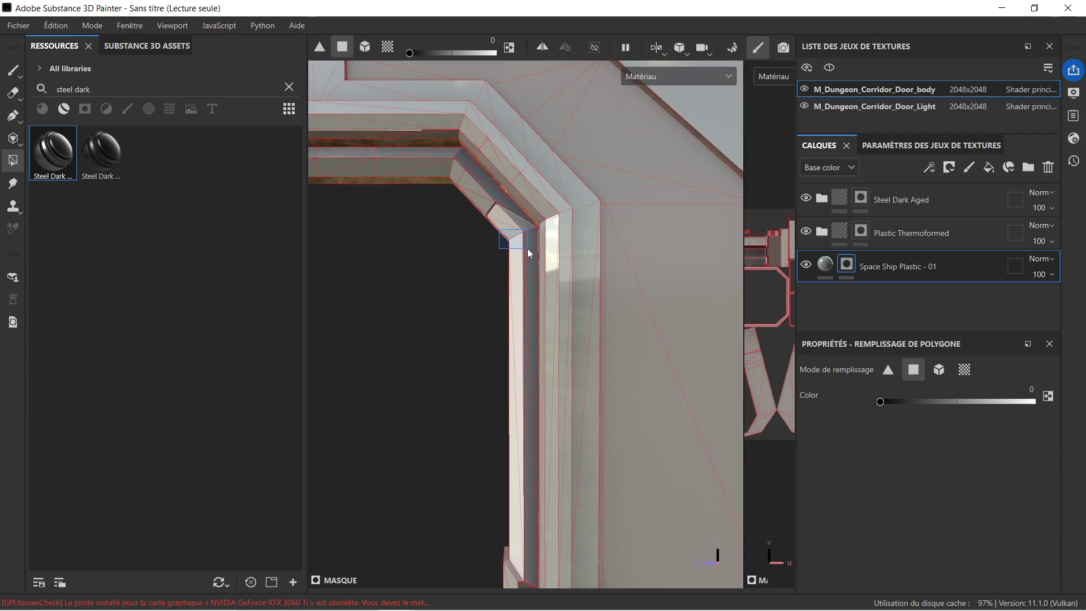
pyautogui.moveTo(477, 189); pyautogui.dragTo(500, 214)
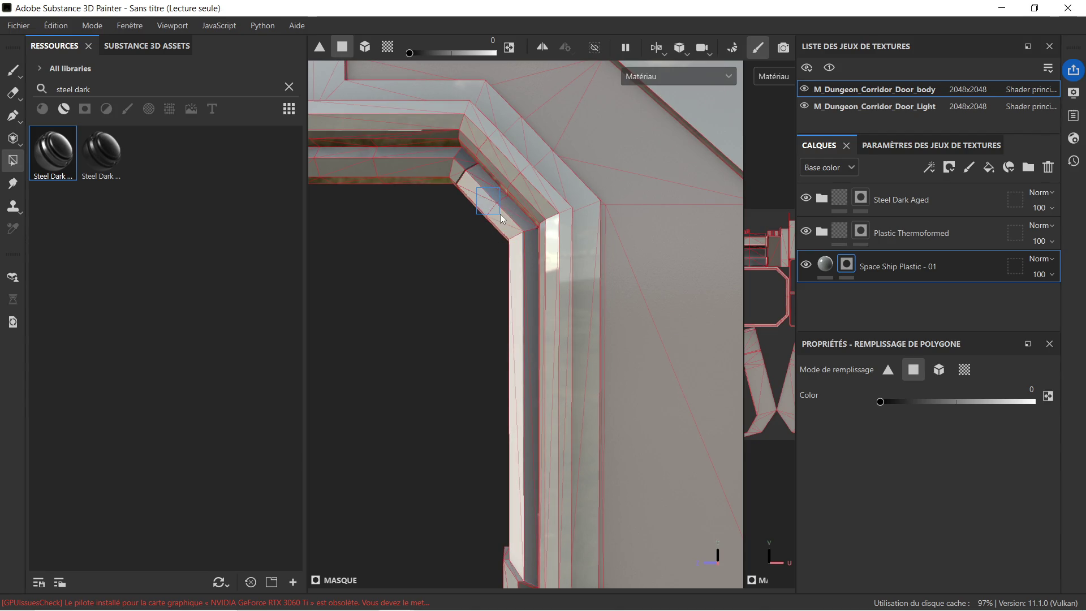
pyautogui.moveTo(447, 202); pyautogui.dragTo(529, 207)
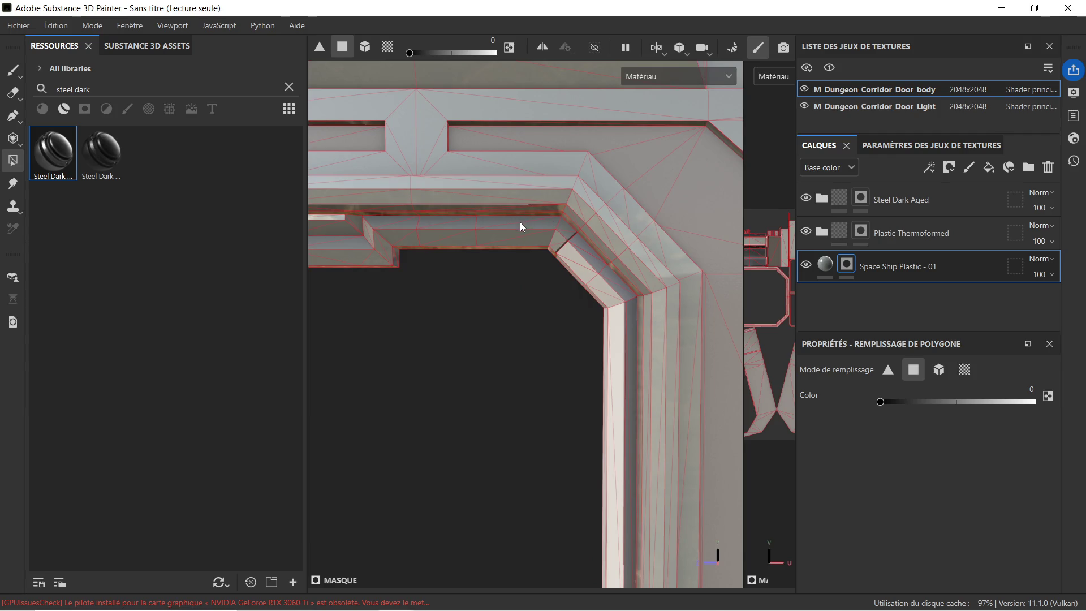
pyautogui.moveTo(520, 222); pyautogui.dragTo(548, 247)
pyautogui.moveTo(383, 225); pyautogui.dragTo(436, 239)
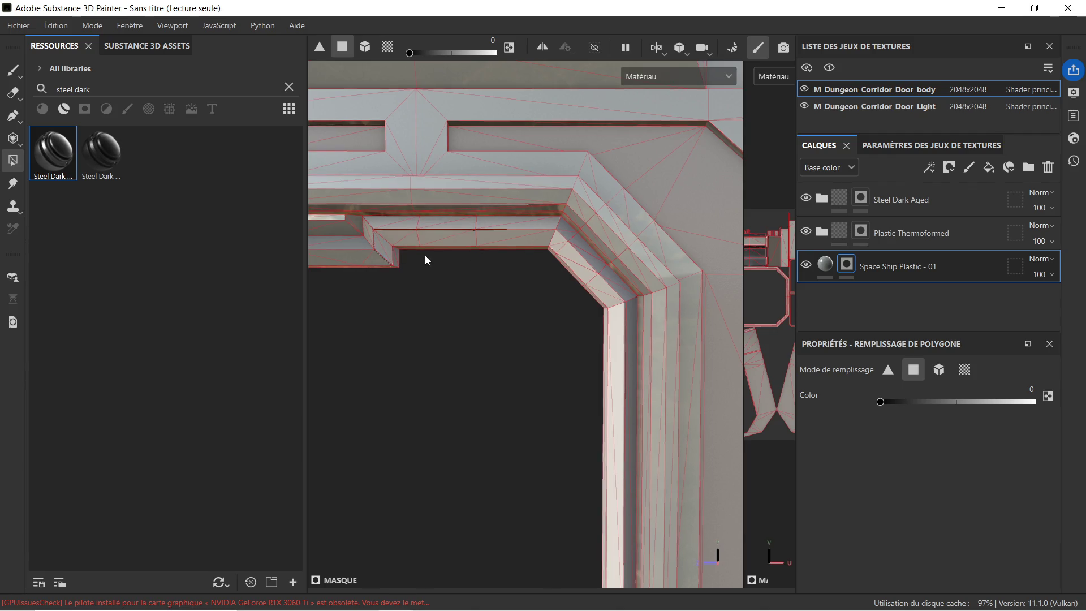
pyautogui.moveTo(426, 259); pyautogui.dragTo(555, 279)
pyautogui.moveTo(478, 266); pyautogui.dragTo(548, 257)
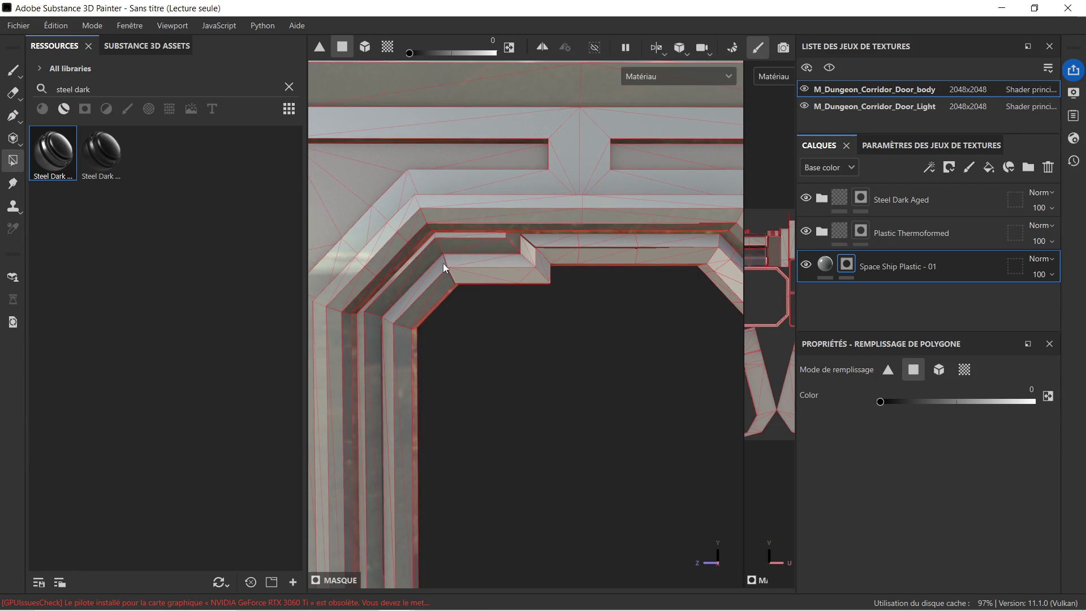
pyautogui.moveTo(445, 269); pyautogui.dragTo(460, 289)
pyautogui.moveTo(457, 335); pyautogui.dragTo(464, 266)
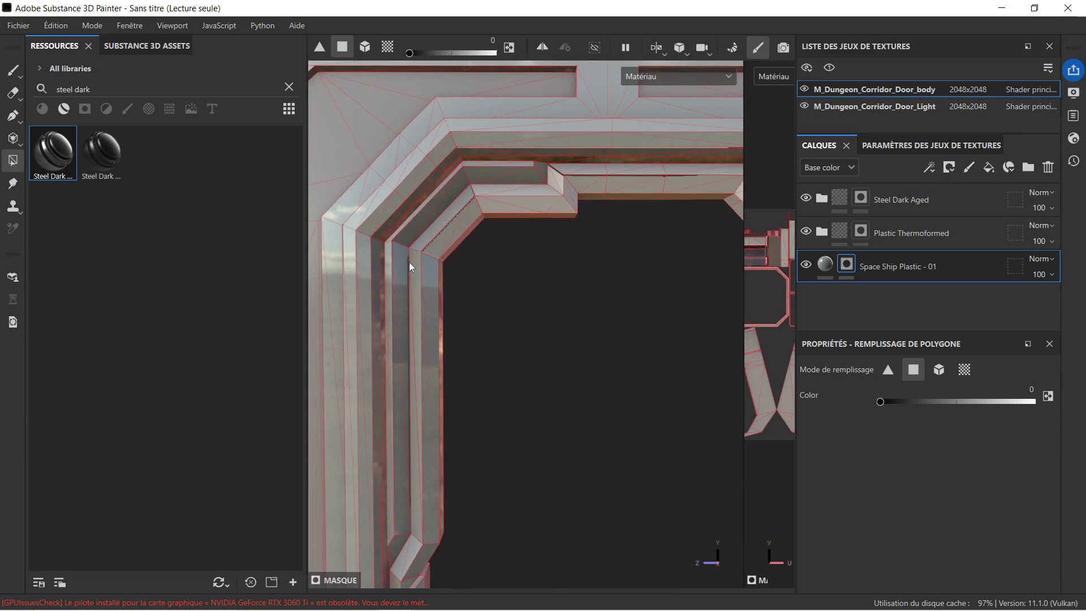
pyautogui.click(425, 266)
# Step: Fill the vertical bar strips, inner diagonal strip and upper horizontal strip near the corner with 0
pyautogui.moveTo(465, 338); pyautogui.dragTo(432, 299)
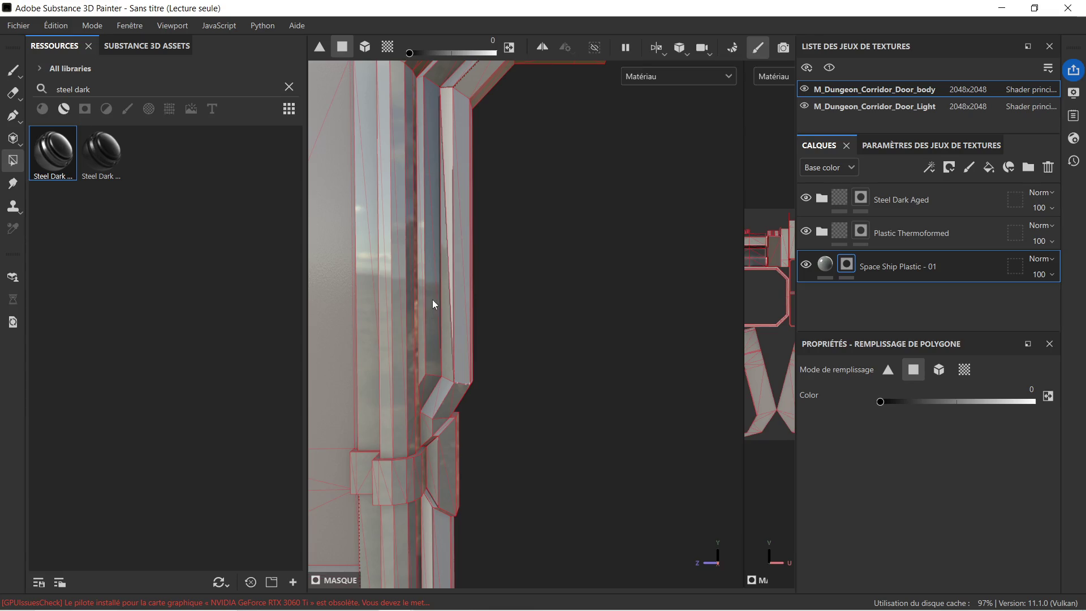
pyautogui.moveTo(446, 323); pyautogui.dragTo(451, 328)
pyautogui.moveTo(491, 375); pyautogui.dragTo(476, 361)
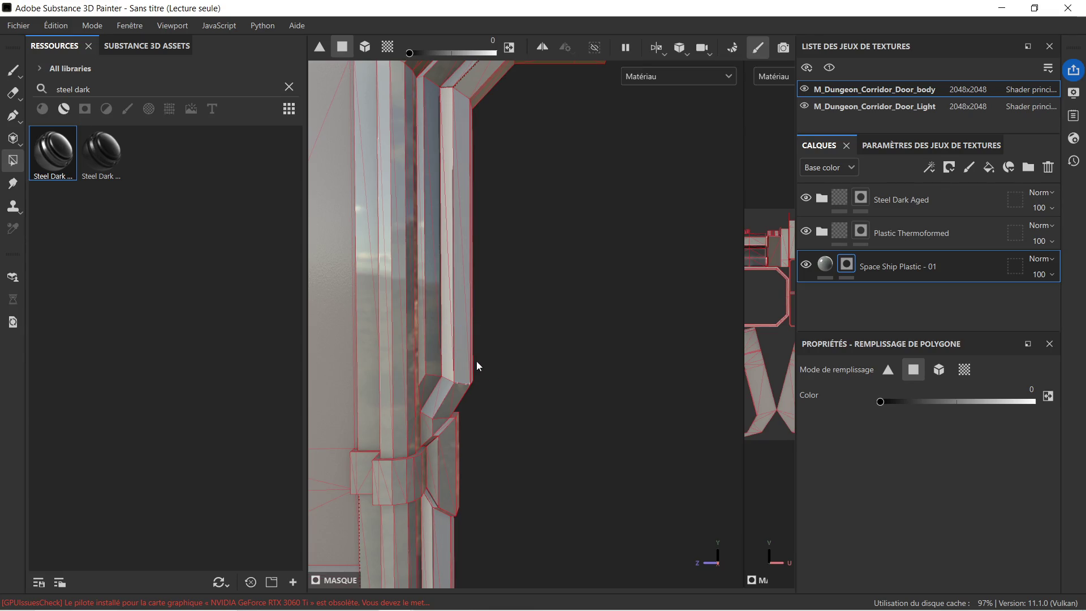
pyautogui.click(423, 363)
pyautogui.moveTo(432, 221); pyautogui.dragTo(457, 255)
pyautogui.moveTo(457, 256); pyautogui.dragTo(460, 290)
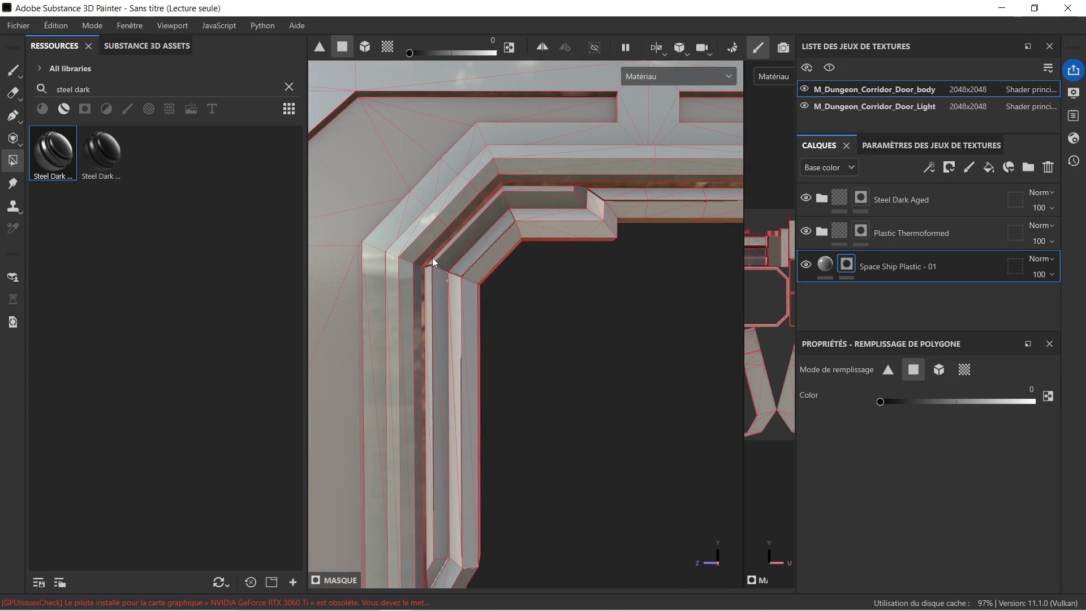
pyautogui.click(433, 259)
pyautogui.moveTo(504, 194); pyautogui.dragTo(511, 221)
pyautogui.moveTo(522, 185); pyautogui.dragTo(586, 199)
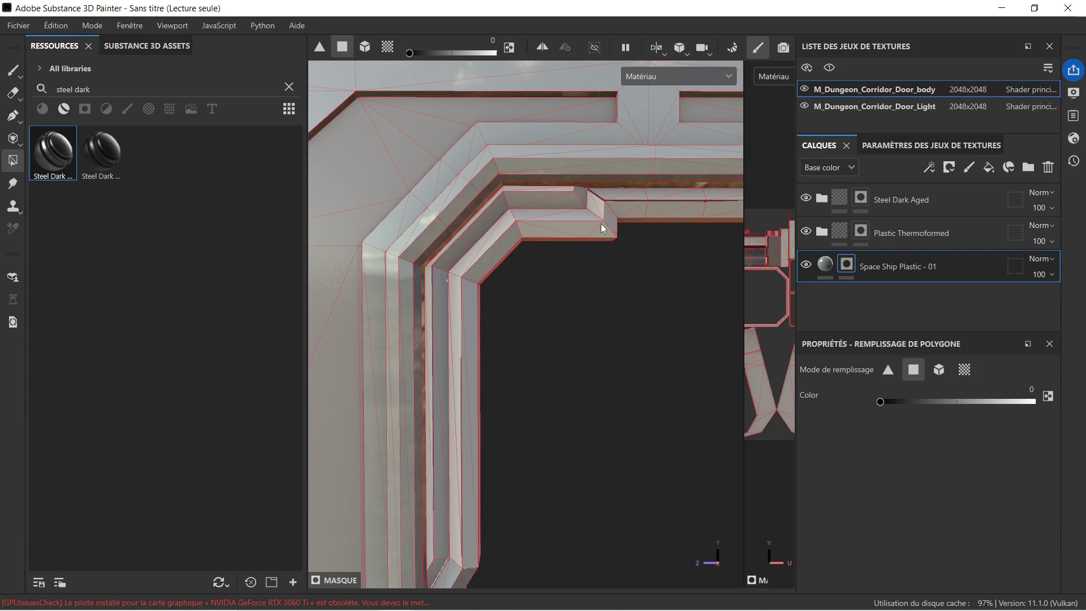
pyautogui.scroll(-3)
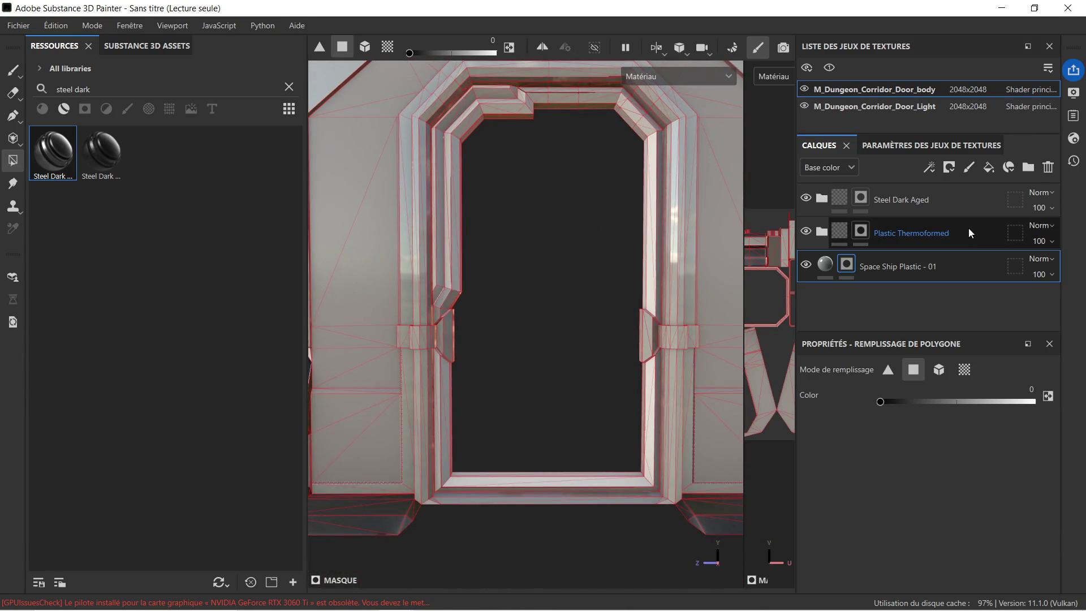
# Step: Switch to the Steel Dark Aged mask and raise the polygon fill value to 1
pyautogui.click(920, 206)
pyautogui.moveTo(880, 402); pyautogui.dragTo(1033, 402)
pyautogui.scroll(3)
# Step: Fill the notch faces and the long vertical inner strip of the left jamb
pyautogui.click(414, 320)
pyautogui.click(421, 314)
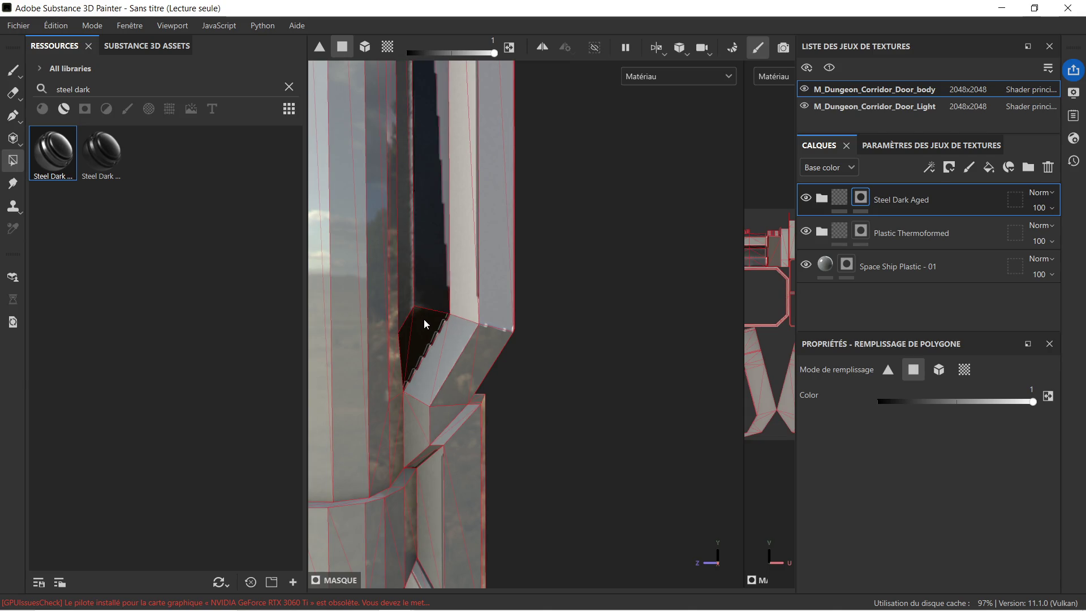
pyautogui.moveTo(446, 198); pyautogui.dragTo(443, 225)
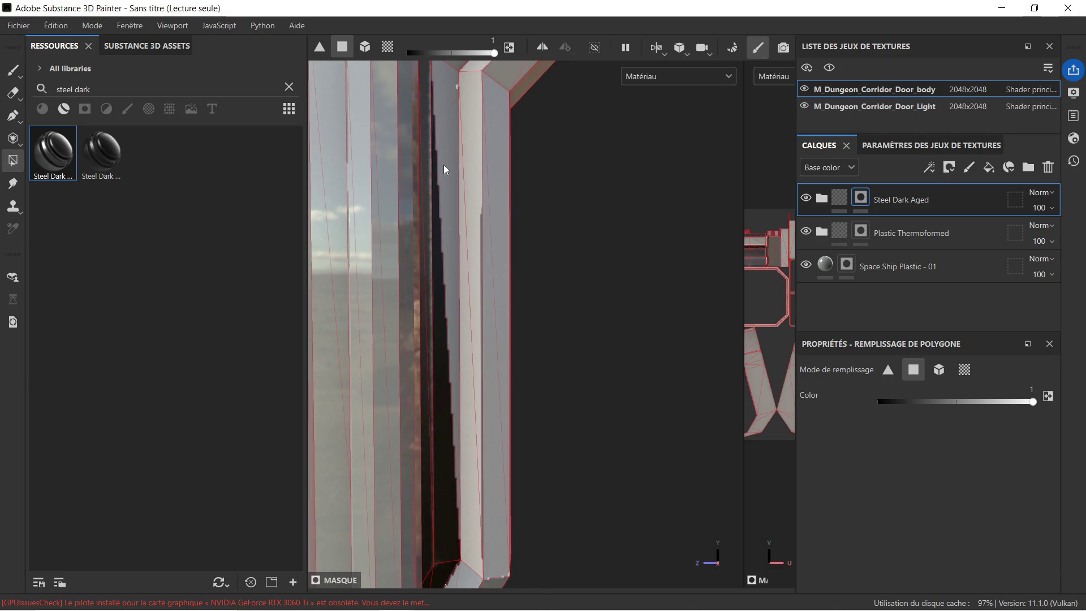
pyautogui.click(443, 164)
# Step: Fill the diagonal inner-edge strip and the horizontal strips at the top-left corner
pyautogui.moveTo(459, 146); pyautogui.dragTo(456, 359)
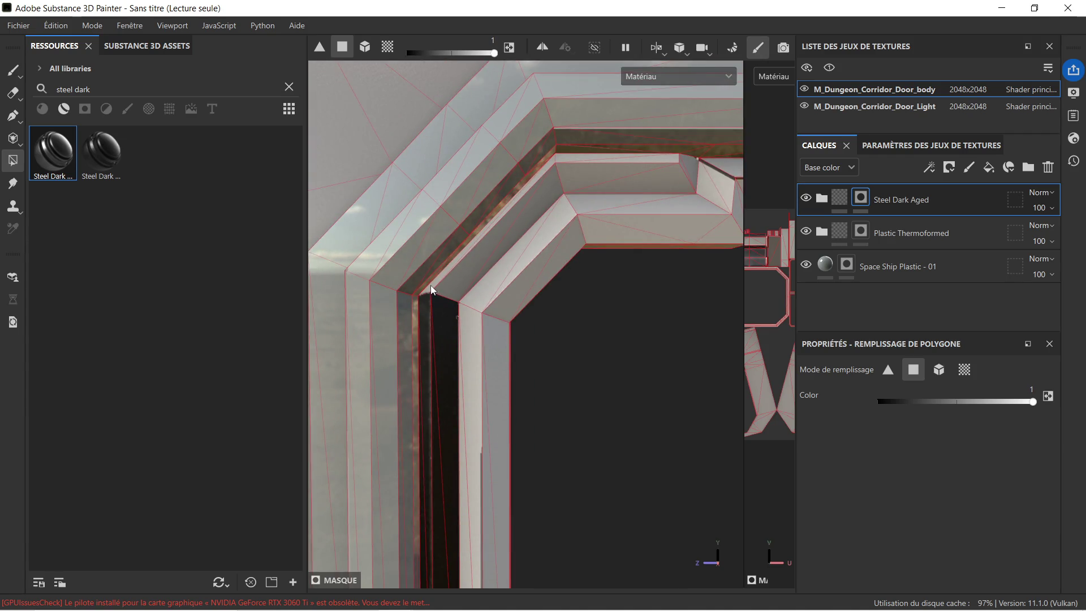
pyautogui.moveTo(431, 285); pyautogui.dragTo(447, 293)
pyautogui.moveTo(545, 185); pyautogui.dragTo(558, 191)
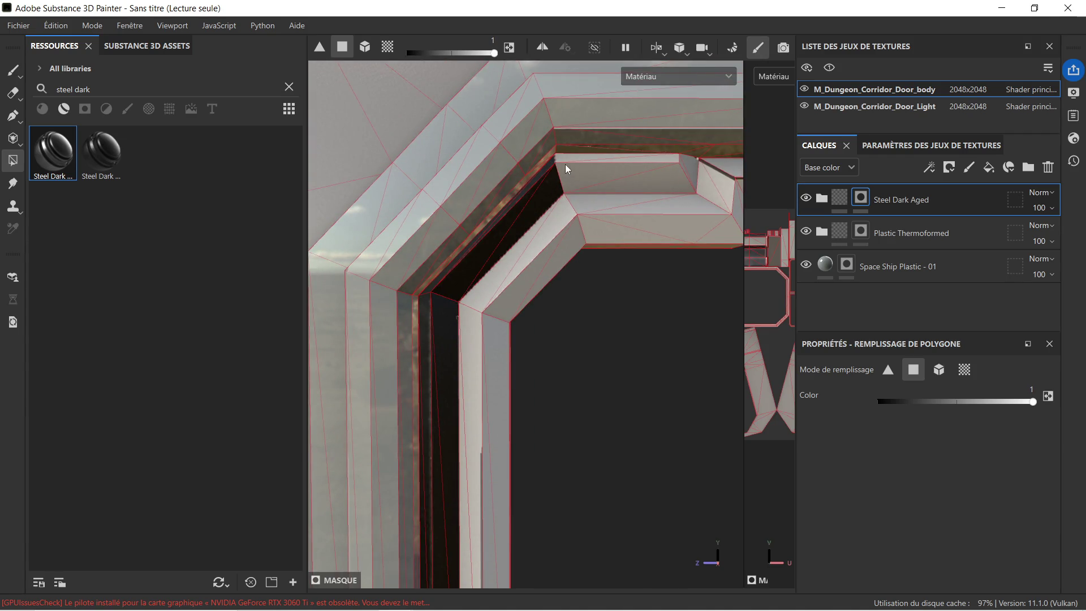
pyautogui.click(565, 165)
pyautogui.moveTo(647, 165); pyautogui.dragTo(688, 176)
pyautogui.scroll(-3)
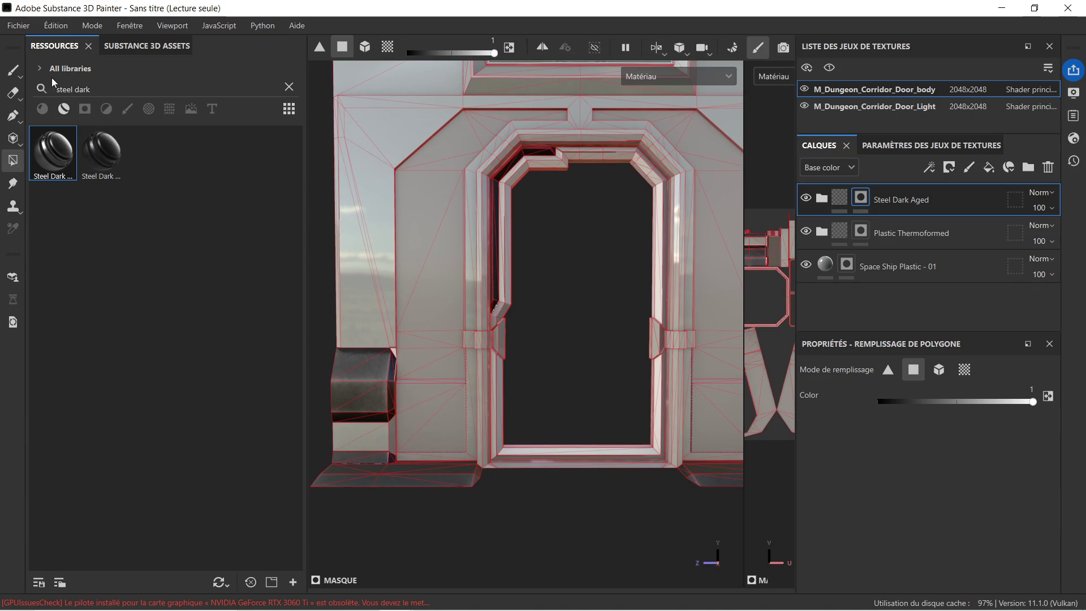
# Step: Search the library for 'medi' materials and apply Steel Medieval Stylized to the door
pyautogui.click(289, 87)
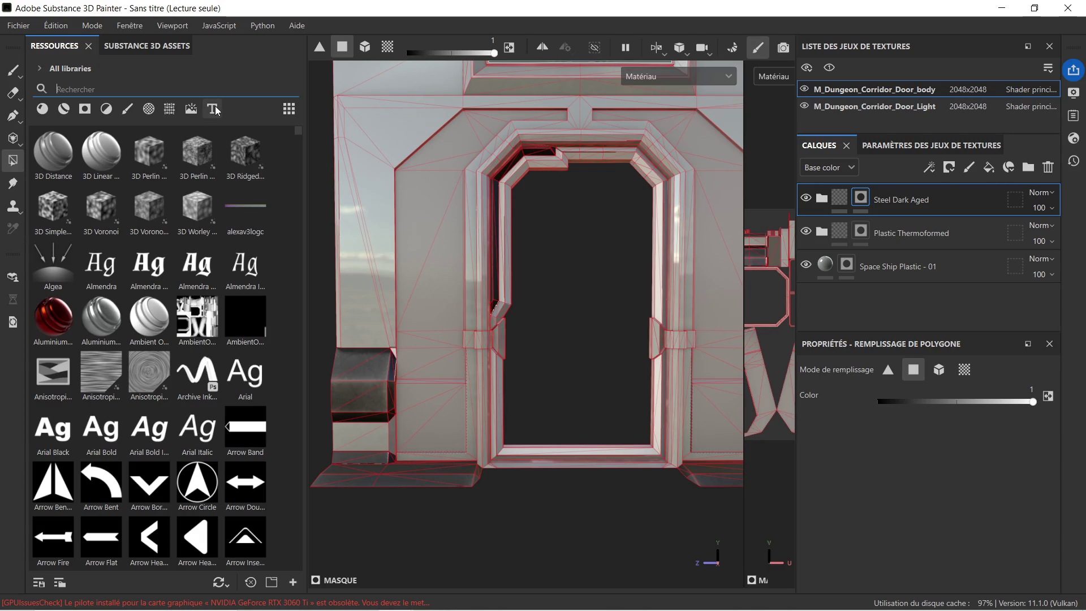
pyautogui.write('medi')
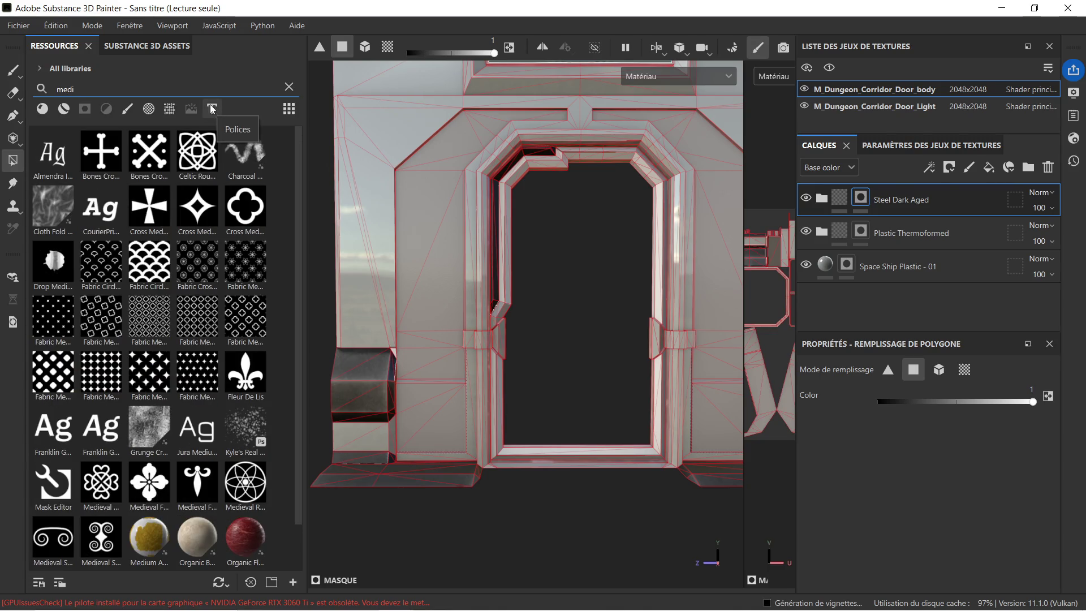
pyautogui.click(64, 108)
pyautogui.moveTo(53, 163); pyautogui.dragTo(507, 251)
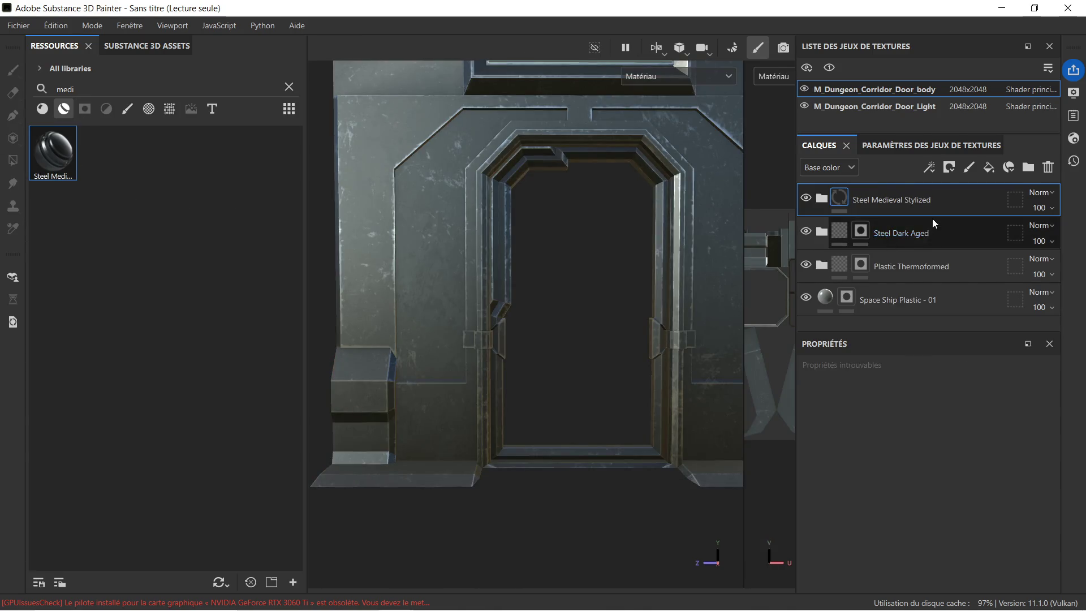
# Step: Add a black mask to the new Steel Medieval Stylized layer
pyautogui.rightClick(945, 205)
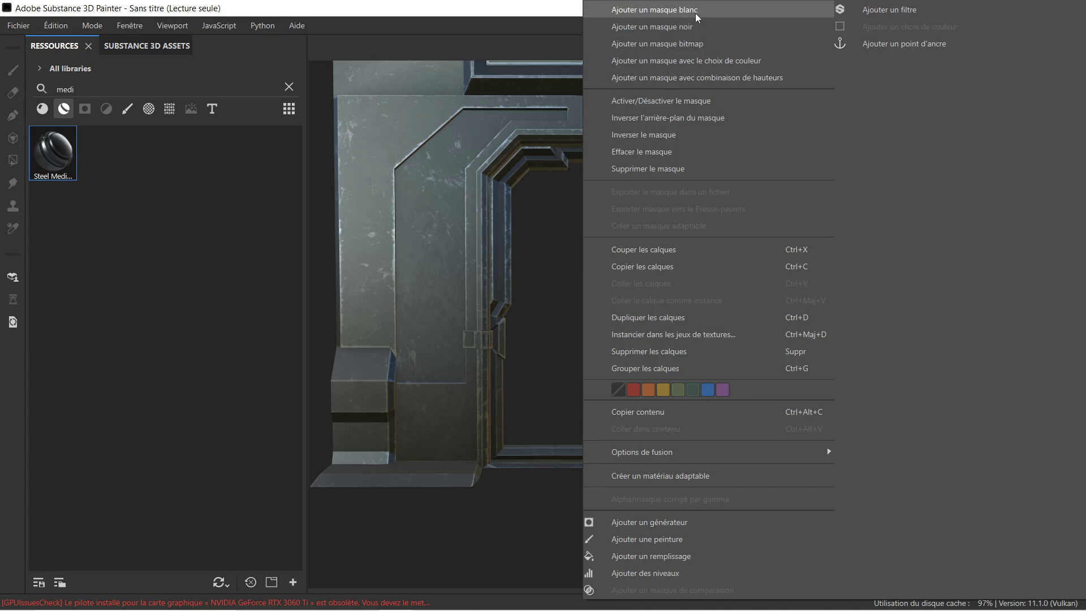
pyautogui.click(694, 25)
pyautogui.scroll(3)
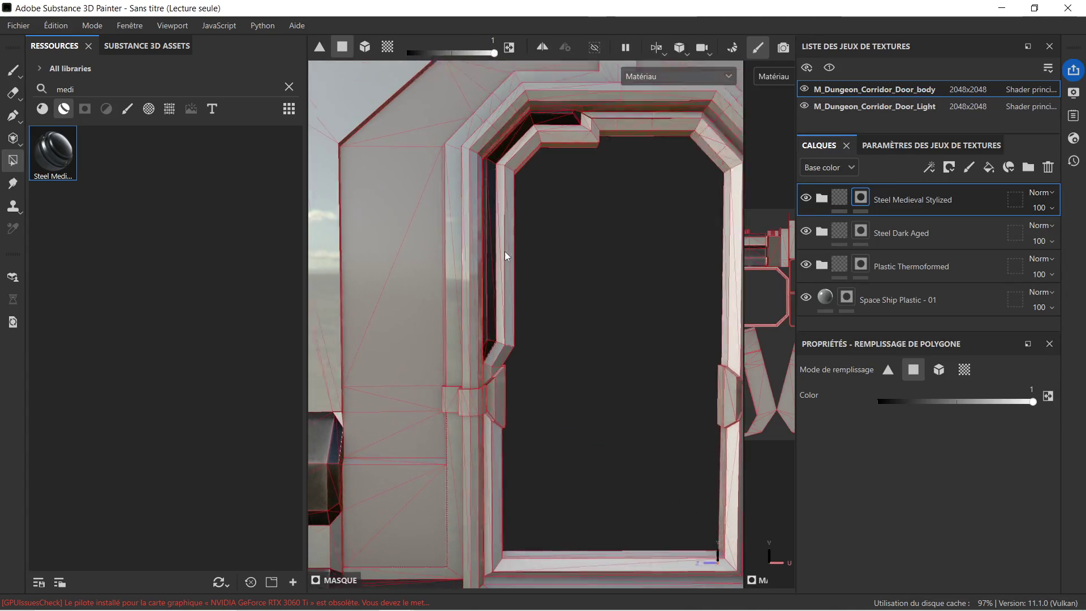
# Step: Reveal steel on the jamb faces and the diagonal chamfer faces around the inner corner
pyautogui.moveTo(515, 374); pyautogui.dragTo(472, 297)
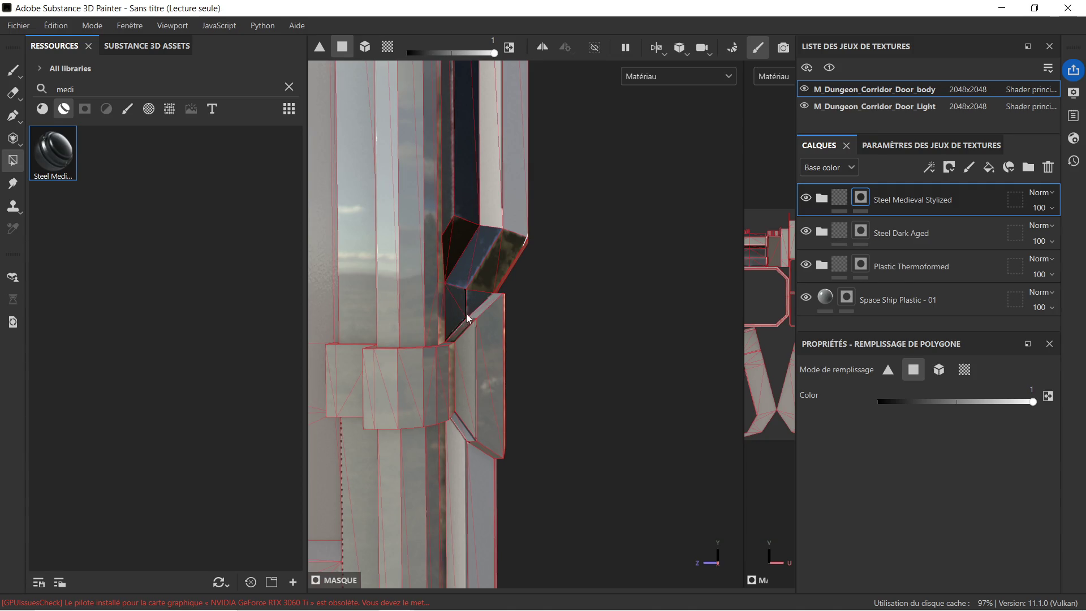
pyautogui.scroll(3)
pyautogui.moveTo(478, 300); pyautogui.dragTo(573, 213)
pyautogui.moveTo(573, 213); pyautogui.dragTo(521, 342)
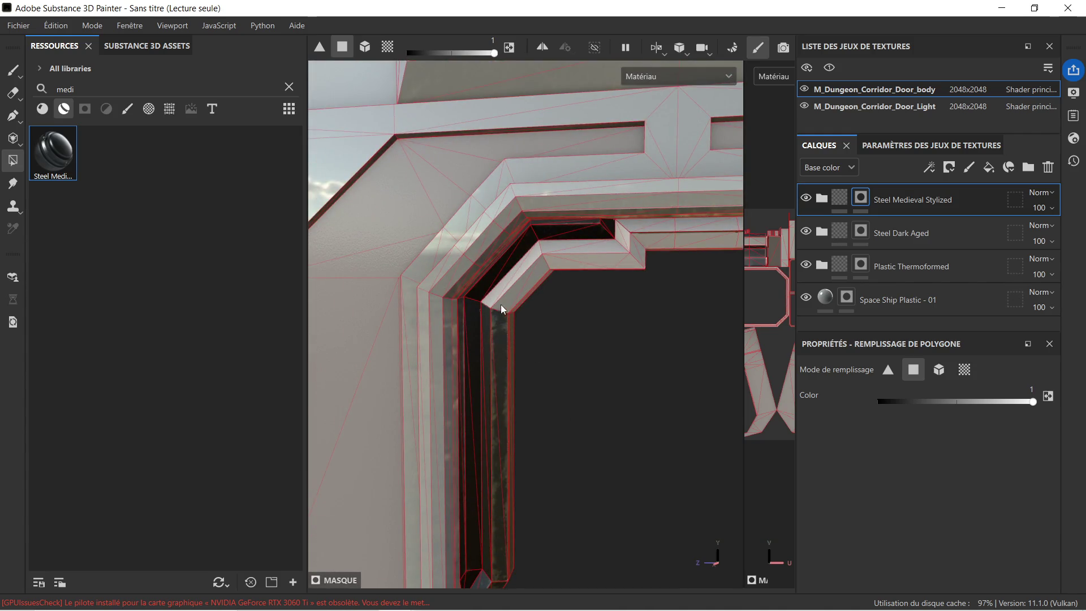
pyautogui.click(496, 293)
pyautogui.moveTo(486, 301); pyautogui.dragTo(535, 318)
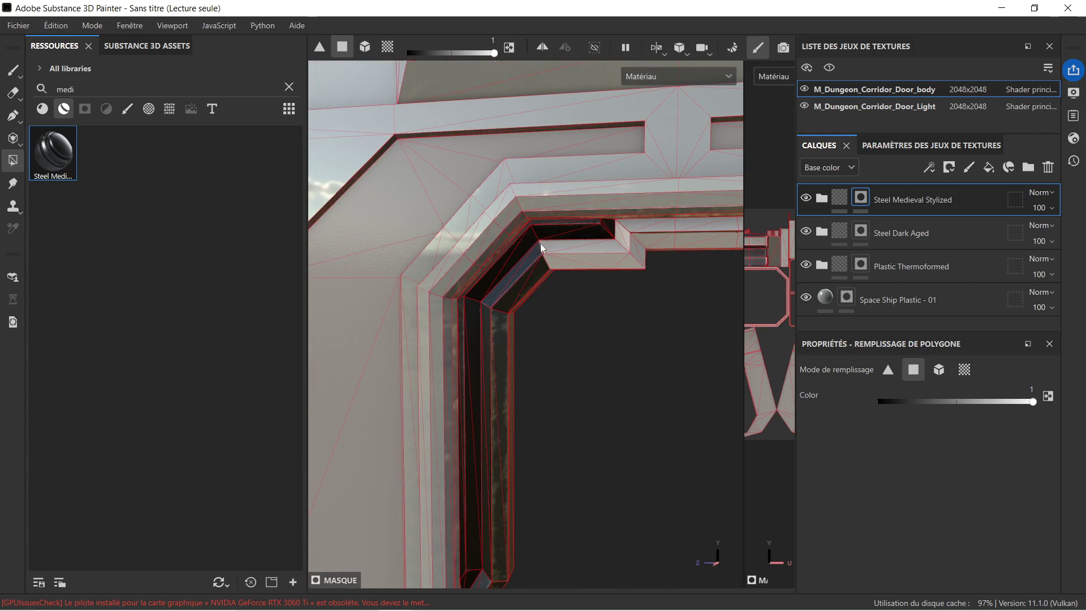
pyautogui.moveTo(541, 249); pyautogui.dragTo(608, 302)
pyautogui.moveTo(636, 253); pyautogui.dragTo(659, 284)
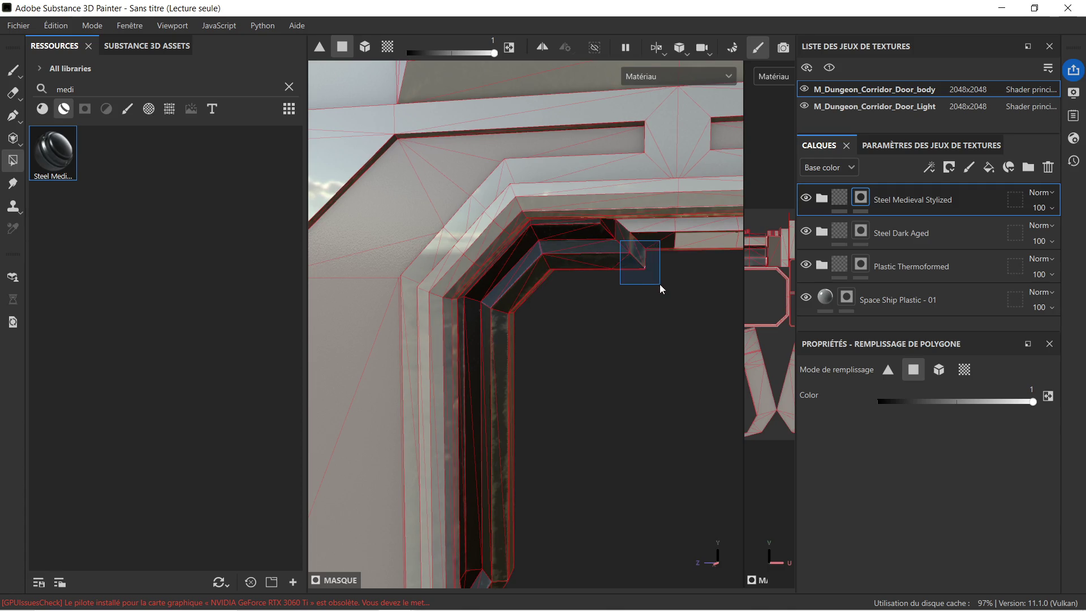
pyautogui.moveTo(623, 226); pyautogui.dragTo(647, 262)
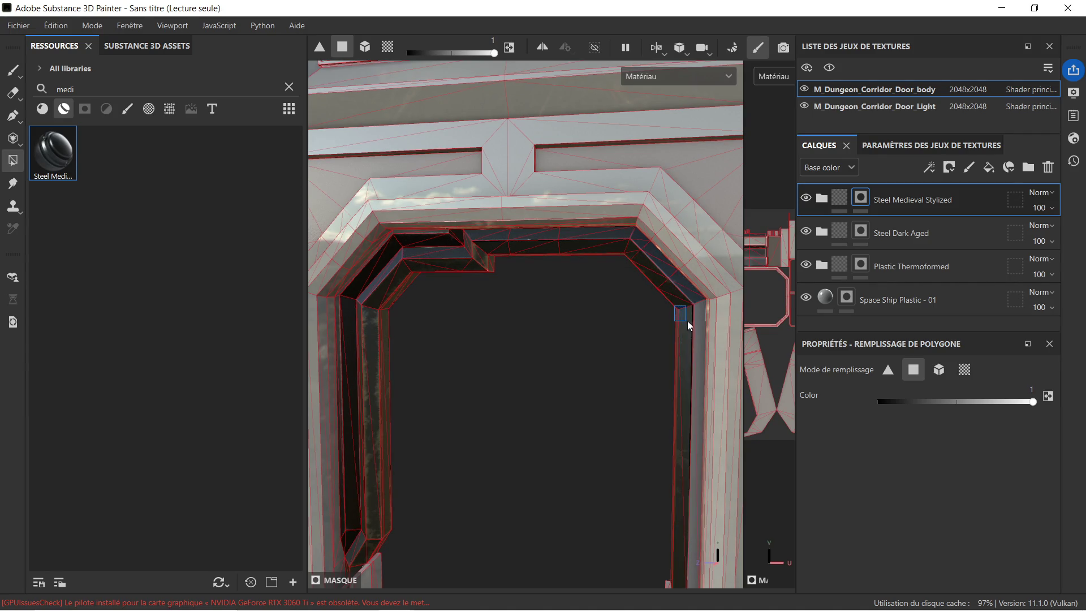
# Step: Fill the pillar's upper part, lower-bar polygons and pillar inner strip, then preview the material
pyautogui.moveTo(662, 442); pyautogui.dragTo(578, 282)
pyautogui.moveTo(574, 280); pyautogui.dragTo(593, 314)
pyautogui.moveTo(592, 314); pyautogui.dragTo(579, 332)
pyautogui.moveTo(579, 333); pyautogui.dragTo(606, 376)
pyautogui.moveTo(572, 368); pyautogui.dragTo(744, 367)
pyautogui.moveTo(743, 368); pyautogui.dragTo(706, 362)
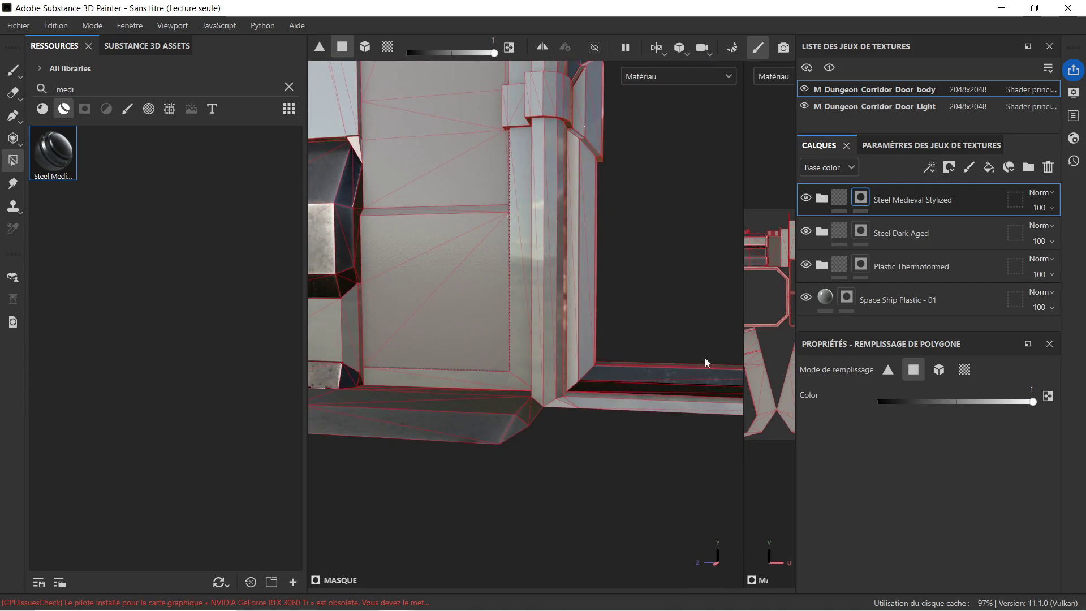
pyautogui.moveTo(575, 341); pyautogui.dragTo(603, 362)
pyautogui.moveTo(615, 298); pyautogui.dragTo(578, 271)
pyautogui.moveTo(578, 270); pyautogui.dragTo(547, 275)
pyautogui.click(839, 197)
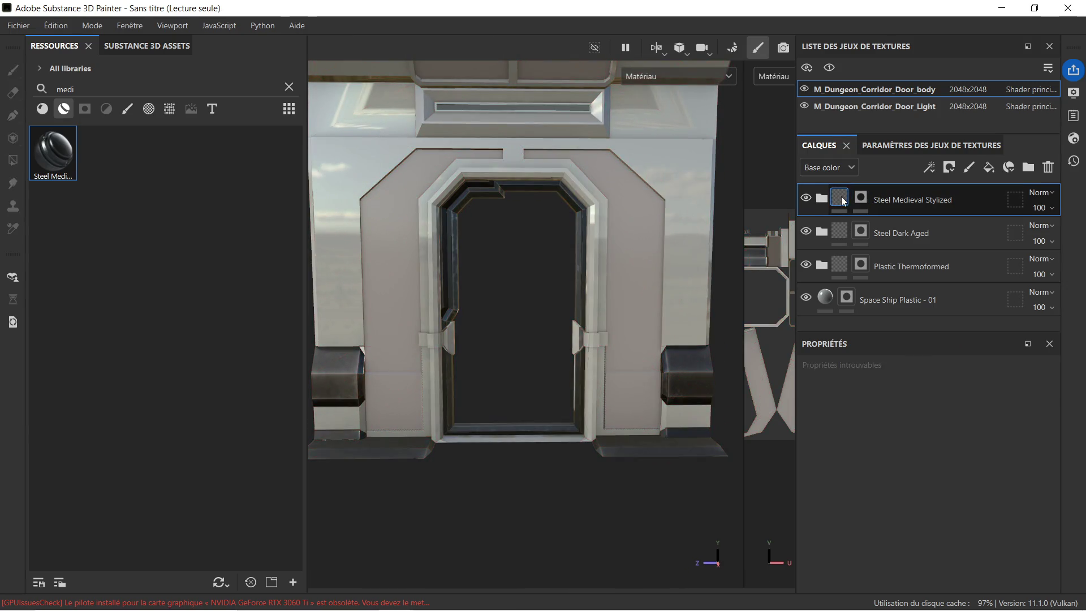
# Step: From an oblique side view, go back into the Steel Medieval Stylized mask
pyautogui.scroll(3)
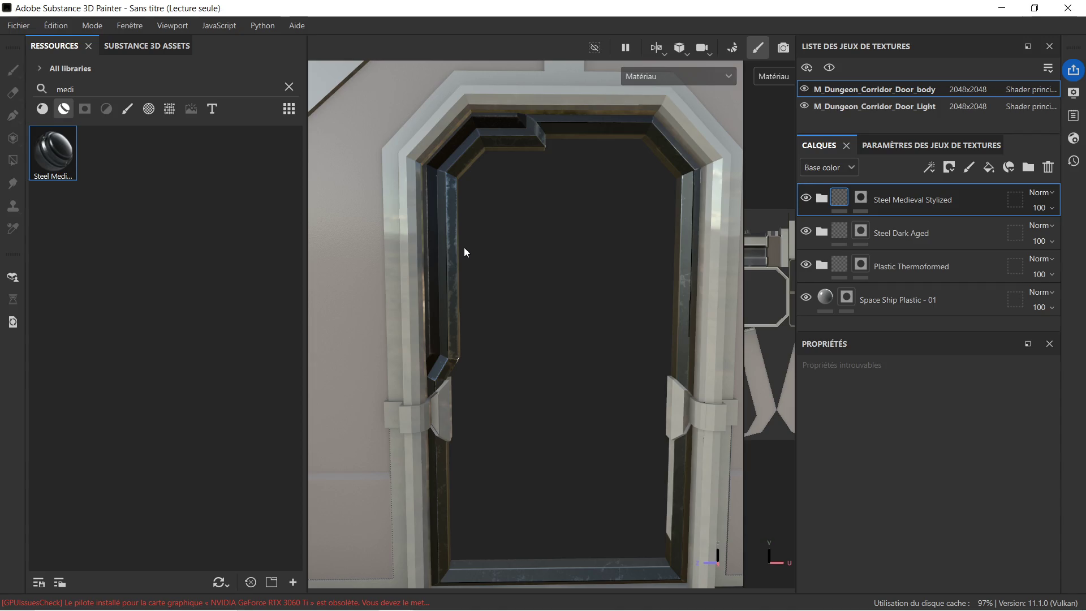
pyautogui.scroll(-3)
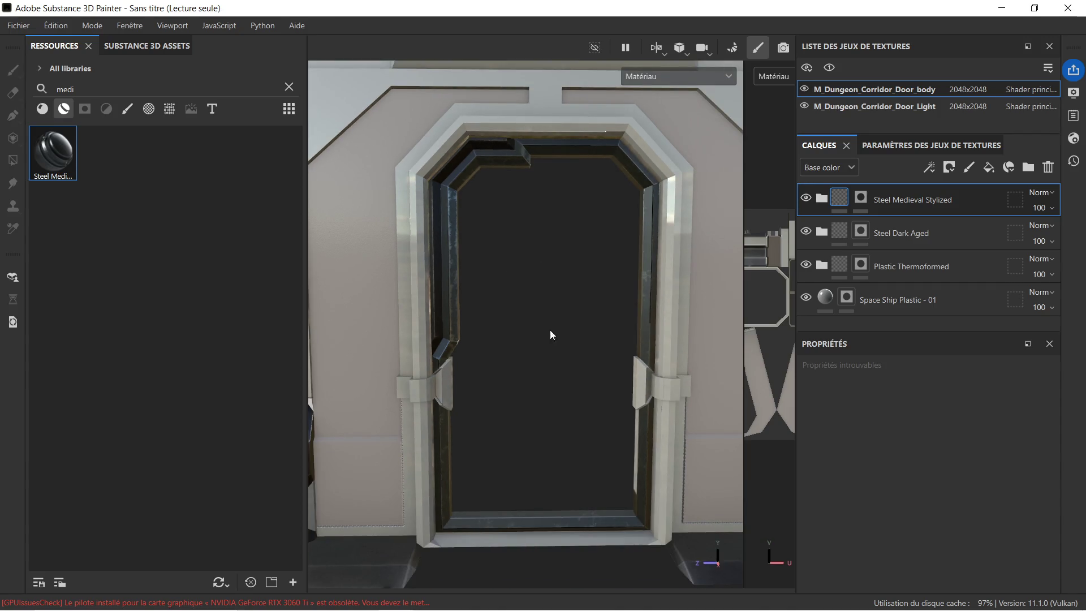
pyautogui.moveTo(490, 412); pyautogui.dragTo(604, 436)
pyautogui.scroll(3)
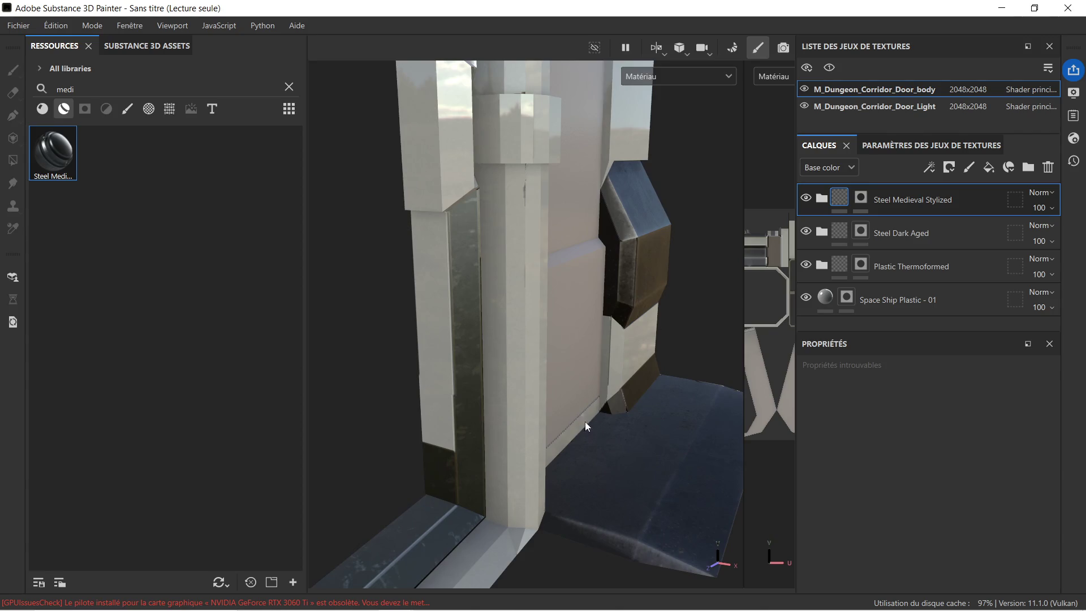
pyautogui.click(854, 198)
# Step: Fill all faces of the right hinge block with steel at Color 1
pyautogui.moveTo(419, 280); pyautogui.dragTo(461, 291)
pyautogui.moveTo(461, 291); pyautogui.dragTo(572, 328)
pyautogui.scroll(-3)
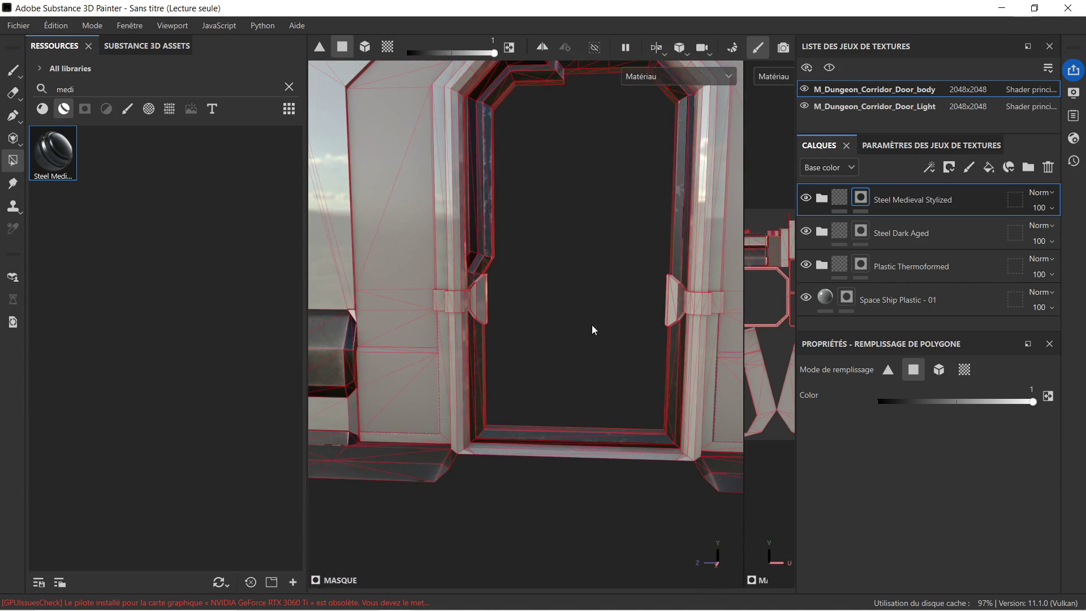
pyautogui.moveTo(641, 302); pyautogui.dragTo(570, 307)
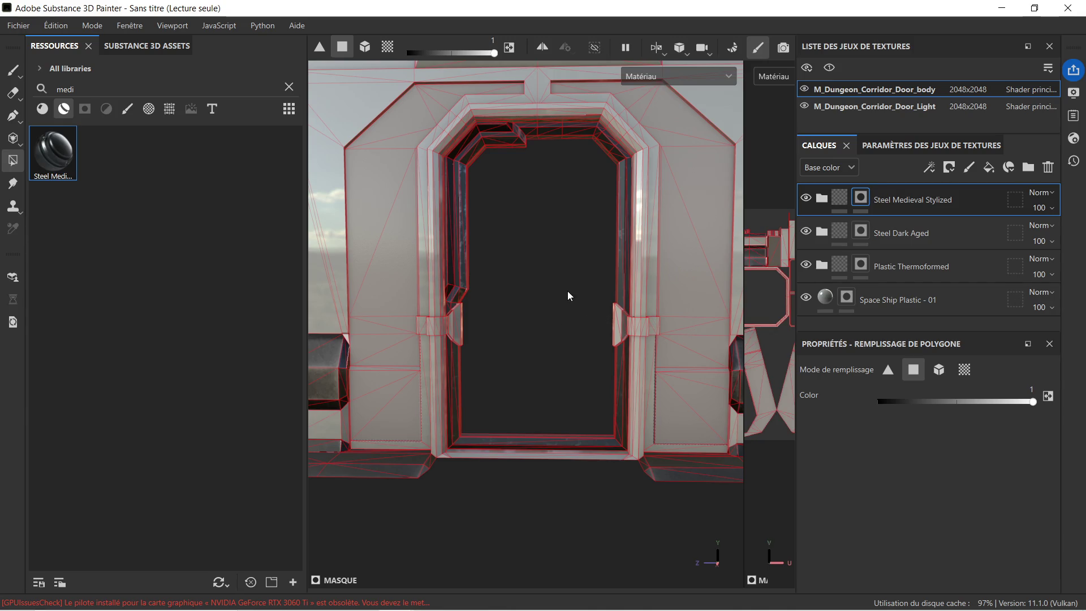
pyautogui.scroll(3)
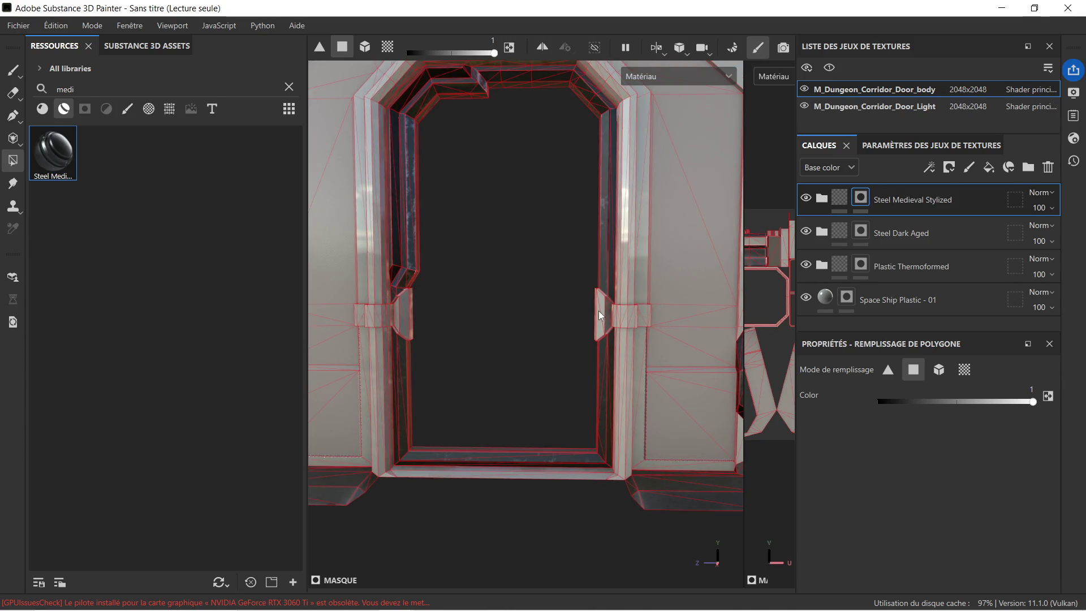
pyautogui.scroll(3)
pyautogui.scroll(-3)
pyautogui.scroll(3)
pyautogui.scroll(-3)
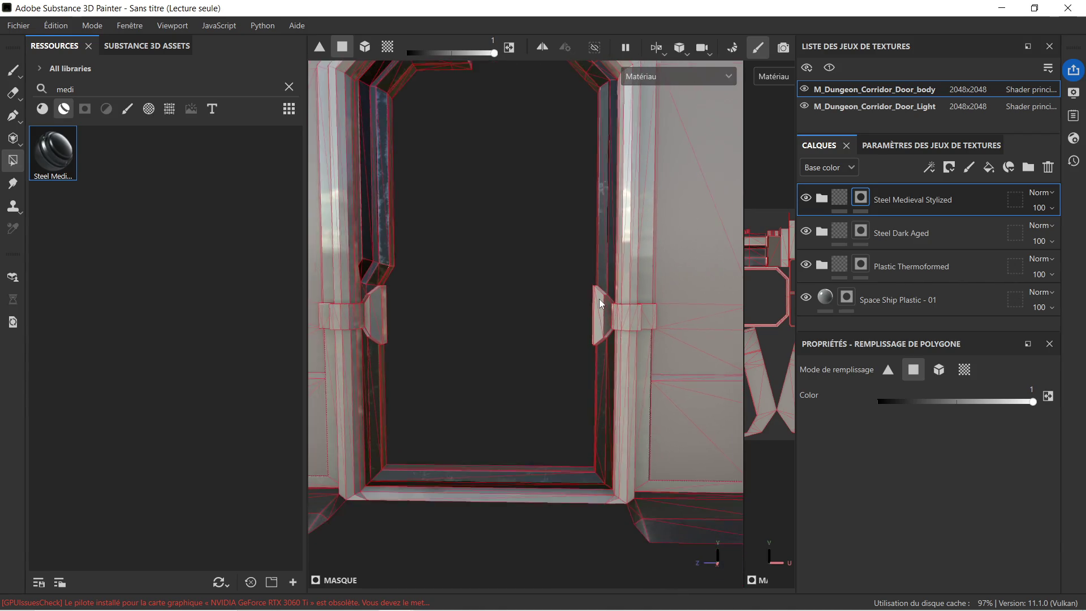
pyautogui.scroll(3)
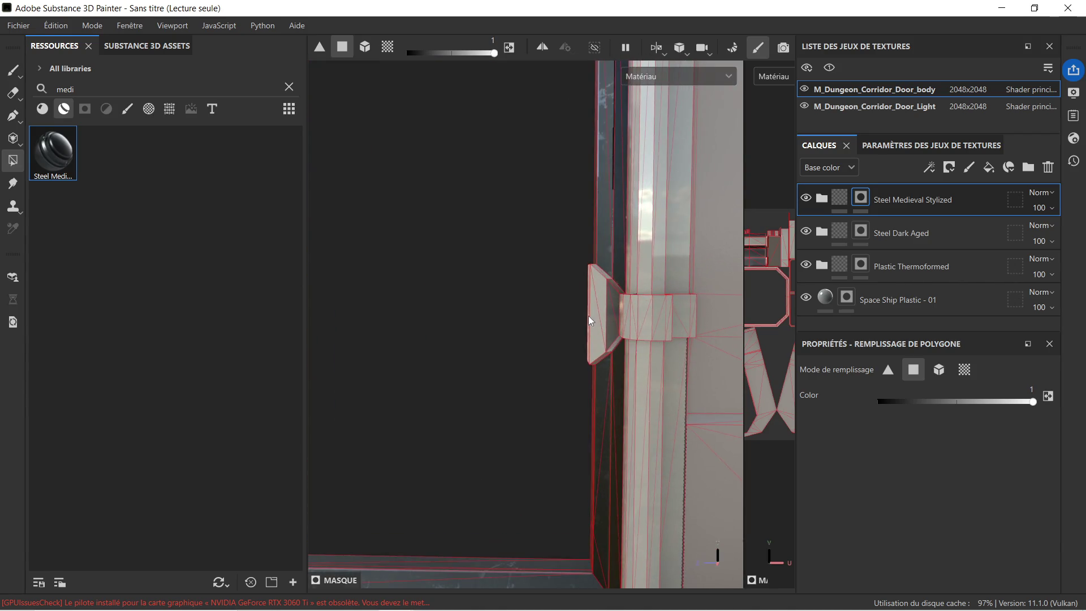
pyautogui.moveTo(666, 310); pyautogui.dragTo(634, 343)
pyautogui.moveTo(703, 330); pyautogui.dragTo(630, 330)
pyautogui.moveTo(551, 308); pyautogui.dragTo(536, 315)
pyautogui.click(617, 324)
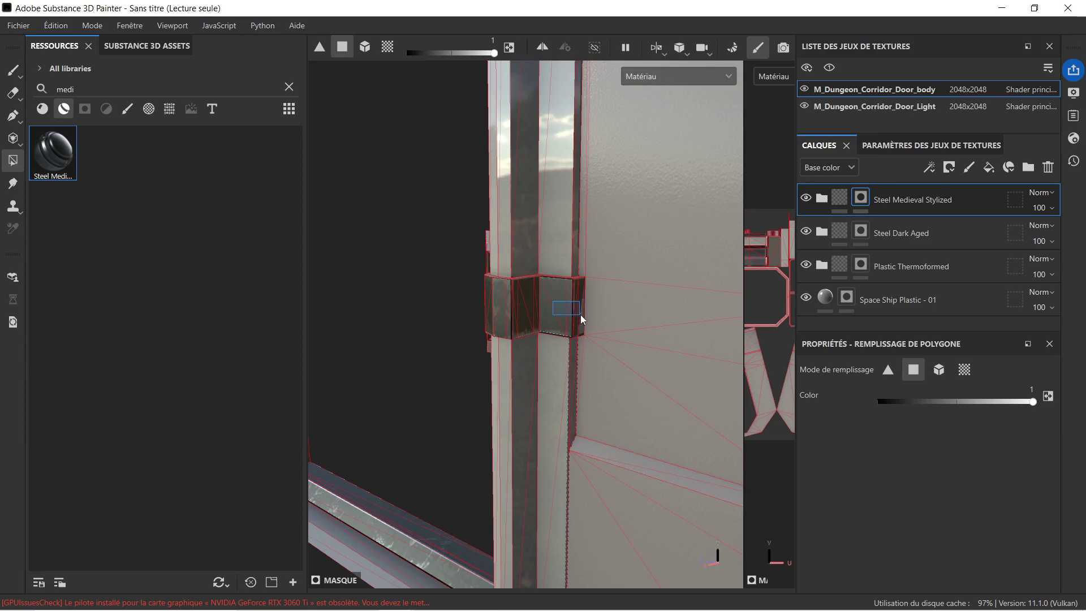
# Step: Preview the steel on the right hinge up close, then resume polygon filling on the mask
pyautogui.moveTo(580, 315); pyautogui.dragTo(557, 305)
pyautogui.press('f')
pyautogui.click(839, 199)
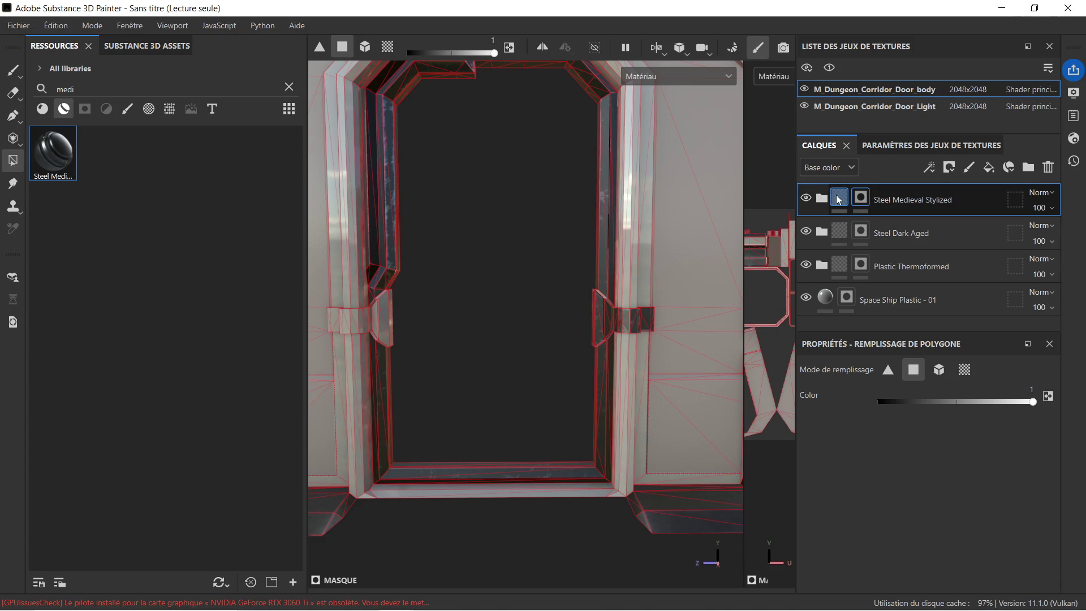
pyautogui.press('f')
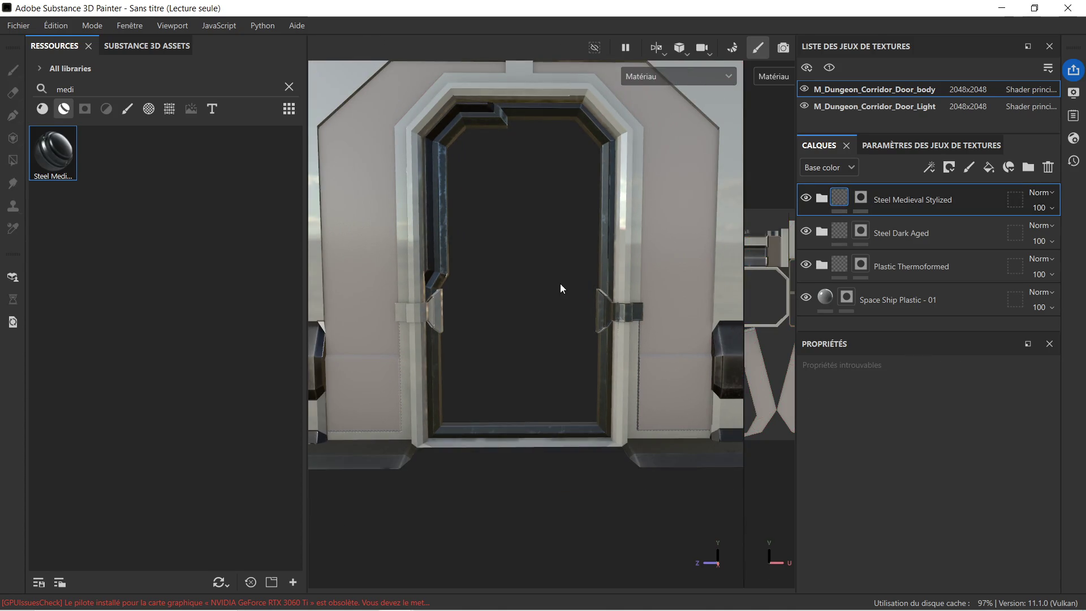
pyautogui.moveTo(528, 265); pyautogui.dragTo(378, 308)
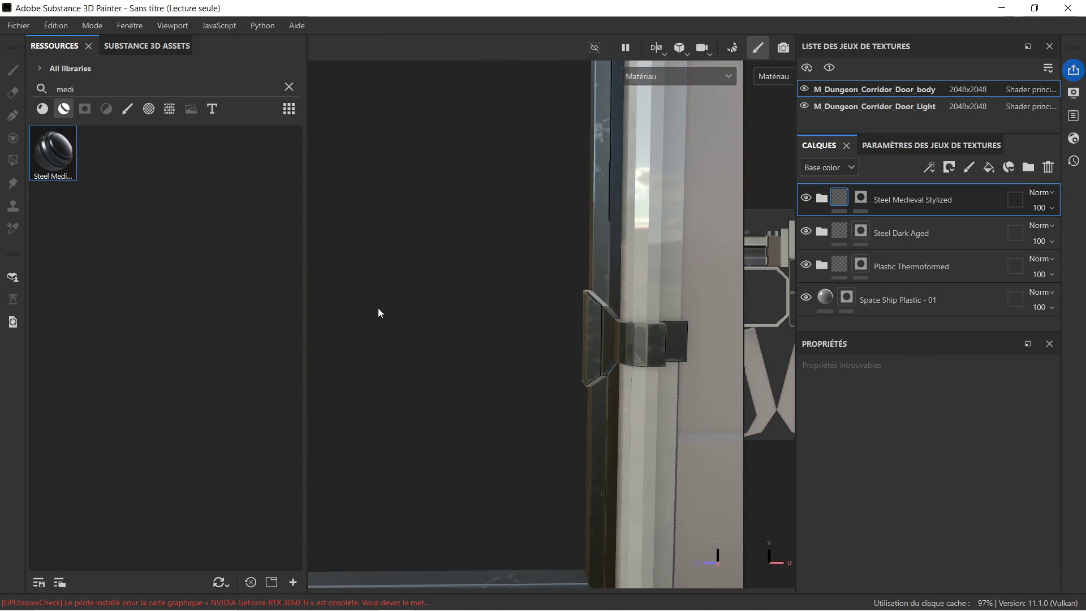
pyautogui.moveTo(589, 298); pyautogui.dragTo(620, 414)
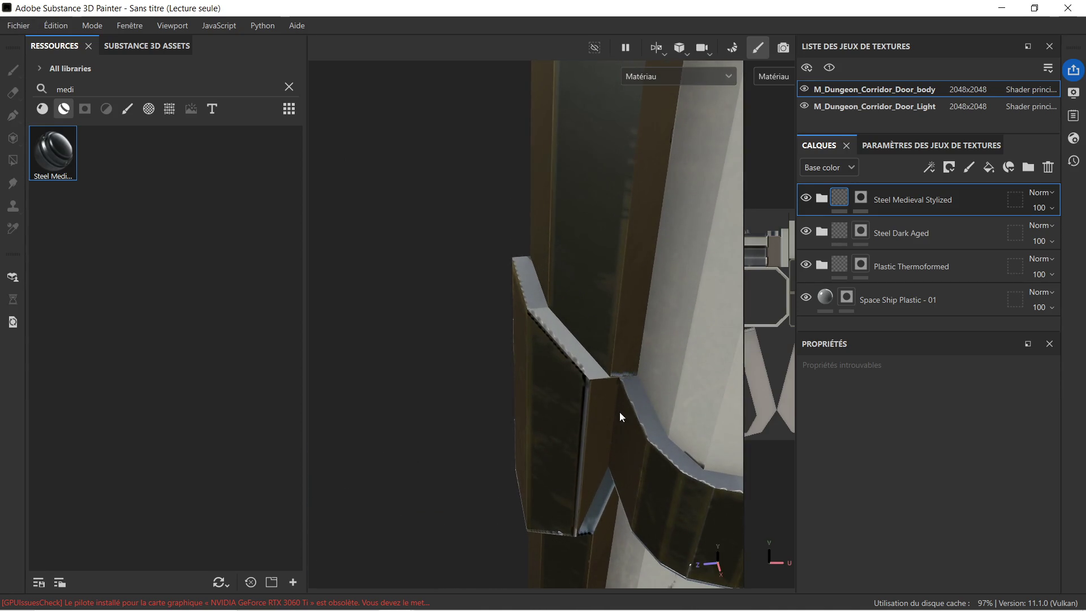
pyautogui.click(868, 195)
pyautogui.press('4')
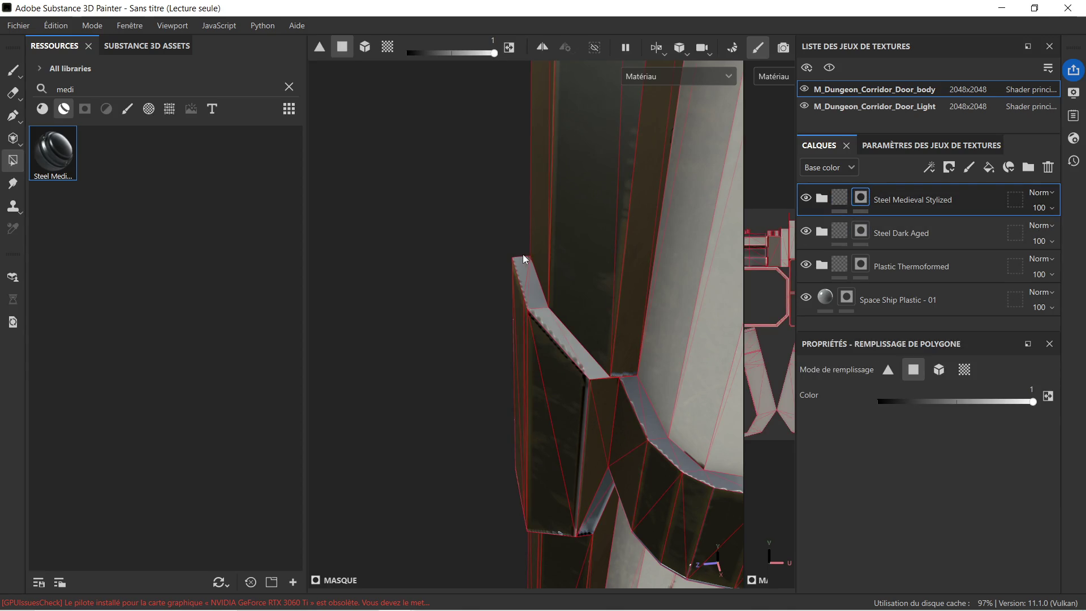
# Step: Fill the slanted hinge strip and the large panel beside the bracket with steel
pyautogui.moveTo(572, 357); pyautogui.dragTo(481, 375)
pyautogui.moveTo(490, 440); pyautogui.dragTo(501, 260)
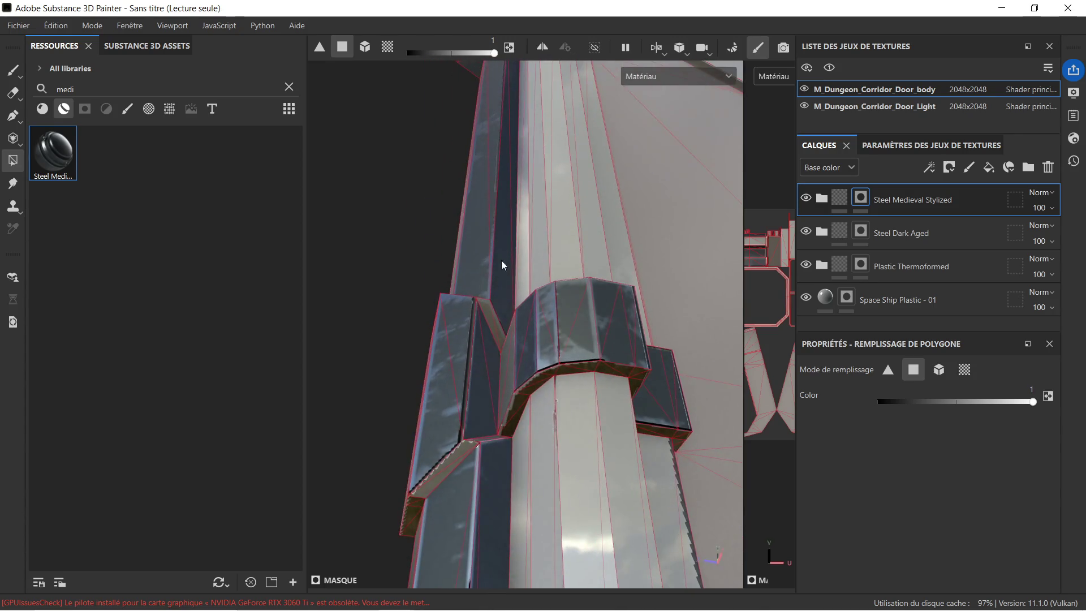
pyautogui.click(441, 463)
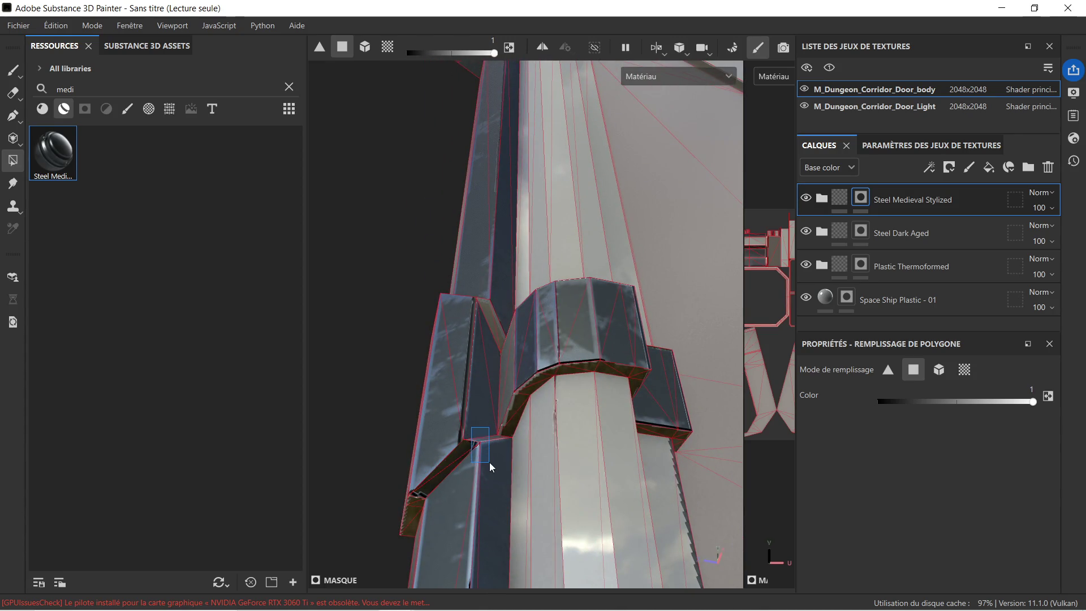
pyautogui.moveTo(425, 490); pyautogui.dragTo(406, 497)
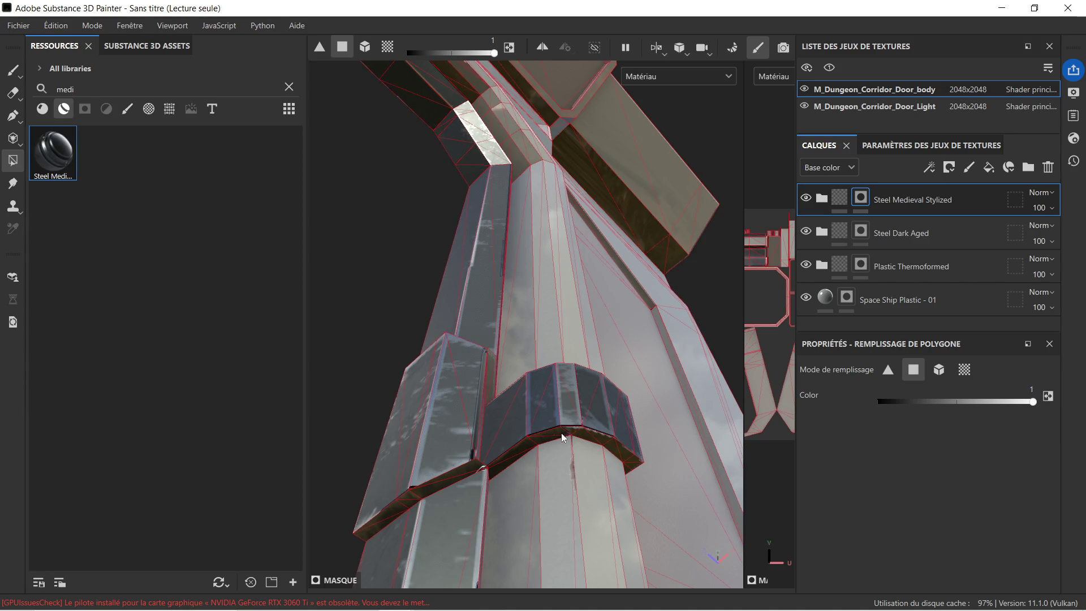
pyautogui.click(617, 440)
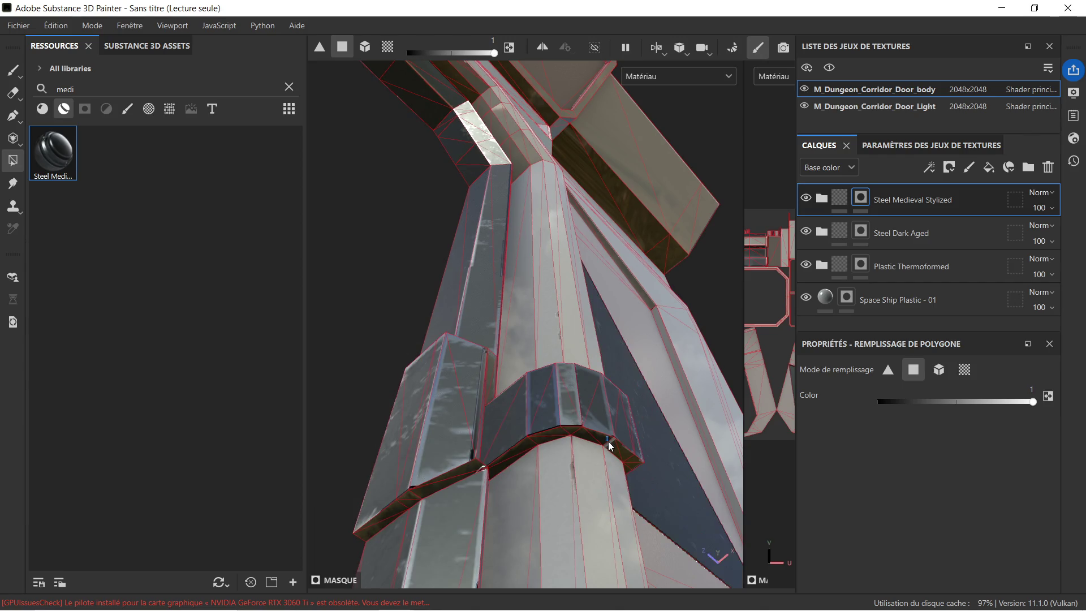
# Step: Bring the triangular panel into view and switch the fill to removing steel from the mask
pyautogui.moveTo(655, 436); pyautogui.dragTo(632, 487)
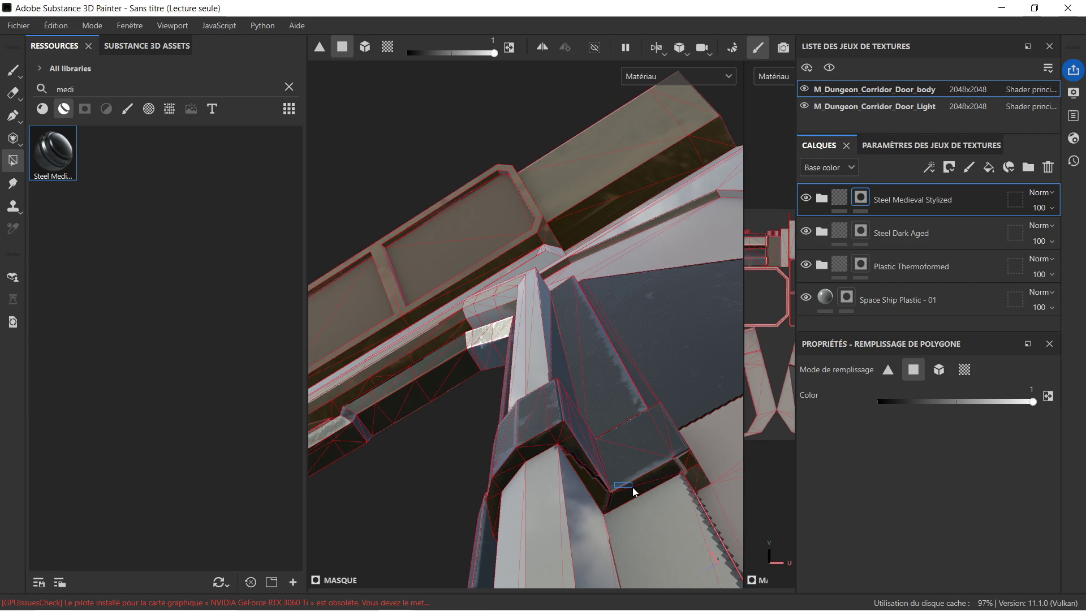
pyautogui.moveTo(703, 477); pyautogui.dragTo(591, 478)
pyautogui.scroll(-3)
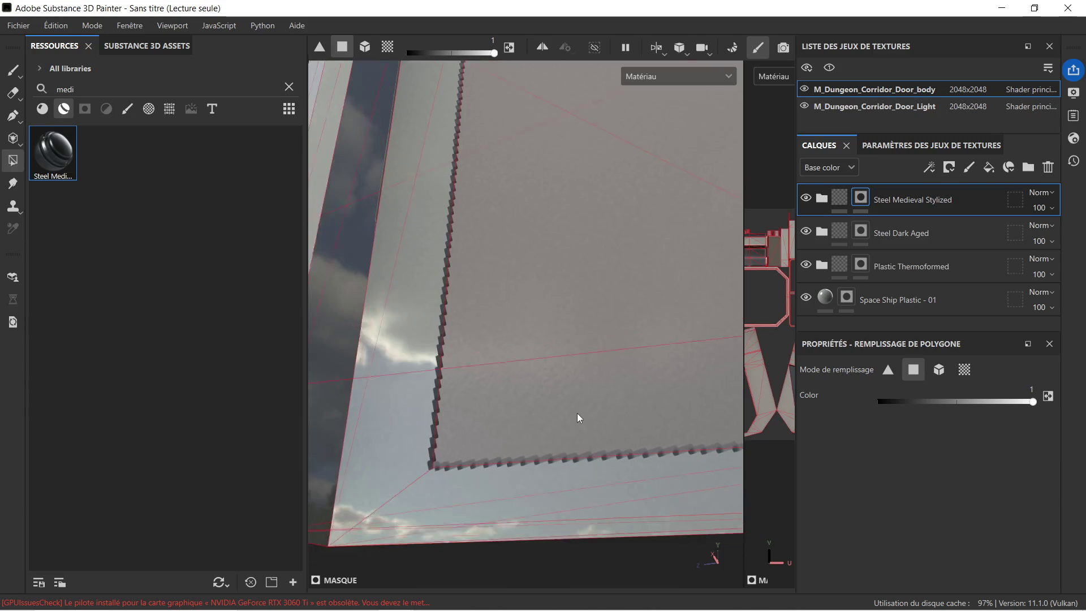
pyautogui.moveTo(601, 457); pyautogui.dragTo(606, 504)
pyautogui.moveTo(601, 383); pyautogui.dragTo(586, 375)
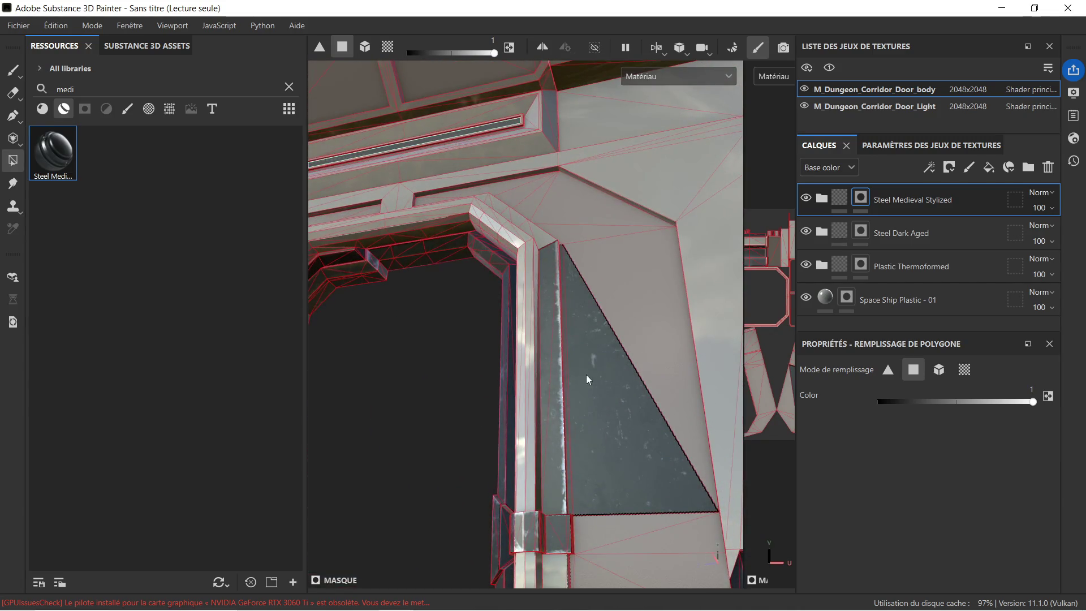
pyautogui.moveTo(595, 422); pyautogui.dragTo(606, 422)
pyautogui.click(897, 402)
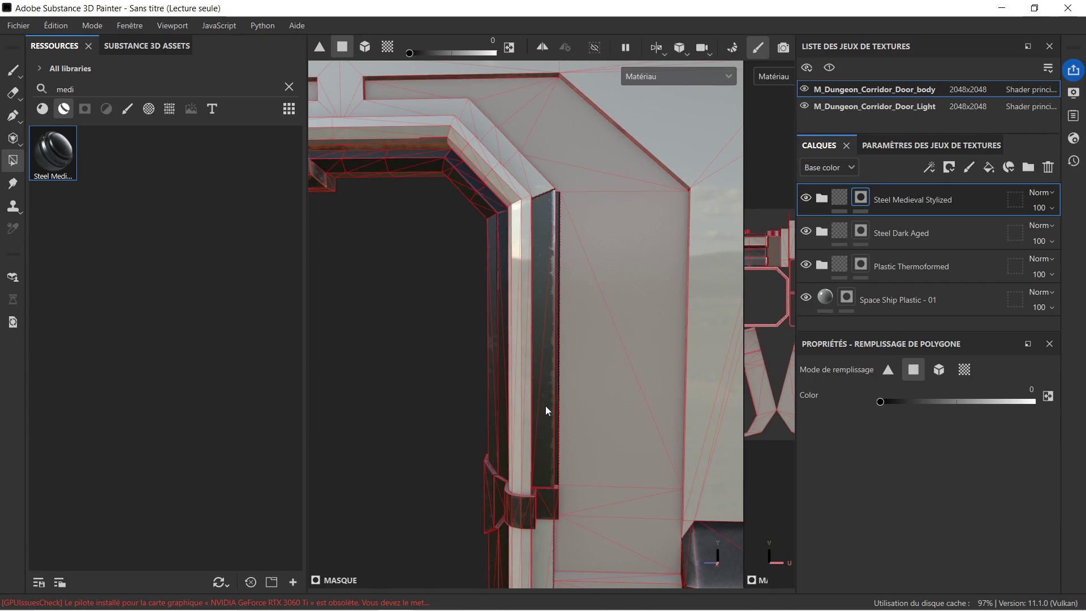
# Step: With Polygon Fill Color at 0, erase the steel from the dark and jagged jamb strips along the frame
pyautogui.click(537, 342)
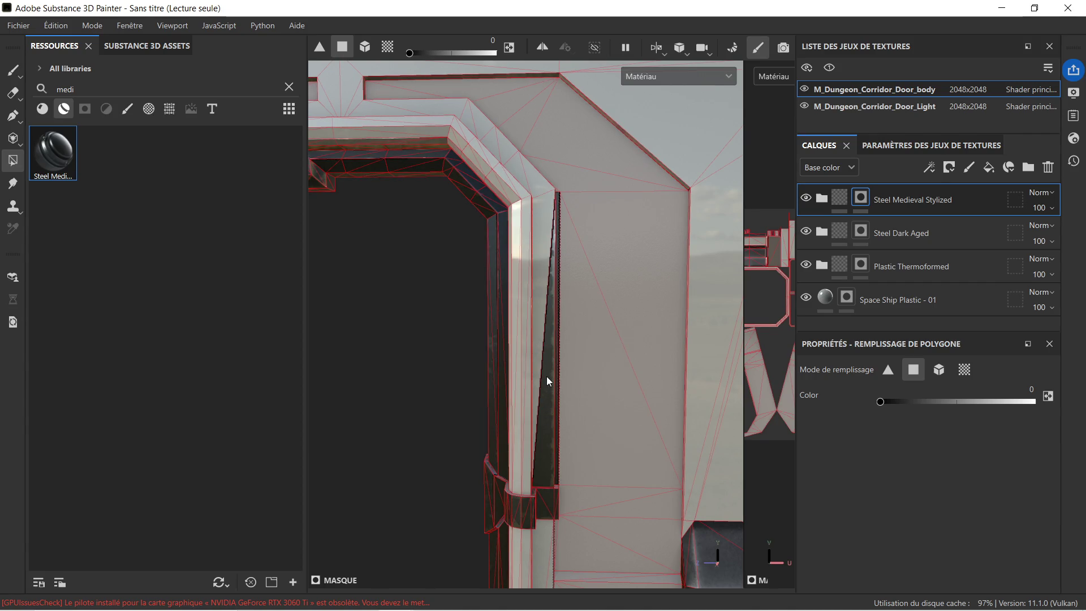
pyautogui.click(547, 396)
pyautogui.moveTo(568, 423); pyautogui.dragTo(531, 381)
pyautogui.click(538, 374)
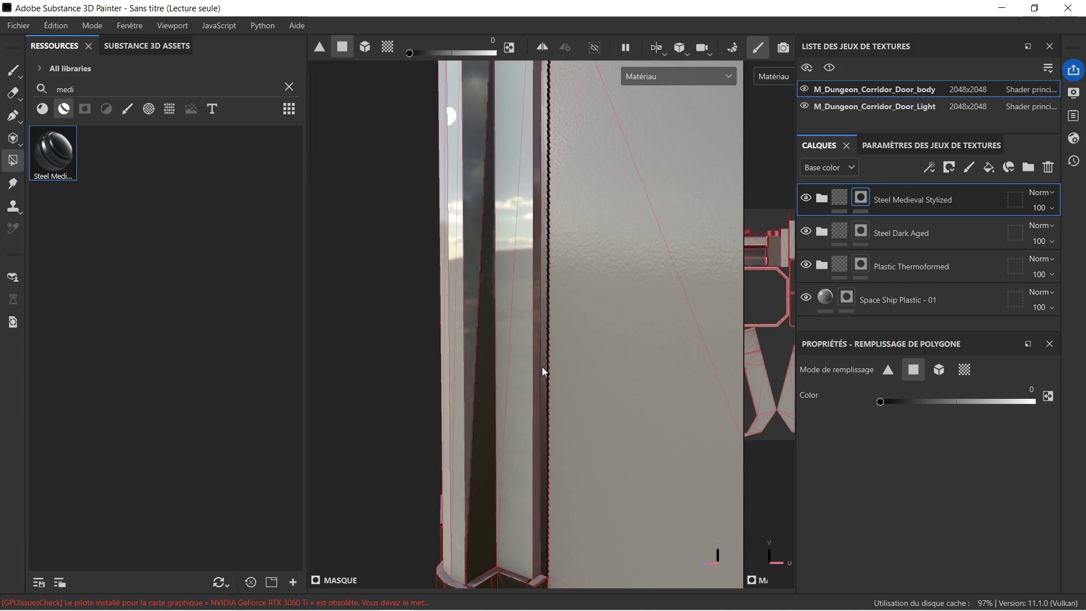
pyautogui.click(548, 364)
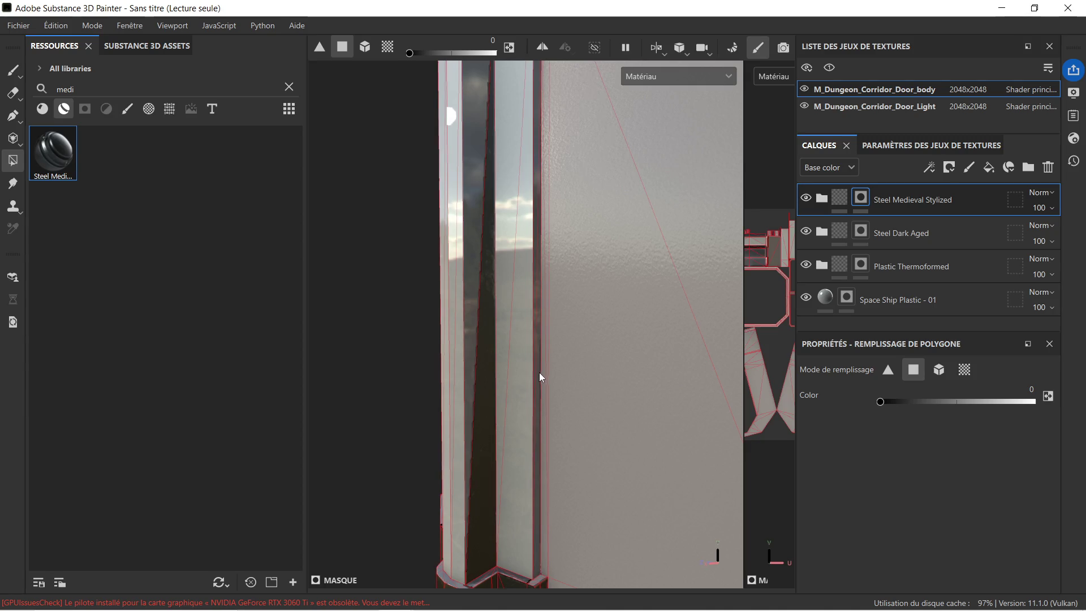
pyautogui.scroll(-3)
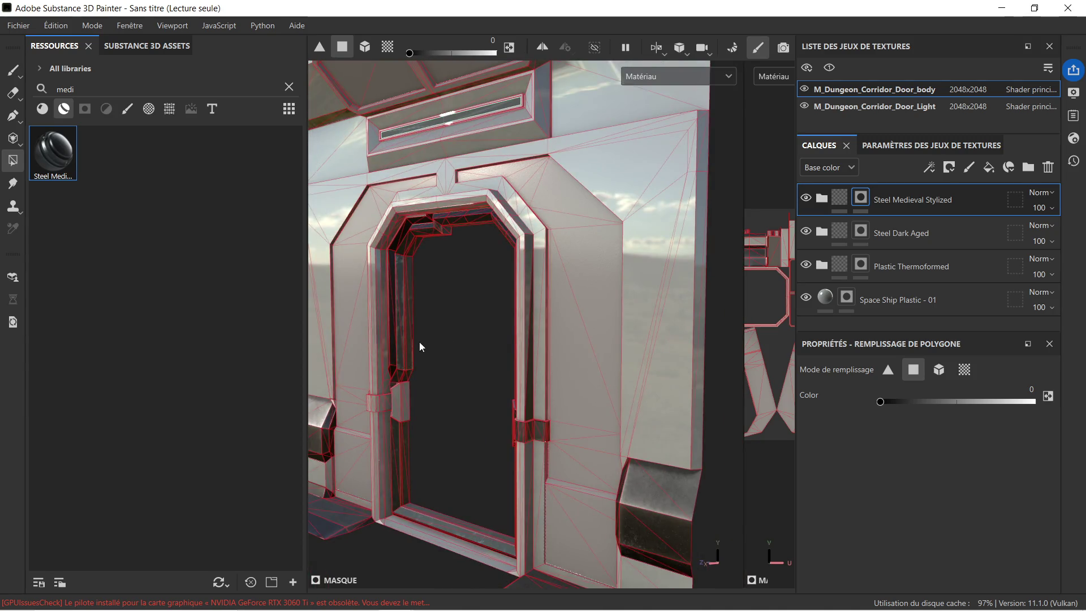
pyautogui.scroll(3)
# Step: Set the fill Color back to 1 and fill the left hinge frame panels and angled bevel strip with steel
pyautogui.moveTo(409, 351); pyautogui.dragTo(599, 338)
pyautogui.moveTo(601, 358); pyautogui.dragTo(504, 266)
pyautogui.scroll(3)
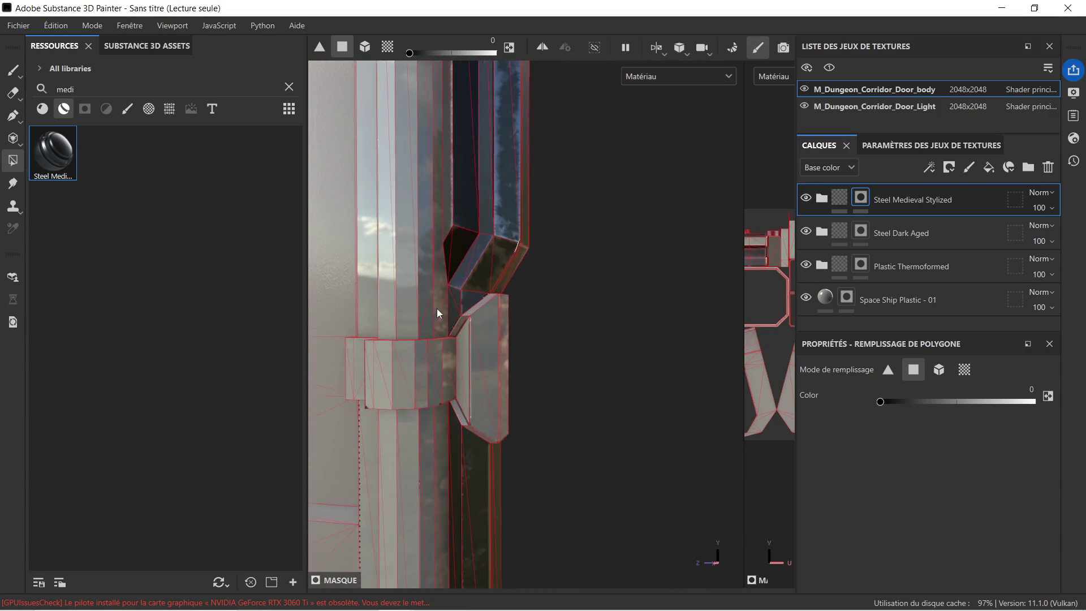
pyautogui.moveTo(880, 401); pyautogui.dragTo(1032, 412)
pyautogui.scroll(3)
pyautogui.moveTo(495, 347); pyautogui.dragTo(582, 366)
pyautogui.click(535, 278)
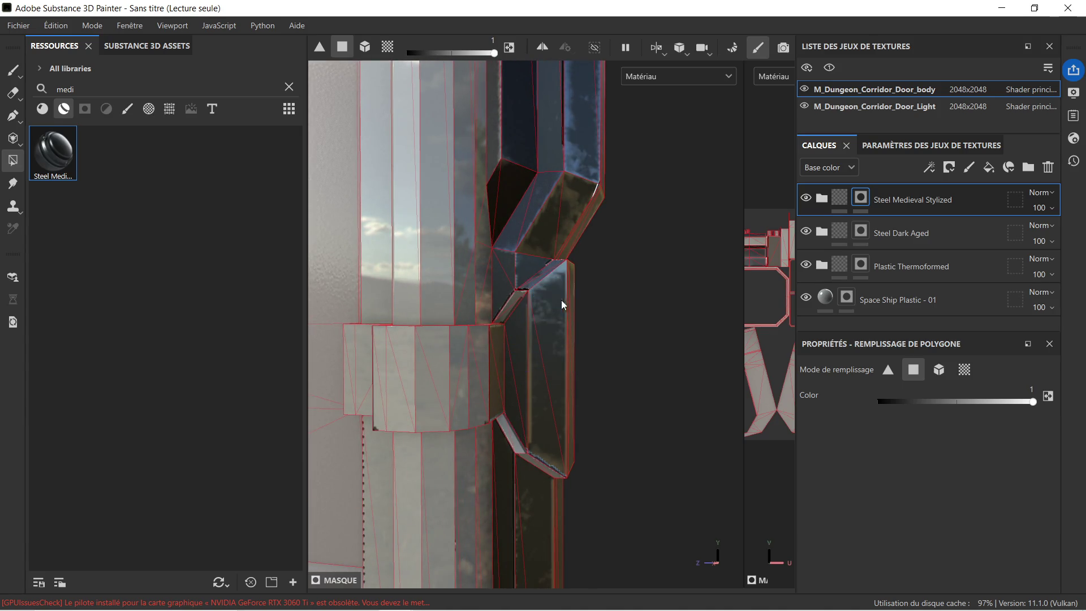
# Step: Fill the remaining hinge faces, frame band front panels and pillar faces below with steel
pyautogui.moveTo(509, 309); pyautogui.dragTo(532, 342)
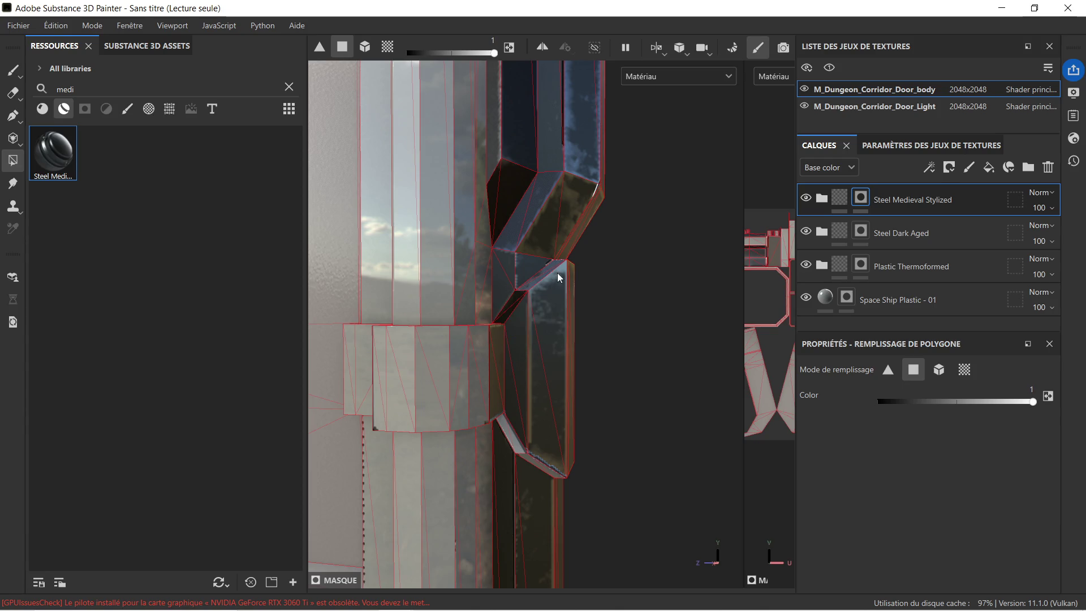
pyautogui.moveTo(395, 375); pyautogui.dragTo(465, 378)
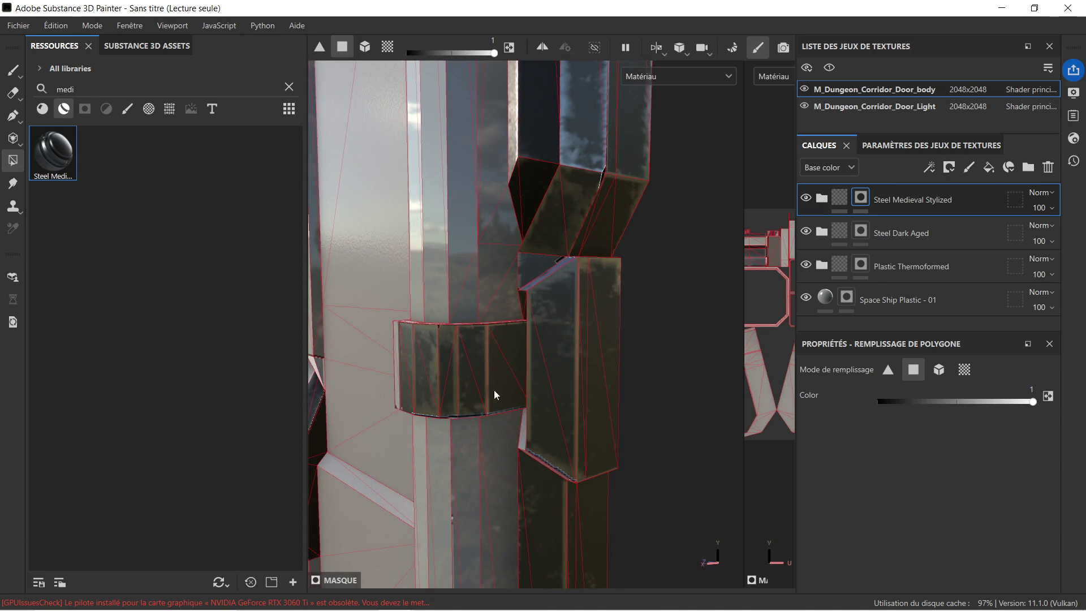
pyautogui.moveTo(523, 429); pyautogui.dragTo(552, 454)
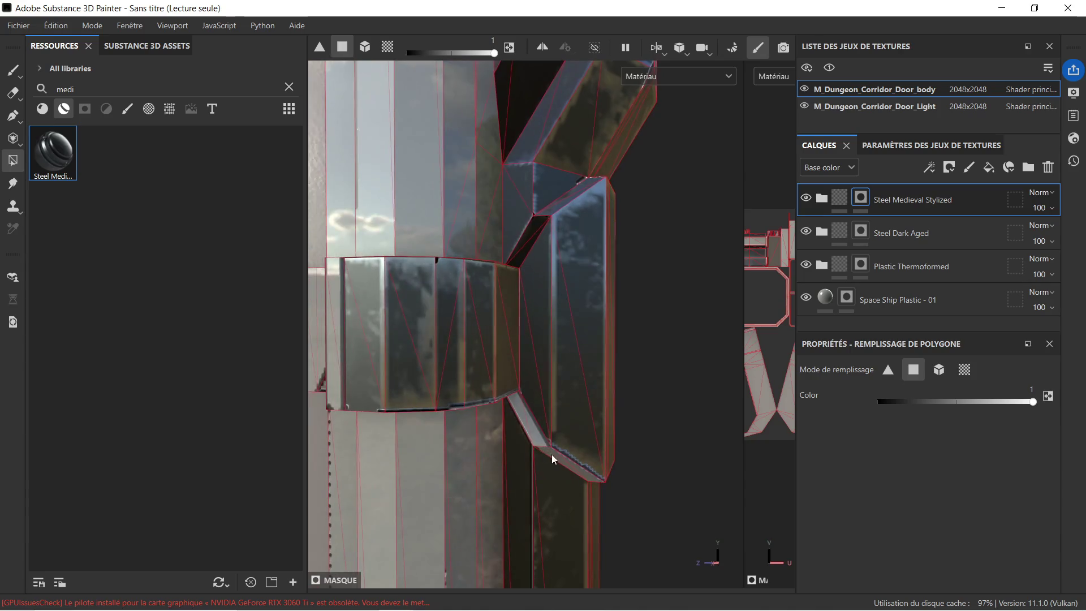